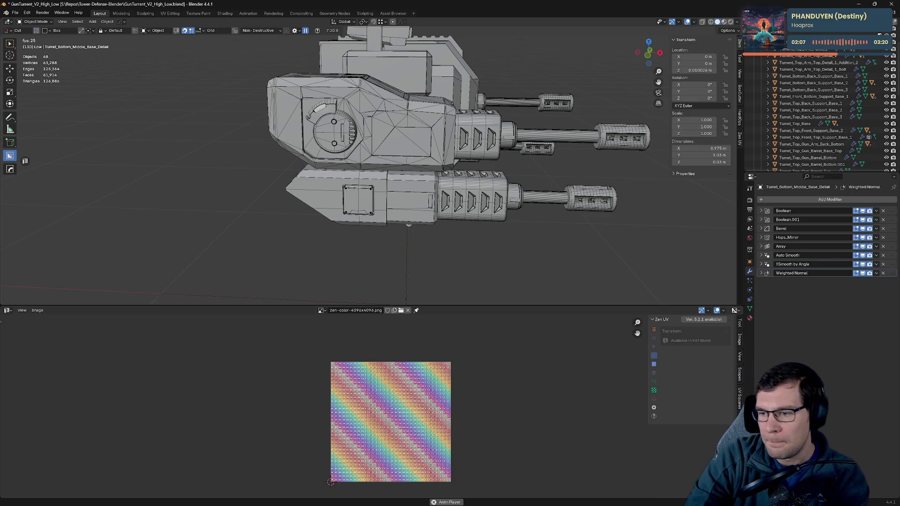
- Orbit around to the turret's front and select Turret_Top_Support_Front
{"action": "middle_click_drag", "start_coordinate": [474, 225], "coordinate": [642, 188]}
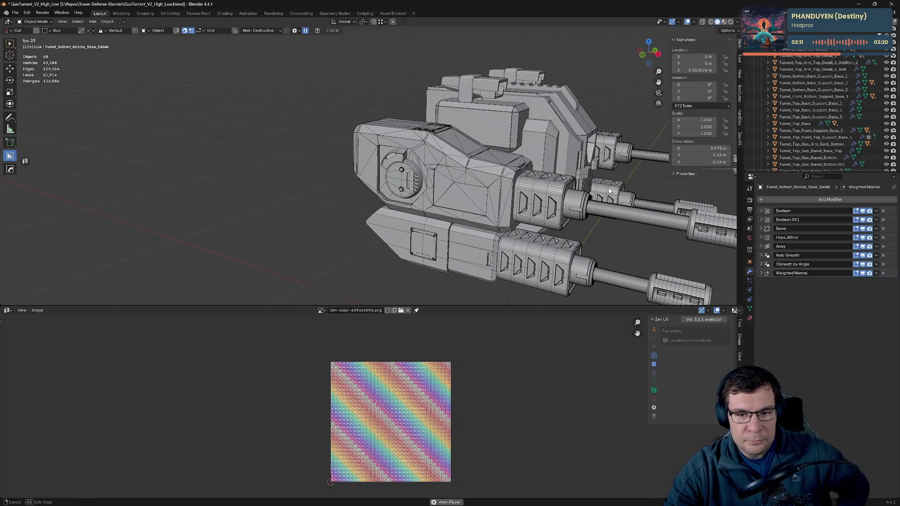
{"action": "middle_click_drag", "start_coordinate": [610, 191], "coordinate": [598, 189]}
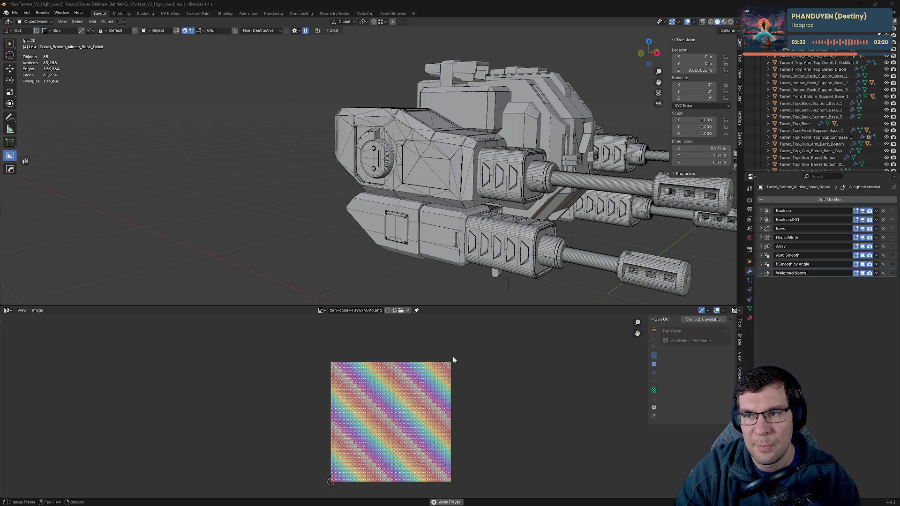
{"action": "middle_click_drag", "start_coordinate": [356, 225], "coordinate": [471, 257]}
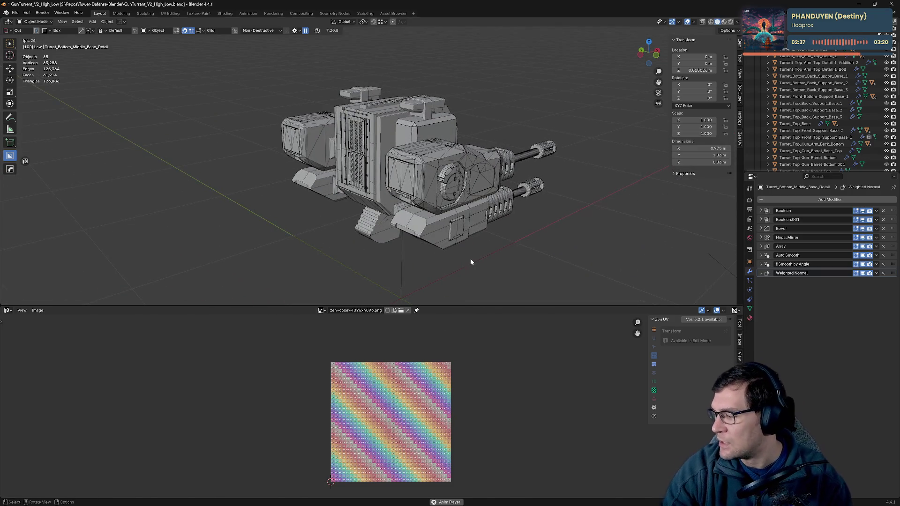
{"action": "mouse_move", "coordinate": [501, 246]}
{"action": "middle_mouse_down"}
{"action": "mouse_move", "coordinate": [421, 224]}
{"action": "mouse_move", "coordinate": [498, 213]}
{"action": "middle_mouse_up"}
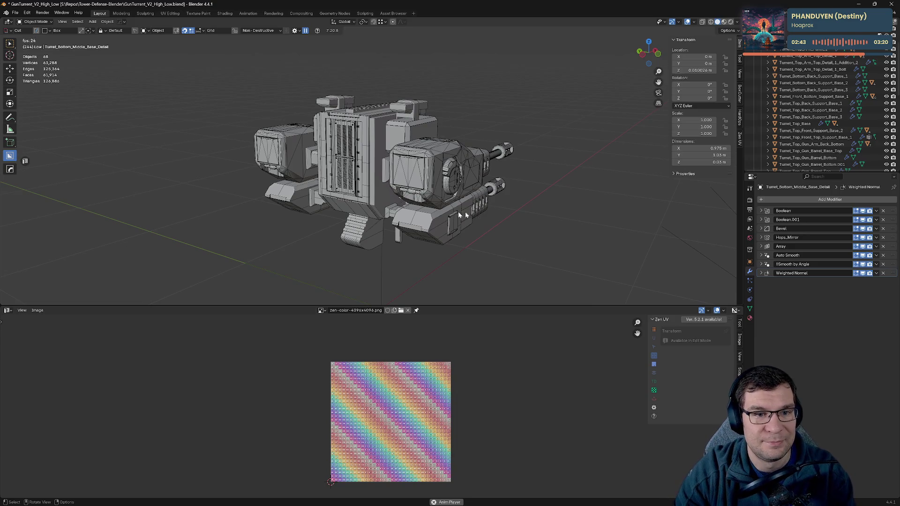
{"action": "middle_click_drag", "start_coordinate": [432, 202], "coordinate": [428, 170]}
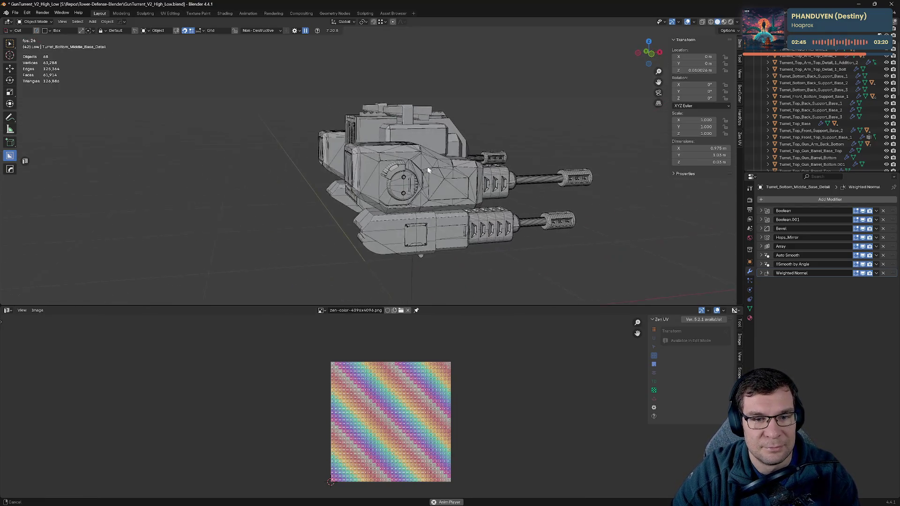
{"action": "scroll", "coordinate": [422, 188], "scroll_direction": "up", "scroll_amount": 4}
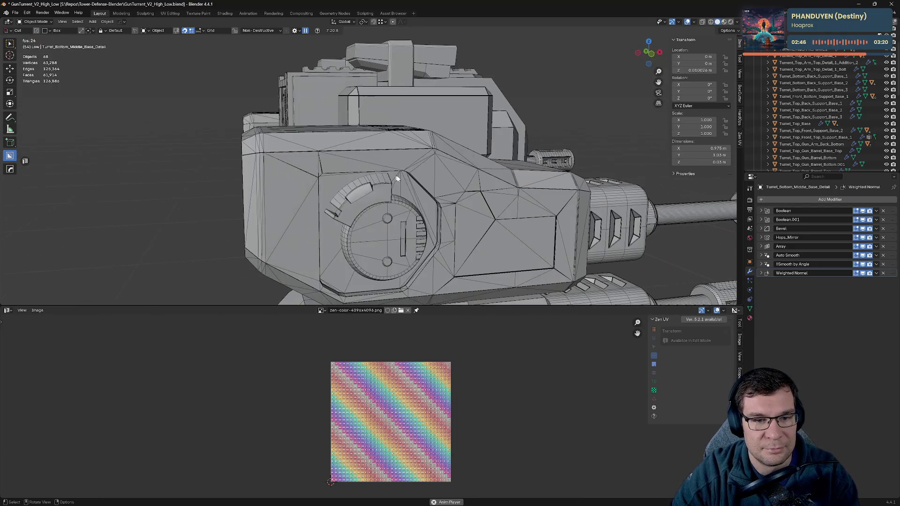
{"action": "left_click", "coordinate": [414, 215]}
{"action": "scroll", "coordinate": [806, 119], "scroll_direction": "down", "scroll_amount": 3}
{"action": "left_click", "coordinate": [807, 120]}
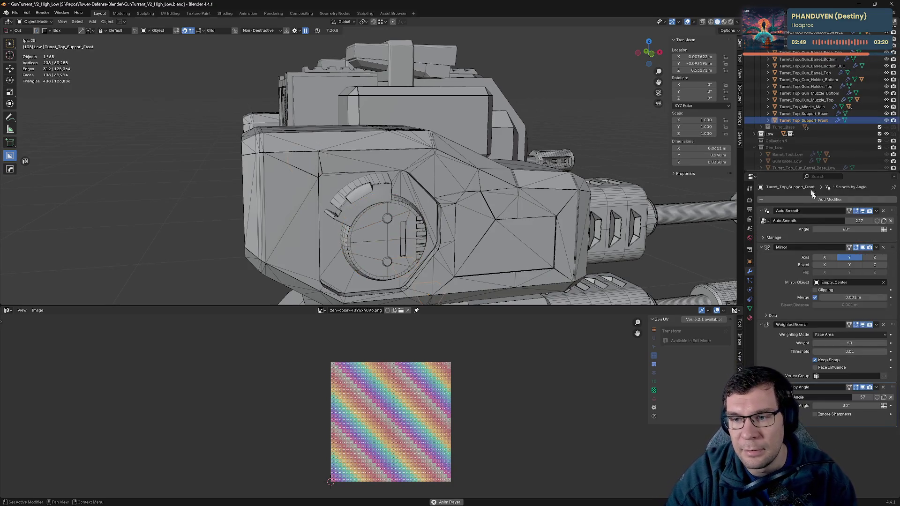
- Collapse the Auto Smooth, Mirror, Weighted Normal and Smooth by Angle panels; move Mirror last
{"action": "left_click", "coordinate": [762, 211]}
{"action": "left_click", "coordinate": [763, 220]}
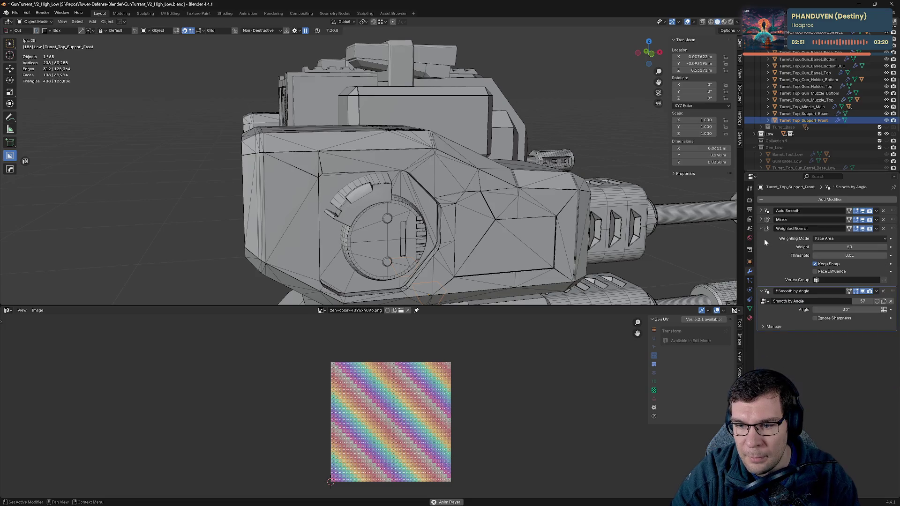
{"action": "left_click", "coordinate": [762, 229]}
{"action": "left_click", "coordinate": [762, 238]}
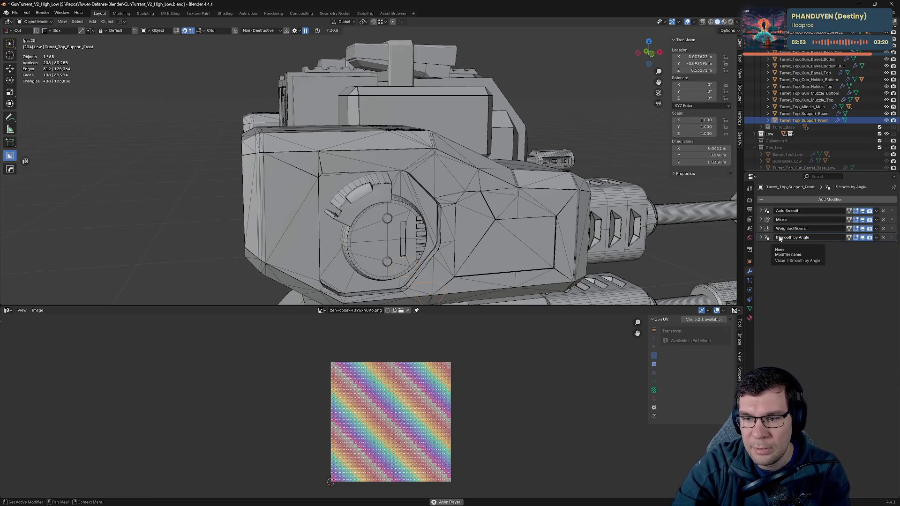
{"action": "left_click_drag", "start_coordinate": [893, 220], "coordinate": [890, 245]}
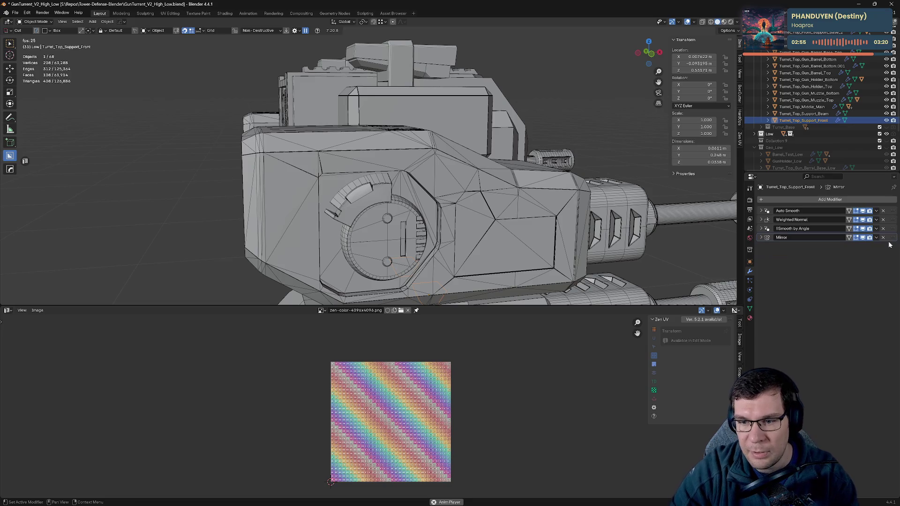
- Re-add a Keep Sharp Weighted Normal with HardOps Sharpen, put Mirror below it, and save
{"action": "key", "text": "q"}
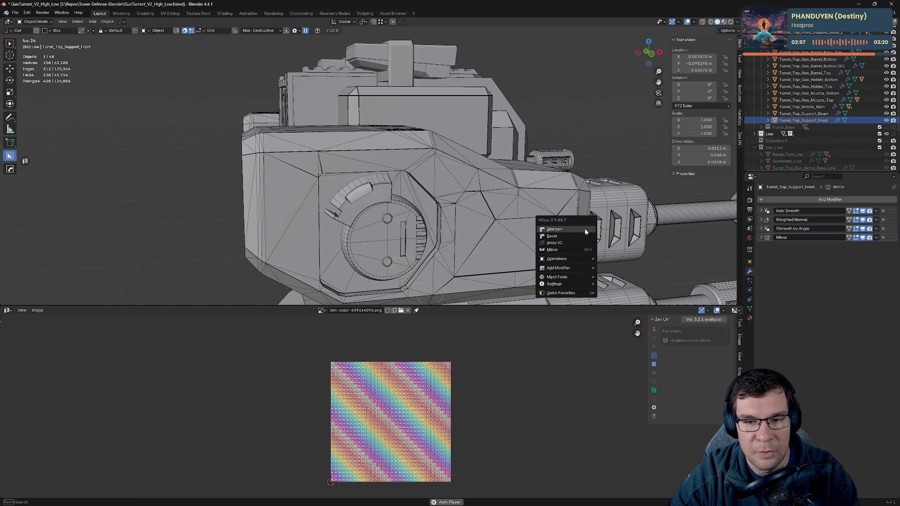
{"action": "left_click", "coordinate": [585, 232]}
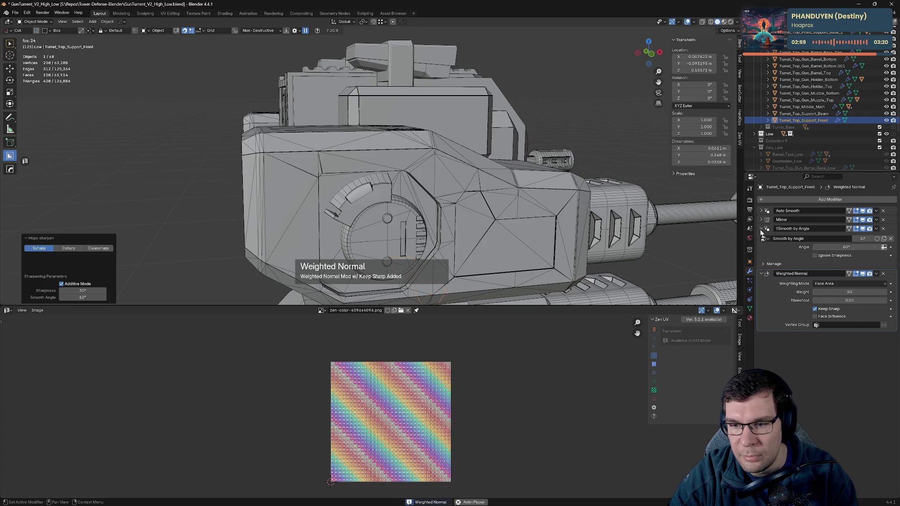
{"action": "left_click", "coordinate": [761, 237]}
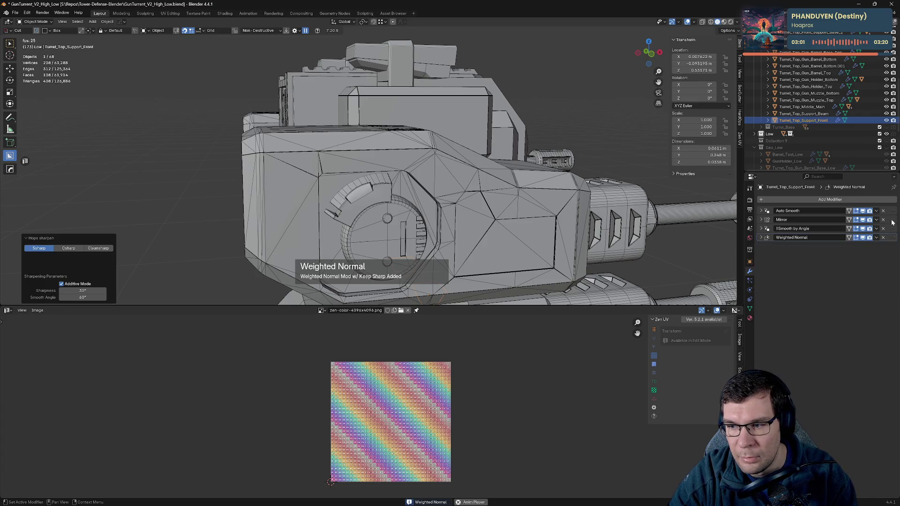
{"action": "left_click_drag", "start_coordinate": [892, 220], "coordinate": [891, 256]}
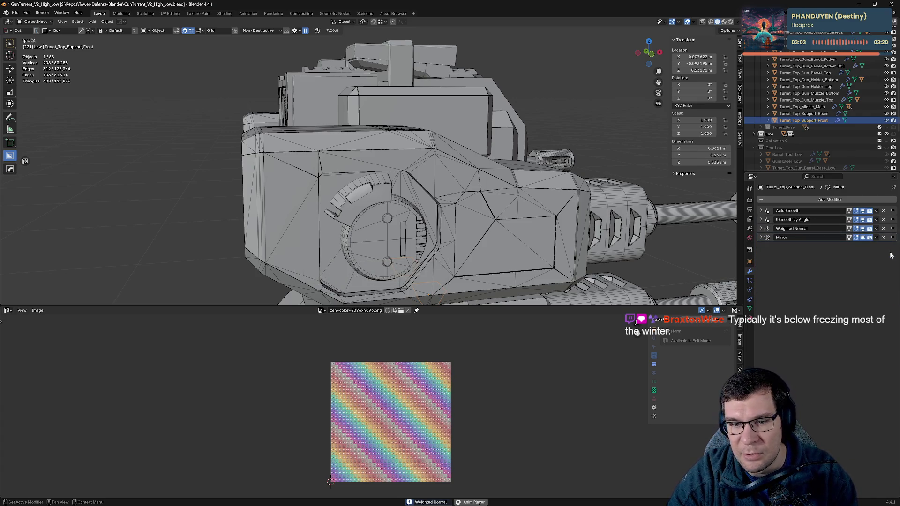
{"action": "mouse_move", "coordinate": [537, 213]}
{"action": "middle_mouse_down"}
{"action": "mouse_move", "coordinate": [571, 233]}
{"action": "mouse_move", "coordinate": [516, 217]}
{"action": "middle_mouse_up"}
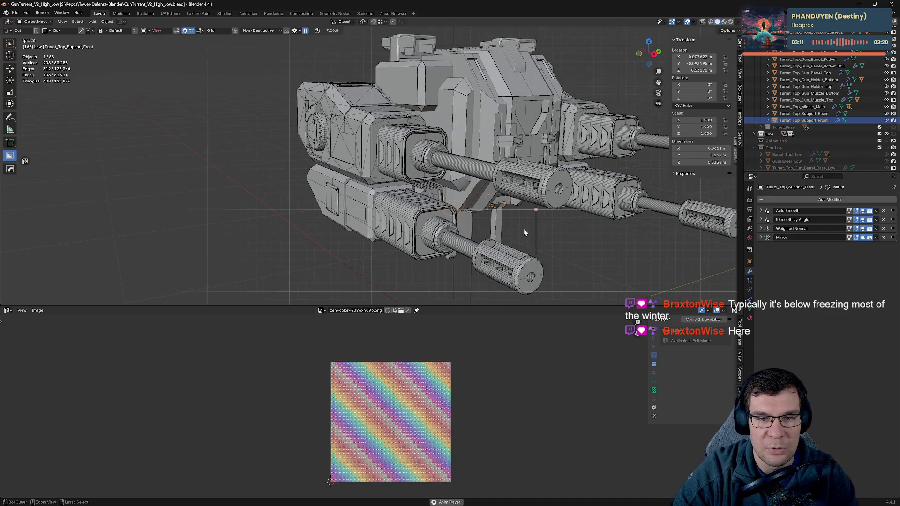
{"action": "key", "text": "ctrl+s"}
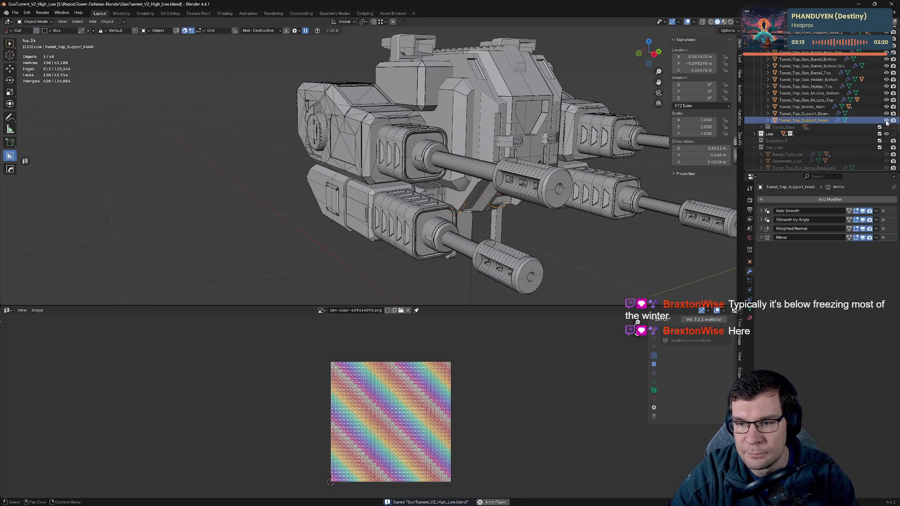
- Hide Turret_Top_Support_Front and select Turret_Top_Support_Beam
{"action": "left_click", "coordinate": [886, 120]}
{"action": "left_click", "coordinate": [825, 114]}
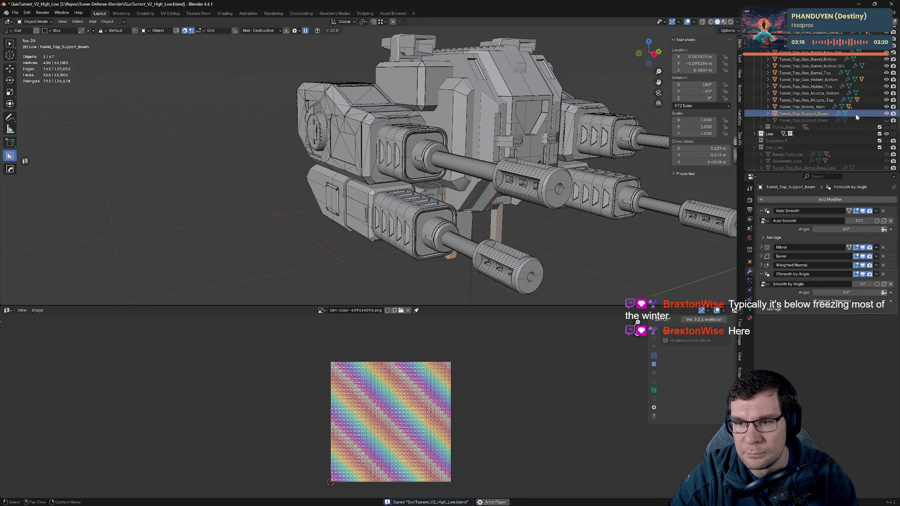
{"action": "left_click", "coordinate": [762, 275]}
- Add a Weighted Normal to the beam with HardOps Sharpen and move Mirror to the bottom
{"action": "key", "text": "q"}
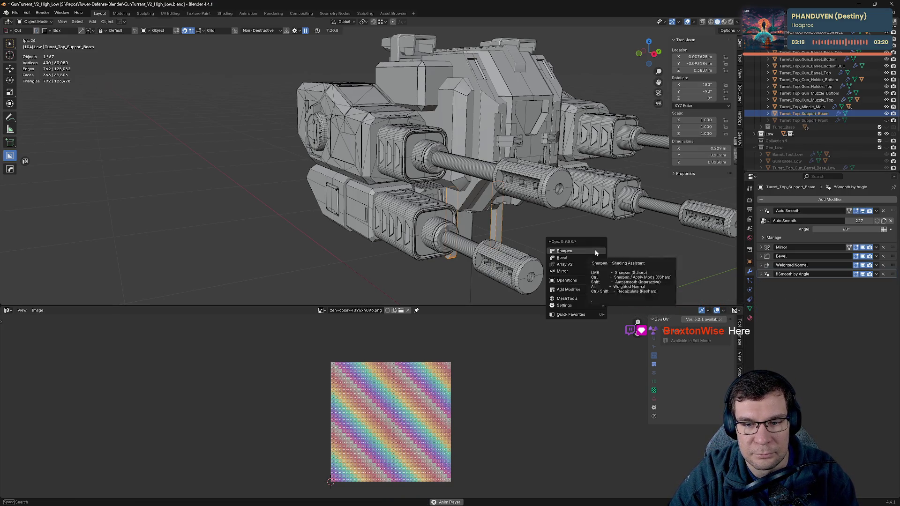
{"action": "left_click", "coordinate": [595, 253], "text": "alt"}
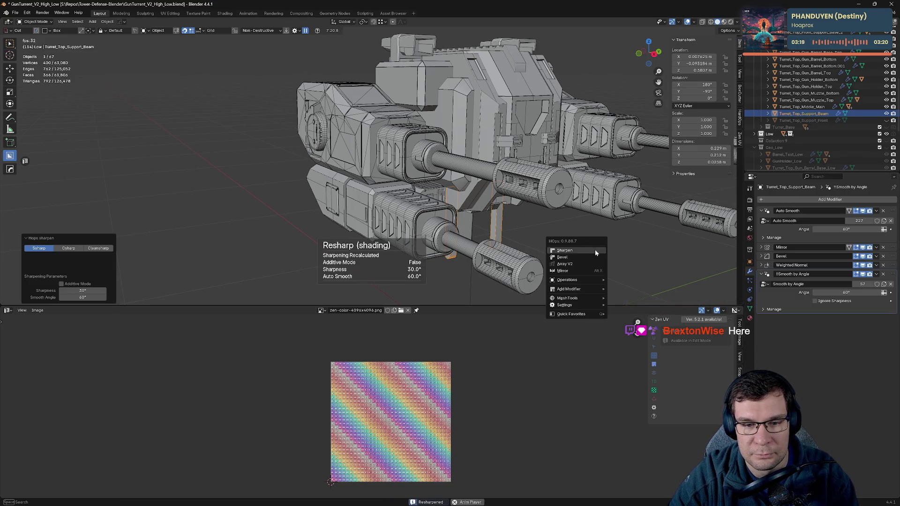
{"action": "left_click", "coordinate": [761, 274]}
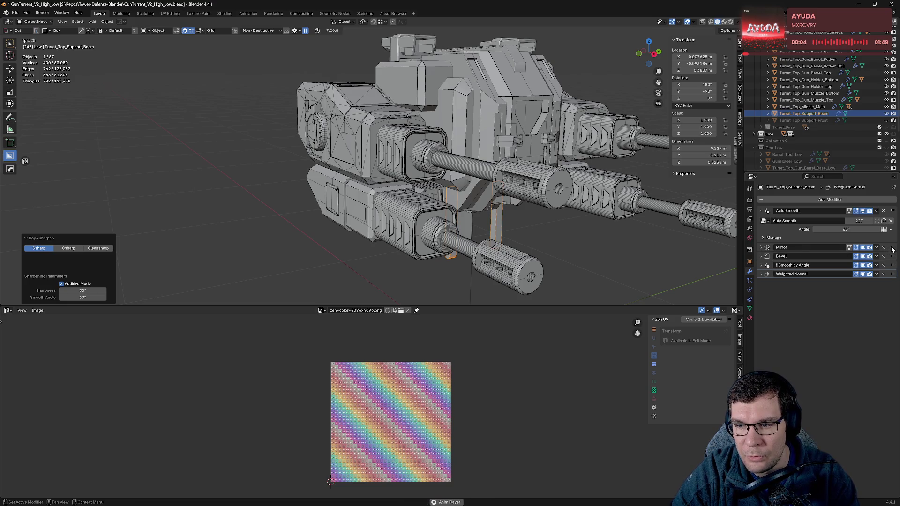
{"action": "left_click_drag", "start_coordinate": [881, 252], "coordinate": [882, 277]}
{"action": "left_click", "coordinate": [763, 211]}
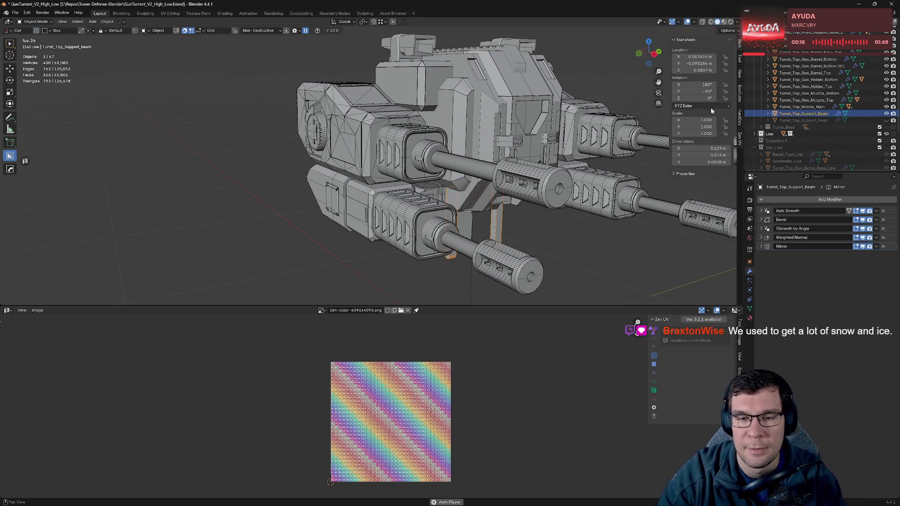
- Hide the support beam and select Turret_Top_Middle_Main
{"action": "mouse_move", "coordinate": [629, 123]}
{"action": "middle_mouse_down"}
{"action": "mouse_move", "coordinate": [586, 138]}
{"action": "mouse_move", "coordinate": [573, 167]}
{"action": "middle_mouse_up"}
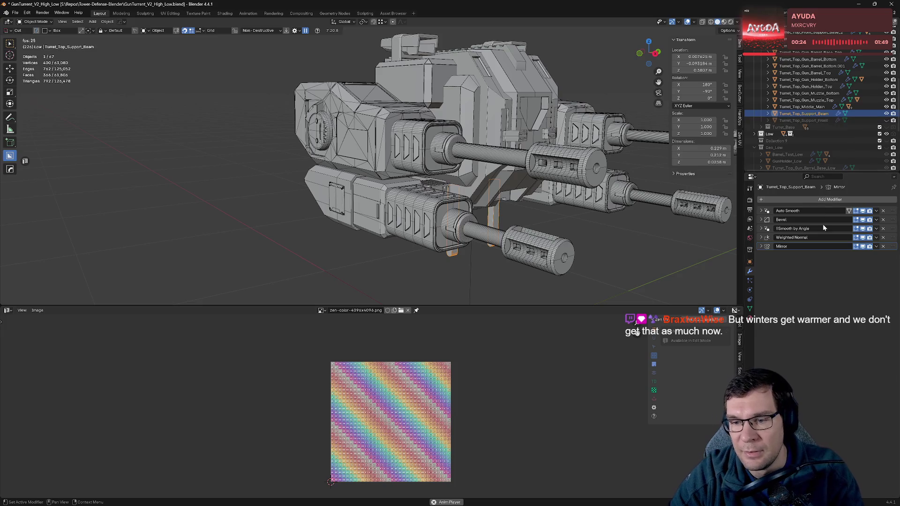
{"action": "key", "text": "h"}
{"action": "left_click", "coordinate": [856, 107]}
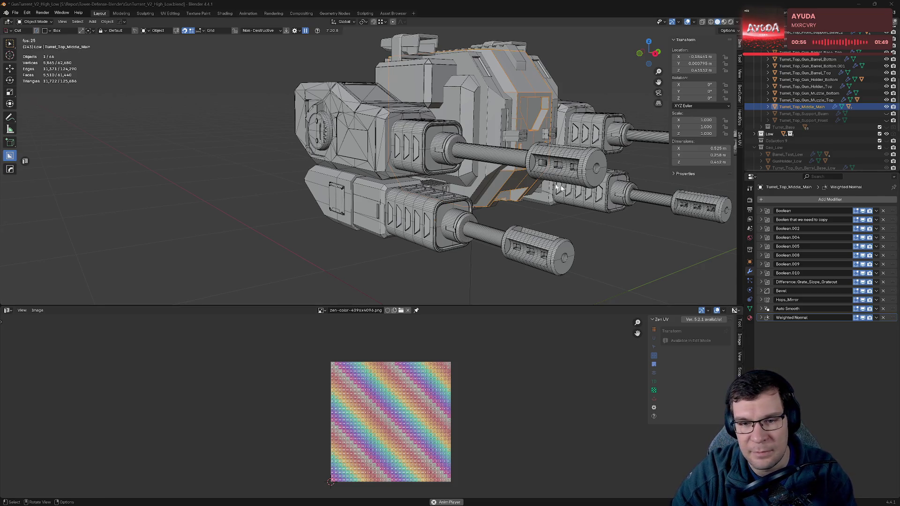
- Give Turret_Top_Middle_Main Smooth by Angle and a Keep Sharp Weighted Normal, then select Turret_Top_Gun_Muzzle_Top
{"action": "middle_click_drag", "start_coordinate": [561, 176], "coordinate": [529, 168]}
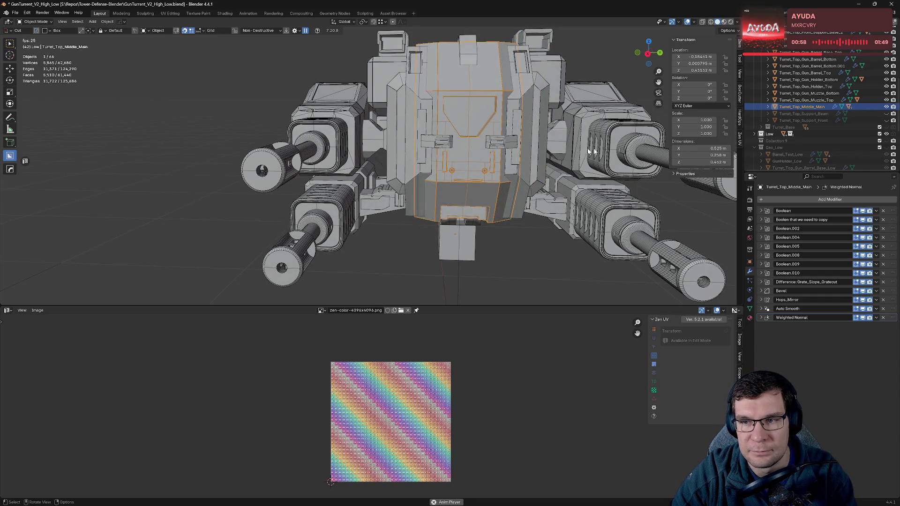
{"action": "middle_click_drag", "start_coordinate": [592, 151], "coordinate": [532, 153]}
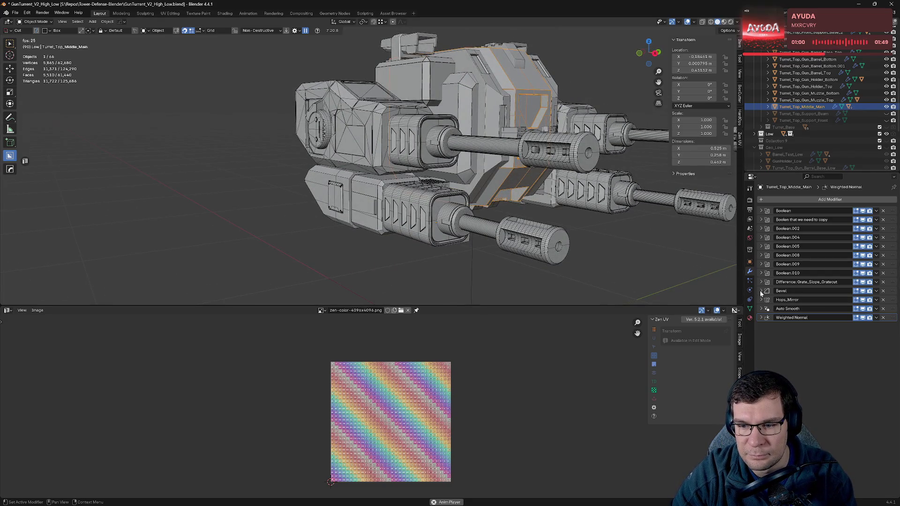
{"action": "key", "text": "q"}
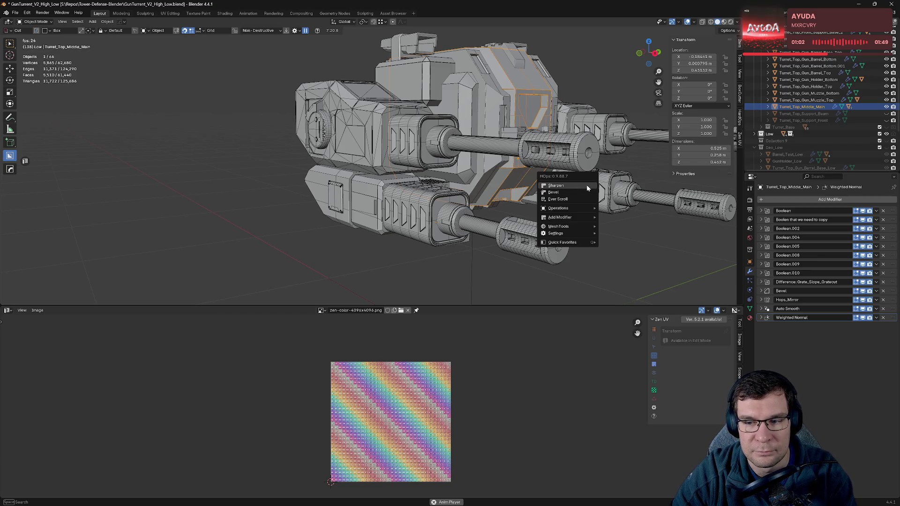
{"action": "left_click", "coordinate": [587, 186]}
{"action": "key", "text": "q"}
{"action": "left_click", "coordinate": [587, 186]}
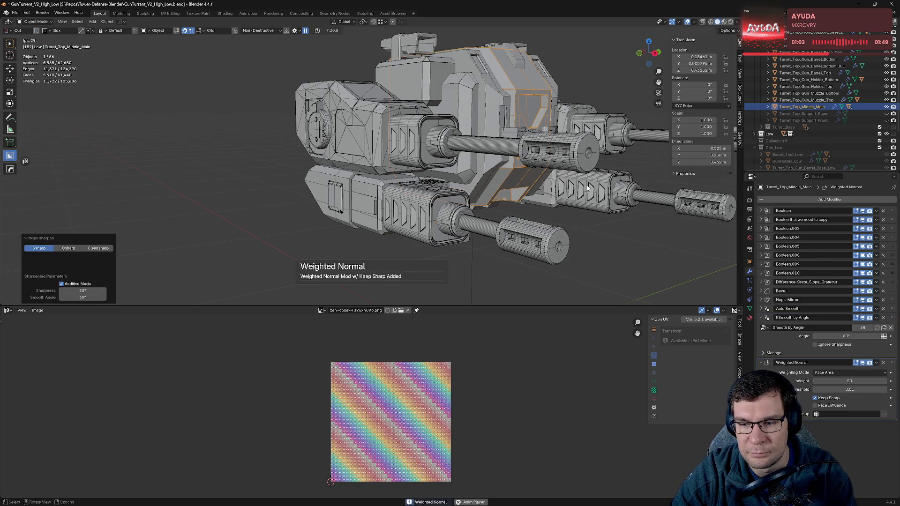
{"action": "left_click", "coordinate": [763, 328]}
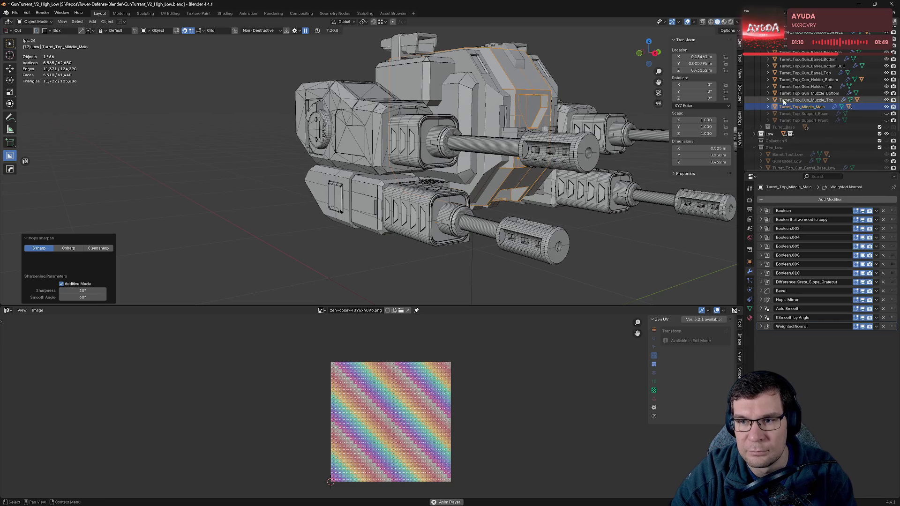
{"action": "left_click", "coordinate": [560, 150]}
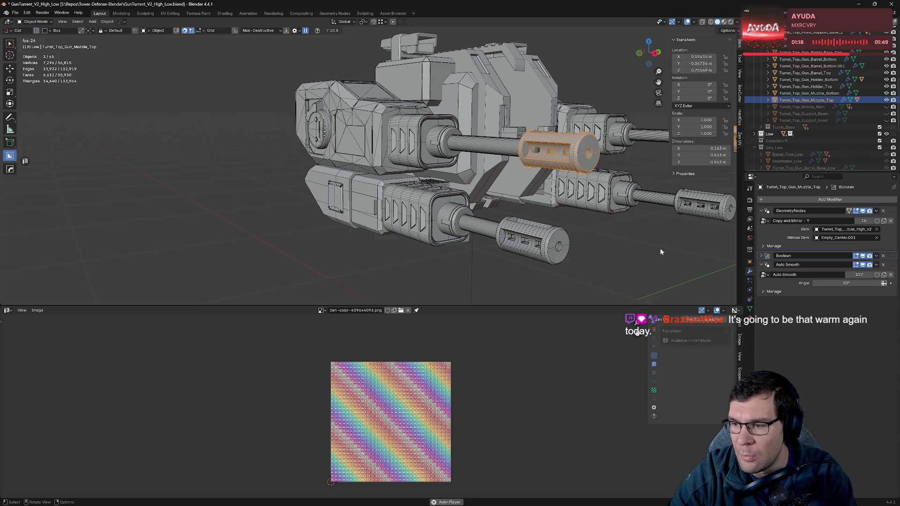
- Sharpen Turret_Top_Gun_Muzzle_High_v2, adding Smooth by Angle and a Keep Sharp Weighted Normal
{"action": "mouse_move", "coordinate": [660, 248]}
{"action": "middle_mouse_down"}
{"action": "mouse_move", "coordinate": [12, 236]}
{"action": "mouse_move", "coordinate": [329, 112]}
{"action": "middle_mouse_up"}
{"action": "left_click", "coordinate": [389, 221]}
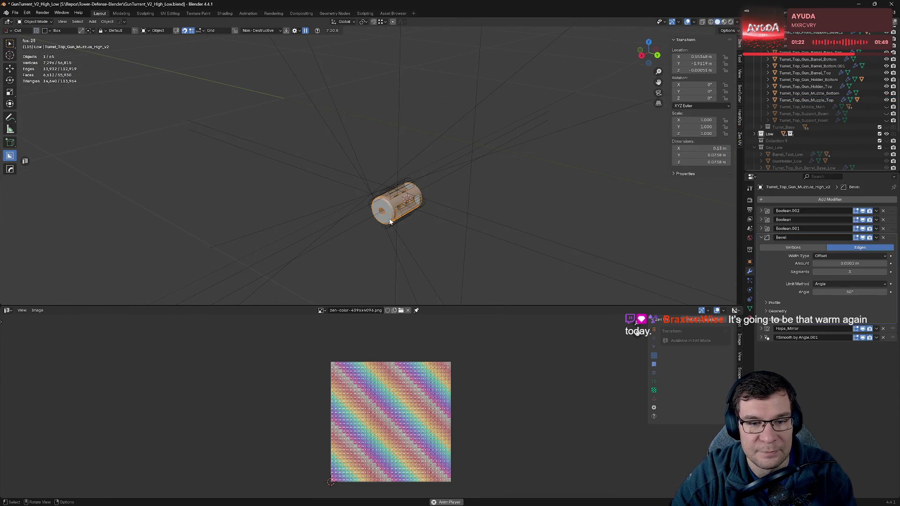
{"action": "key", "text": "q"}
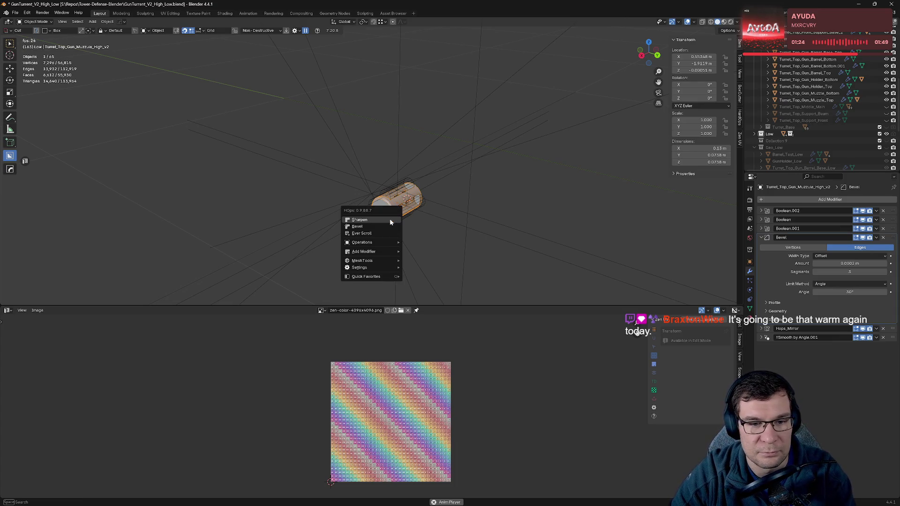
{"action": "left_click", "coordinate": [390, 221]}
{"action": "key", "text": "q"}
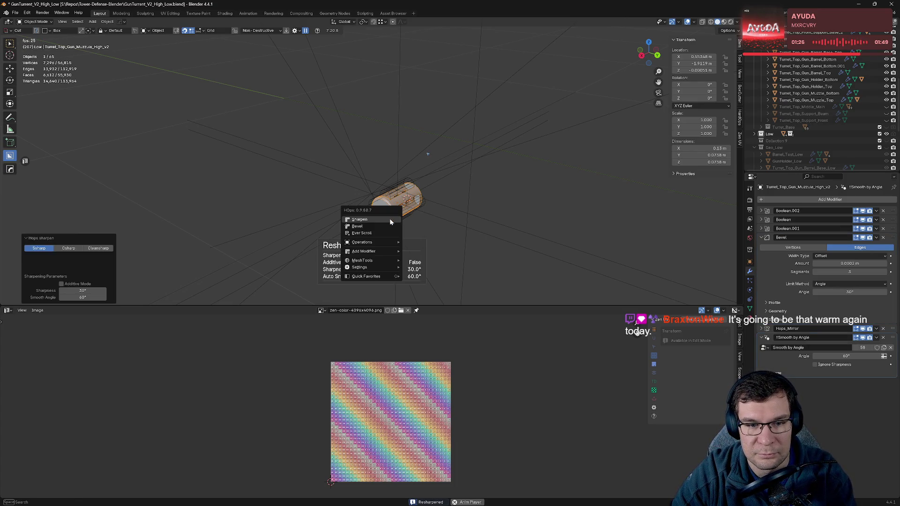
{"action": "left_click", "coordinate": [390, 219], "text": "shift"}
{"action": "left_click", "coordinate": [761, 237]}
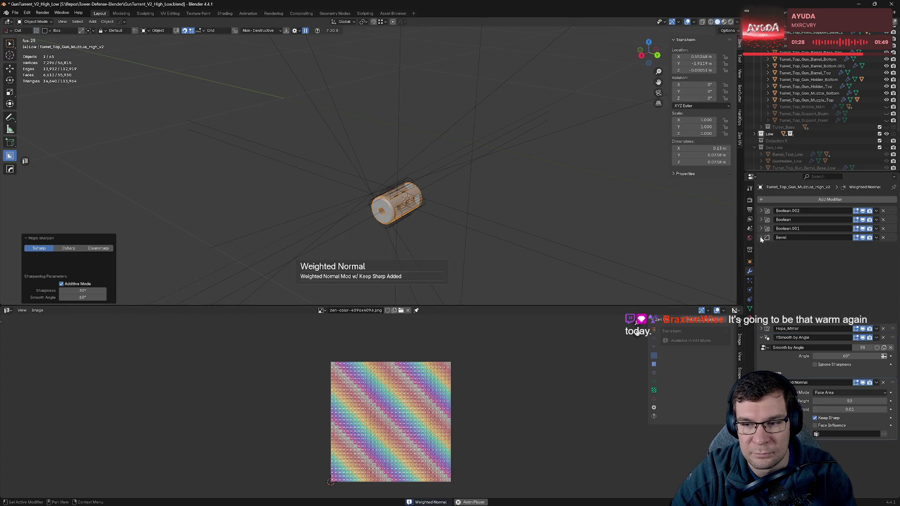
{"action": "left_click", "coordinate": [761, 255]}
{"action": "left_click", "coordinate": [761, 264]}
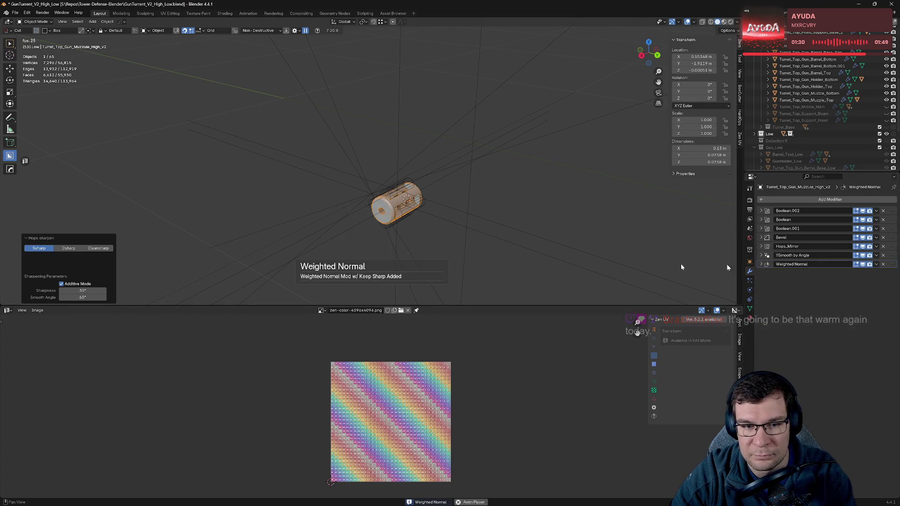
- Orbit out to see the turret and muzzle together, and select the middle muzzle
{"action": "mouse_move", "coordinate": [682, 265]}
{"action": "middle_mouse_down"}
{"action": "mouse_move", "coordinate": [450, 187]}
{"action": "mouse_move", "coordinate": [349, 268]}
{"action": "middle_mouse_up"}
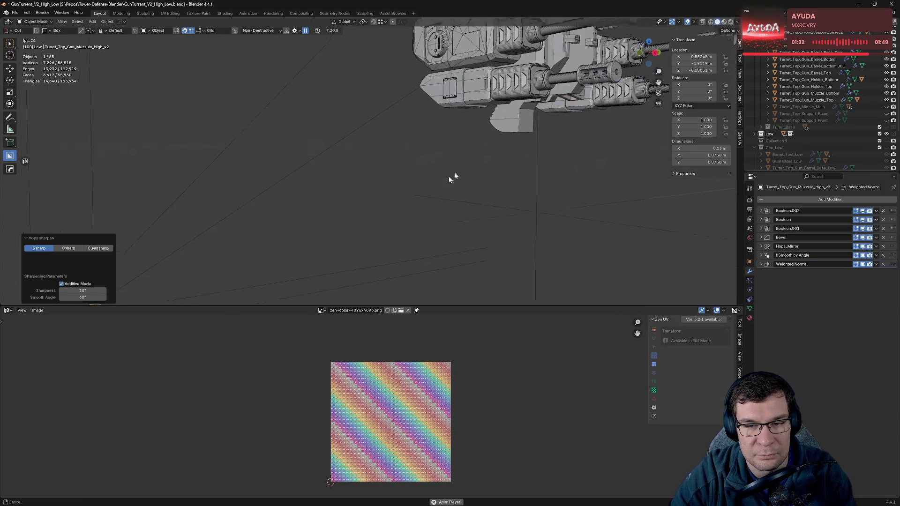
{"action": "scroll", "coordinate": [350, 269], "scroll_direction": "down", "scroll_amount": 5}
{"action": "middle_click_drag", "start_coordinate": [415, 217], "coordinate": [434, 215]}
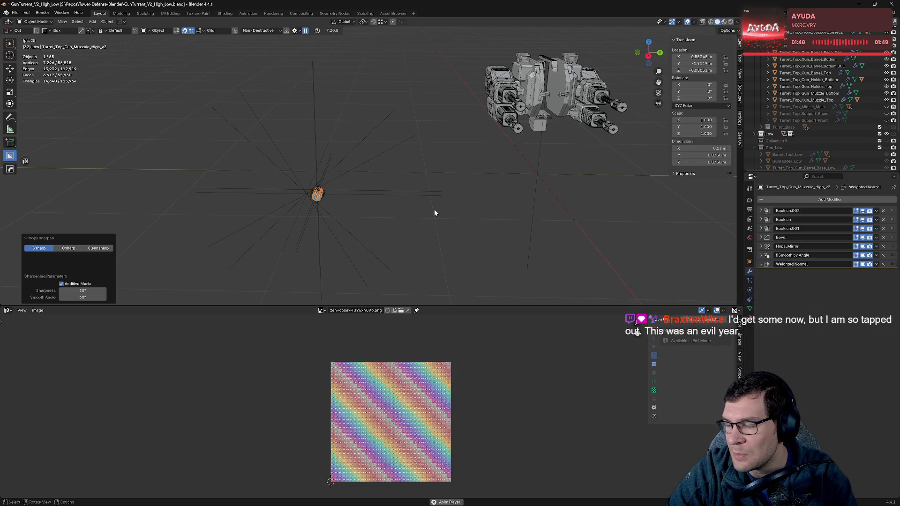
{"action": "mouse_move", "coordinate": [346, 162]}
{"action": "middle_mouse_down"}
{"action": "mouse_move", "coordinate": [463, 190]}
{"action": "mouse_move", "coordinate": [381, 204]}
{"action": "mouse_move", "coordinate": [409, 193]}
{"action": "mouse_move", "coordinate": [572, 201]}
{"action": "mouse_move", "coordinate": [469, 179]}
{"action": "middle_mouse_up"}
{"action": "left_click", "coordinate": [469, 189]}
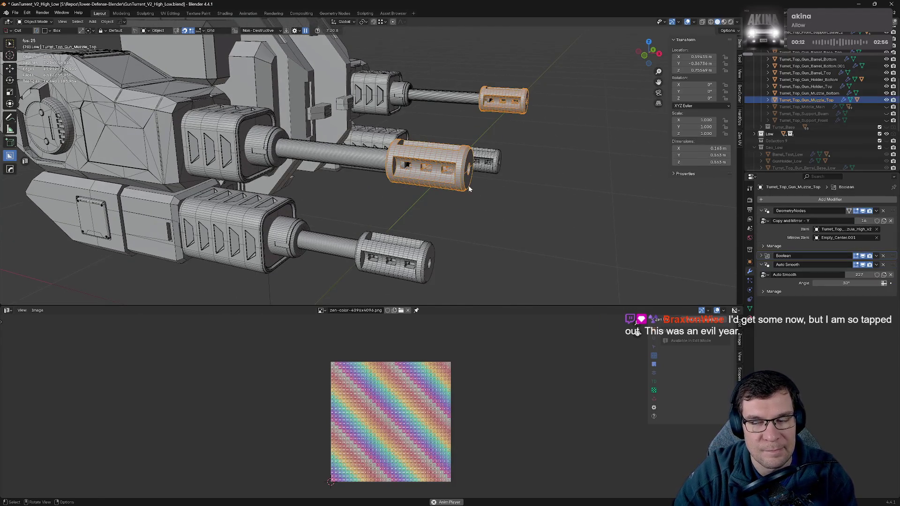
- Collapse the GeometryNodes and Auto Smooth panels and hide the old top muzzle
{"action": "left_click", "coordinate": [887, 100]}
{"action": "left_click", "coordinate": [888, 101]}
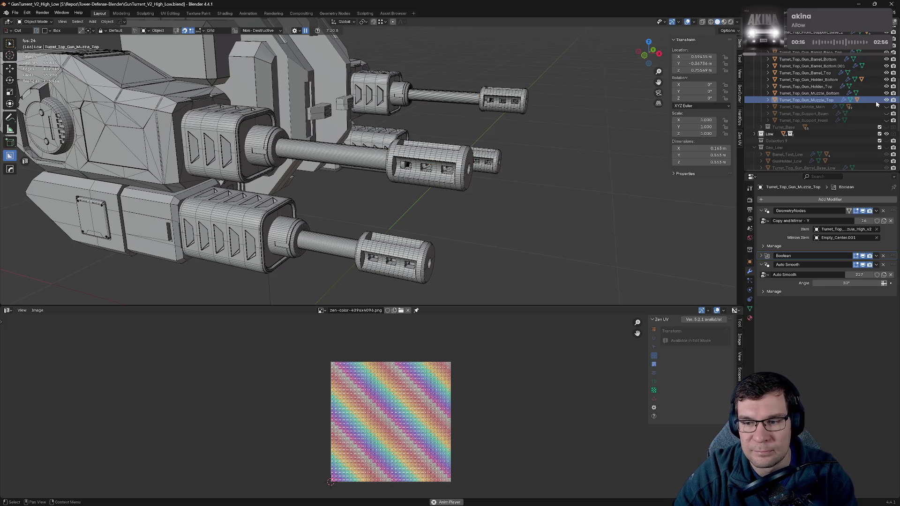
{"action": "left_click", "coordinate": [762, 211]}
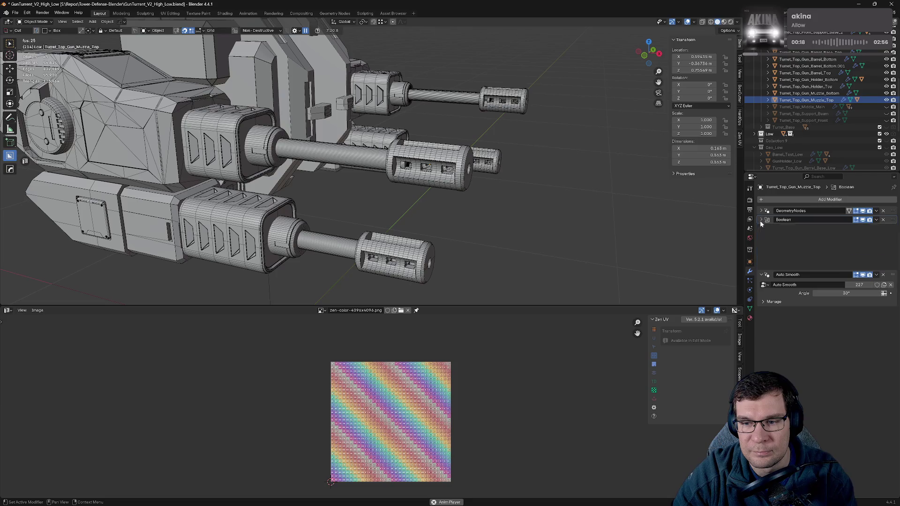
{"action": "left_click", "coordinate": [761, 229]}
{"action": "left_click", "coordinate": [887, 100]}
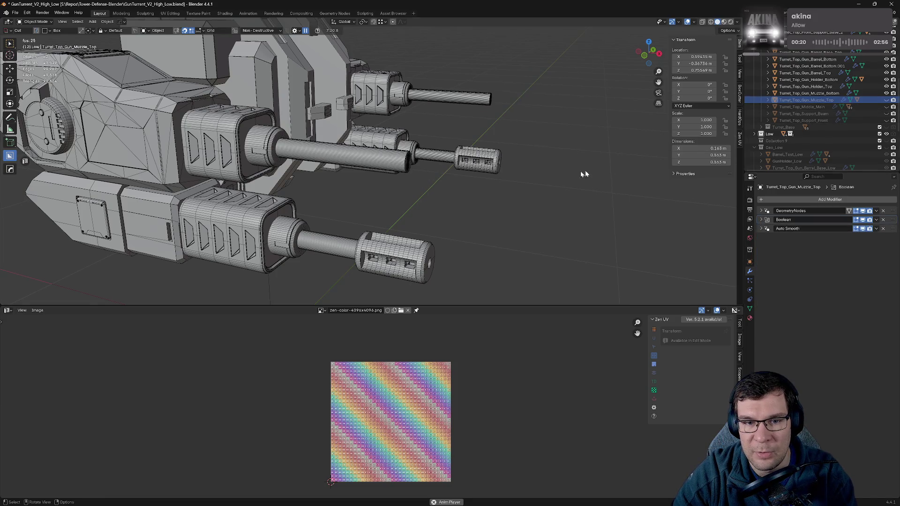
{"action": "middle_click_drag", "start_coordinate": [586, 174], "coordinate": [520, 167]}
- Hide Cutter.170, the helper empties and Turret_Top_Gun_Muzzle_High_v2, then frame the turret
{"action": "left_click", "coordinate": [163, 293]}
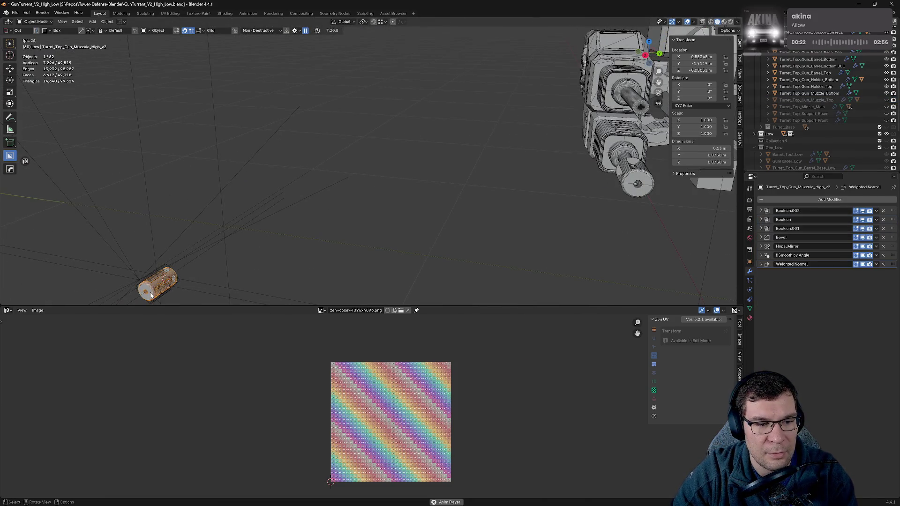
{"action": "scroll", "coordinate": [866, 118], "scroll_direction": "down", "scroll_amount": 5}
{"action": "scroll", "coordinate": [830, 139], "scroll_direction": "down", "scroll_amount": 2}
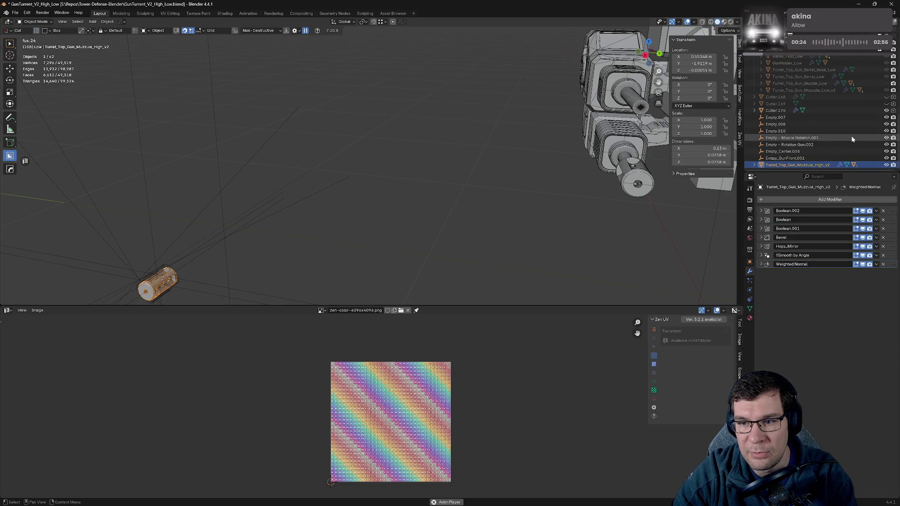
{"action": "left_click", "coordinate": [887, 110]}
{"action": "left_click", "coordinate": [886, 117]}
{"action": "left_click_drag", "start_coordinate": [886, 125], "coordinate": [887, 164]}
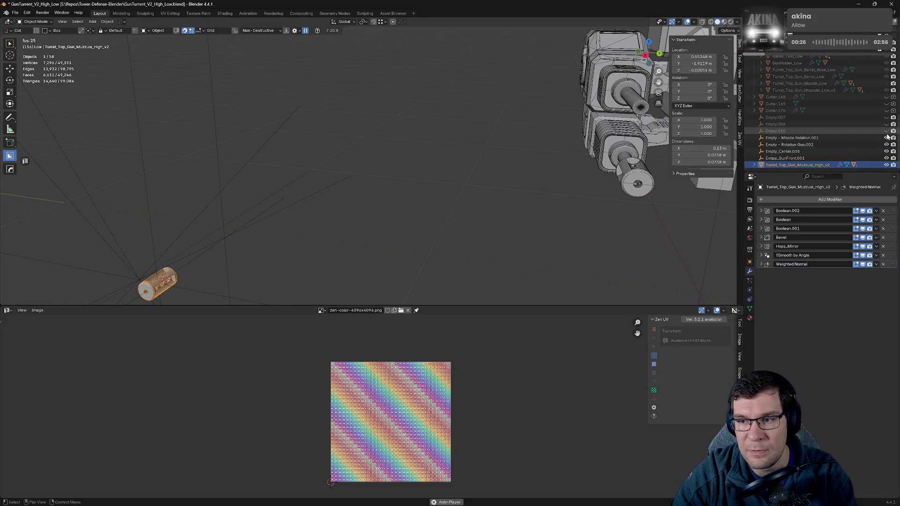
{"action": "left_click", "coordinate": [887, 164]}
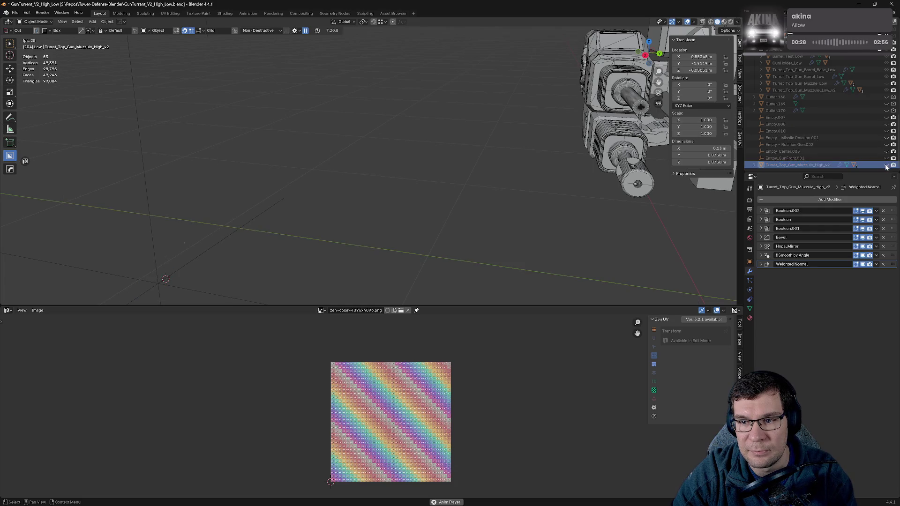
{"action": "key", "text": "Home"}
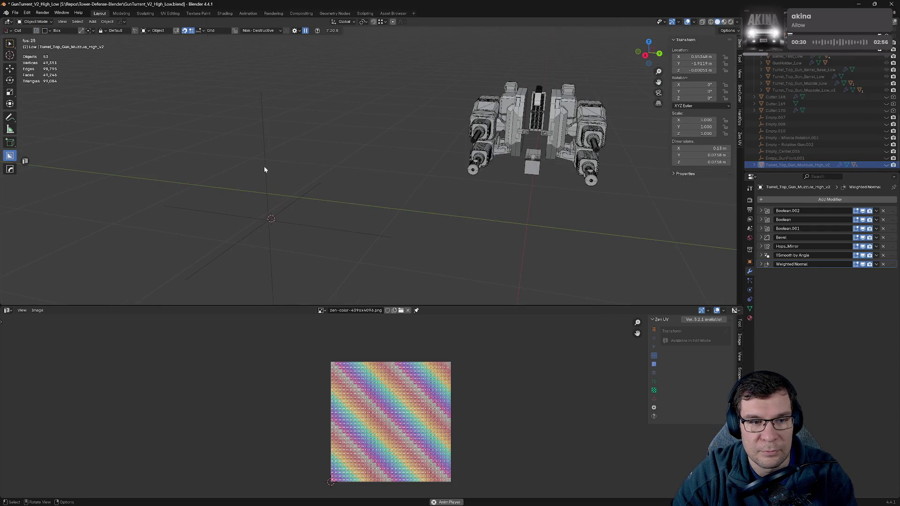
- Select Empty.009 in the viewport
{"action": "left_click", "coordinate": [264, 170]}
{"action": "scroll", "coordinate": [801, 100], "scroll_direction": "up", "scroll_amount": 3}
{"action": "scroll", "coordinate": [831, 116], "scroll_direction": "up", "scroll_amount": 2}
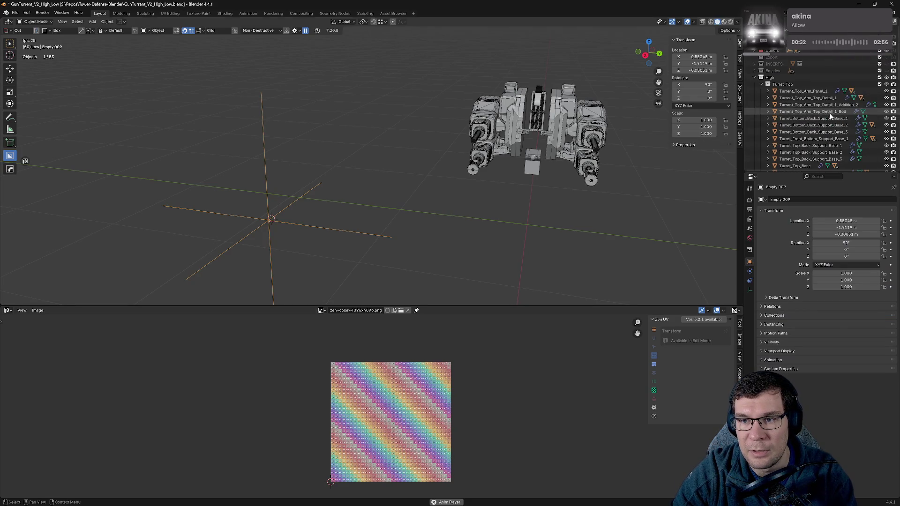
- Hide Empty.009 and move in close on the gun barrels
{"action": "key", "text": "h"}
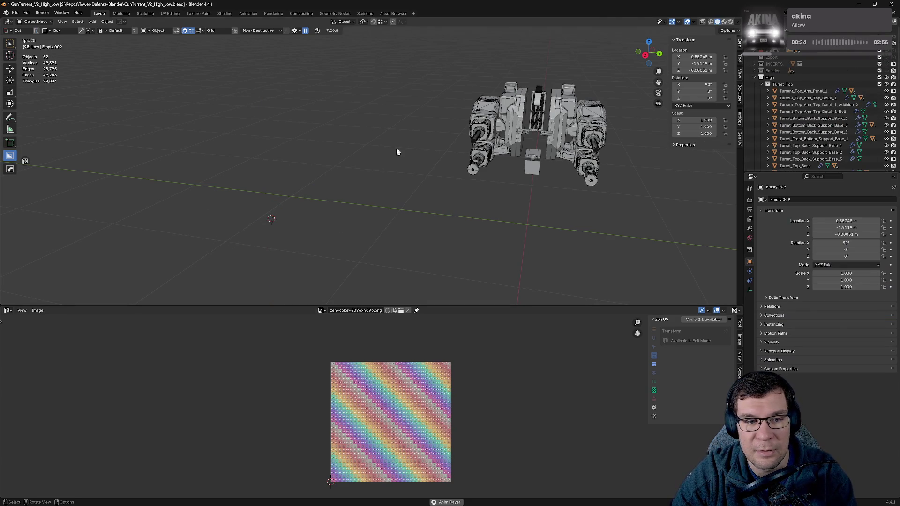
{"action": "mouse_move", "coordinate": [397, 152]}
{"action": "middle_mouse_down"}
{"action": "mouse_move", "coordinate": [574, 116]}
{"action": "mouse_move", "coordinate": [491, 186]}
{"action": "middle_mouse_up"}
{"action": "scroll", "coordinate": [491, 185], "scroll_direction": "up", "scroll_amount": 3}
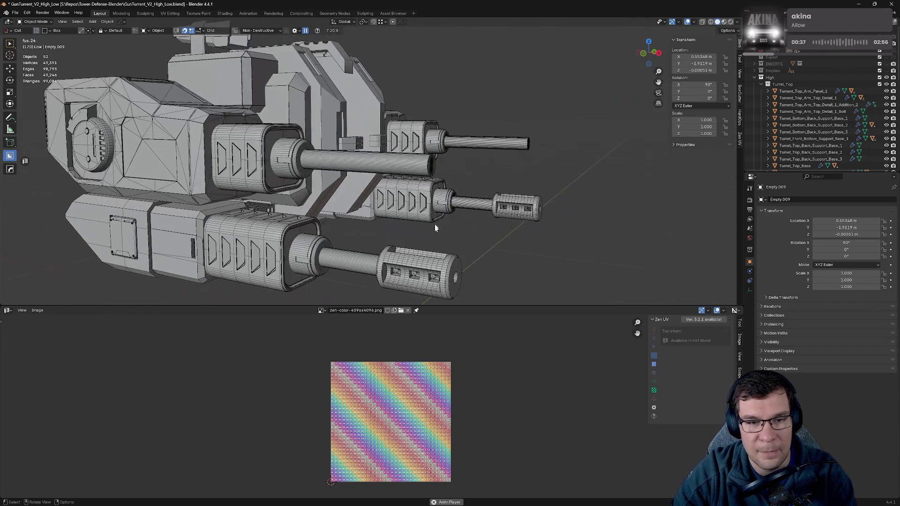
- Hide the bottom muzzle together with its mirrored copy
{"action": "left_click", "coordinate": [422, 271]}
{"action": "middle_click_drag", "start_coordinate": [422, 271], "coordinate": [613, 227]}
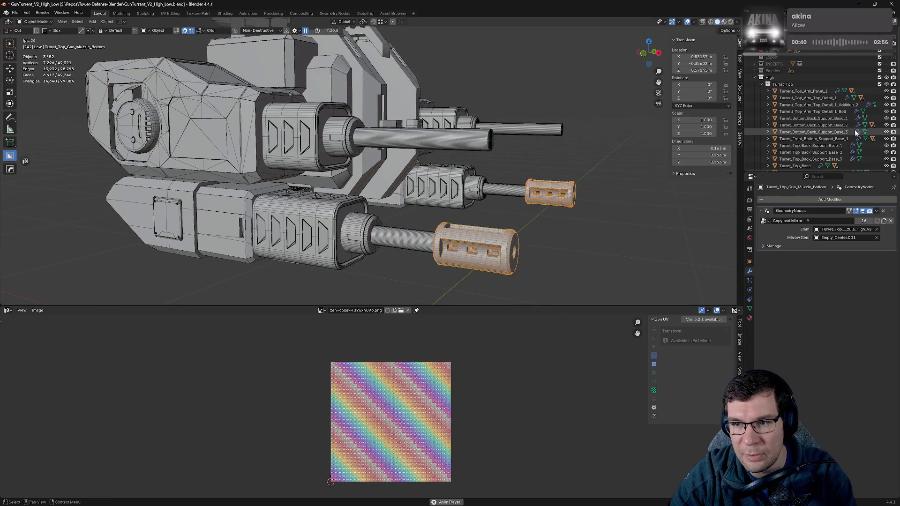
{"action": "scroll", "coordinate": [858, 117], "scroll_direction": "down", "scroll_amount": 5}
{"action": "scroll", "coordinate": [863, 103], "scroll_direction": "down", "scroll_amount": 4}
{"action": "key", "text": "h"}
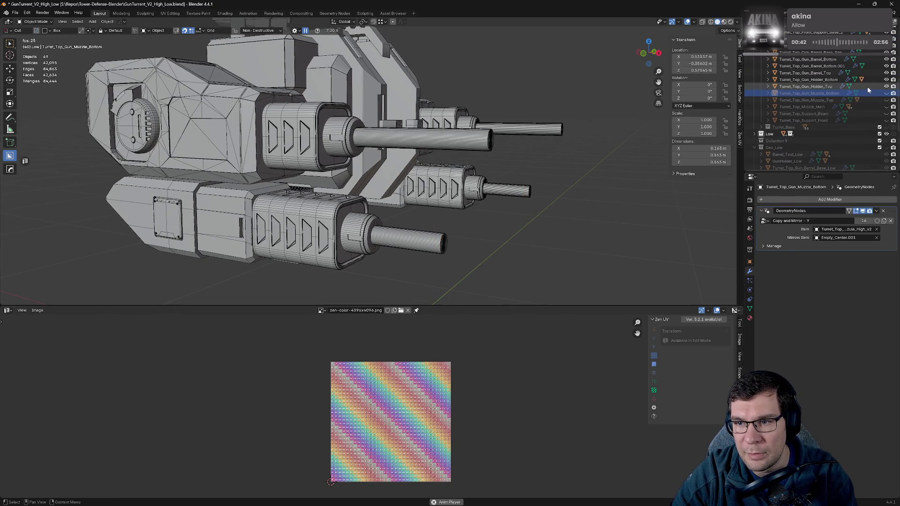
- Select the top gun barrel and check that its mirror object is Empty_Center.001
{"action": "left_click", "coordinate": [867, 87]}
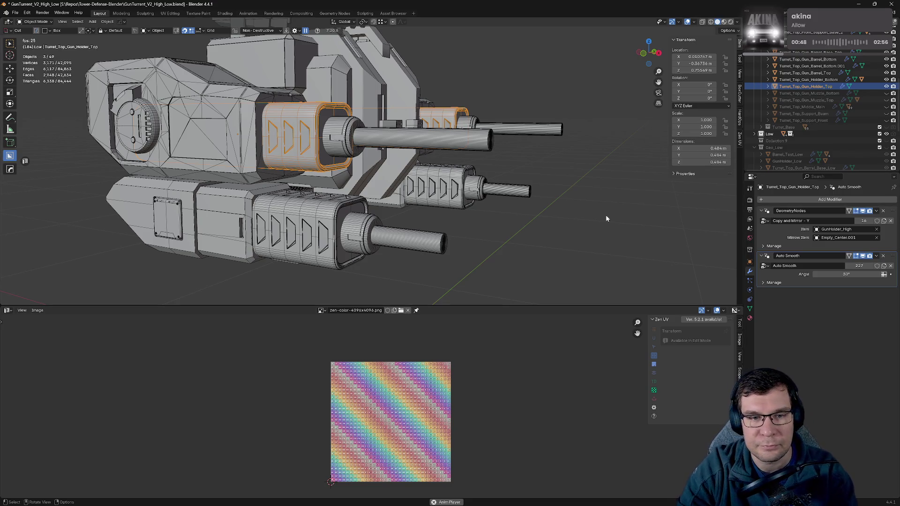
{"action": "middle_click_drag", "start_coordinate": [607, 216], "coordinate": [531, 181]}
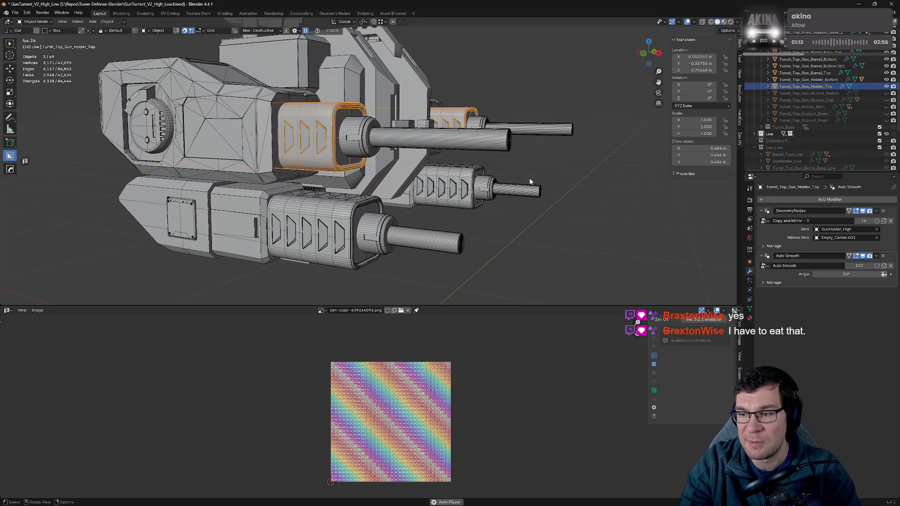
{"action": "mouse_move", "coordinate": [436, 177]}
{"action": "middle_mouse_down"}
{"action": "mouse_move", "coordinate": [547, 186]}
{"action": "mouse_move", "coordinate": [702, 39]}
{"action": "mouse_move", "coordinate": [413, 153]}
{"action": "middle_mouse_up"}
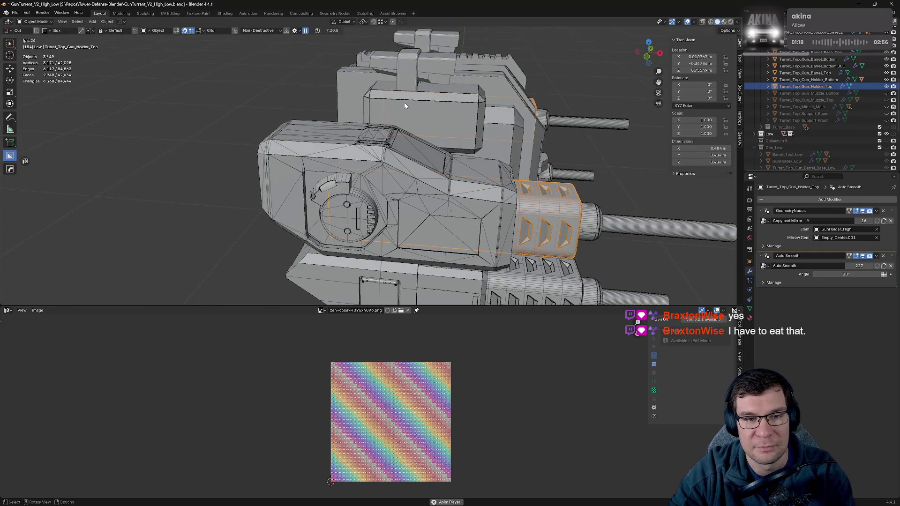
{"action": "mouse_move", "coordinate": [405, 105]}
{"action": "middle_mouse_down"}
{"action": "mouse_move", "coordinate": [558, 145]}
{"action": "mouse_move", "coordinate": [112, 32]}
{"action": "middle_mouse_up"}
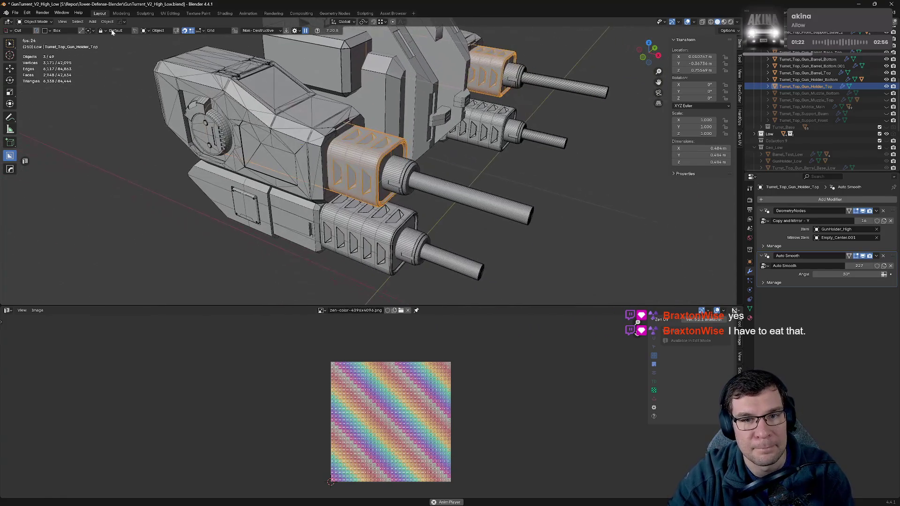
{"action": "left_click", "coordinate": [467, 197]}
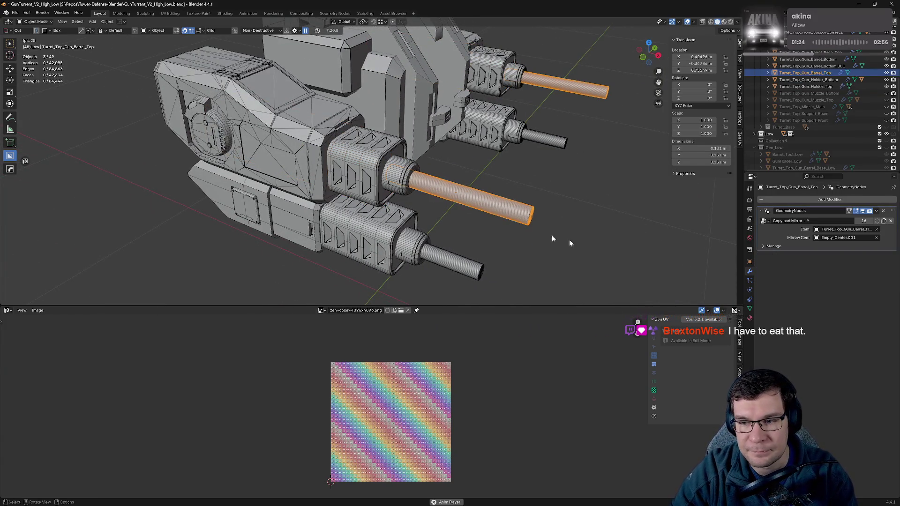
{"action": "left_click", "coordinate": [850, 229]}
{"action": "key", "text": "Escape"}
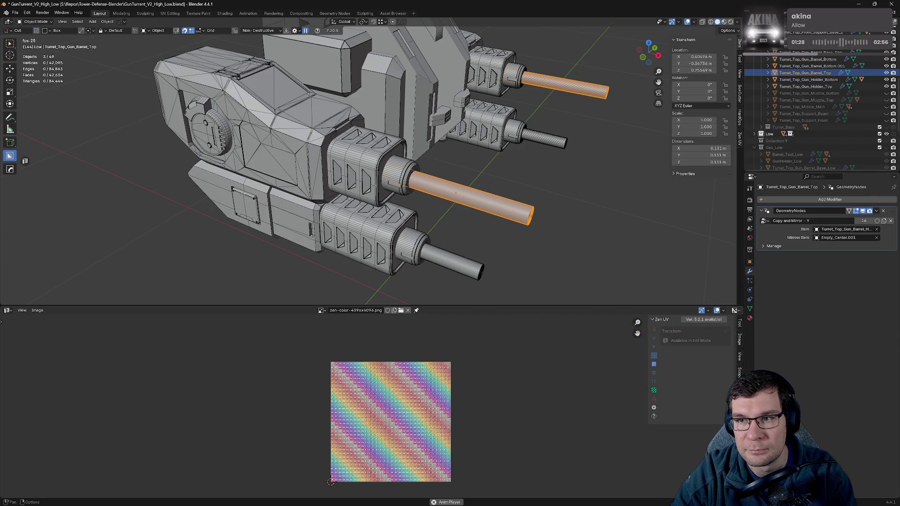
{"action": "scroll", "coordinate": [821, 113], "scroll_direction": "down", "scroll_amount": 10}
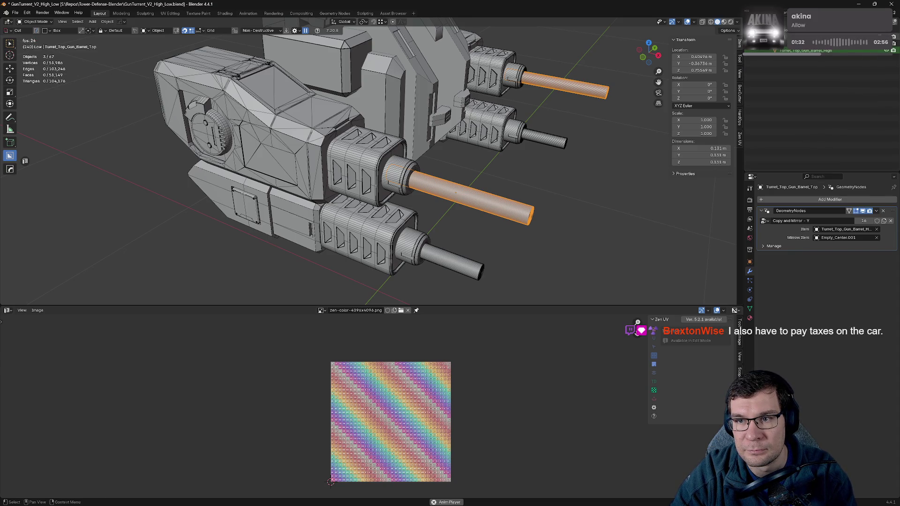
- In local view, give the high-poly barrel Smooth by Angle and Weighted Normal modifiers
{"action": "key", "text": "KP_Divide"}
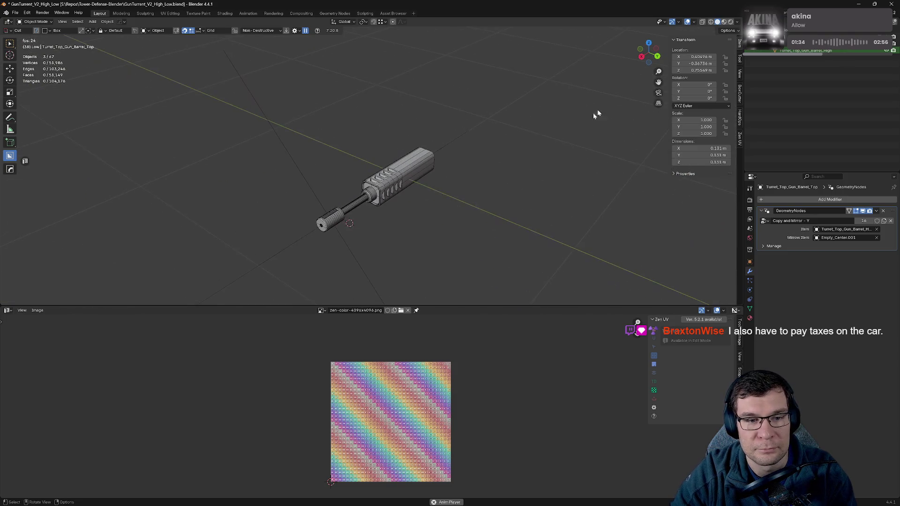
{"action": "left_click", "coordinate": [826, 50]}
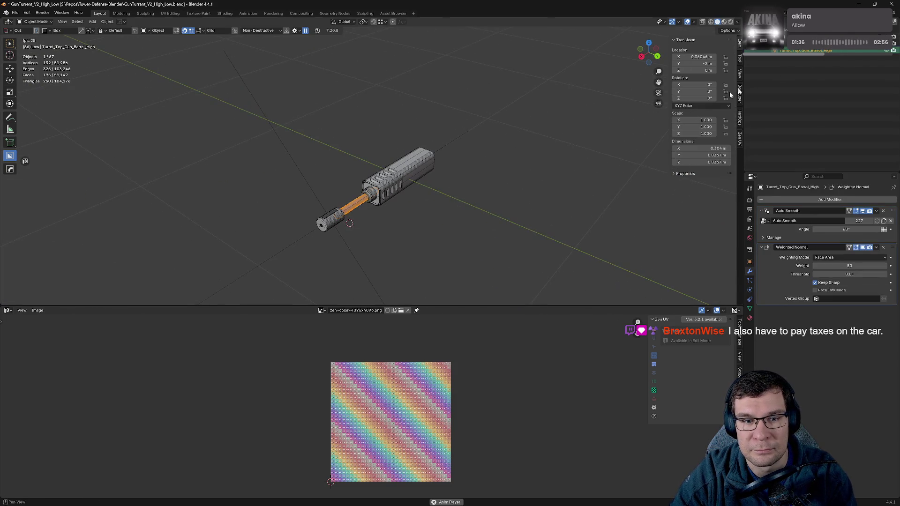
{"action": "key", "text": "q"}
{"action": "left_click", "coordinate": [462, 191]}
{"action": "key", "text": "q"}
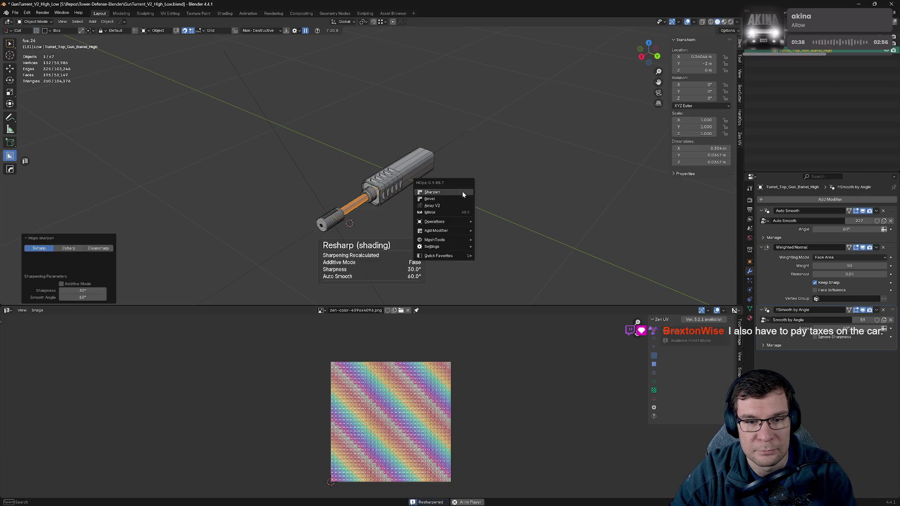
{"action": "left_click", "coordinate": [462, 191]}
{"action": "left_click_drag", "start_coordinate": [762, 292], "coordinate": [760, 209]}
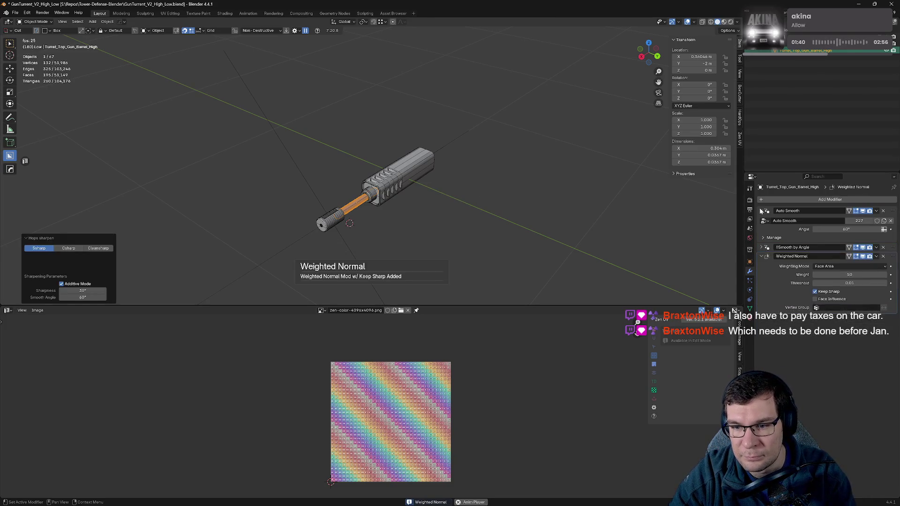
- Leave local view, then hide the barrel and Turret_Top_Gun_Barrel_Bottom.001
{"action": "key", "text": "KP_Divide"}
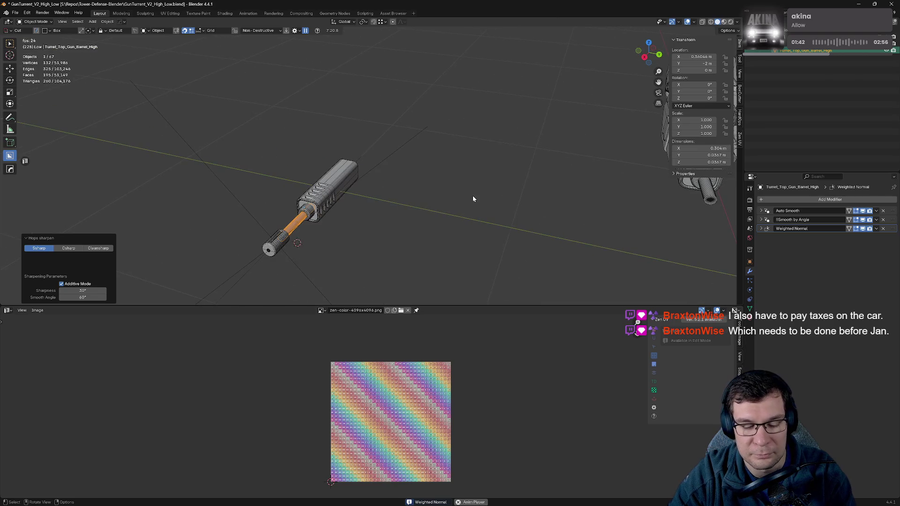
{"action": "key", "text": "h"}
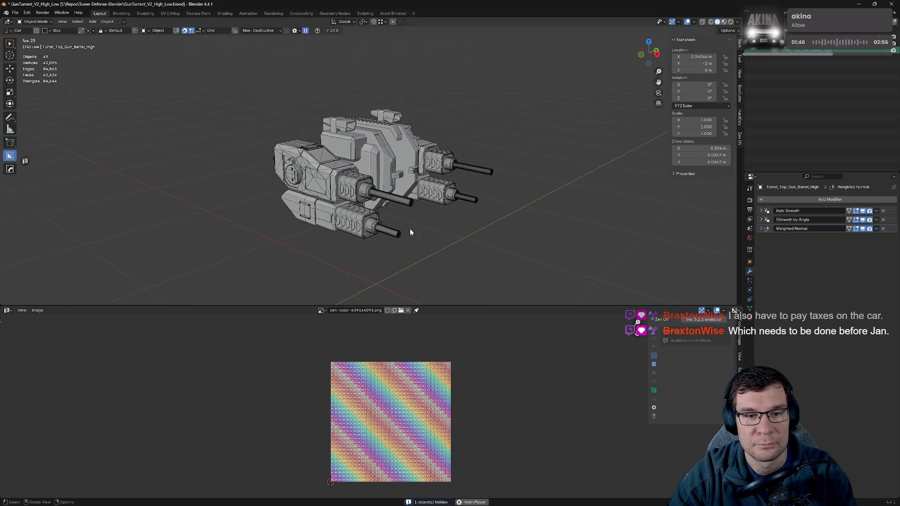
{"action": "left_click", "coordinate": [410, 208]}
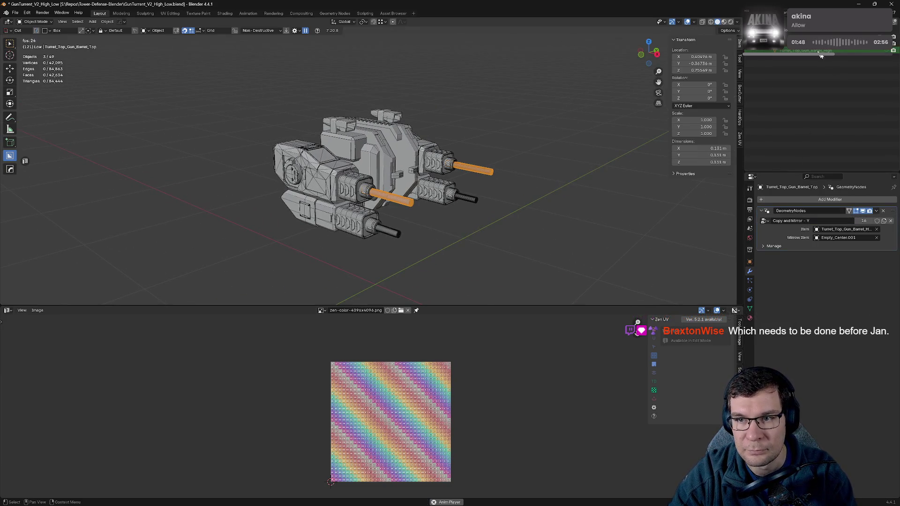
{"action": "scroll", "coordinate": [861, 121], "scroll_direction": "up", "scroll_amount": 5}
{"action": "scroll", "coordinate": [860, 121], "scroll_direction": "down", "scroll_amount": 1}
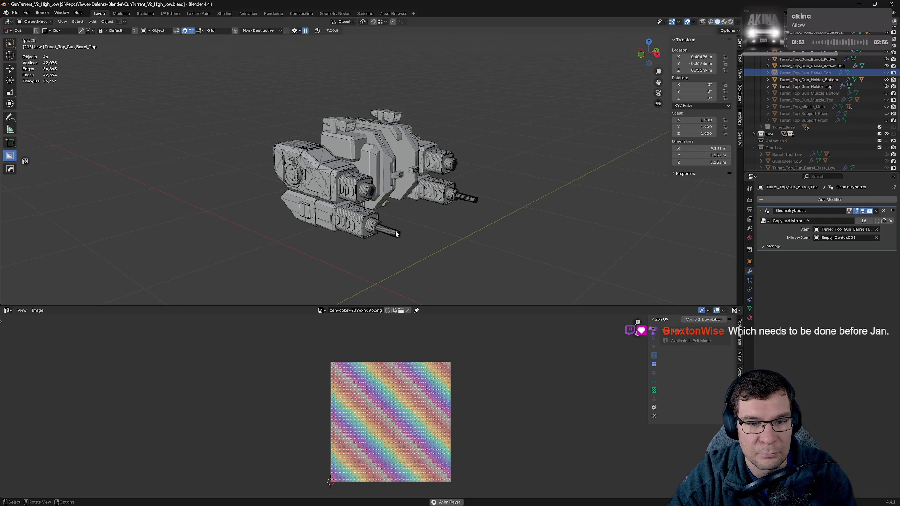
{"action": "left_click", "coordinate": [807, 66]}
{"action": "key", "text": "h"}
- Move in on the gun holder and inspect its Copy and Mirror object field
{"action": "mouse_move", "coordinate": [412, 235]}
{"action": "middle_mouse_down"}
{"action": "mouse_move", "coordinate": [449, 200]}
{"action": "mouse_move", "coordinate": [492, 211]}
{"action": "mouse_move", "coordinate": [461, 252]}
{"action": "mouse_move", "coordinate": [488, 234]}
{"action": "middle_mouse_up"}
{"action": "scroll", "coordinate": [839, 91], "scroll_direction": "down", "scroll_amount": 3}
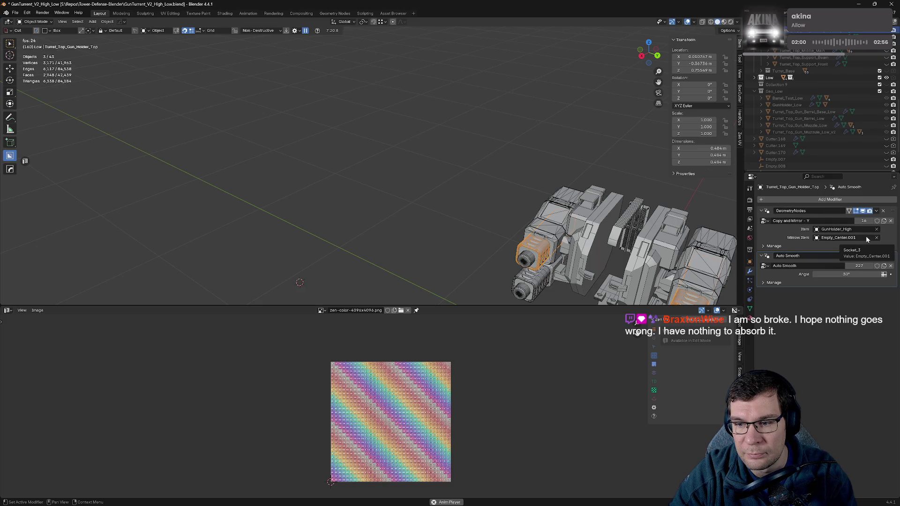
{"action": "left_click", "coordinate": [844, 229]}
- Keep the mirror object unchanged, then select and frame GunHolder_High
{"action": "key", "text": "Escape"}
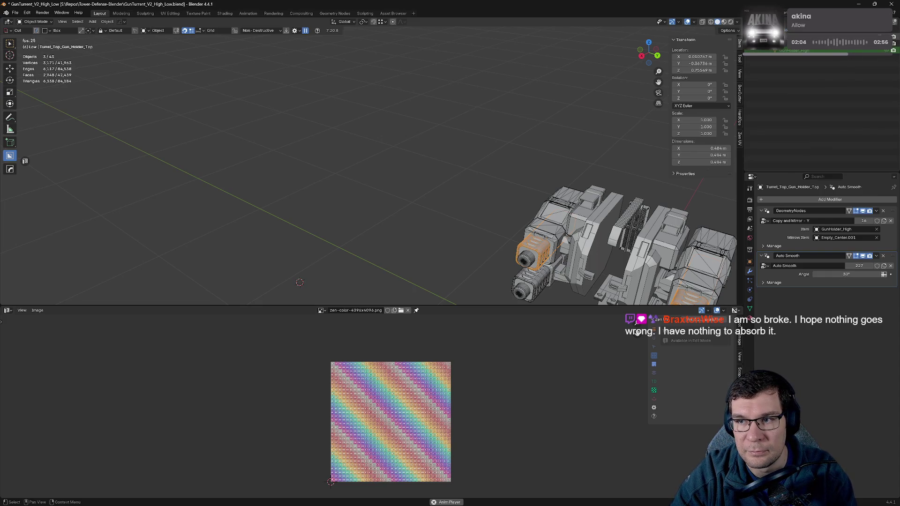
{"action": "left_click", "coordinate": [341, 255]}
{"action": "mouse_move", "coordinate": [408, 245]}
{"action": "middle_mouse_down"}
{"action": "mouse_move", "coordinate": [129, 69]}
{"action": "mouse_move", "coordinate": [185, 84]}
{"action": "middle_mouse_up"}
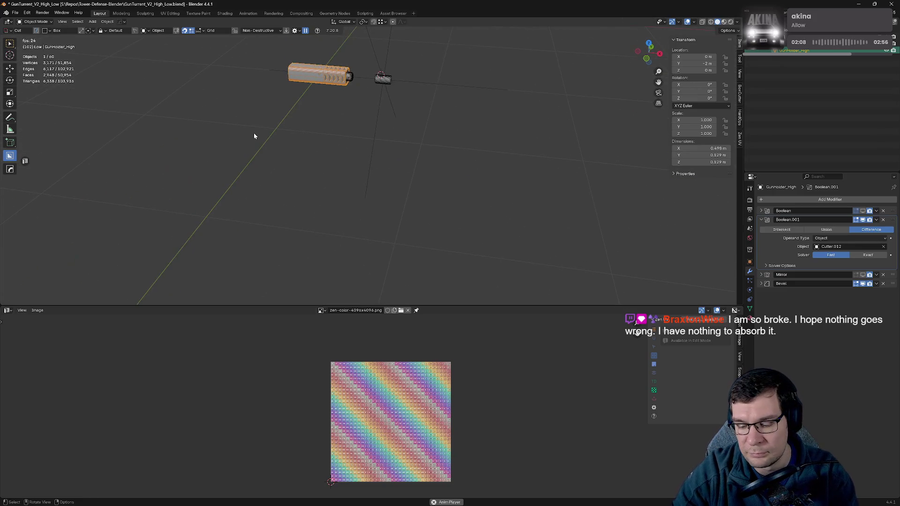
{"action": "key", "text": "KP_Decimal"}
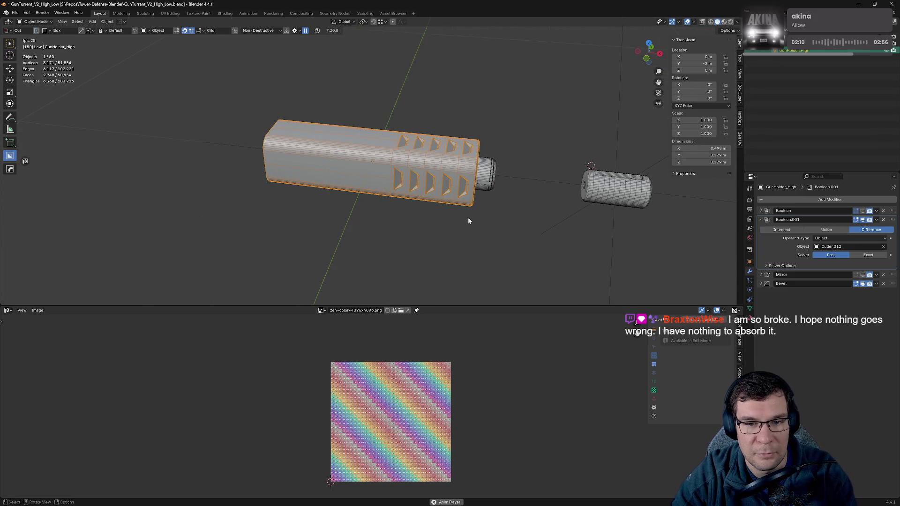
{"action": "middle_click_drag", "start_coordinate": [468, 217], "coordinate": [474, 217]}
- Sharpen GunHolder_High, adding Smooth by Angle and a Keep Sharp Weighted Normal
{"action": "key", "text": "q"}
{"action": "left_click", "coordinate": [475, 212]}
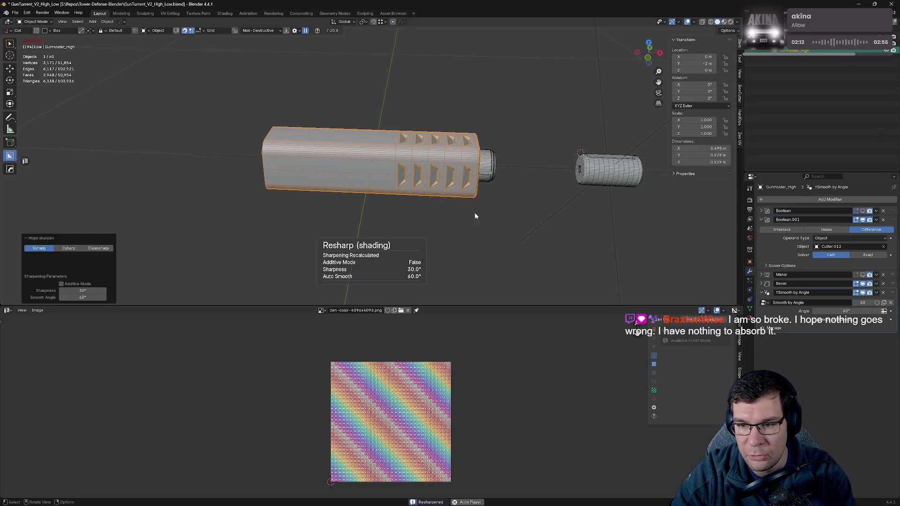
{"action": "key", "text": "q"}
{"action": "left_click", "coordinate": [474, 213]}
- Compare the barrel with and without its mirrored copy, then delete the Mirror modifier
{"action": "left_click", "coordinate": [862, 277]}
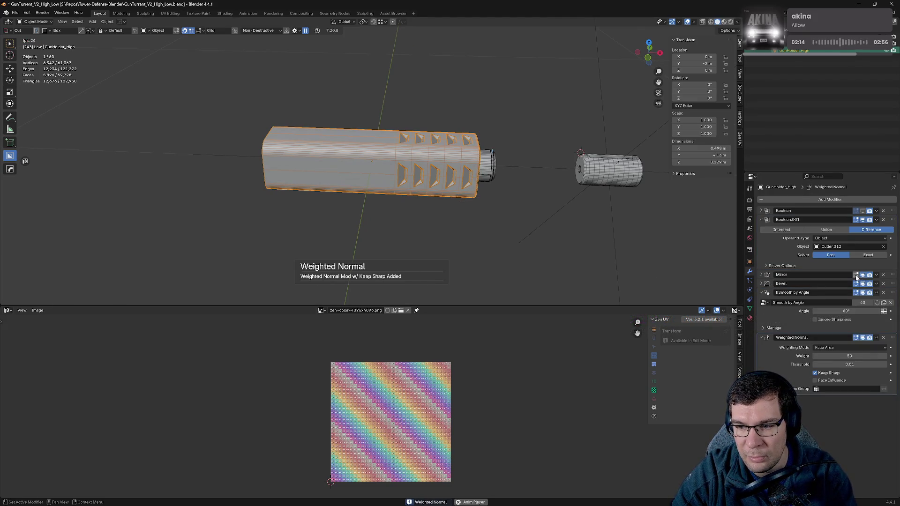
{"action": "scroll", "coordinate": [501, 202], "scroll_direction": "down", "scroll_amount": 5}
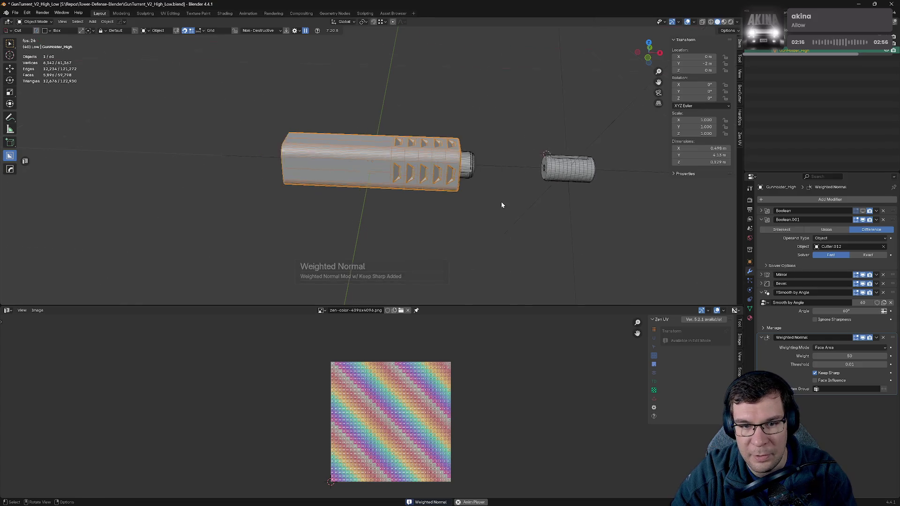
{"action": "middle_click_drag", "start_coordinate": [502, 202], "coordinate": [457, 178]}
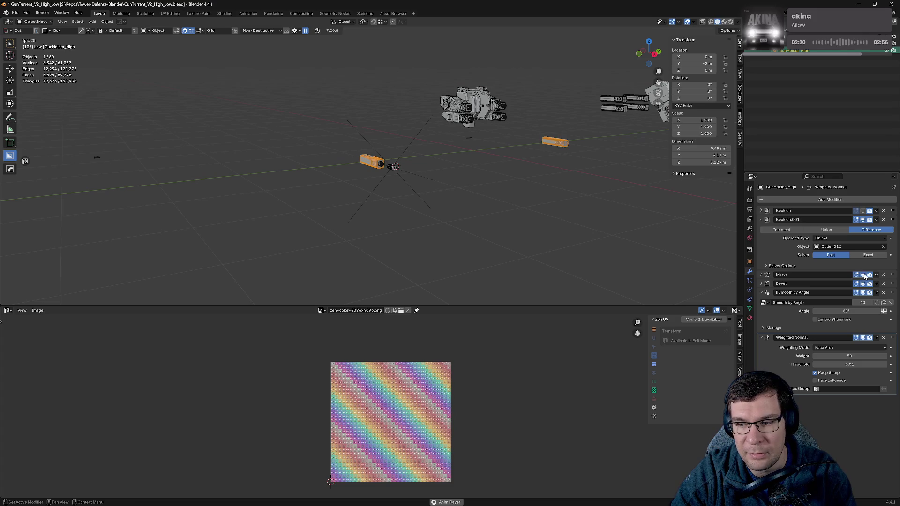
{"action": "left_click", "coordinate": [863, 274]}
{"action": "left_click", "coordinate": [863, 275]}
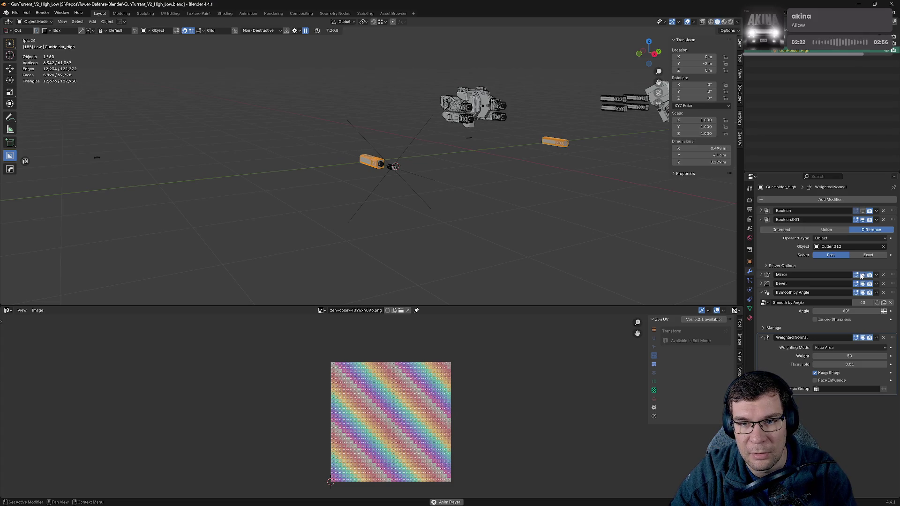
{"action": "left_click", "coordinate": [863, 275]}
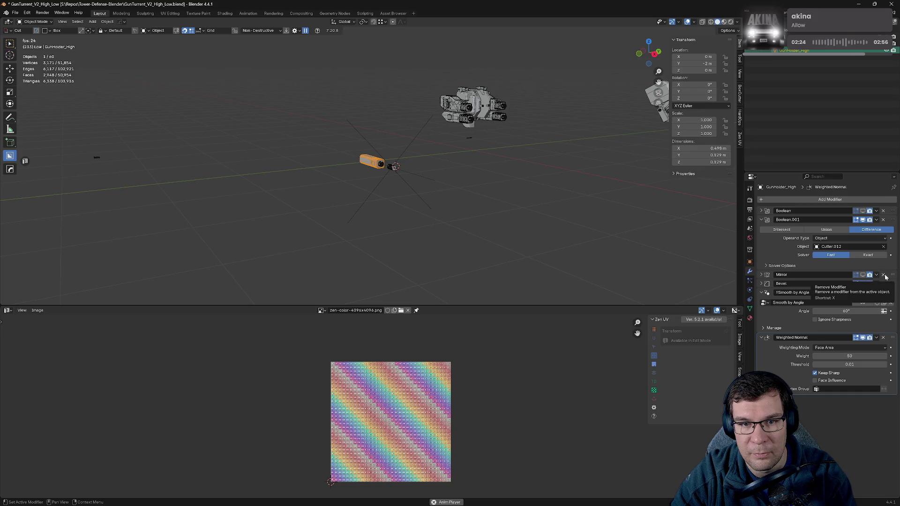
{"action": "left_click", "coordinate": [883, 275]}
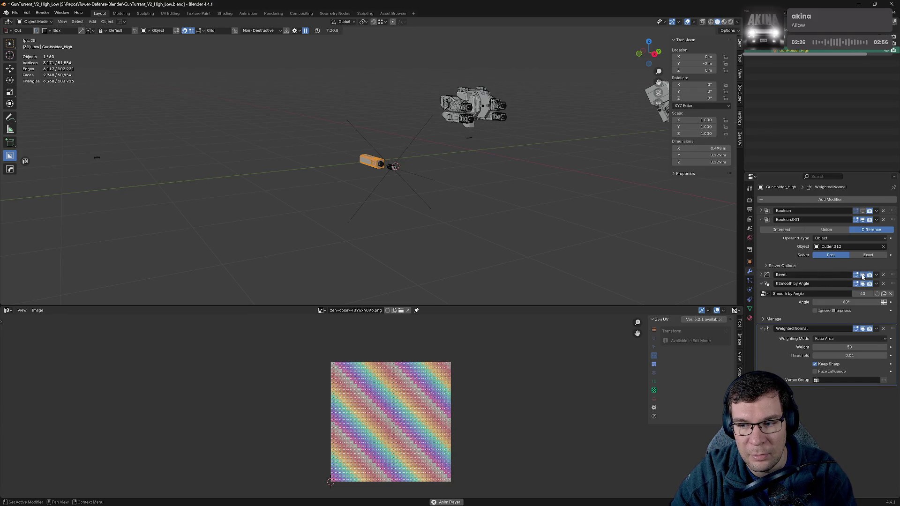
- Collapse the modifier panels and enable Boolean.001 in the viewport to show the silencer cut
{"action": "left_click", "coordinate": [762, 284]}
{"action": "left_click", "coordinate": [761, 292]}
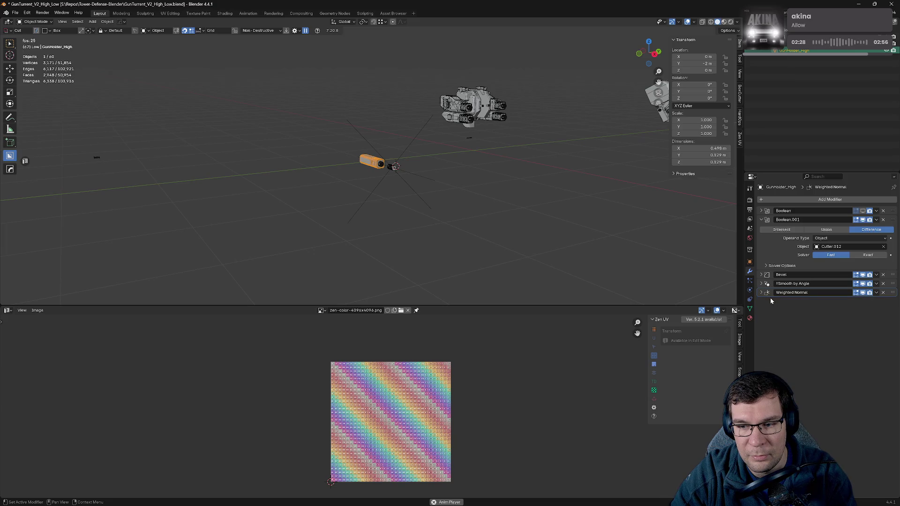
{"action": "left_click", "coordinate": [761, 220]}
{"action": "left_click", "coordinate": [863, 212]}
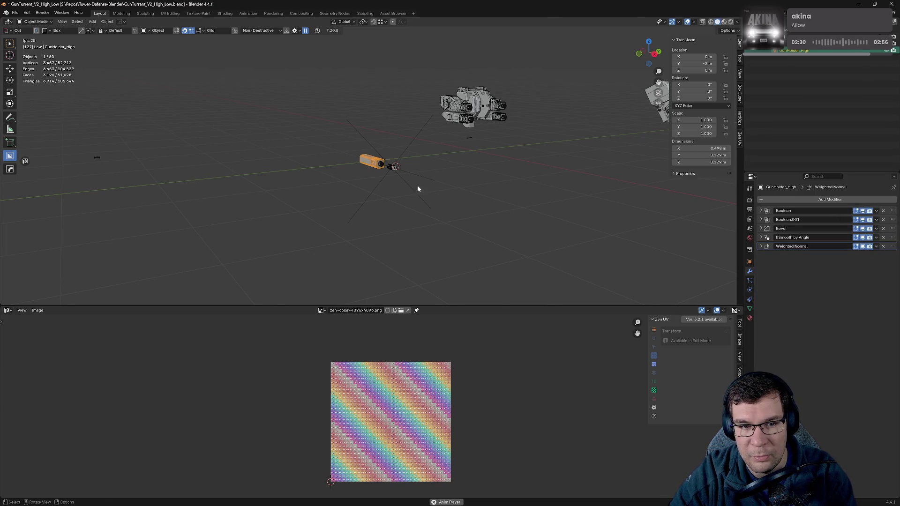
{"action": "scroll", "coordinate": [417, 185], "scroll_direction": "up", "scroll_amount": 6}
{"action": "mouse_move", "coordinate": [539, 179]}
{"action": "middle_mouse_down"}
{"action": "mouse_move", "coordinate": [570, 220]}
{"action": "mouse_move", "coordinate": [567, 184]}
{"action": "middle_mouse_up"}
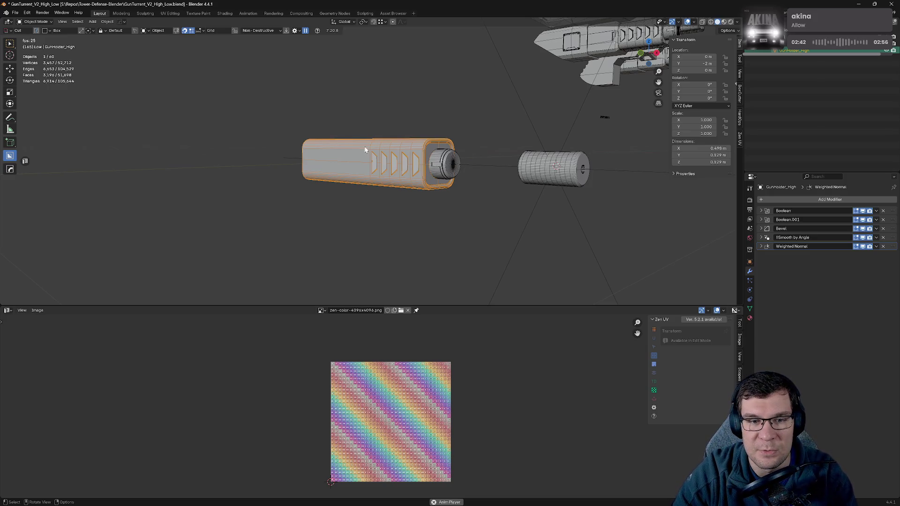
{"action": "middle_click_drag", "start_coordinate": [365, 150], "coordinate": [432, 129]}
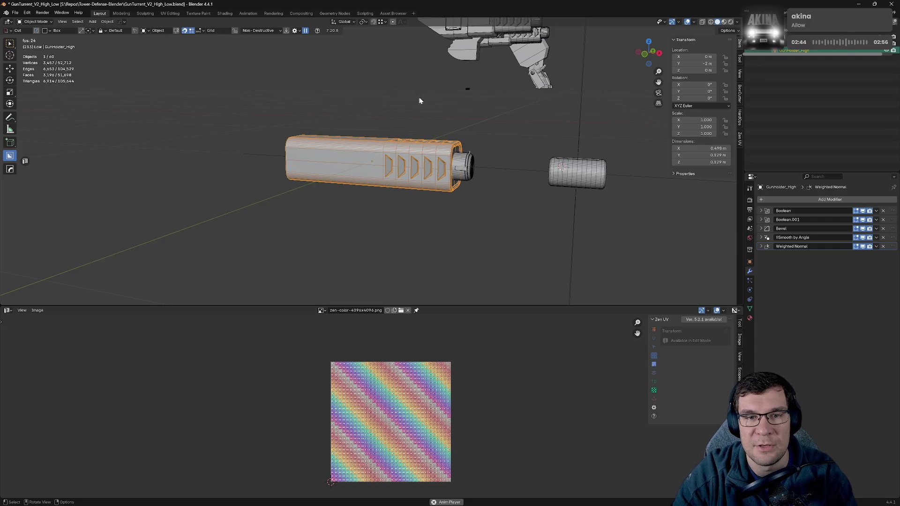
- Select the small mirrored text logo near the turret and hide it
{"action": "left_click", "coordinate": [468, 90]}
{"action": "mouse_move", "coordinate": [469, 89]}
{"action": "middle_mouse_down"}
{"action": "mouse_move", "coordinate": [492, 80]}
{"action": "mouse_move", "coordinate": [405, 106]}
{"action": "mouse_move", "coordinate": [549, 125]}
{"action": "middle_mouse_up"}
{"action": "scroll", "coordinate": [492, 80], "scroll_direction": "down", "scroll_amount": 5}
{"action": "scroll", "coordinate": [362, 159], "scroll_direction": "up", "scroll_amount": 5}
{"action": "scroll", "coordinate": [188, 161], "scroll_direction": "up", "scroll_amount": 3}
{"action": "mouse_move", "coordinate": [189, 162]}
{"action": "middle_mouse_down"}
{"action": "mouse_move", "coordinate": [301, 140]}
{"action": "mouse_move", "coordinate": [562, 145]}
{"action": "middle_mouse_up"}
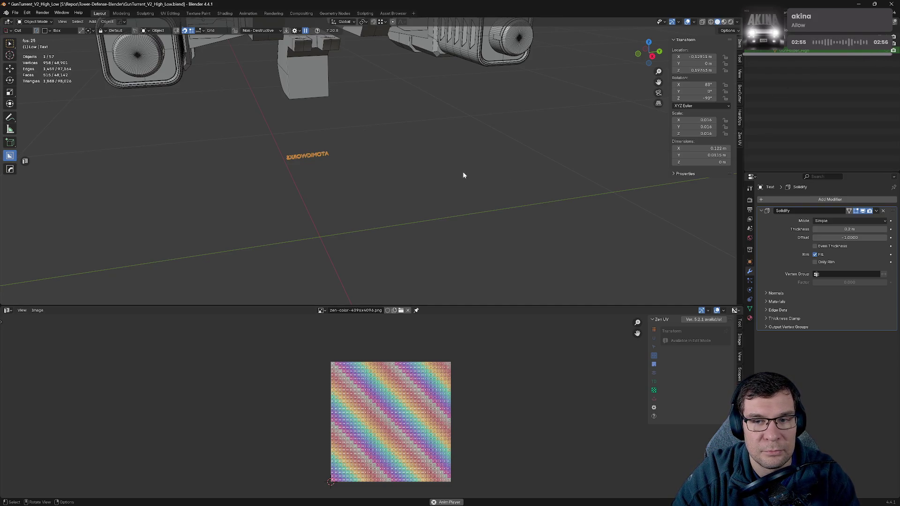
{"action": "left_click", "coordinate": [319, 158]}
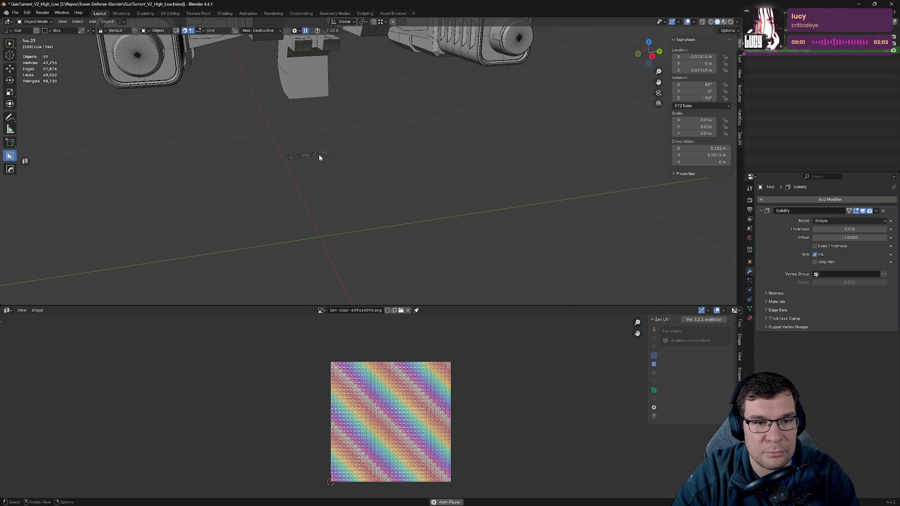
{"action": "left_click", "coordinate": [320, 157]}
{"action": "key", "text": "h"}
- Zoom out and orbit toward the turret's barrel base cylinder
{"action": "scroll", "coordinate": [406, 181], "scroll_direction": "down", "scroll_amount": 3}
{"action": "scroll", "coordinate": [230, 198], "scroll_direction": "down", "scroll_amount": 2}
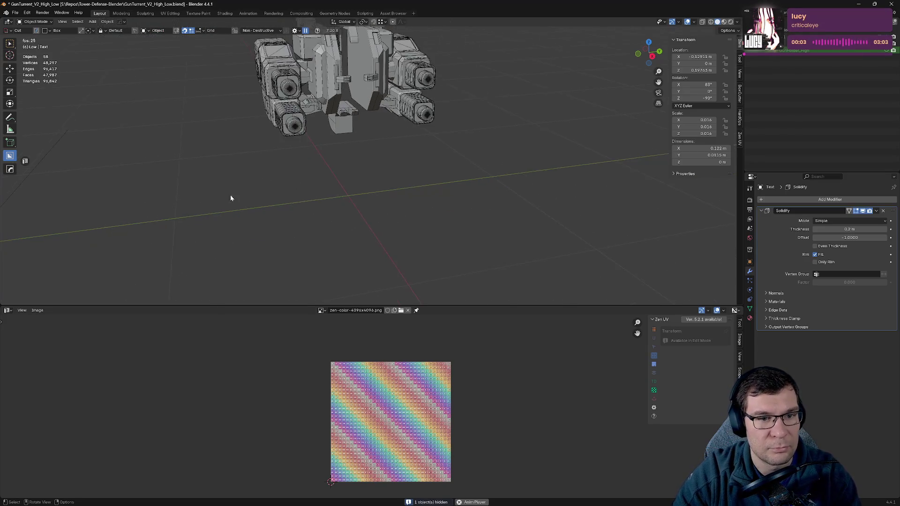
{"action": "scroll", "coordinate": [230, 197], "scroll_direction": "down", "scroll_amount": 3}
{"action": "mouse_move", "coordinate": [231, 197]}
{"action": "middle_mouse_down"}
{"action": "mouse_move", "coordinate": [336, 185]}
{"action": "mouse_move", "coordinate": [469, 235]}
{"action": "mouse_move", "coordinate": [381, 232]}
{"action": "middle_mouse_up"}
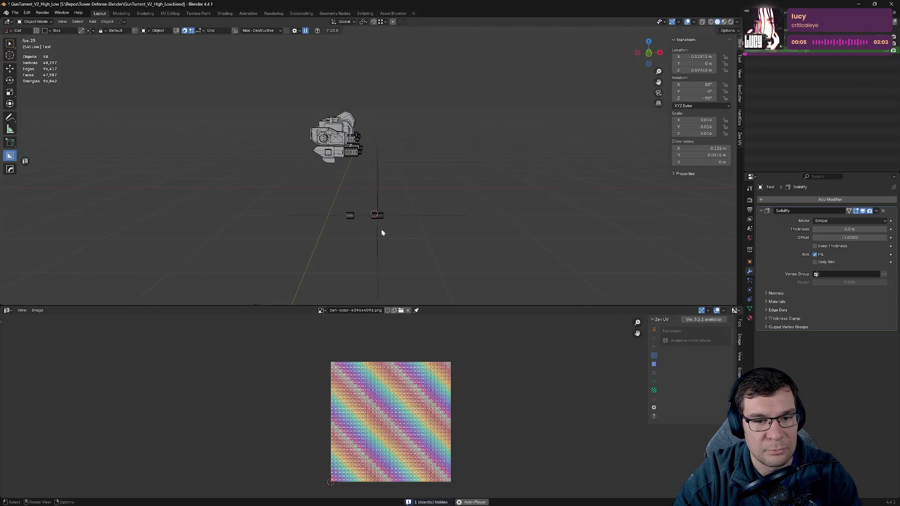
{"action": "scroll", "coordinate": [328, 253], "scroll_direction": "up", "scroll_amount": 3}
{"action": "middle_click_drag", "start_coordinate": [316, 264], "coordinate": [386, 147]}
- Select the barrel base cylinder, inspect its end-cap mesh and frame it
{"action": "left_click", "coordinate": [362, 159]}
{"action": "scroll", "coordinate": [422, 198], "scroll_direction": "up", "scroll_amount": 10}
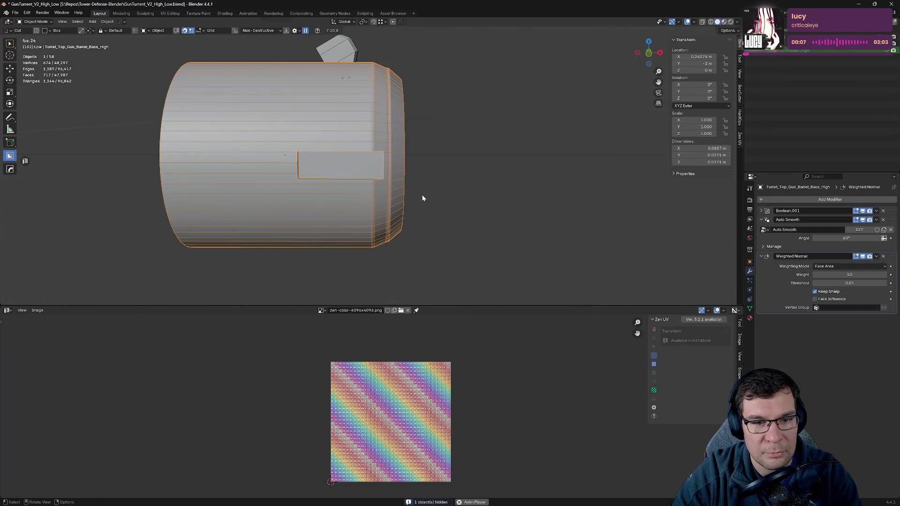
{"action": "scroll", "coordinate": [441, 190], "scroll_direction": "down", "scroll_amount": 6}
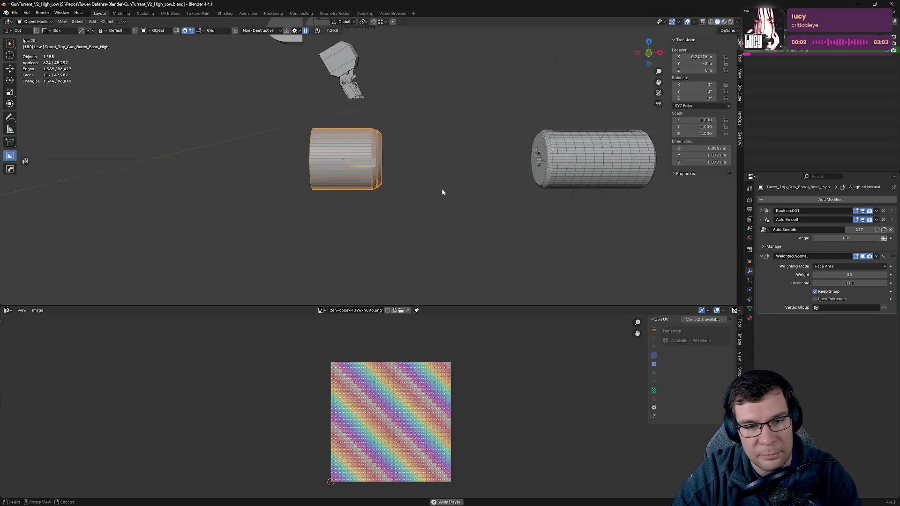
{"action": "mouse_move", "coordinate": [441, 192]}
{"action": "middle_mouse_down"}
{"action": "mouse_move", "coordinate": [395, 181]}
{"action": "mouse_move", "coordinate": [492, 169]}
{"action": "mouse_move", "coordinate": [367, 160]}
{"action": "middle_mouse_up"}
{"action": "scroll", "coordinate": [493, 169], "scroll_direction": "up", "scroll_amount": 4}
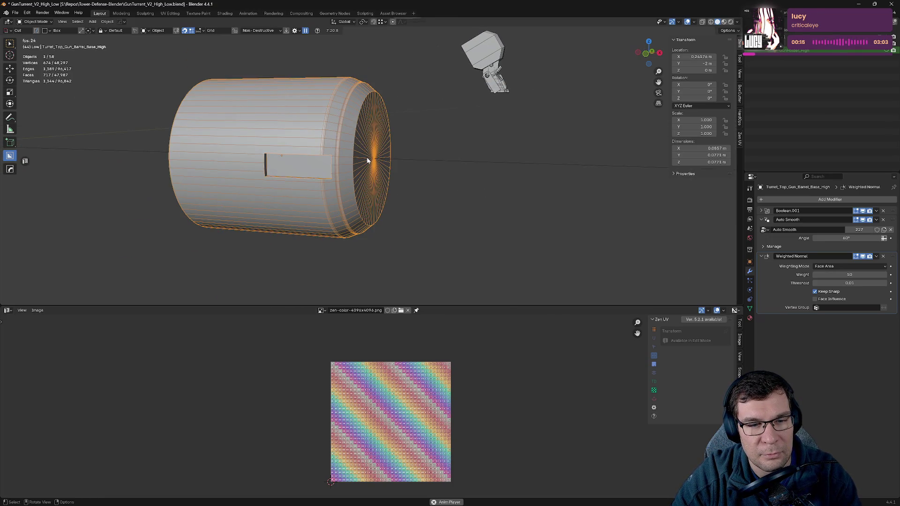
{"action": "key", "text": "Tab"}
{"action": "middle_click_drag", "start_coordinate": [388, 155], "coordinate": [392, 156]}
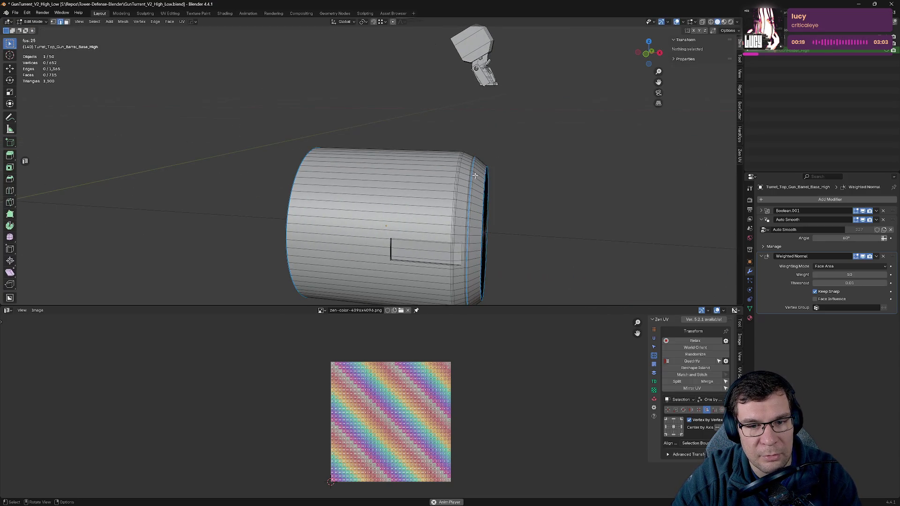
{"action": "key", "text": "Tab"}
{"action": "key", "text": "KP_Decimal"}
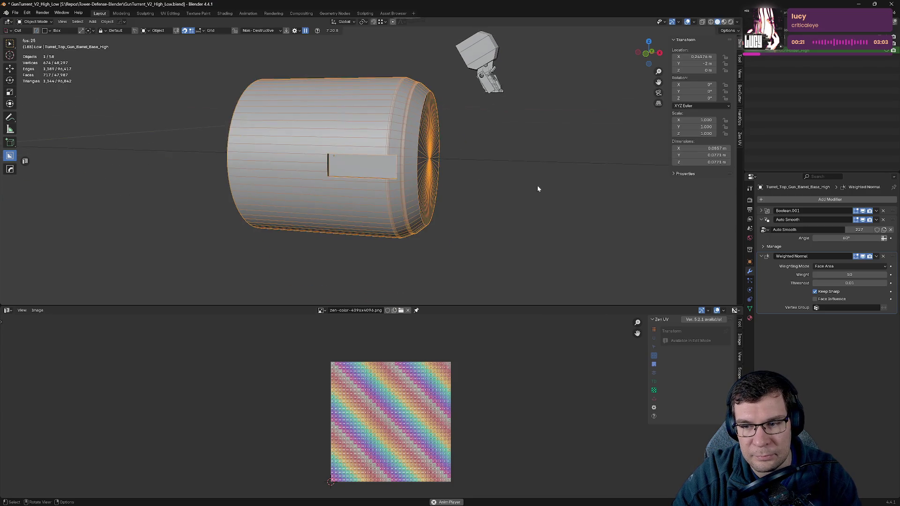
- Apply HardOps Sharpen to the barrel base, adding Smooth by Angle and Weighted Normal
{"action": "key", "text": "q"}
{"action": "left_click", "coordinate": [456, 168]}
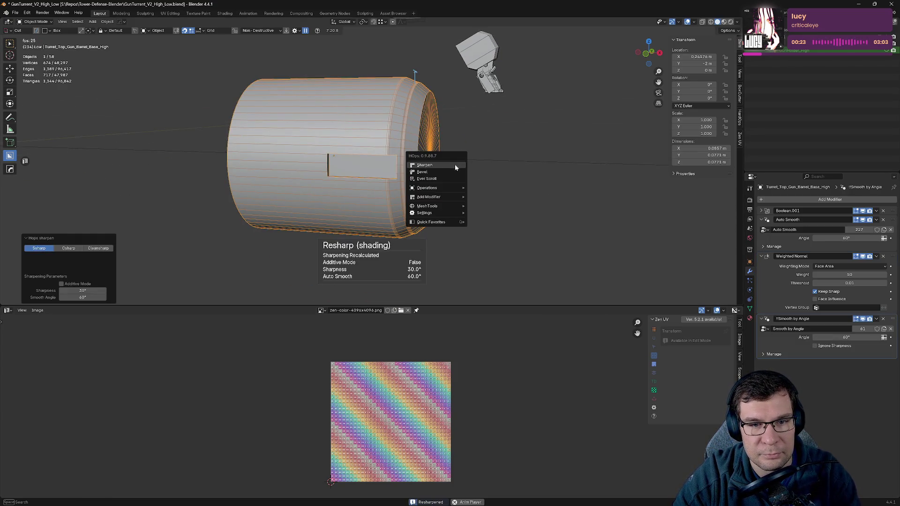
{"action": "left_click", "coordinate": [762, 219]}
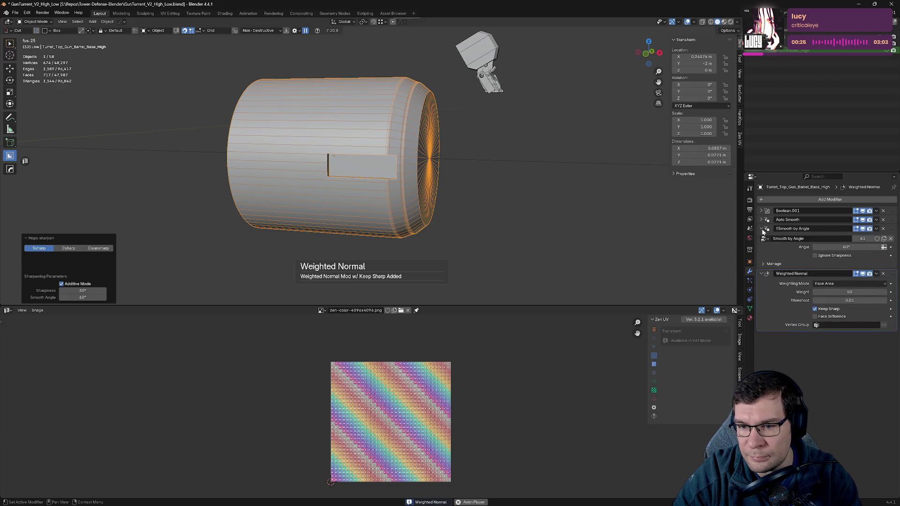
{"action": "left_click", "coordinate": [762, 228]}
{"action": "left_click", "coordinate": [762, 237]}
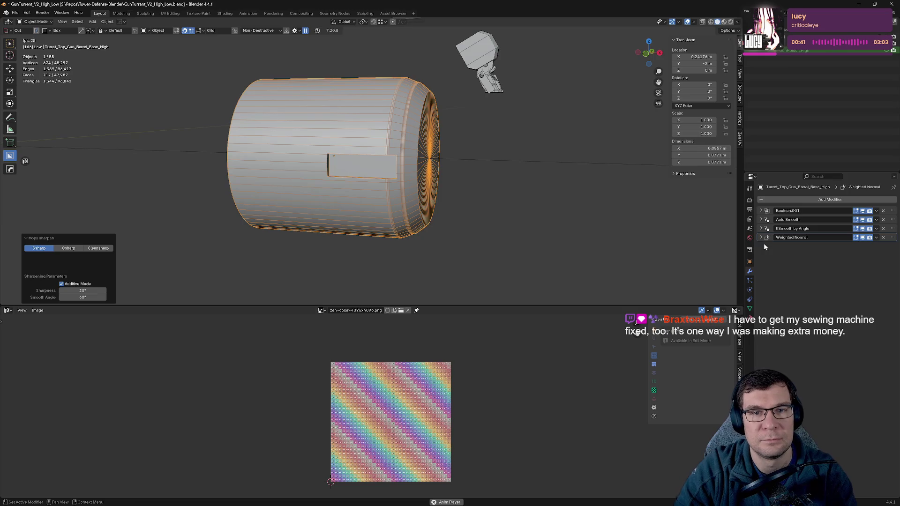
- Delete both MuzzleTest cylinders
{"action": "scroll", "coordinate": [612, 193], "scroll_direction": "down", "scroll_amount": 10}
{"action": "middle_click_drag", "start_coordinate": [522, 179], "coordinate": [522, 190]}
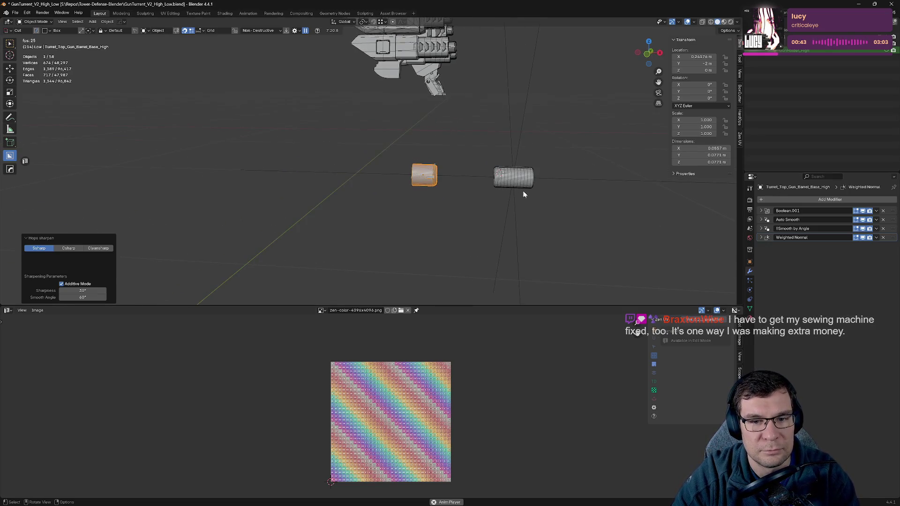
{"action": "left_click", "coordinate": [519, 187]}
{"action": "key", "text": "Delete"}
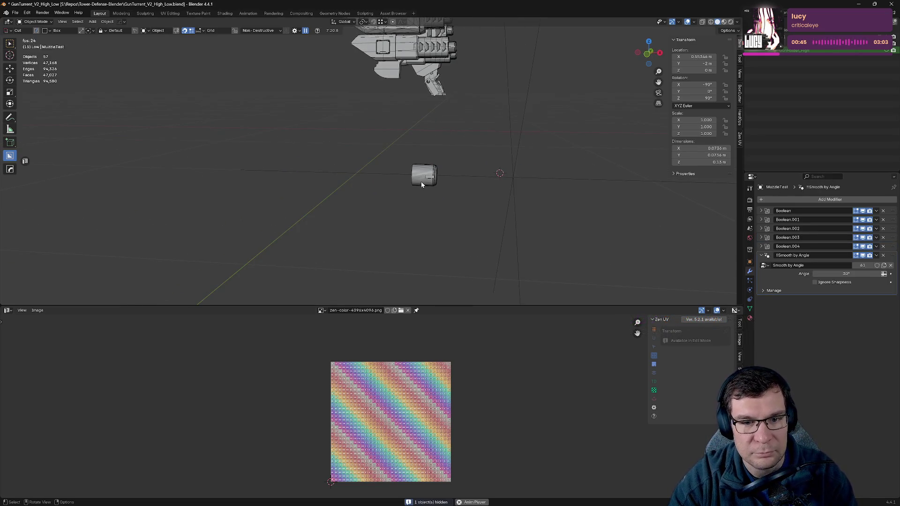
{"action": "left_click", "coordinate": [421, 181]}
{"action": "key", "text": "Delete"}
- Delete the barrel shroud and the lower gun holder
{"action": "middle_click_drag", "start_coordinate": [482, 109], "coordinate": [448, 219]}
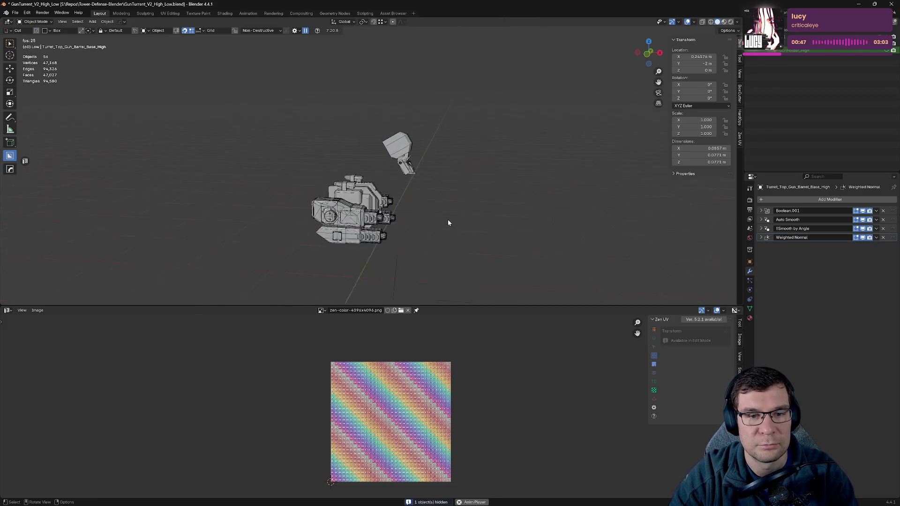
{"action": "scroll", "coordinate": [441, 247], "scroll_direction": "up", "scroll_amount": 6}
{"action": "middle_click_drag", "start_coordinate": [494, 106], "coordinate": [485, 156]}
{"action": "left_click", "coordinate": [486, 156]}
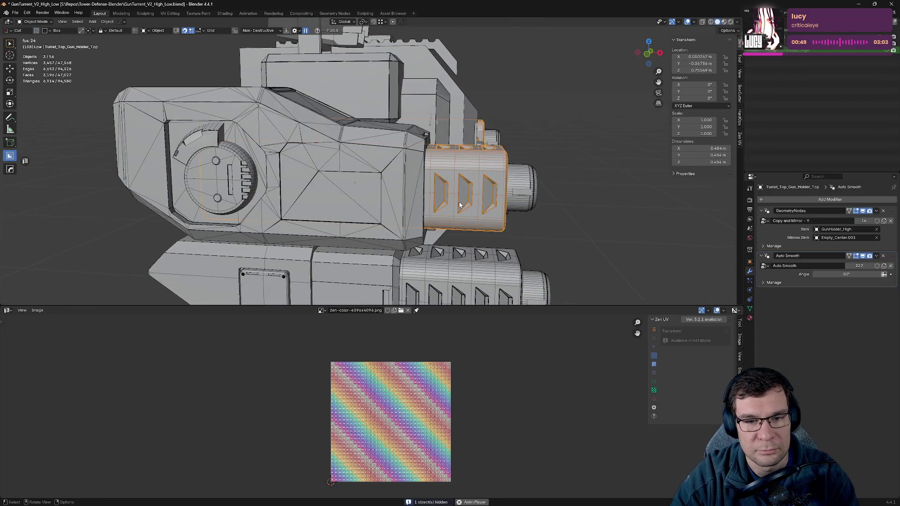
{"action": "key", "text": "Delete"}
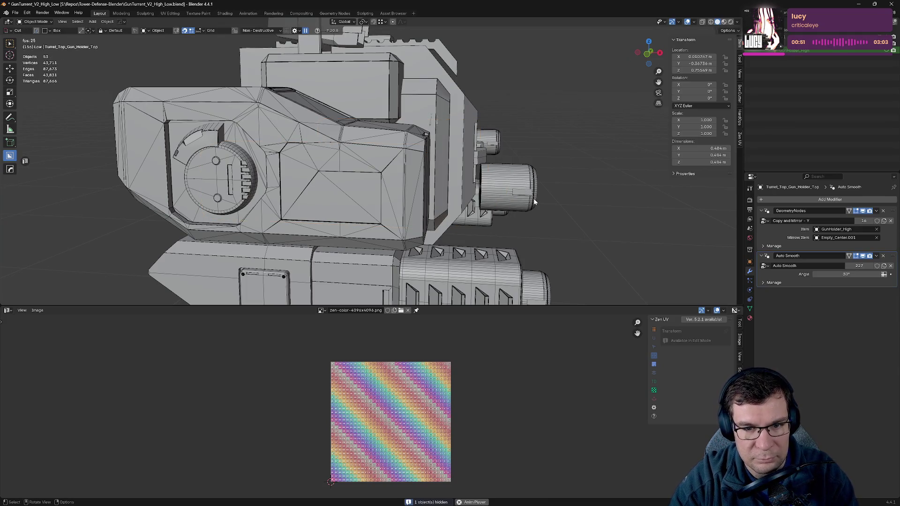
{"action": "left_click", "coordinate": [525, 286]}
{"action": "middle_click_drag", "start_coordinate": [539, 291], "coordinate": [531, 170], "text": "shift"}
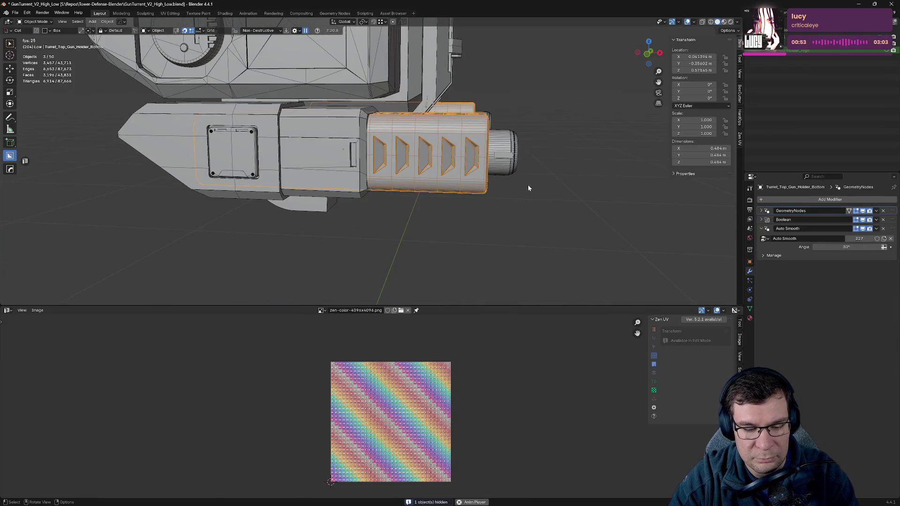
{"action": "key", "text": "Delete"}
{"action": "left_click", "coordinate": [505, 165]}
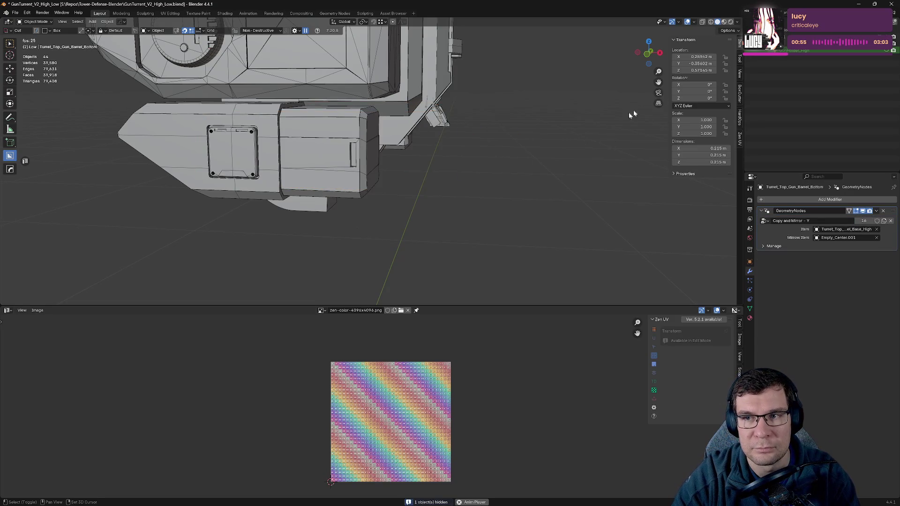
{"action": "scroll", "coordinate": [803, 116], "scroll_direction": "down", "scroll_amount": 3}
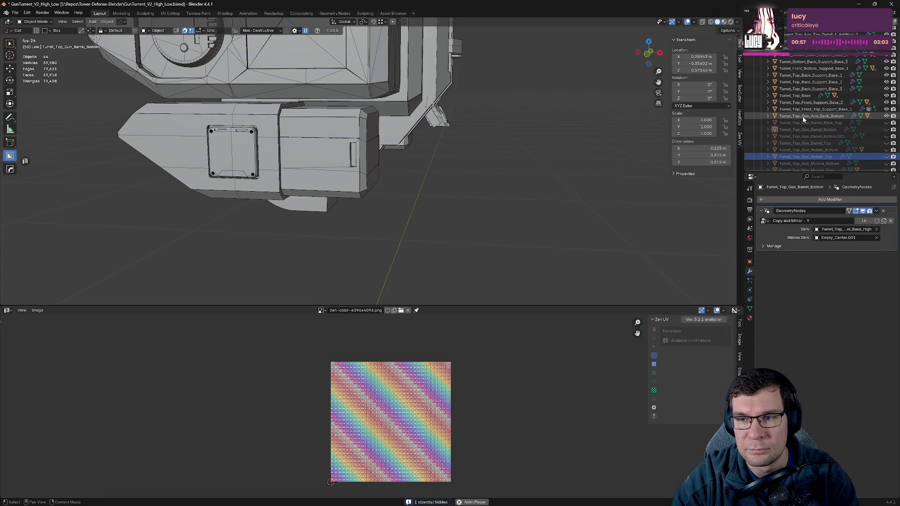
- Select Turret_Top_Gun_Arm_Back_Bottom and view it from an oblique angle
{"action": "left_click", "coordinate": [803, 116]}
{"action": "mouse_move", "coordinate": [436, 181]}
{"action": "middle_mouse_down"}
{"action": "mouse_move", "coordinate": [415, 177]}
{"action": "mouse_move", "coordinate": [396, 195]}
{"action": "middle_mouse_up"}
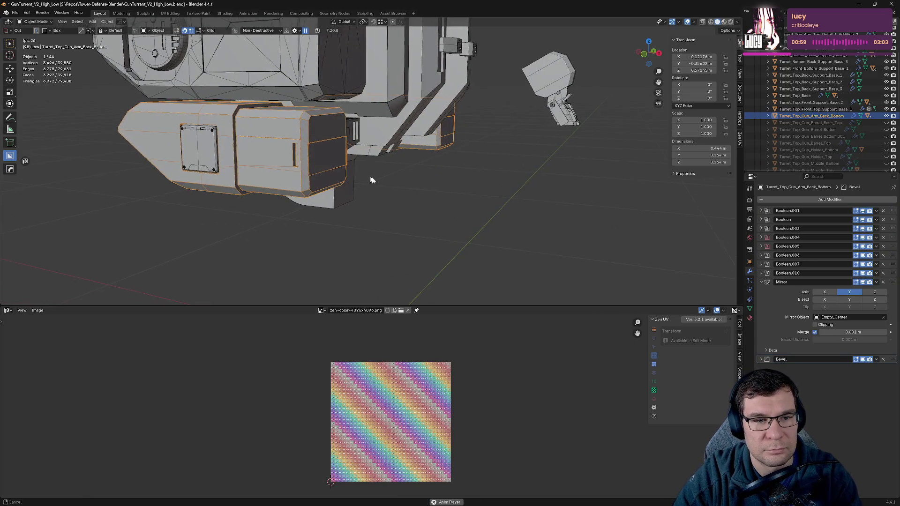
{"action": "scroll", "coordinate": [459, 183], "scroll_direction": "up", "scroll_amount": 5}
{"action": "middle_click_drag", "start_coordinate": [457, 168], "coordinate": [442, 170]}
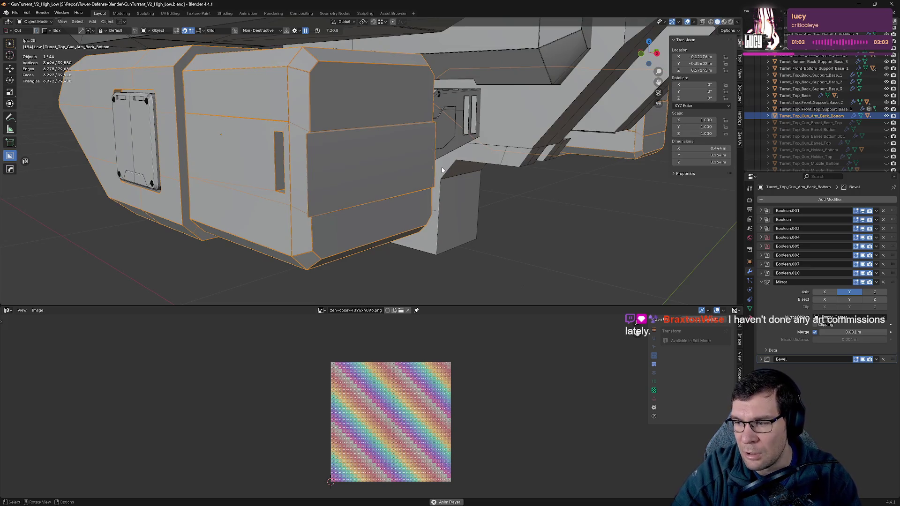
{"action": "middle_click_drag", "start_coordinate": [370, 154], "coordinate": [435, 156]}
{"action": "left_click", "coordinate": [434, 155]}
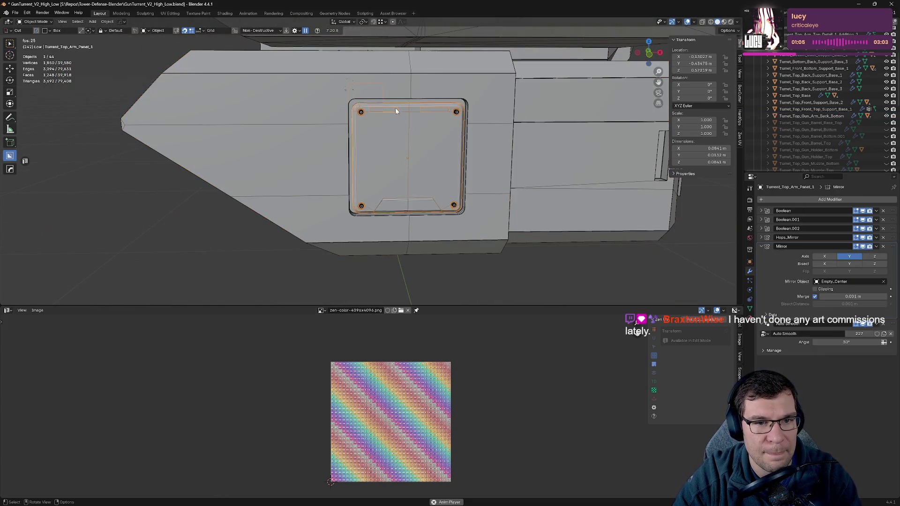
{"action": "middle_click_drag", "start_coordinate": [395, 108], "coordinate": [502, 176]}
{"action": "left_click", "coordinate": [592, 160]}
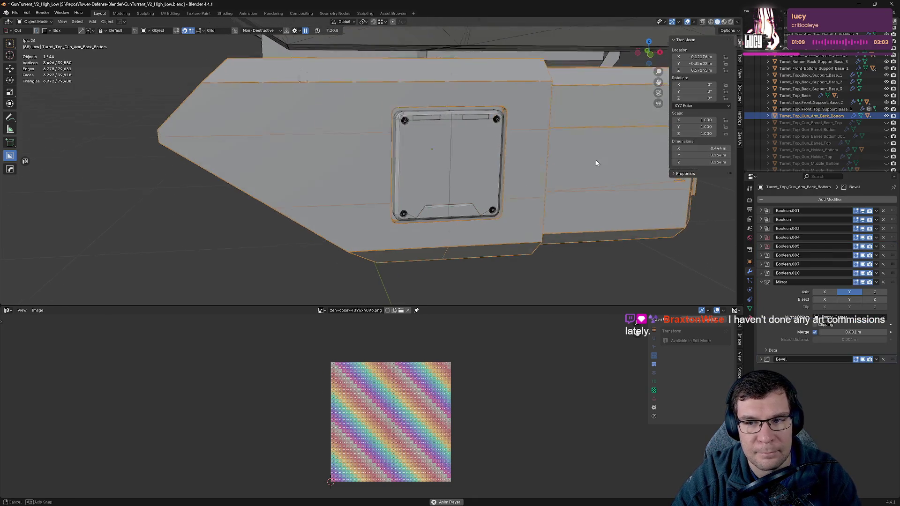
{"action": "middle_click_drag", "start_coordinate": [593, 160], "coordinate": [565, 167]}
- Remove Boolean.004 and Boolean.005 and move Mirror below Bevel
{"action": "left_click", "coordinate": [884, 237]}
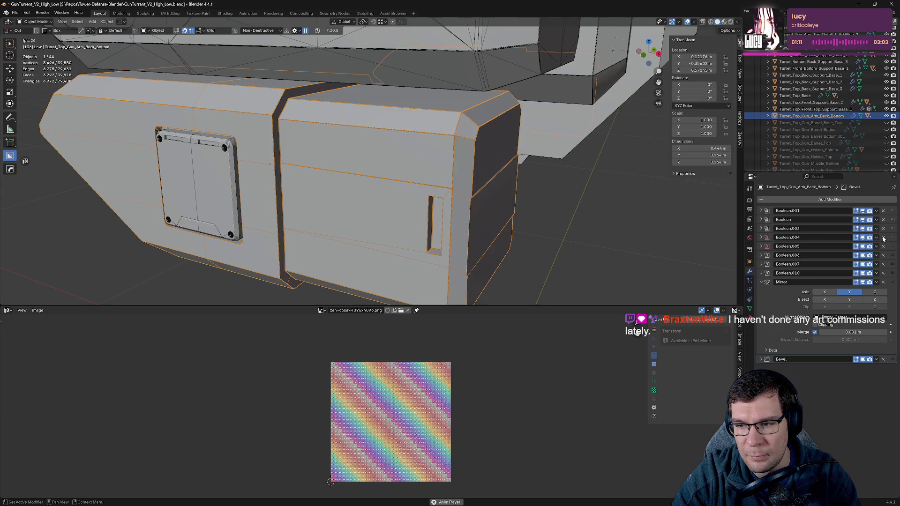
{"action": "left_click", "coordinate": [884, 237]}
{"action": "left_click", "coordinate": [763, 265]}
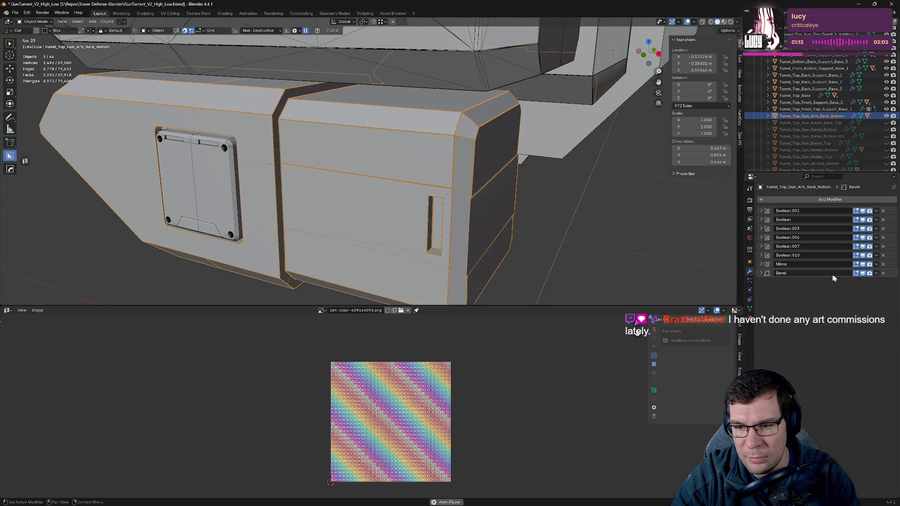
{"action": "left_click_drag", "start_coordinate": [892, 264], "coordinate": [892, 277]}
- Run HardOps Sharpen on the arm and move Mirror to the bottom of the stack
{"action": "key", "text": "q"}
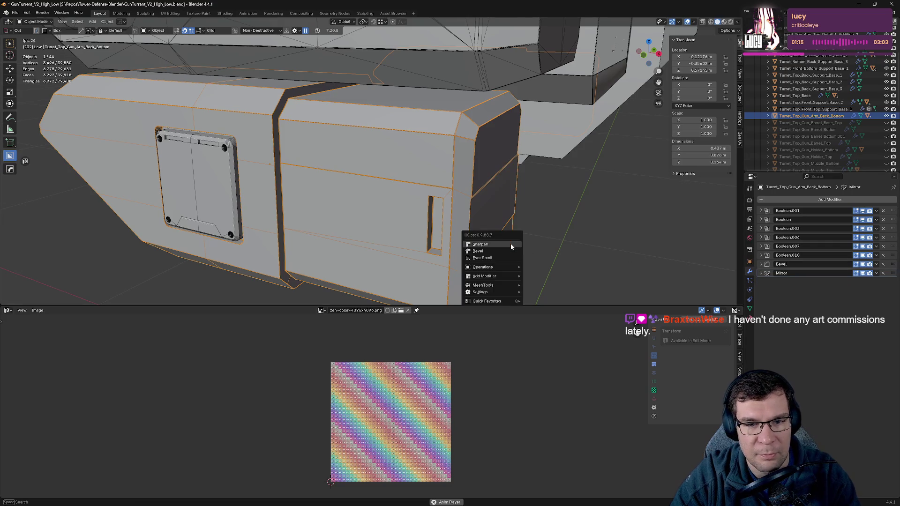
{"action": "left_click", "coordinate": [511, 245]}
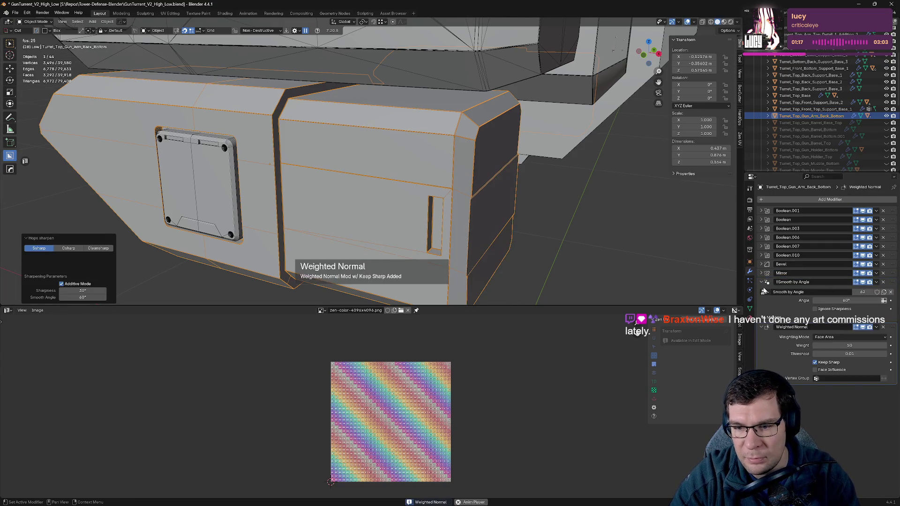
{"action": "left_click", "coordinate": [762, 282]}
{"action": "left_click", "coordinate": [761, 290]}
{"action": "left_click_drag", "start_coordinate": [892, 273], "coordinate": [892, 292]}
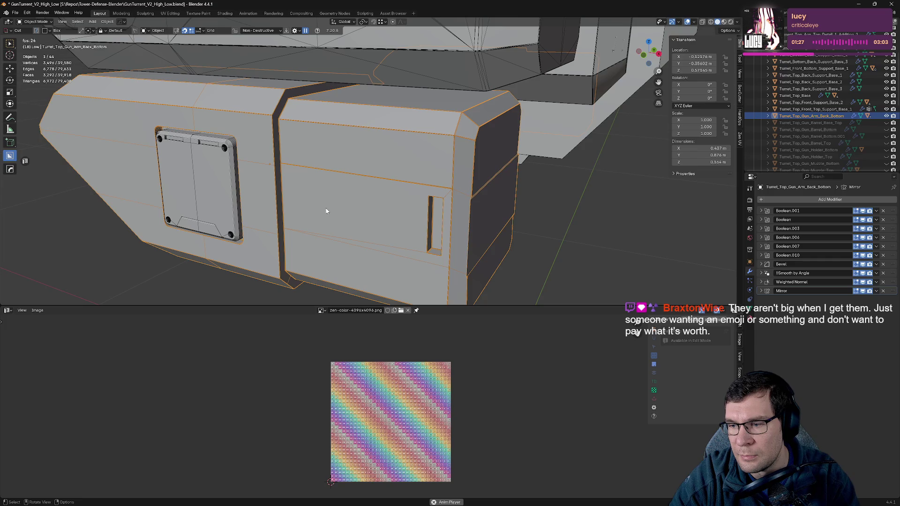
{"action": "mouse_move", "coordinate": [272, 203]}
{"action": "middle_mouse_down"}
{"action": "mouse_move", "coordinate": [469, 151]}
{"action": "mouse_move", "coordinate": [400, 179]}
{"action": "middle_mouse_up"}
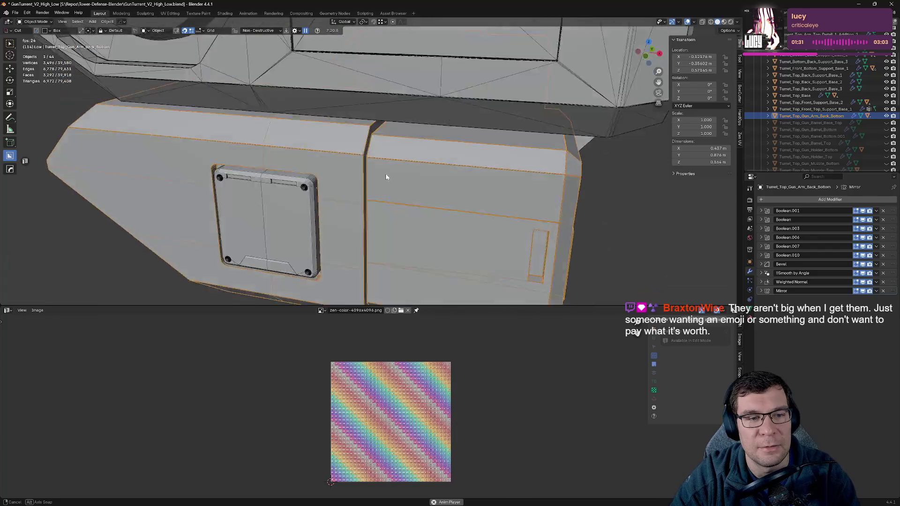
{"action": "scroll", "coordinate": [400, 179], "scroll_direction": "down", "scroll_amount": 3}
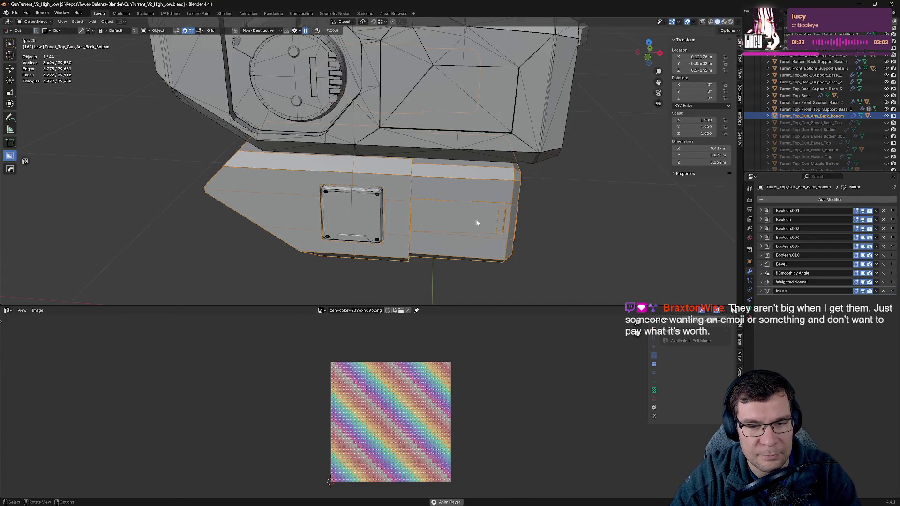
- Hide the rear gun arm part and select the arm panel
{"action": "key", "text": "h"}
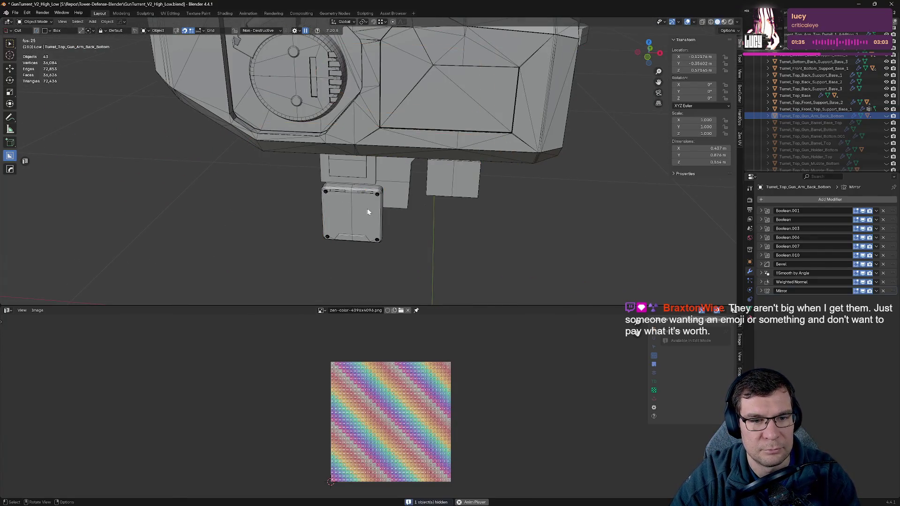
{"action": "mouse_move", "coordinate": [496, 221]}
{"action": "middle_mouse_down"}
{"action": "mouse_move", "coordinate": [409, 189]}
{"action": "mouse_move", "coordinate": [482, 187]}
{"action": "middle_mouse_up"}
{"action": "left_click", "coordinate": [482, 186]}
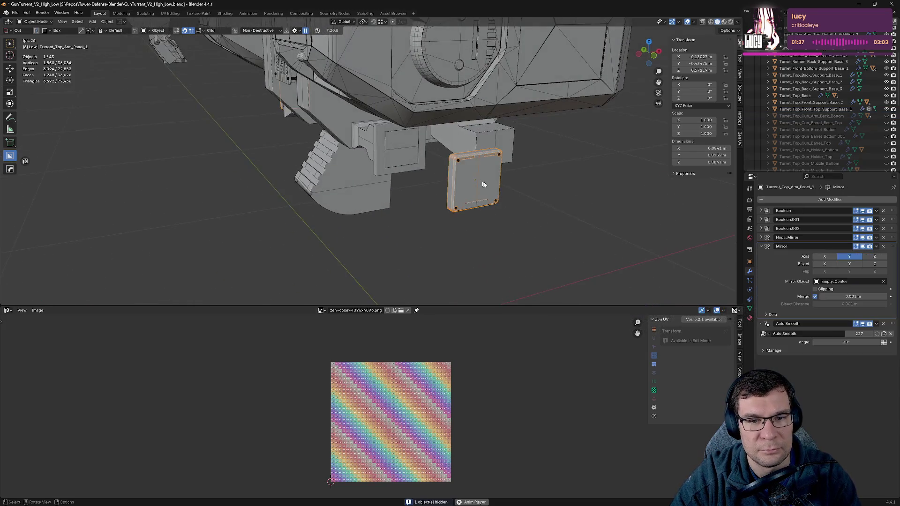
{"action": "middle_click_drag", "start_coordinate": [540, 186], "coordinate": [581, 197]}
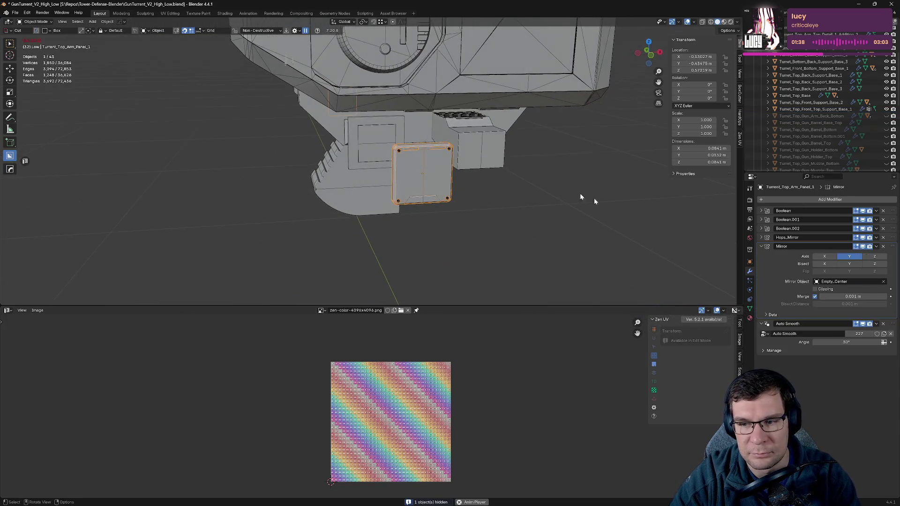
- Sharpen the arm panel with HardOps and move its Mirror modifier to the bottom
{"action": "left_click", "coordinate": [762, 247]}
{"action": "left_click", "coordinate": [763, 255]}
{"action": "key", "text": "q"}
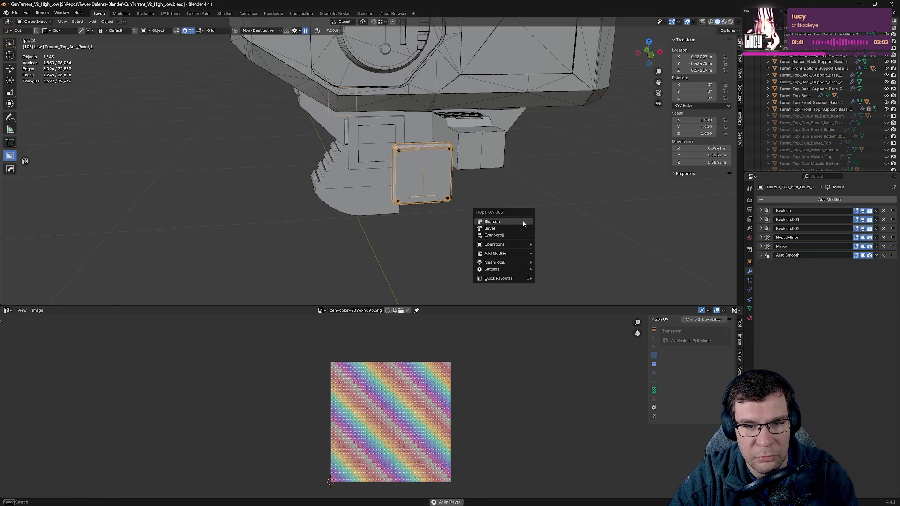
{"action": "left_click", "coordinate": [524, 223]}
{"action": "left_click", "coordinate": [762, 265]}
{"action": "left_click", "coordinate": [761, 273]}
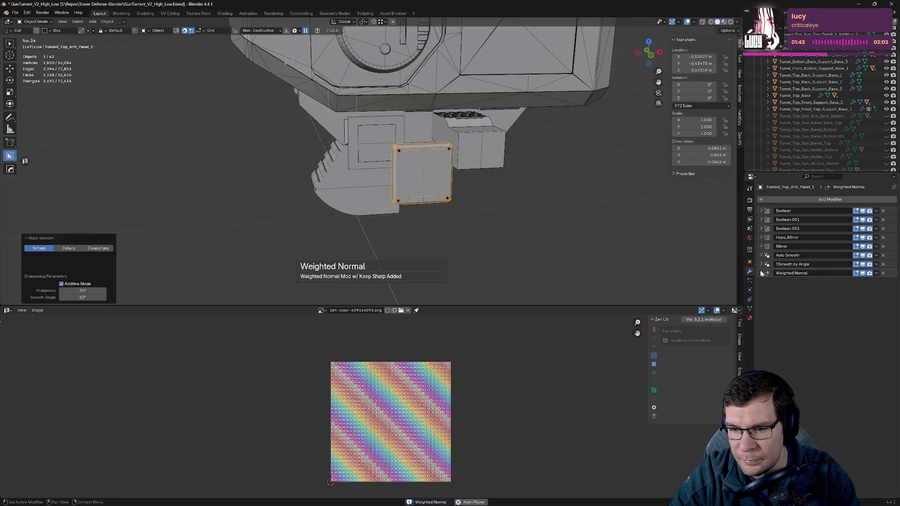
{"action": "left_click", "coordinate": [843, 245]}
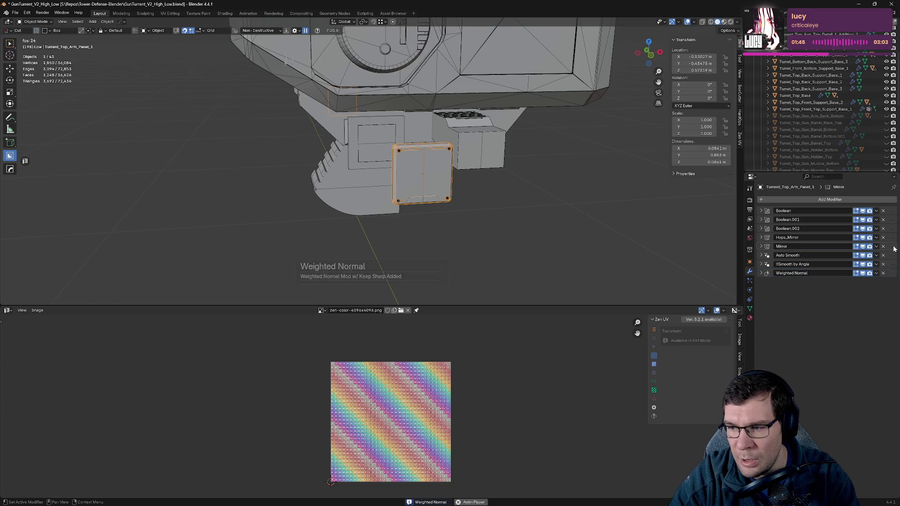
{"action": "left_click_drag", "start_coordinate": [895, 249], "coordinate": [895, 277]}
- Select the panel's screw and frame it to inspect the panel's top edge
{"action": "mouse_move", "coordinate": [559, 247]}
{"action": "middle_mouse_down"}
{"action": "mouse_move", "coordinate": [445, 165]}
{"action": "mouse_move", "coordinate": [499, 89]}
{"action": "middle_mouse_up"}
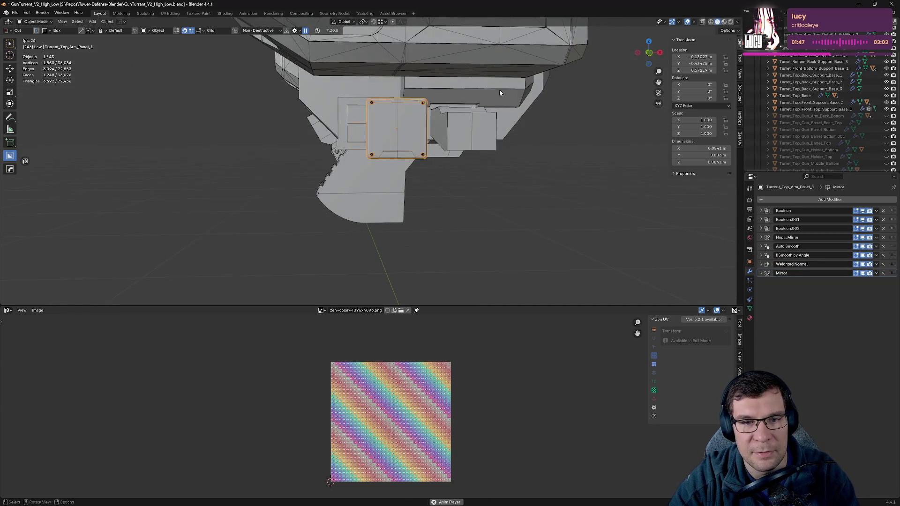
{"action": "scroll", "coordinate": [500, 97], "scroll_direction": "up", "scroll_amount": 5}
{"action": "left_click", "coordinate": [380, 184]}
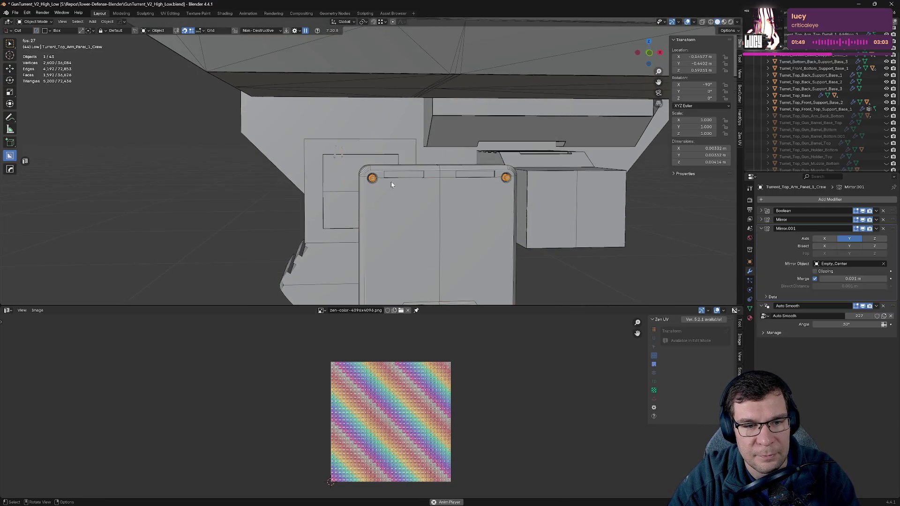
{"action": "key", "text": "KP_Decimal"}
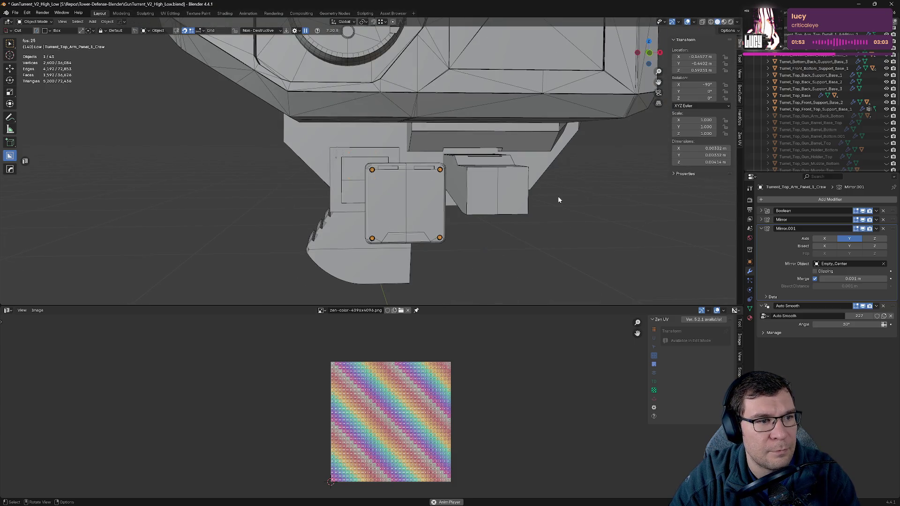
{"action": "scroll", "coordinate": [532, 187], "scroll_direction": "down", "scroll_amount": 2}
{"action": "scroll", "coordinate": [525, 192], "scroll_direction": "down", "scroll_amount": 2}
{"action": "scroll", "coordinate": [525, 193], "scroll_direction": "down", "scroll_amount": 3}
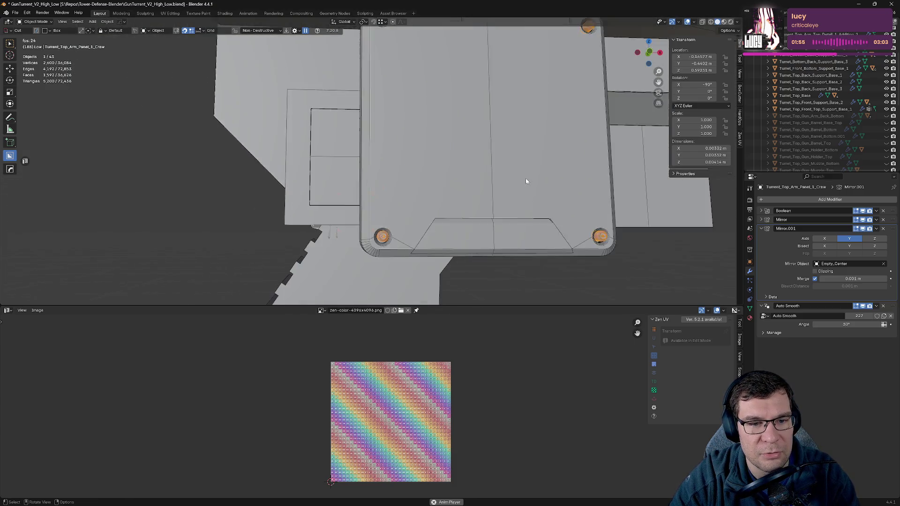
{"action": "scroll", "coordinate": [526, 182], "scroll_direction": "down", "scroll_amount": 2}
{"action": "scroll", "coordinate": [526, 181], "scroll_direction": "up", "scroll_amount": 3}
{"action": "middle_click_drag", "start_coordinate": [526, 181], "coordinate": [533, 193]}
{"action": "scroll", "coordinate": [530, 192], "scroll_direction": "down", "scroll_amount": 4}
- Hide the arm panel to expose the screw piece
{"action": "left_click", "coordinate": [446, 204]}
{"action": "key", "text": "h"}
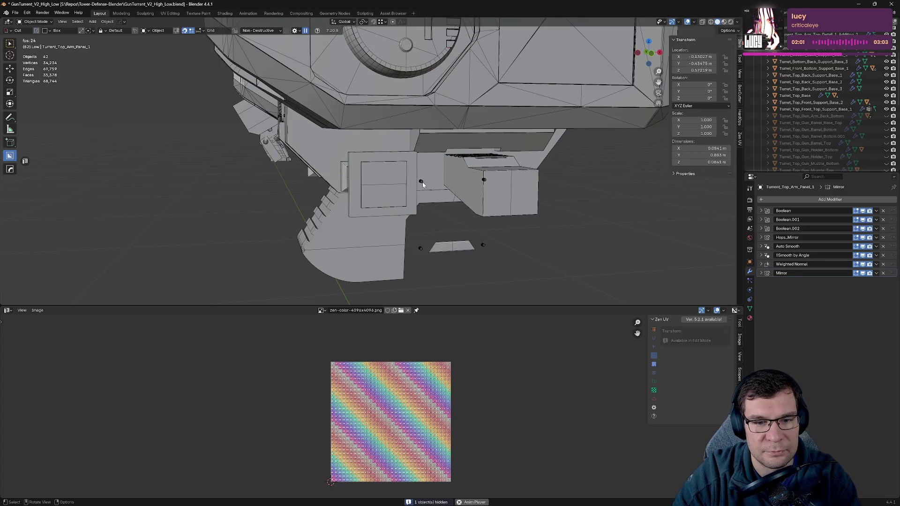
{"action": "key", "text": "alt+h"}
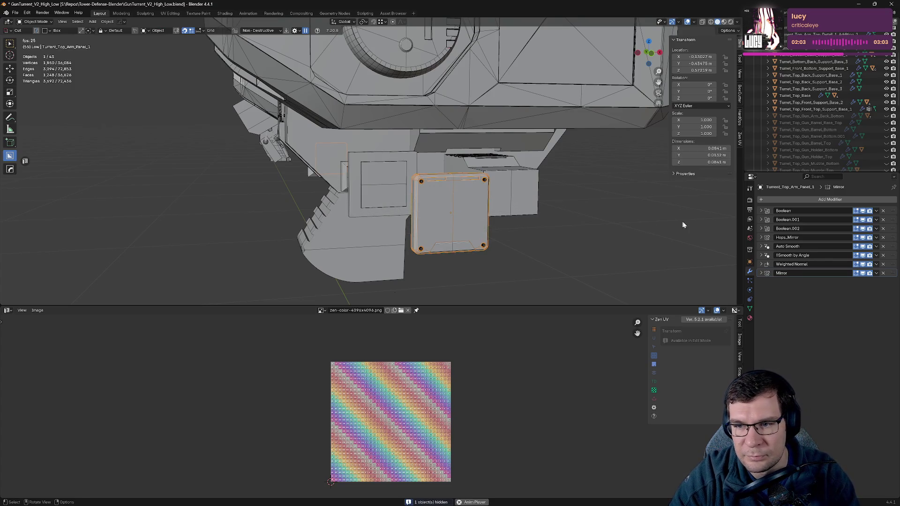
{"action": "key", "text": "h"}
- Sharpen the screw piece, move Mirror and Mirror.001 to the end, then hide it
{"action": "left_click", "coordinate": [423, 183]}
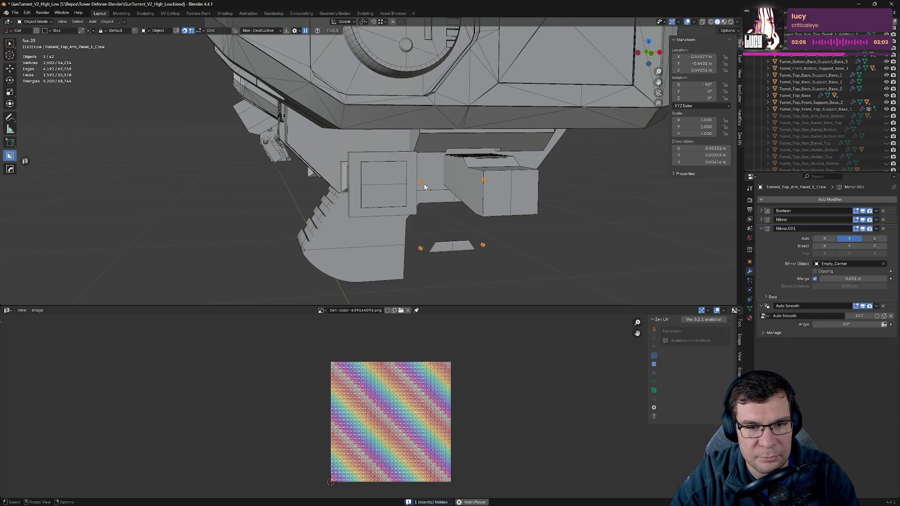
{"action": "key", "text": "q"}
{"action": "left_click", "coordinate": [519, 224]}
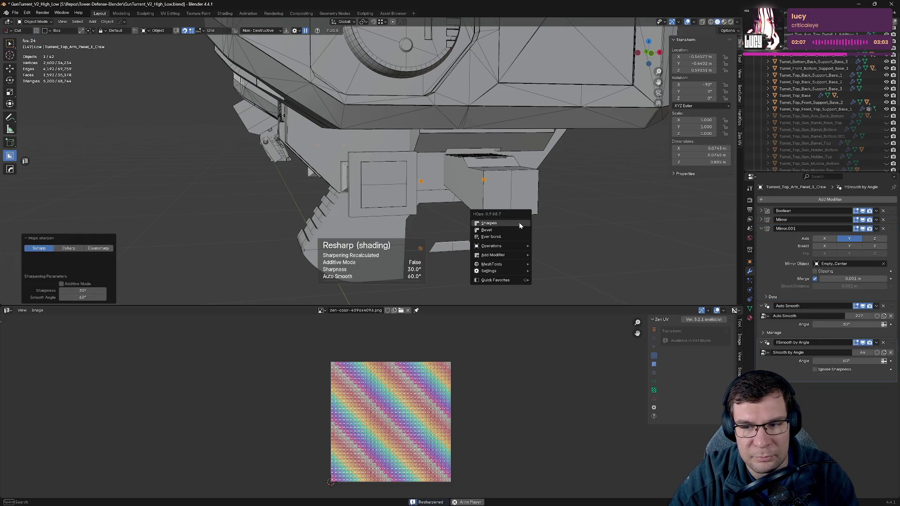
{"action": "left_click", "coordinate": [762, 228]}
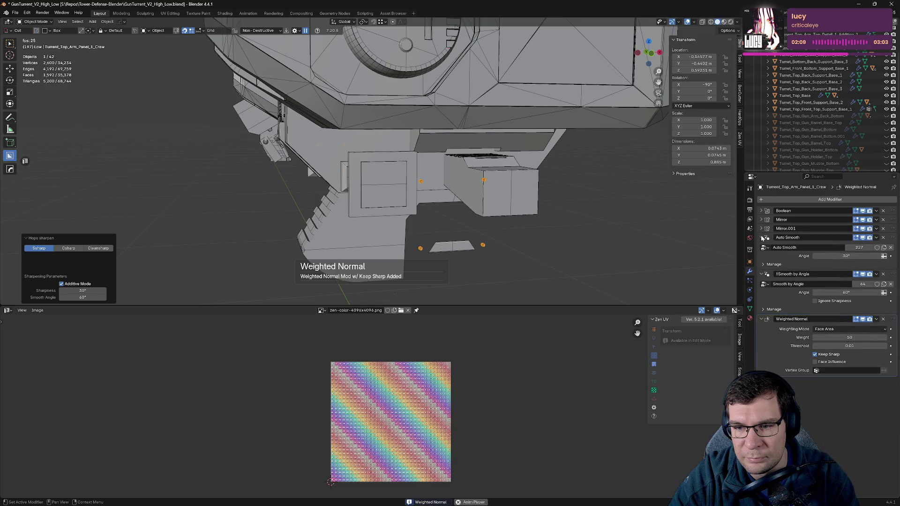
{"action": "left_click", "coordinate": [762, 238]}
{"action": "left_click", "coordinate": [761, 246]}
{"action": "left_click", "coordinate": [761, 256]}
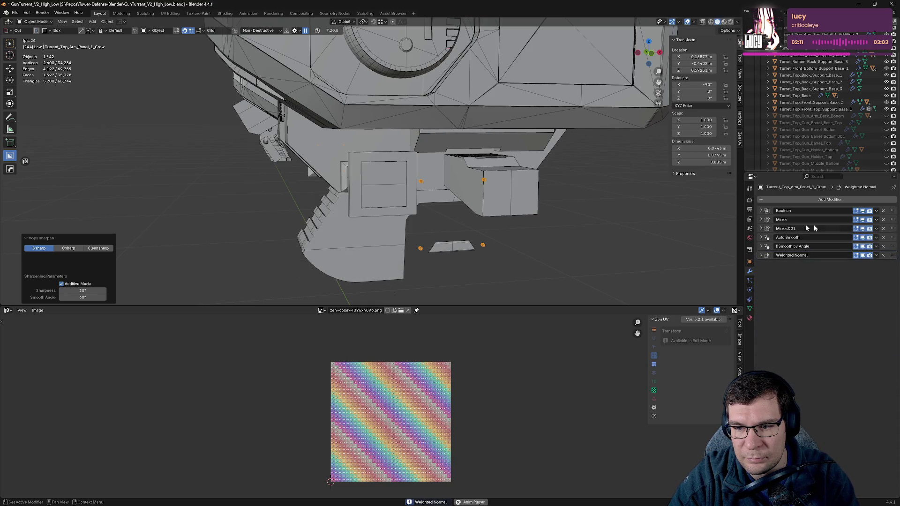
{"action": "left_click_drag", "start_coordinate": [895, 219], "coordinate": [895, 260]}
{"action": "left_click_drag", "start_coordinate": [893, 220], "coordinate": [893, 261]}
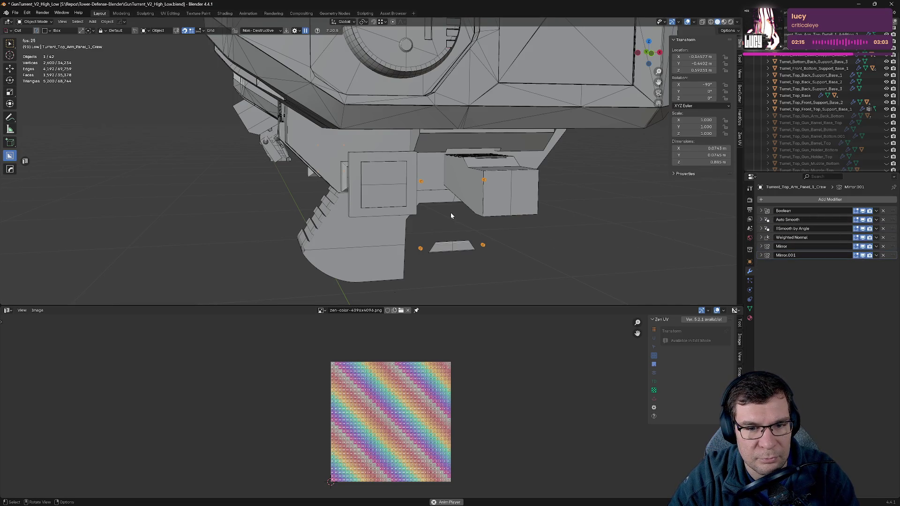
{"action": "key", "text": "h"}
- Sharpen the flat detail panel and add a Keep Sharp Weighted Normal modifier
{"action": "left_click", "coordinate": [451, 246]}
{"action": "key", "text": "q"}
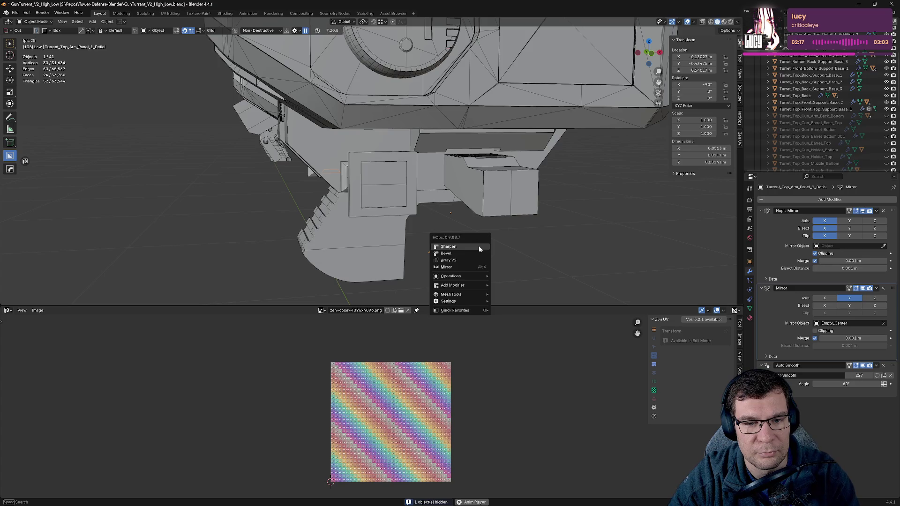
{"action": "left_click", "coordinate": [480, 249]}
{"action": "key", "text": "q"}
{"action": "left_click", "coordinate": [479, 249]}
{"action": "scroll", "coordinate": [488, 256], "scroll_direction": "up", "scroll_amount": 2}
{"action": "scroll", "coordinate": [539, 203], "scroll_direction": "up", "scroll_amount": 2}
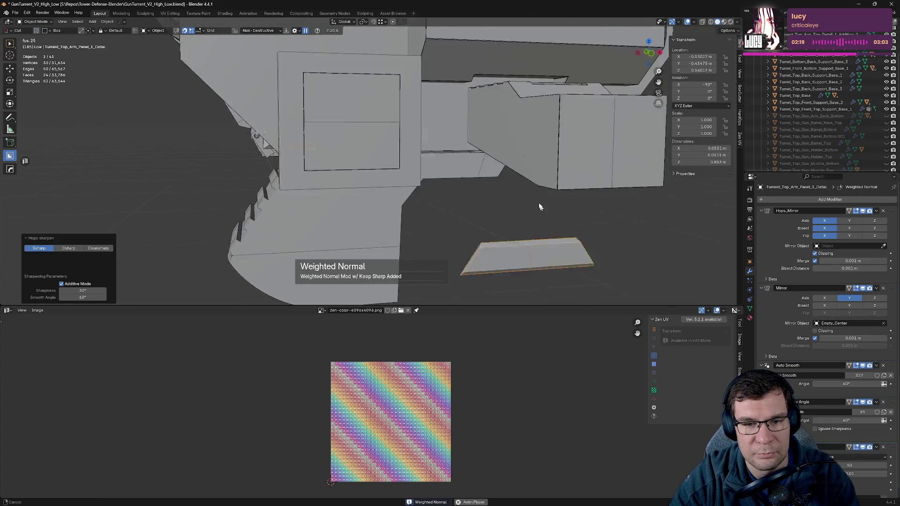
{"action": "middle_click_drag", "start_coordinate": [539, 204], "coordinate": [483, 136], "text": "shift"}
- Move the detail panel's Mirror modifier to the end of the stack and hide the panel
{"action": "left_click", "coordinate": [762, 210]}
{"action": "left_click", "coordinate": [761, 219]}
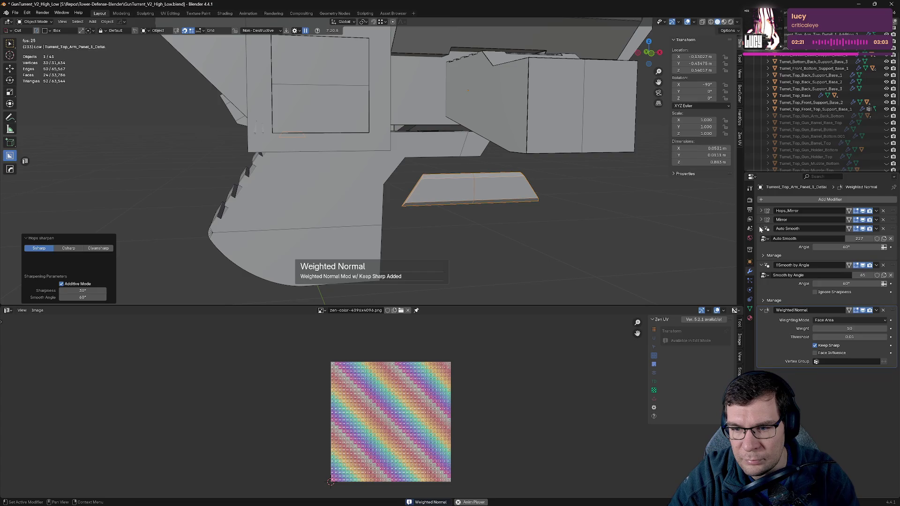
{"action": "left_click", "coordinate": [761, 229]}
{"action": "left_click", "coordinate": [761, 238]}
{"action": "left_click", "coordinate": [761, 247]}
{"action": "left_click_drag", "start_coordinate": [876, 220], "coordinate": [875, 248]}
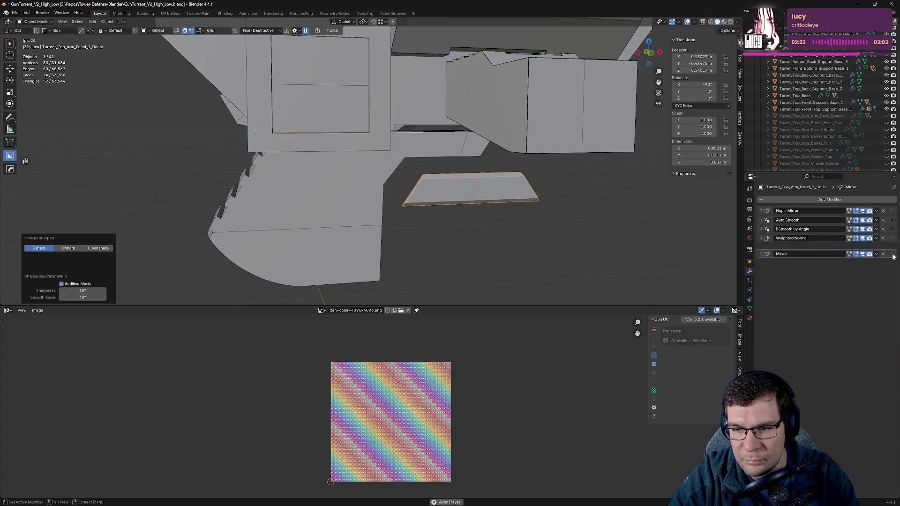
{"action": "scroll", "coordinate": [533, 227], "scroll_direction": "down", "scroll_amount": 2}
{"action": "key", "text": "h"}
{"action": "mouse_move", "coordinate": [533, 229]}
{"action": "middle_mouse_down"}
{"action": "mouse_move", "coordinate": [488, 187]}
{"action": "mouse_move", "coordinate": [497, 191]}
{"action": "middle_mouse_up"}
{"action": "left_click", "coordinate": [487, 187]}
- Sharpen the turret arm top with HardOps and move its Mirror modifier to the end
{"action": "key", "text": "q"}
{"action": "left_click", "coordinate": [498, 189]}
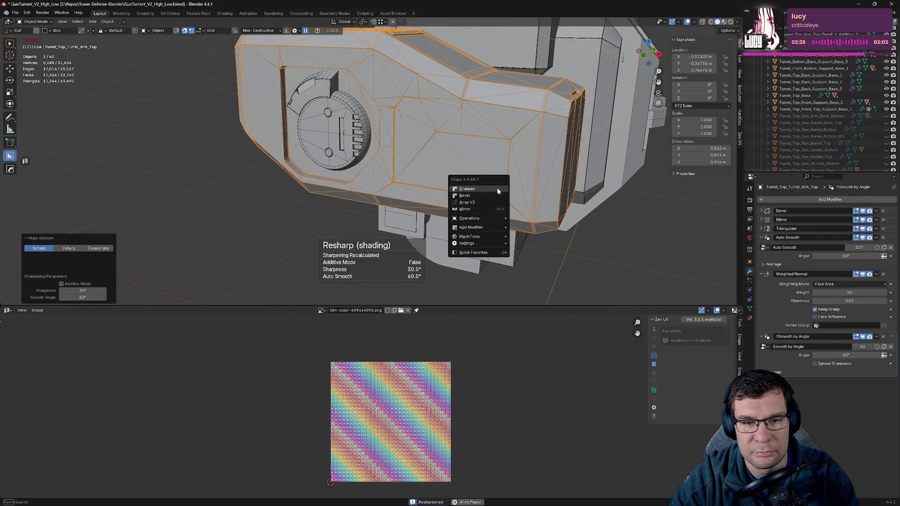
{"action": "left_click", "coordinate": [762, 237]}
{"action": "left_click", "coordinate": [762, 246]}
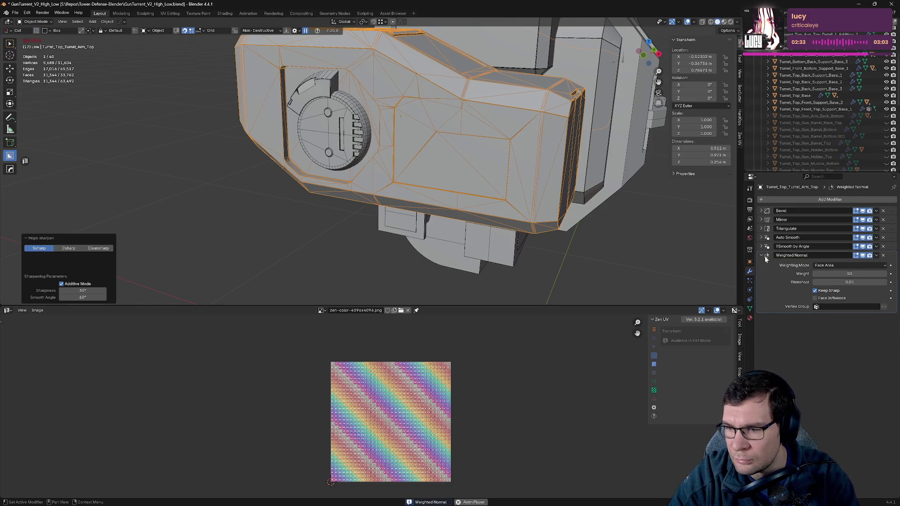
{"action": "left_click", "coordinate": [761, 256]}
{"action": "left_click_drag", "start_coordinate": [893, 220], "coordinate": [892, 258]}
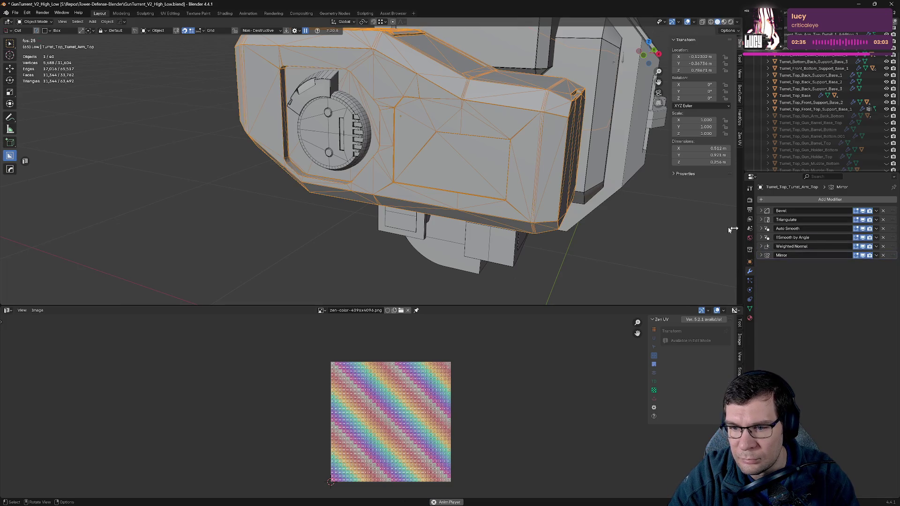
- Inspect the arm's shading in Edit Mode and turn off Triangulate's viewport display
{"action": "mouse_move", "coordinate": [542, 182]}
{"action": "middle_mouse_down"}
{"action": "mouse_move", "coordinate": [636, 151]}
{"action": "mouse_move", "coordinate": [551, 139]}
{"action": "mouse_move", "coordinate": [557, 134]}
{"action": "mouse_move", "coordinate": [539, 193]}
{"action": "mouse_move", "coordinate": [519, 157]}
{"action": "middle_mouse_up"}
{"action": "scroll", "coordinate": [557, 135], "scroll_direction": "up", "scroll_amount": 3}
{"action": "key", "text": "Tab"}
{"action": "left_click", "coordinate": [474, 135]}
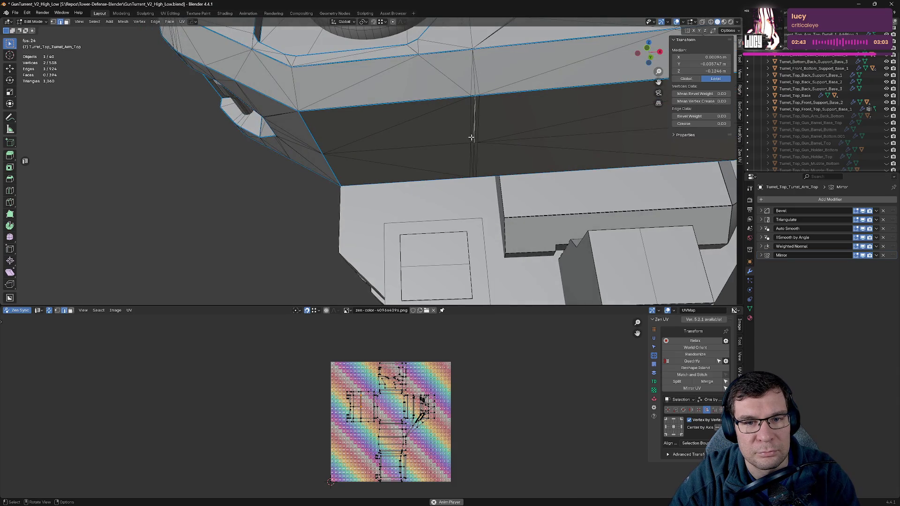
{"action": "middle_click_drag", "start_coordinate": [484, 131], "coordinate": [519, 150]}
{"action": "key", "text": "Tab"}
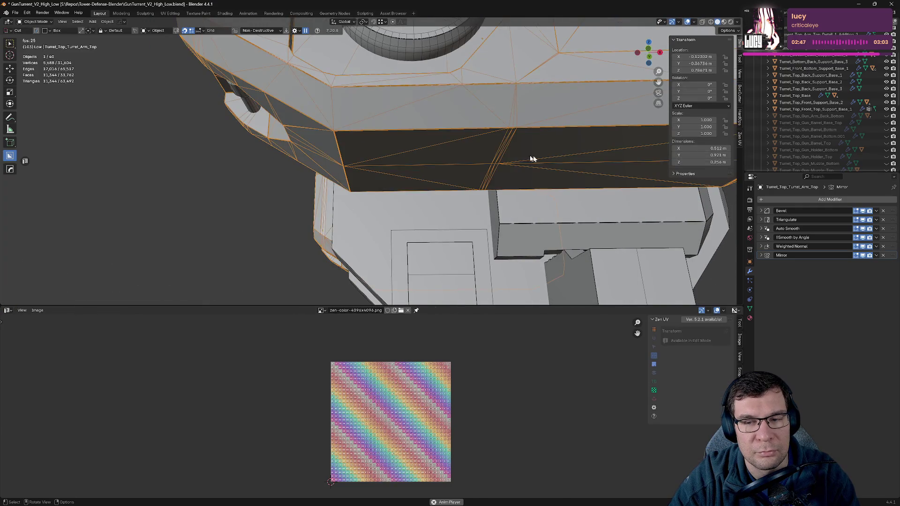
{"action": "left_click", "coordinate": [864, 219]}
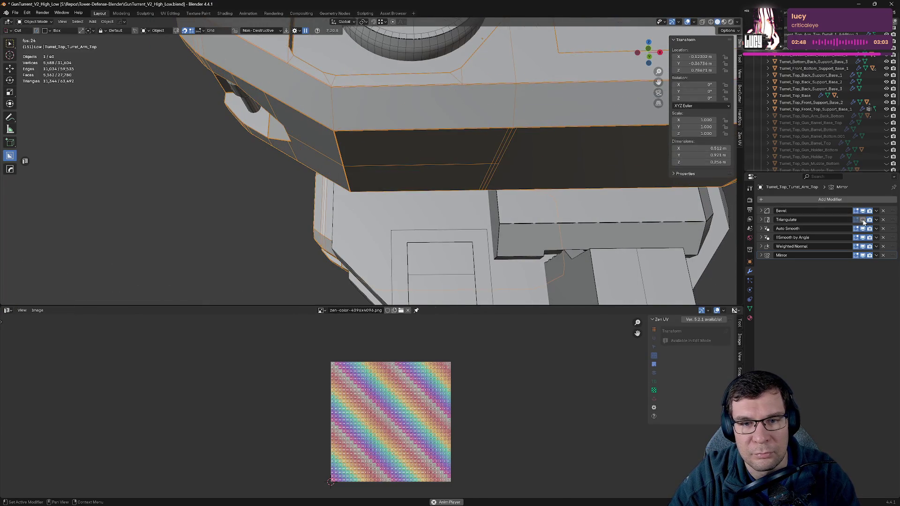
- Re-check the arm's mesh and isolate the turret arm top in local view
{"action": "mouse_move", "coordinate": [556, 181]}
{"action": "middle_mouse_down"}
{"action": "mouse_move", "coordinate": [475, 191]}
{"action": "mouse_move", "coordinate": [526, 242]}
{"action": "mouse_move", "coordinate": [548, 215]}
{"action": "middle_mouse_up"}
{"action": "key", "text": "Tab"}
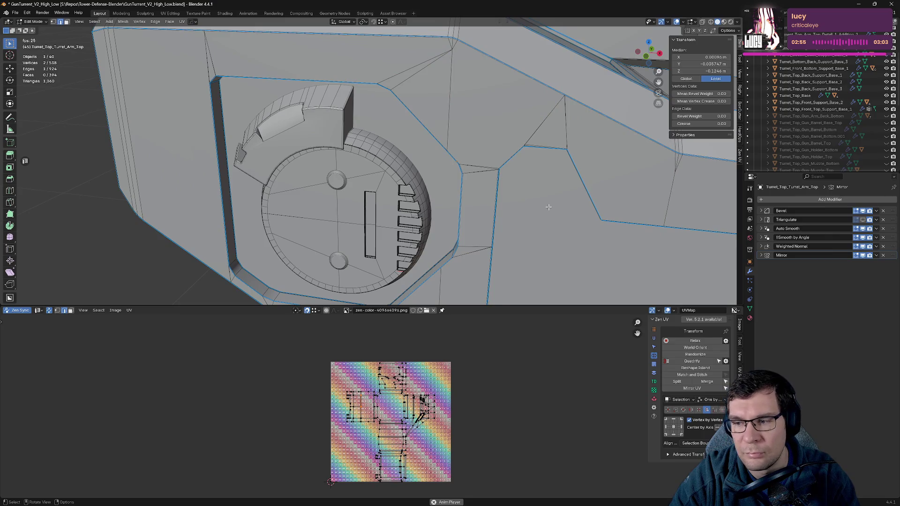
{"action": "scroll", "coordinate": [549, 207], "scroll_direction": "down", "scroll_amount": 3}
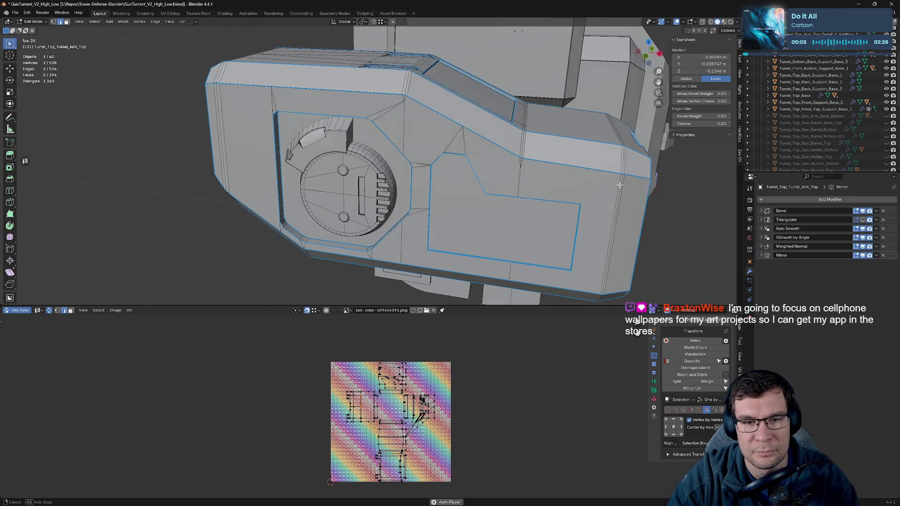
{"action": "mouse_move", "coordinate": [628, 199]}
{"action": "middle_mouse_down"}
{"action": "mouse_move", "coordinate": [580, 157]}
{"action": "mouse_move", "coordinate": [393, 200]}
{"action": "middle_mouse_up"}
{"action": "key", "text": "Tab"}
{"action": "key", "text": "KP_Divide"}
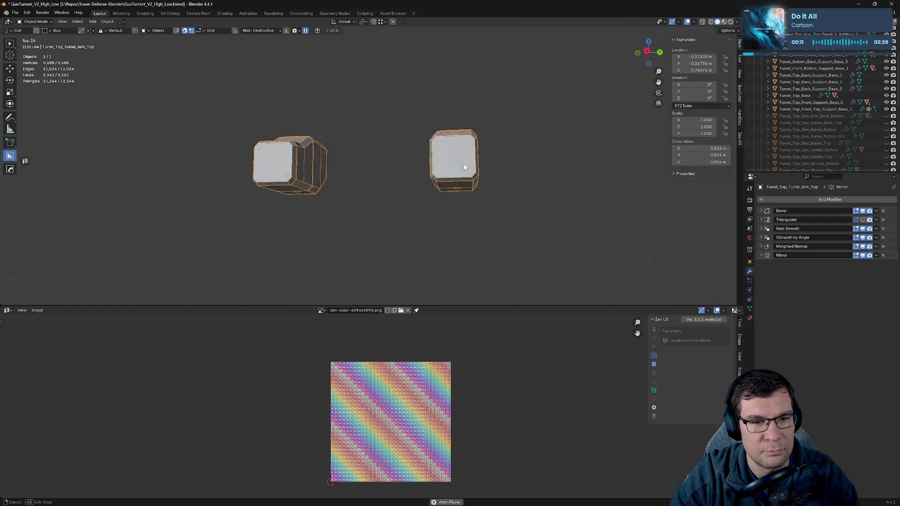
- Hide the arm's mirrored half by turning off the Mirror modifier in the viewport
{"action": "scroll", "coordinate": [393, 201], "scroll_direction": "up", "scroll_amount": 3}
{"action": "scroll", "coordinate": [387, 141], "scroll_direction": "up", "scroll_amount": 5}
{"action": "mouse_move", "coordinate": [386, 131]}
{"action": "middle_mouse_down"}
{"action": "mouse_move", "coordinate": [418, 193]}
{"action": "mouse_move", "coordinate": [427, 191]}
{"action": "middle_mouse_up"}
{"action": "scroll", "coordinate": [417, 193], "scroll_direction": "down", "scroll_amount": 5}
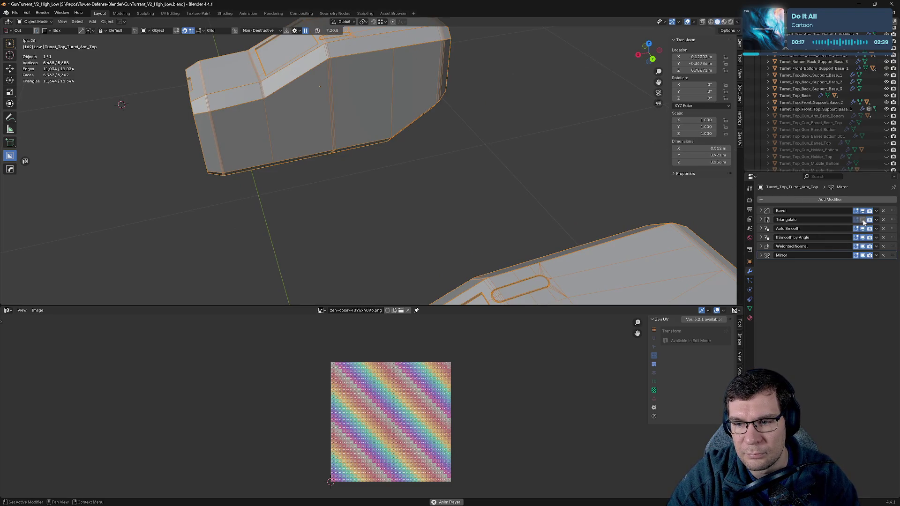
{"action": "left_click", "coordinate": [863, 255]}
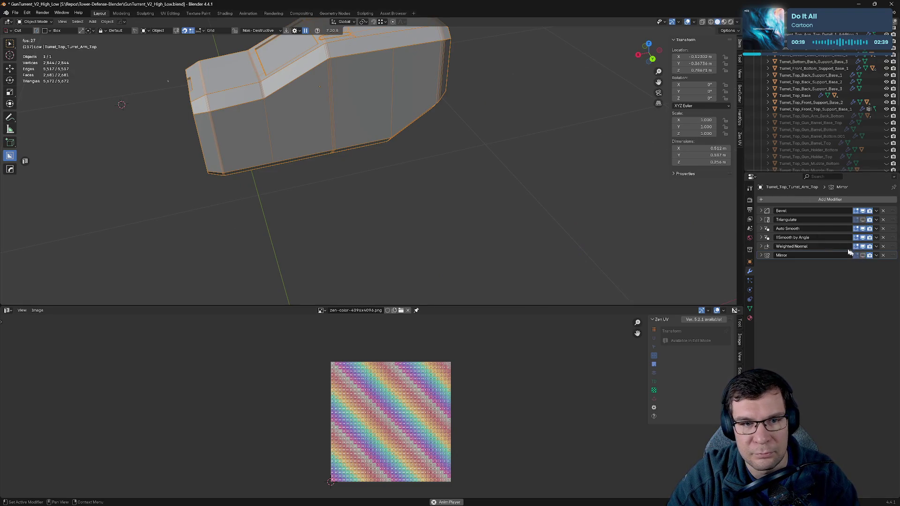
- Enter Edit Mode on the turret arm and zoom in along its side
{"action": "mouse_move", "coordinate": [477, 160]}
{"action": "middle_mouse_down"}
{"action": "mouse_move", "coordinate": [414, 141]}
{"action": "mouse_move", "coordinate": [404, 160]}
{"action": "mouse_move", "coordinate": [441, 137]}
{"action": "middle_mouse_up"}
{"action": "key", "text": "Tab"}
{"action": "scroll", "coordinate": [415, 140], "scroll_direction": "up", "scroll_amount": 5}
{"action": "scroll", "coordinate": [411, 148], "scroll_direction": "down", "scroll_amount": 1}
{"action": "scroll", "coordinate": [411, 148], "scroll_direction": "down", "scroll_amount": 5}
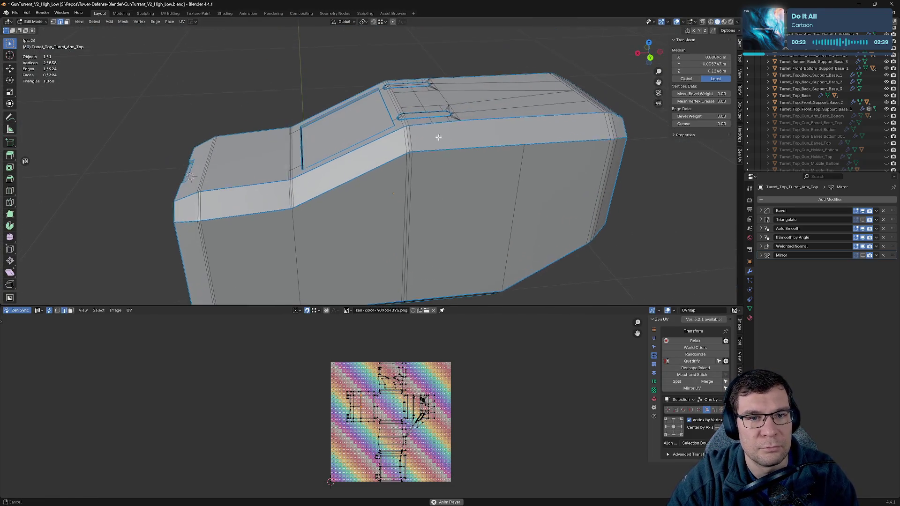
{"action": "scroll", "coordinate": [471, 180], "scroll_direction": "up", "scroll_amount": 4}
{"action": "mouse_move", "coordinate": [471, 180]}
{"action": "middle_mouse_down"}
{"action": "mouse_move", "coordinate": [426, 186]}
{"action": "mouse_move", "coordinate": [480, 167]}
{"action": "mouse_move", "coordinate": [514, 172]}
{"action": "mouse_move", "coordinate": [509, 158]}
{"action": "mouse_move", "coordinate": [395, 160]}
{"action": "middle_mouse_up"}
{"action": "scroll", "coordinate": [480, 167], "scroll_direction": "down", "scroll_amount": 3}
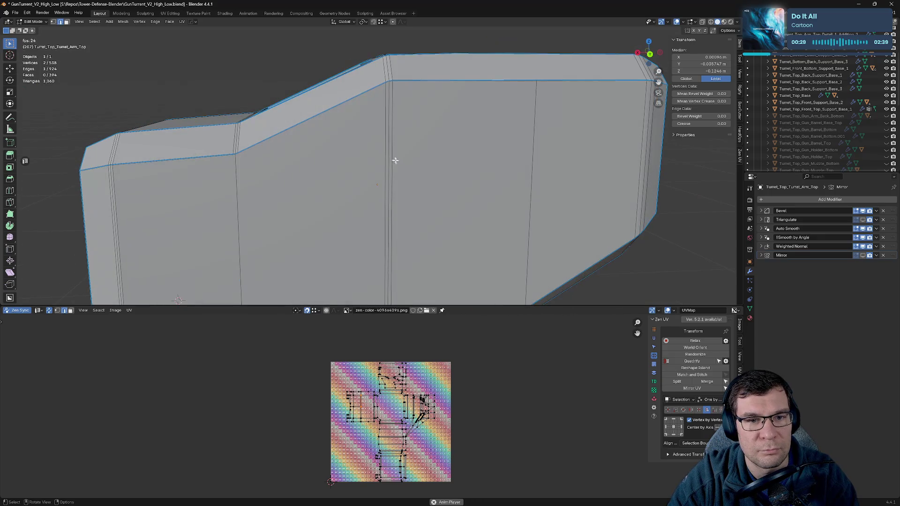
- Subdivide a vertical edge and raise its new midpoint vertex along Z
{"action": "left_click", "coordinate": [389, 122]}
{"action": "right_click", "coordinate": [389, 123]}
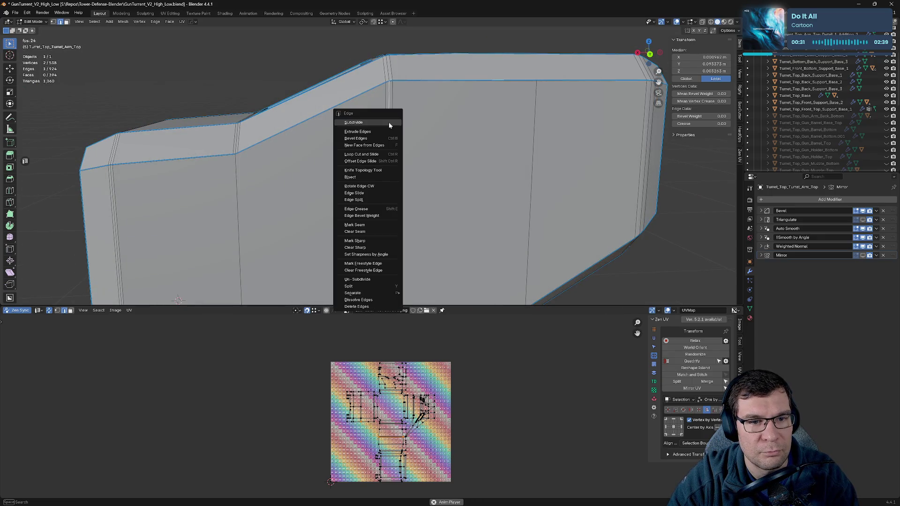
{"action": "left_click", "coordinate": [389, 123]}
{"action": "left_click", "coordinate": [388, 207]}
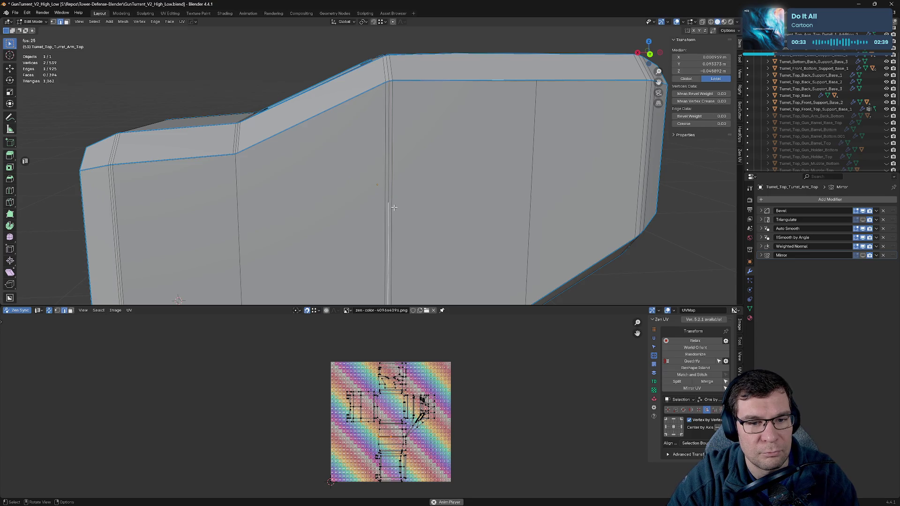
{"action": "key", "text": "1"}
{"action": "left_click", "coordinate": [390, 204]}
{"action": "key", "text": "g"}
{"action": "key", "text": "z"}
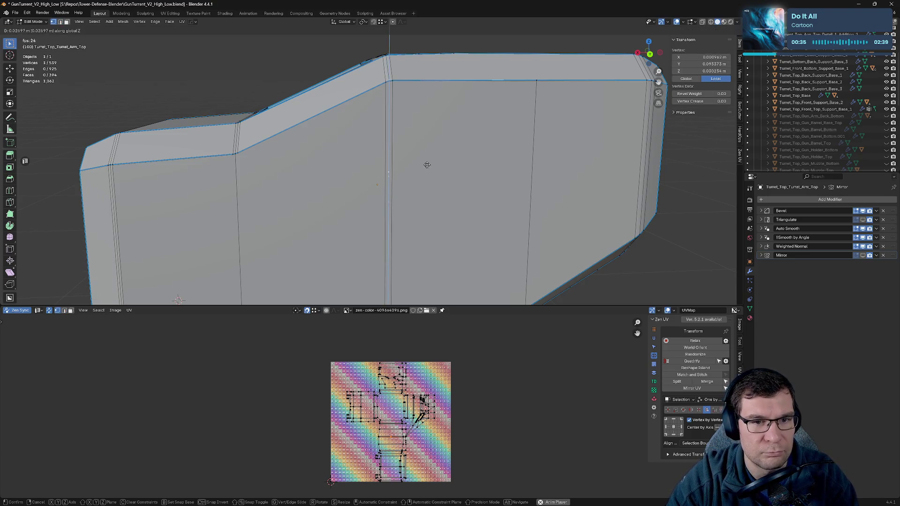
{"action": "left_click", "coordinate": [424, 94]}
- Join the vertices at the bevelled corner with new edges using J
{"action": "scroll", "coordinate": [420, 89], "scroll_direction": "up", "scroll_amount": 3}
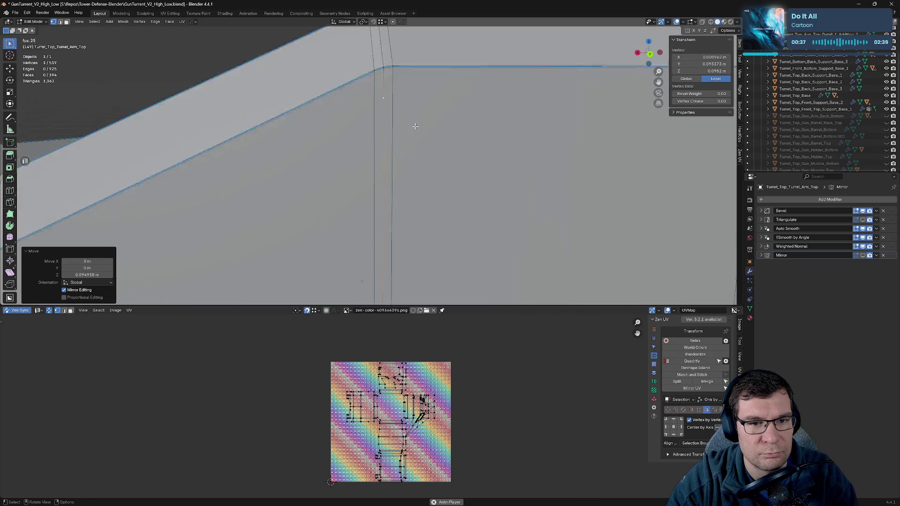
{"action": "mouse_move", "coordinate": [412, 125]}
{"action": "middle_mouse_down"}
{"action": "mouse_move", "coordinate": [407, 204]}
{"action": "mouse_move", "coordinate": [368, 197]}
{"action": "middle_mouse_up"}
{"action": "left_click", "coordinate": [368, 192]}
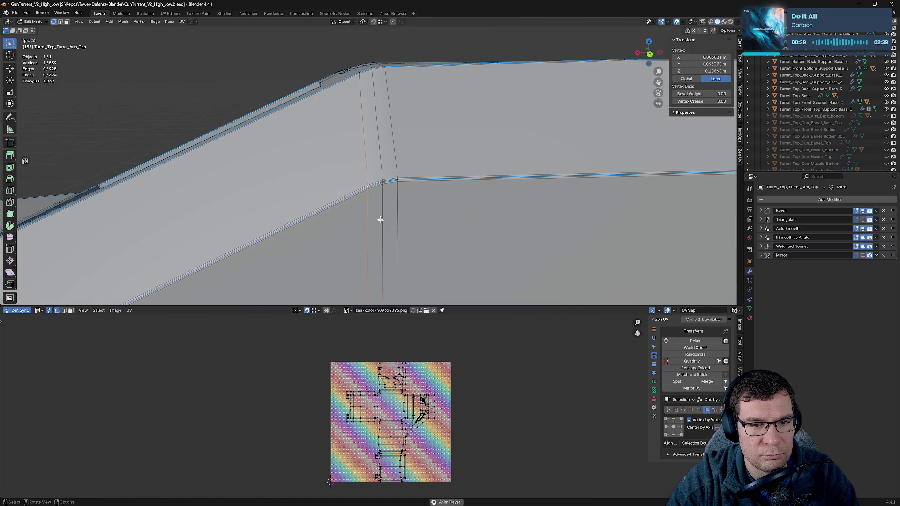
{"action": "left_click", "coordinate": [383, 230], "text": "shift"}
{"action": "key", "text": "j"}
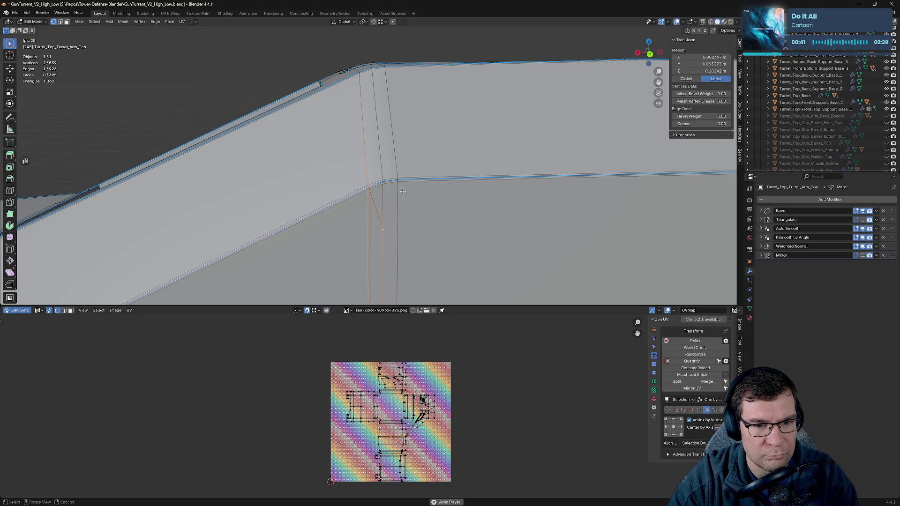
{"action": "left_click", "coordinate": [399, 181]}
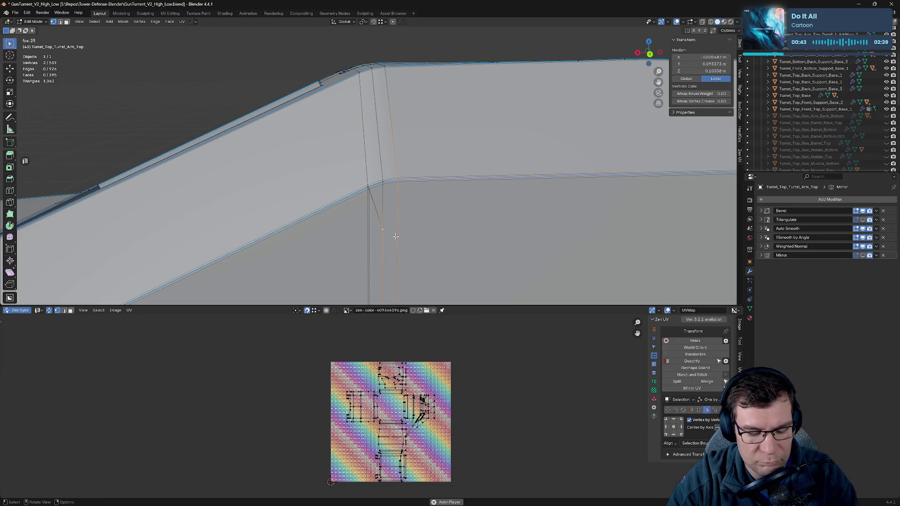
{"action": "key", "text": "j"}
- Dissolve the two vertical edges below the bevelled corner
{"action": "key", "text": "2"}
{"action": "left_click", "coordinate": [399, 243]}
{"action": "left_click", "coordinate": [368, 251], "text": "shift"}
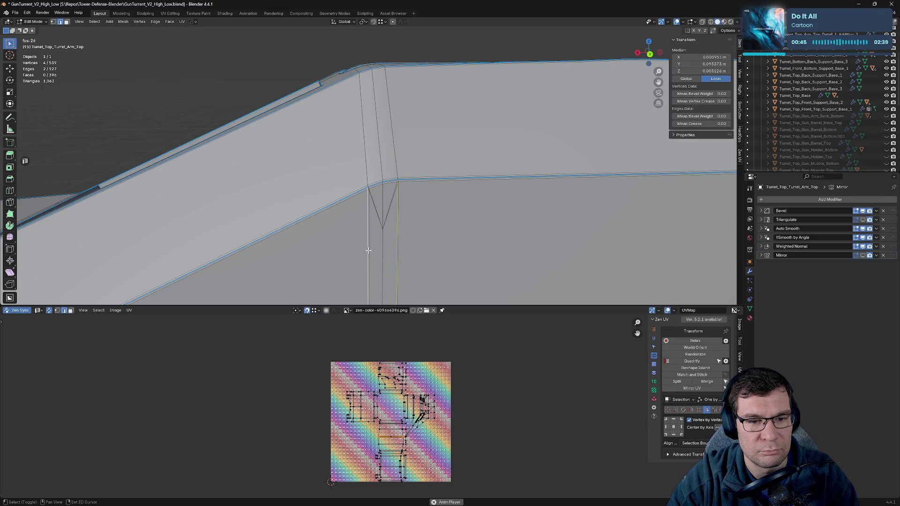
{"action": "key", "text": "x"}
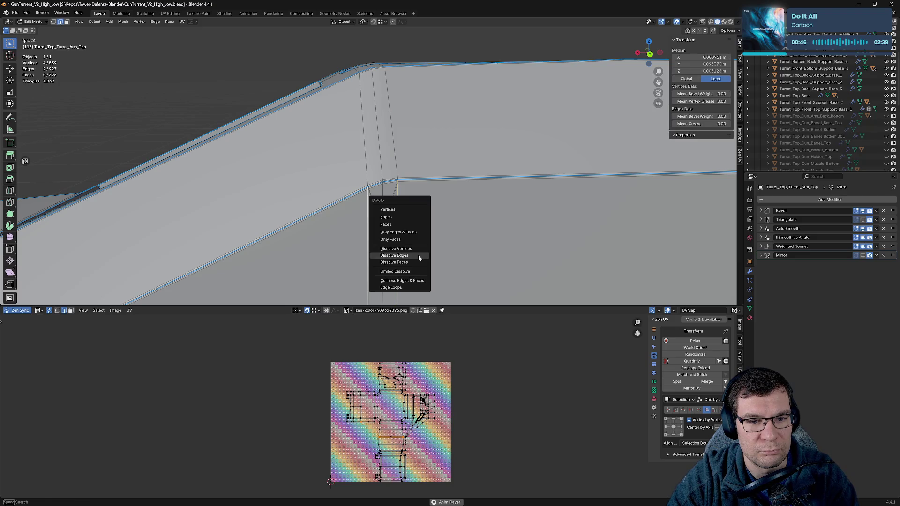
{"action": "left_click", "coordinate": [419, 256]}
- Dissolve two stray vertical edge loops on the arm's underside
{"action": "middle_click_drag", "start_coordinate": [418, 253], "coordinate": [439, 161]}
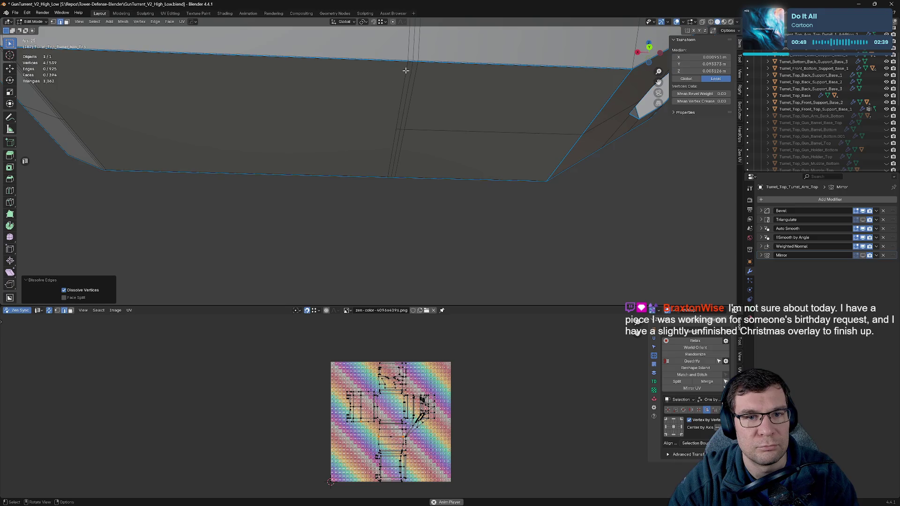
{"action": "left_click", "coordinate": [412, 74]}
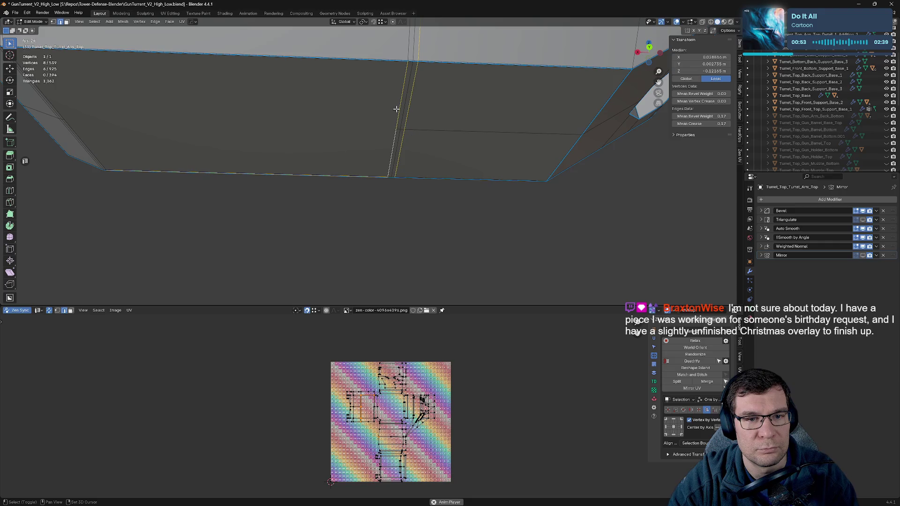
{"action": "left_click", "coordinate": [391, 146], "text": "alt"}
{"action": "mouse_move", "coordinate": [439, 101]}
{"action": "middle_mouse_down"}
{"action": "mouse_move", "coordinate": [540, 112]}
{"action": "mouse_move", "coordinate": [446, 195]}
{"action": "mouse_move", "coordinate": [462, 193]}
{"action": "middle_mouse_up"}
{"action": "key", "text": "x"}
{"action": "left_click", "coordinate": [543, 120]}
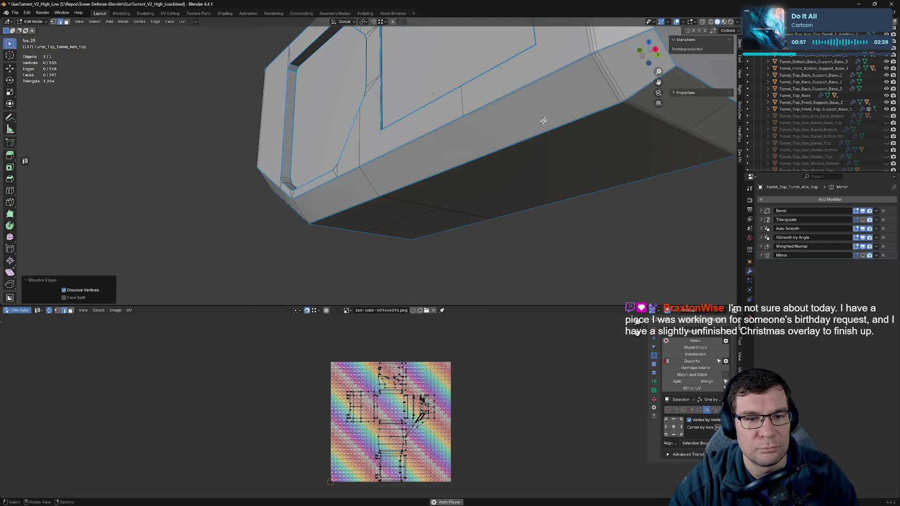
{"action": "left_click", "coordinate": [446, 194], "text": "alt"}
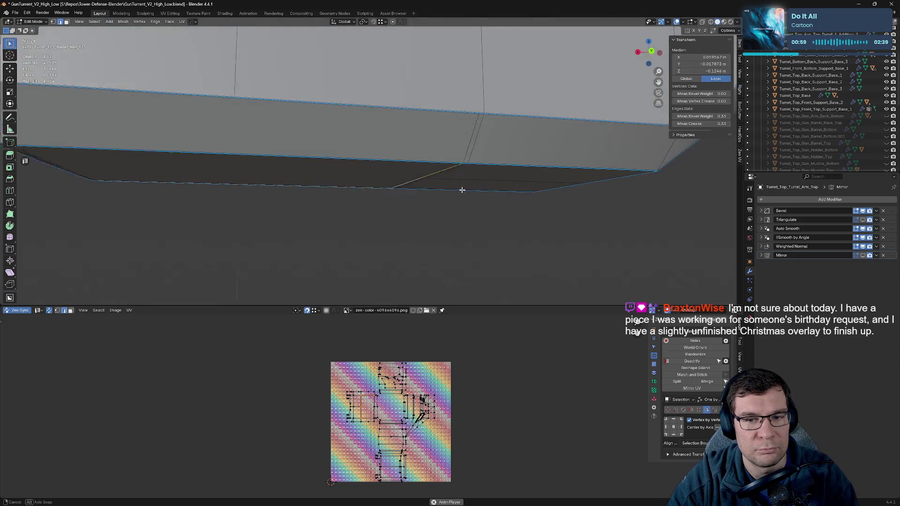
{"action": "key", "text": "x"}
{"action": "left_click", "coordinate": [463, 192]}
{"action": "left_click", "coordinate": [470, 139]}
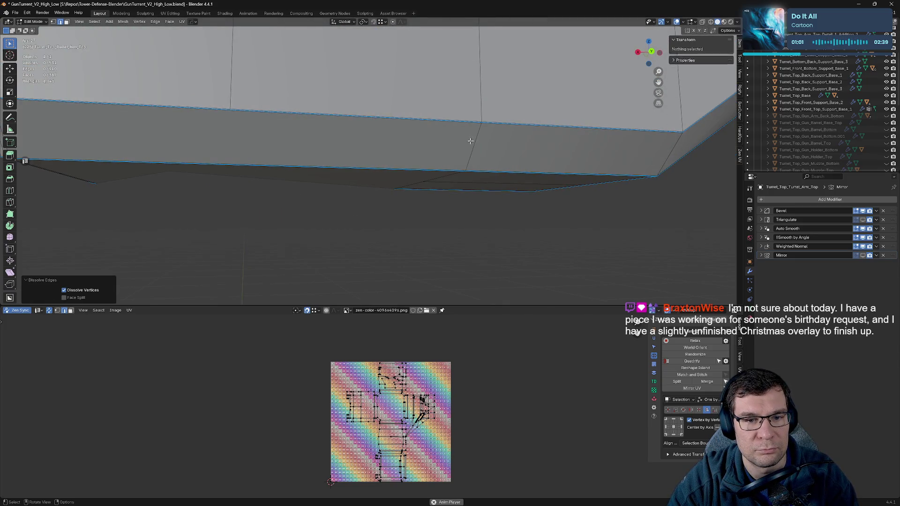
- Undo the bad dissolve and dissolve the selected underside edges instead
{"action": "mouse_move", "coordinate": [471, 139]}
{"action": "middle_mouse_down"}
{"action": "mouse_move", "coordinate": [539, 185]}
{"action": "mouse_move", "coordinate": [556, 181]}
{"action": "middle_mouse_up"}
{"action": "key", "text": "ctrl+z"}
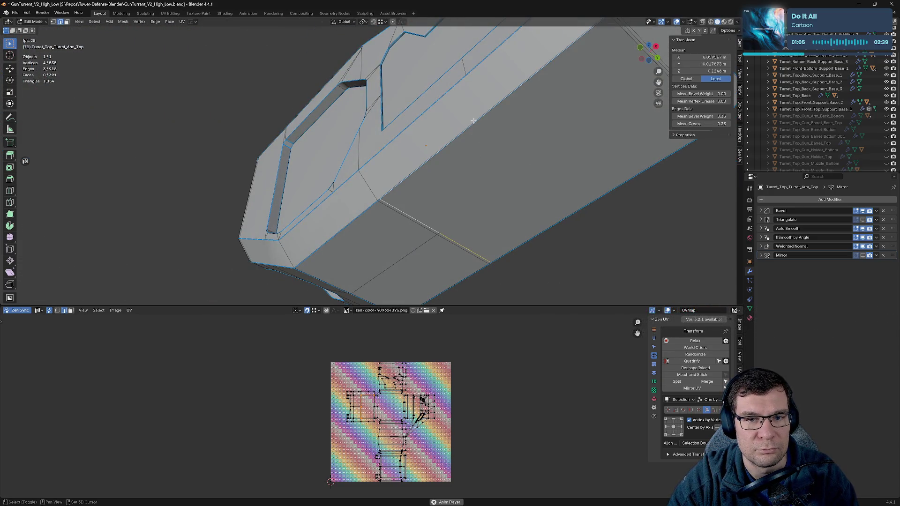
{"action": "key", "text": "x"}
{"action": "left_click", "coordinate": [474, 241]}
{"action": "middle_click_drag", "start_coordinate": [505, 235], "coordinate": [490, 137]}
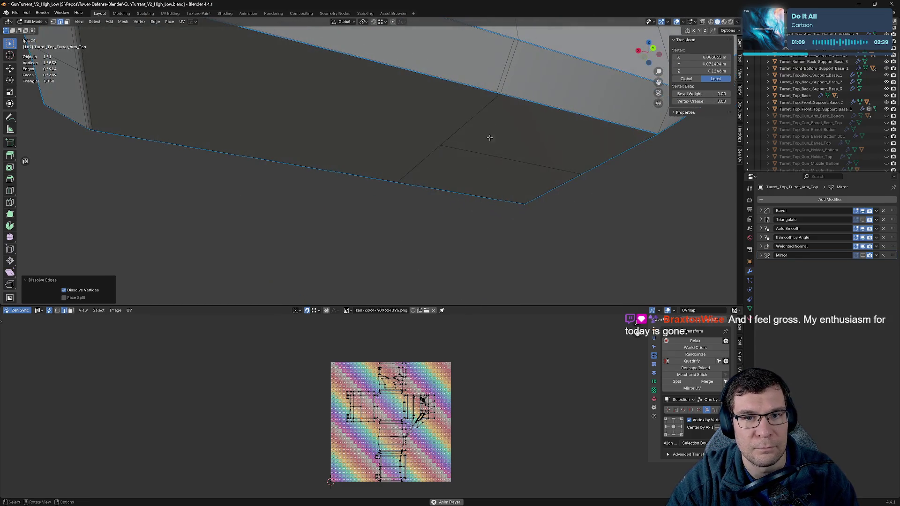
{"action": "key", "text": "x"}
{"action": "left_click", "coordinate": [502, 61]}
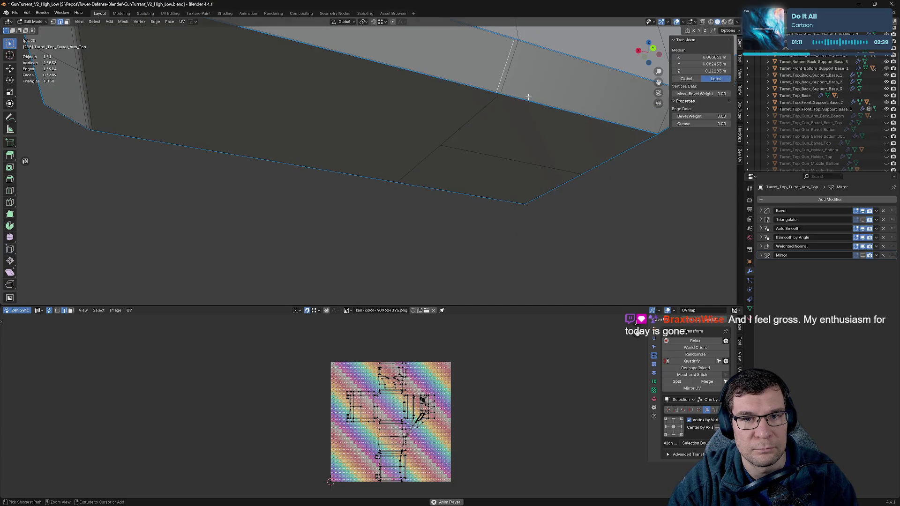
{"action": "key", "text": "ctrl+z"}
{"action": "mouse_move", "coordinate": [536, 71]}
{"action": "middle_mouse_down"}
{"action": "mouse_move", "coordinate": [453, 149]}
{"action": "mouse_move", "coordinate": [450, 136]}
{"action": "mouse_move", "coordinate": [478, 141]}
{"action": "middle_mouse_up"}
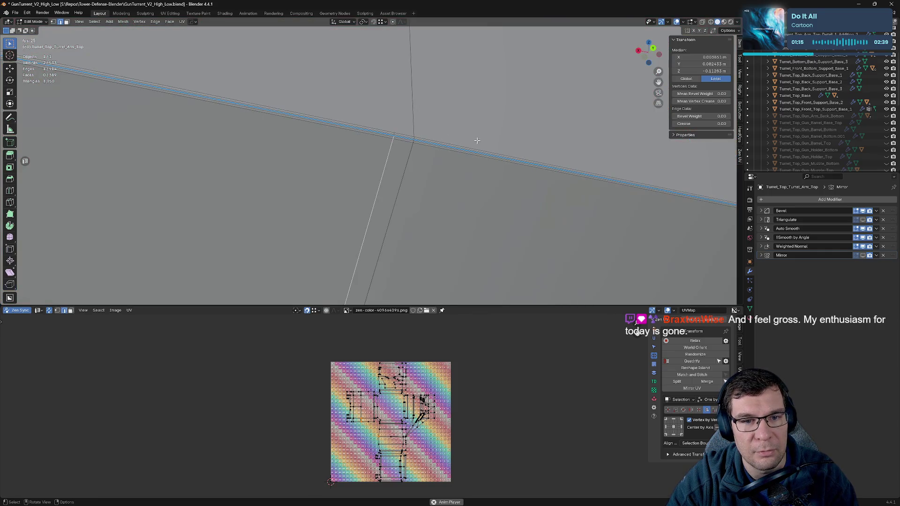
- Hide the Bevel modifier in edit mode and dissolve the remaining stray edge
{"action": "left_click", "coordinate": [864, 212]}
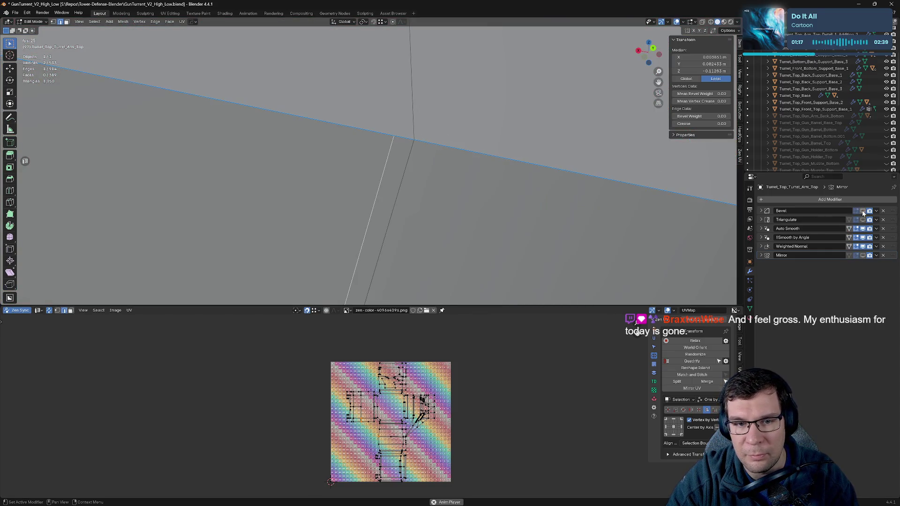
{"action": "mouse_move", "coordinate": [381, 178]}
{"action": "middle_mouse_down"}
{"action": "mouse_move", "coordinate": [394, 143]}
{"action": "mouse_move", "coordinate": [479, 166]}
{"action": "mouse_move", "coordinate": [496, 140]}
{"action": "middle_mouse_up"}
{"action": "key", "text": "x"}
{"action": "left_click", "coordinate": [406, 168]}
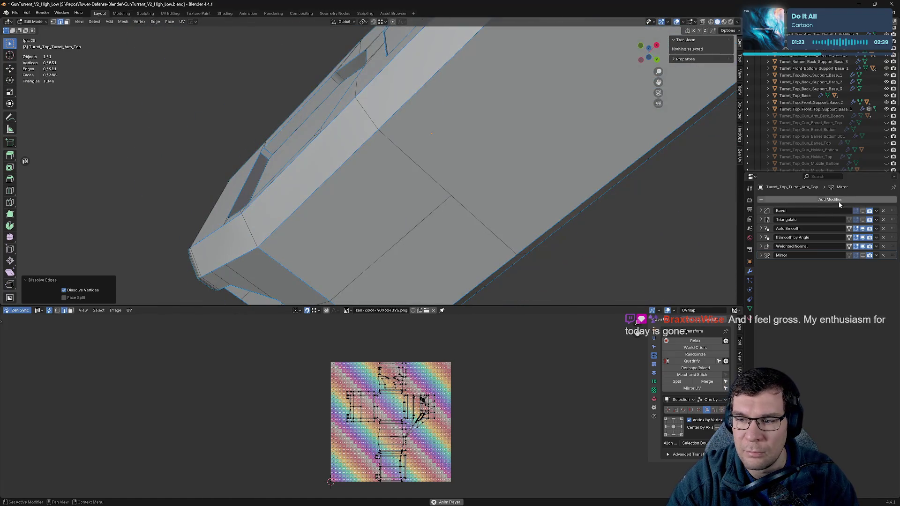
- Preview the Triangulate modifier in edit mode to check shading, then hide it
{"action": "left_click", "coordinate": [862, 219]}
{"action": "scroll", "coordinate": [565, 198], "scroll_direction": "down", "scroll_amount": 3}
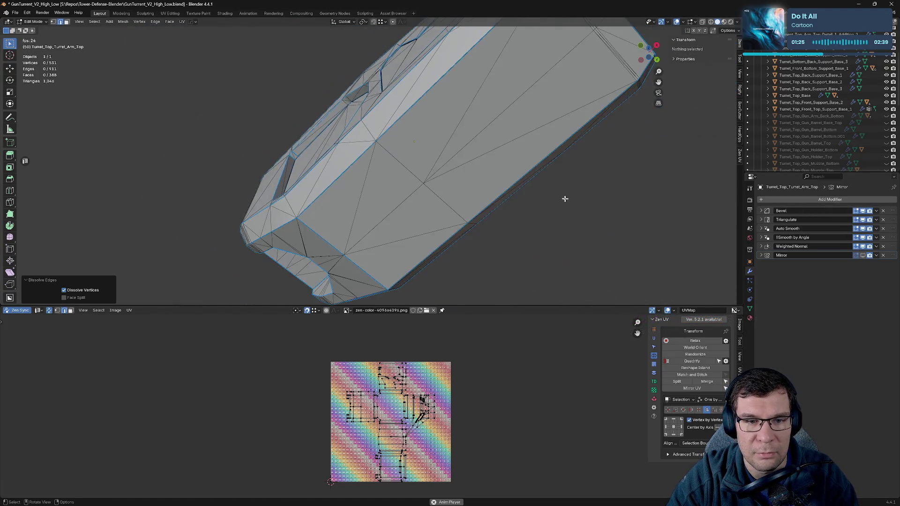
{"action": "mouse_move", "coordinate": [565, 199]}
{"action": "middle_mouse_down"}
{"action": "mouse_move", "coordinate": [415, 170]}
{"action": "mouse_move", "coordinate": [422, 151]}
{"action": "middle_mouse_up"}
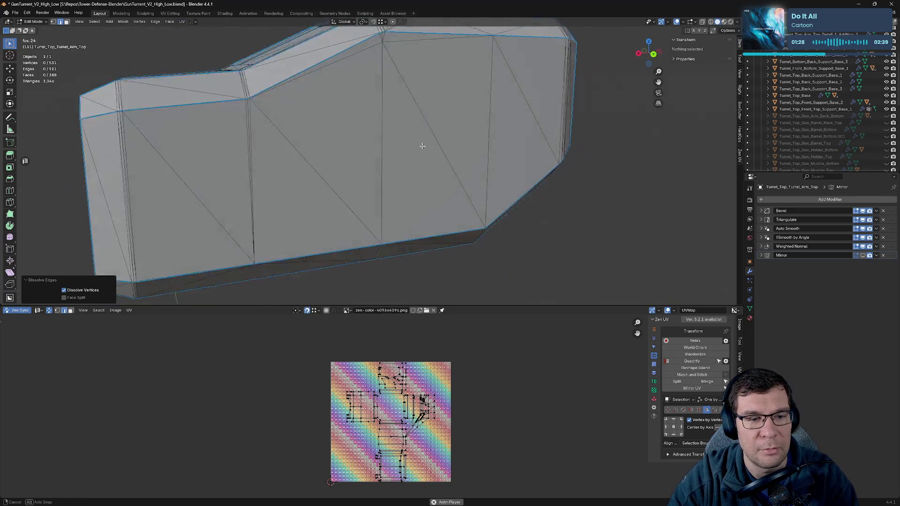
{"action": "left_click", "coordinate": [864, 220]}
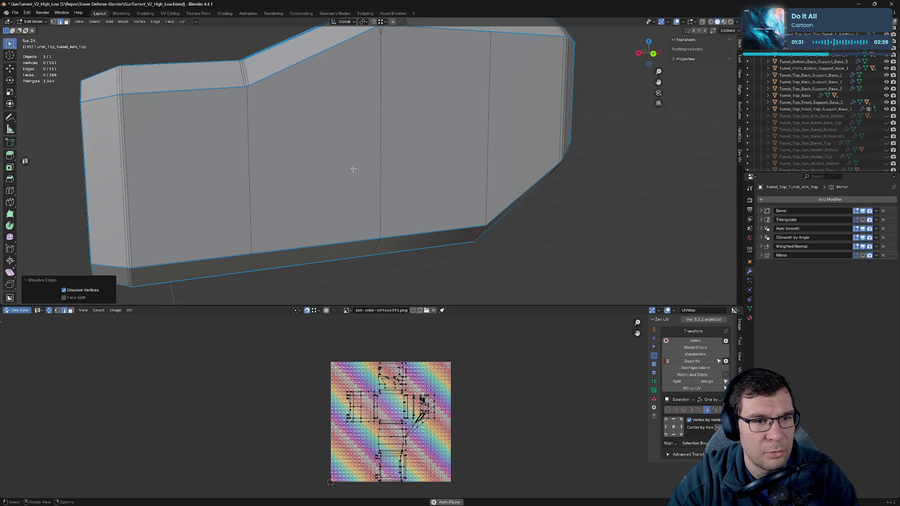
{"action": "scroll", "coordinate": [353, 170], "scroll_direction": "up", "scroll_amount": 3}
{"action": "middle_click_drag", "start_coordinate": [233, 105], "coordinate": [388, 175]}
{"action": "scroll", "coordinate": [395, 176], "scroll_direction": "up", "scroll_amount": 3}
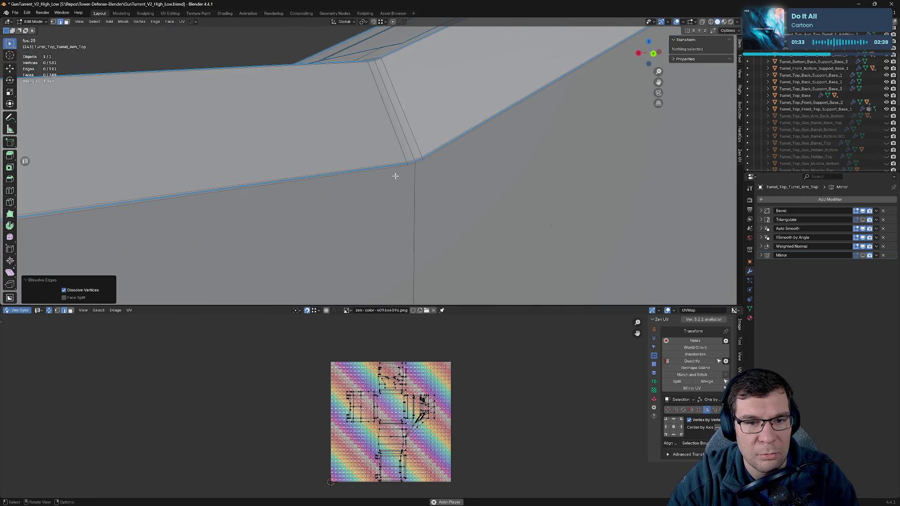
- Subdivide the vertical corner edge and raise its midpoint about 0.067 m along Z
{"action": "left_click", "coordinate": [416, 187]}
{"action": "right_click", "coordinate": [416, 188]}
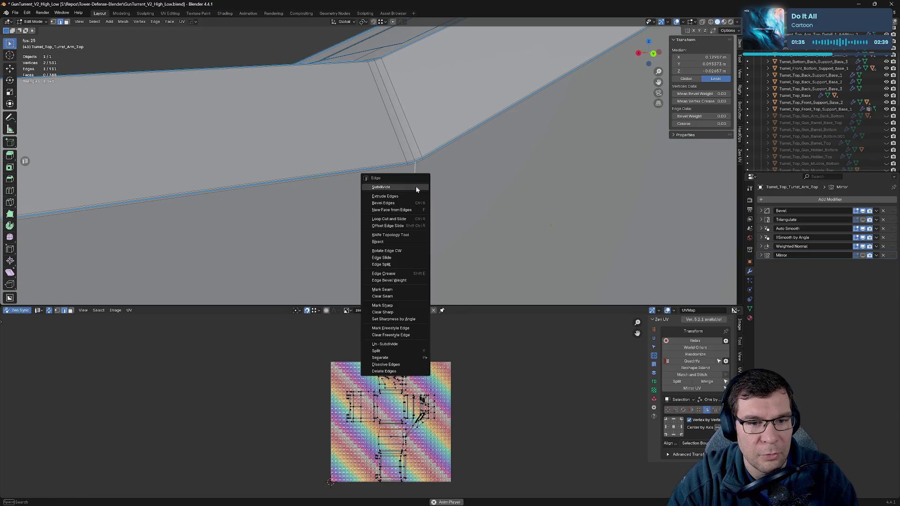
{"action": "left_click", "coordinate": [416, 187]}
{"action": "scroll", "coordinate": [419, 208], "scroll_direction": "down", "scroll_amount": 4}
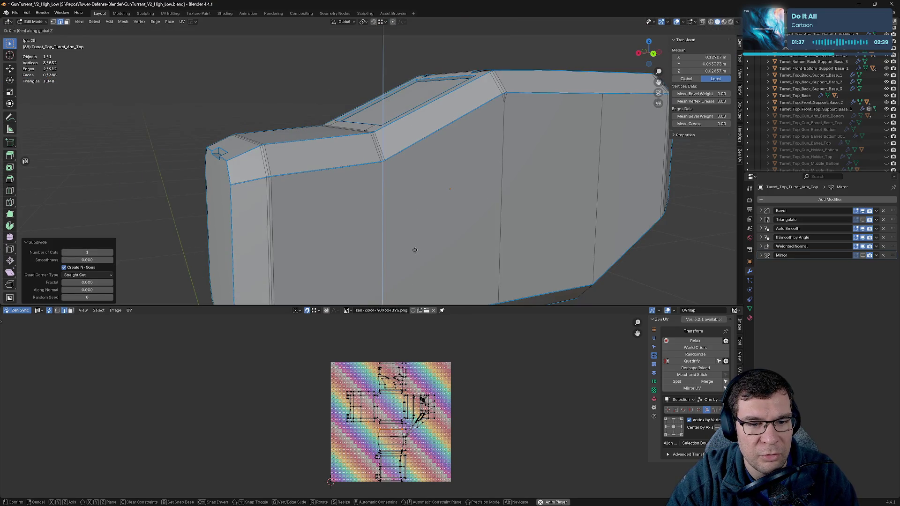
{"action": "left_click", "coordinate": [383, 247], "text": "shift"}
{"action": "left_click", "coordinate": [384, 247]}
{"action": "key", "text": "g"}
{"action": "key", "text": "z"}
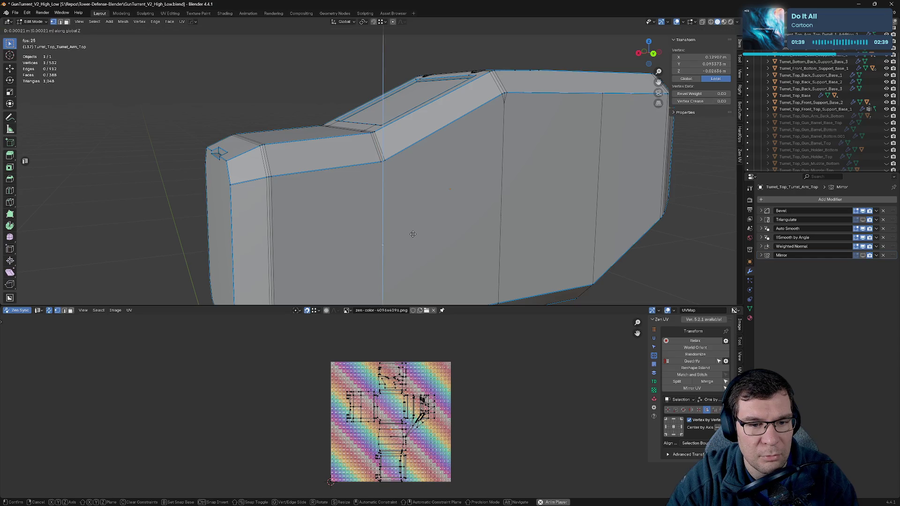
{"action": "left_click", "coordinate": [401, 159]}
- Connect the raised vertex to two neighbouring vertices with new edges
{"action": "scroll", "coordinate": [404, 161], "scroll_direction": "up", "scroll_amount": 3}
{"action": "scroll", "coordinate": [423, 173], "scroll_direction": "up", "scroll_amount": 2}
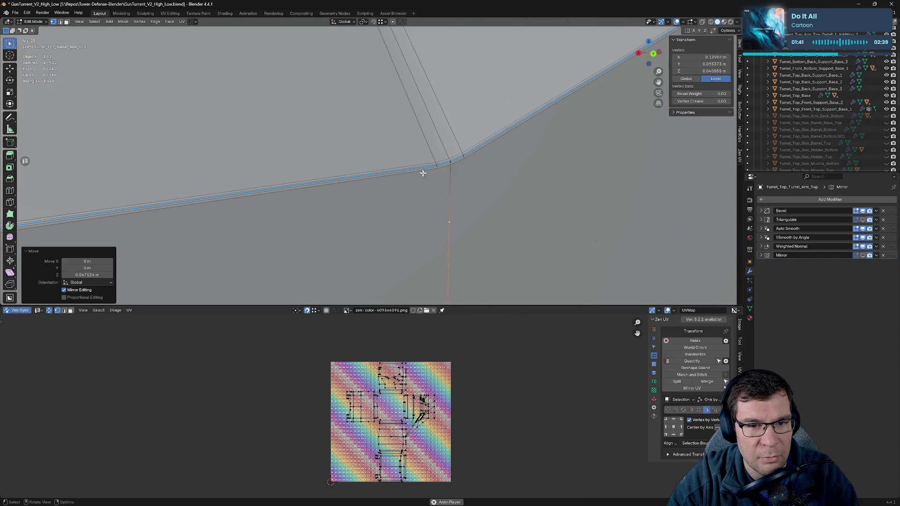
{"action": "left_click", "coordinate": [465, 156]}
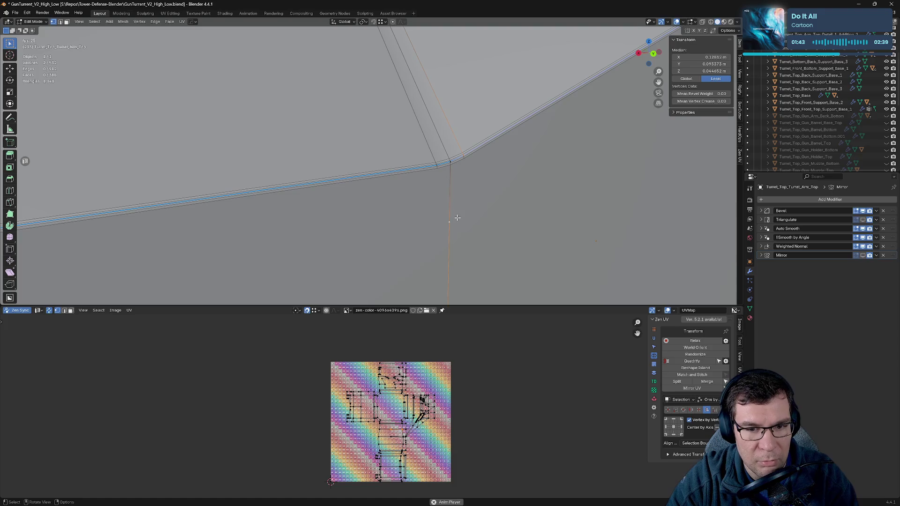
{"action": "key", "text": "f"}
{"action": "left_click", "coordinate": [451, 224]}
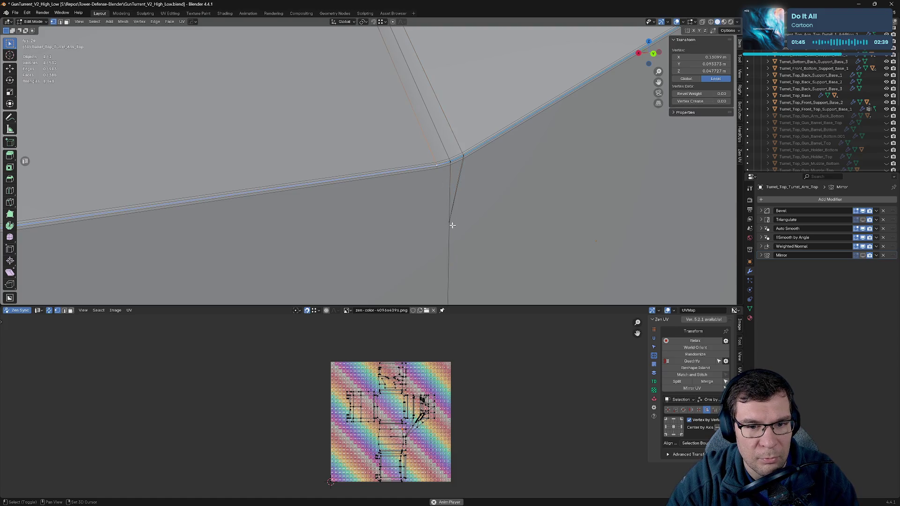
{"action": "key", "text": "f"}
{"action": "scroll", "coordinate": [476, 225], "scroll_direction": "down", "scroll_amount": 5}
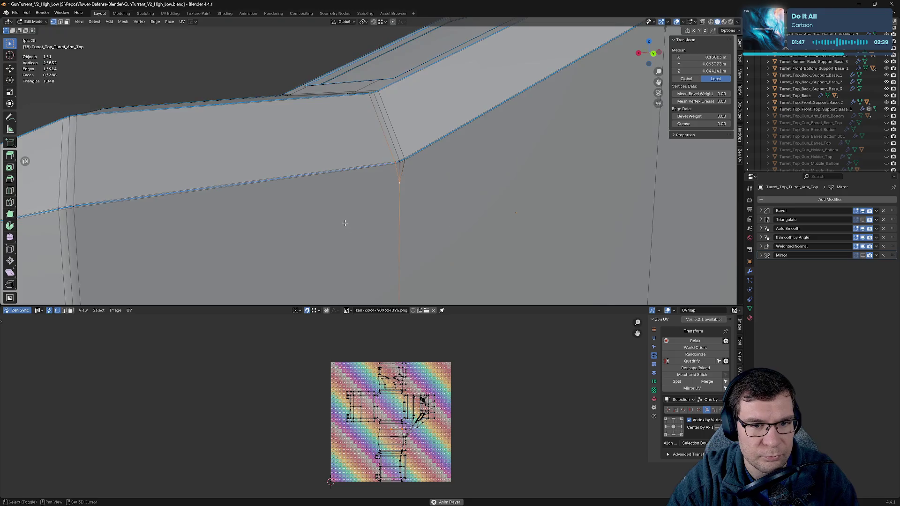
{"action": "mouse_move", "coordinate": [345, 223]}
{"action": "middle_mouse_down"}
{"action": "mouse_move", "coordinate": [507, 171]}
{"action": "mouse_move", "coordinate": [517, 203]}
{"action": "mouse_move", "coordinate": [577, 203]}
{"action": "mouse_move", "coordinate": [609, 181]}
{"action": "mouse_move", "coordinate": [607, 166]}
{"action": "mouse_move", "coordinate": [567, 133]}
{"action": "mouse_move", "coordinate": [571, 117]}
{"action": "mouse_move", "coordinate": [586, 137]}
{"action": "middle_mouse_up"}
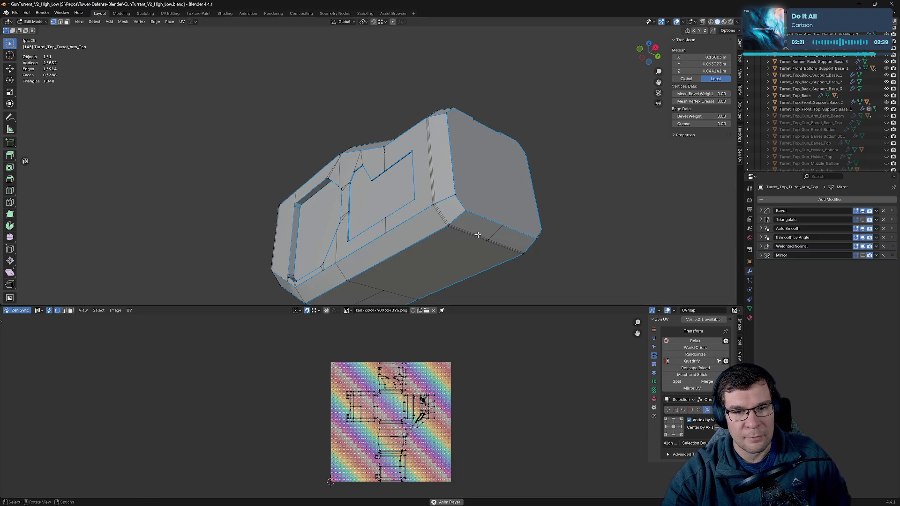
- Inspect the arm from several angles and save GunTurret_V2_High_Low.blend
{"action": "middle_click_drag", "start_coordinate": [478, 234], "coordinate": [441, 244]}
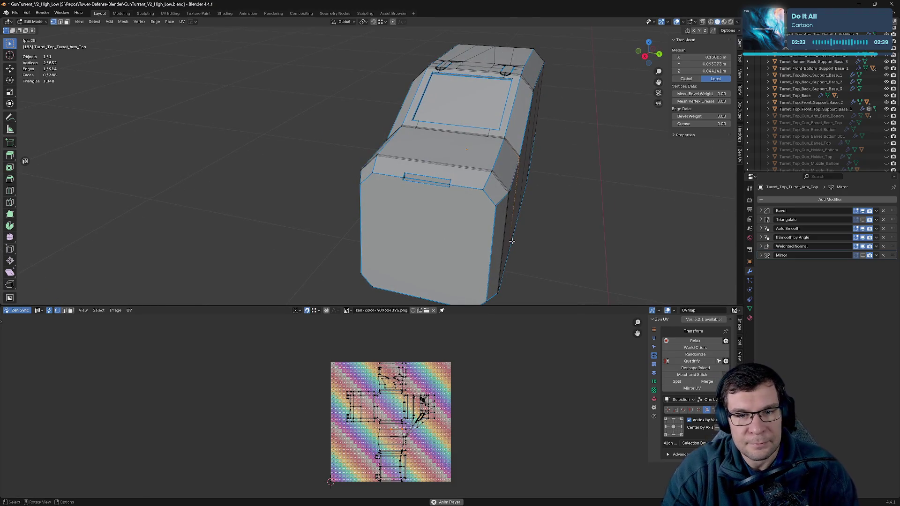
{"action": "mouse_move", "coordinate": [512, 241]}
{"action": "middle_mouse_down"}
{"action": "mouse_move", "coordinate": [536, 198]}
{"action": "mouse_move", "coordinate": [473, 128]}
{"action": "mouse_move", "coordinate": [524, 150]}
{"action": "mouse_move", "coordinate": [426, 181]}
{"action": "mouse_move", "coordinate": [507, 157]}
{"action": "middle_mouse_up"}
{"action": "scroll", "coordinate": [493, 155], "scroll_direction": "up", "scroll_amount": 5}
{"action": "scroll", "coordinate": [477, 125], "scroll_direction": "down", "scroll_amount": 5}
{"action": "scroll", "coordinate": [553, 179], "scroll_direction": "down", "scroll_amount": 4}
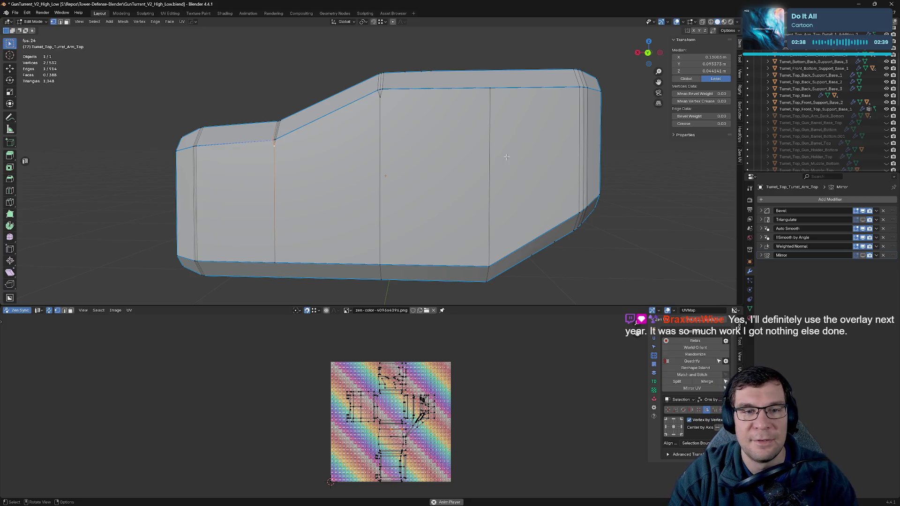
{"action": "scroll", "coordinate": [507, 157], "scroll_direction": "down", "scroll_amount": 2}
{"action": "middle_click_drag", "start_coordinate": [507, 157], "coordinate": [515, 131]}
{"action": "middle_click_drag", "start_coordinate": [472, 155], "coordinate": [531, 140]}
{"action": "key", "text": "ctrl+s"}
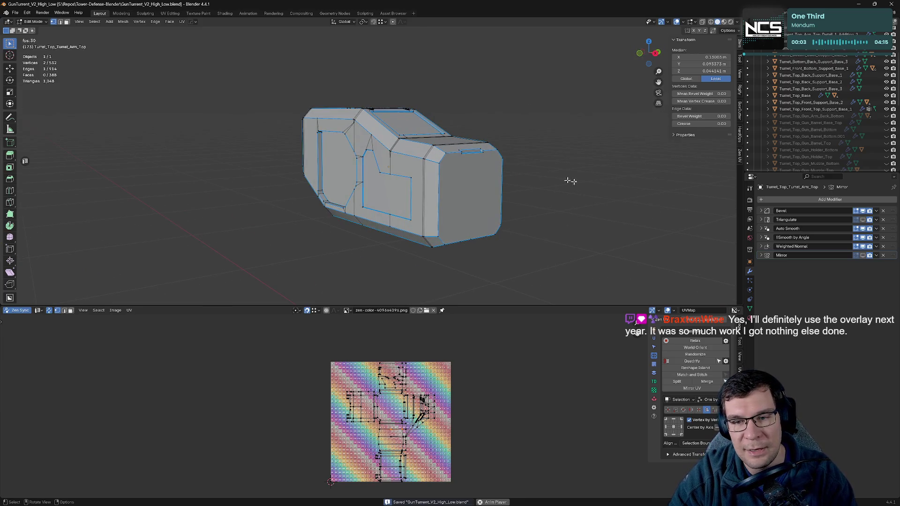
- Show the Triangulate modifier in edit mode, then return to Object Mode in side view
{"action": "left_click", "coordinate": [864, 220]}
{"action": "mouse_move", "coordinate": [522, 223]}
{"action": "middle_mouse_down"}
{"action": "mouse_move", "coordinate": [612, 215]}
{"action": "mouse_move", "coordinate": [591, 165]}
{"action": "middle_mouse_up"}
{"action": "key", "text": "Tab"}
{"action": "key", "text": "Tab"}
{"action": "key", "text": "Tab"}
{"action": "key", "text": "ctrl+KP_3"}
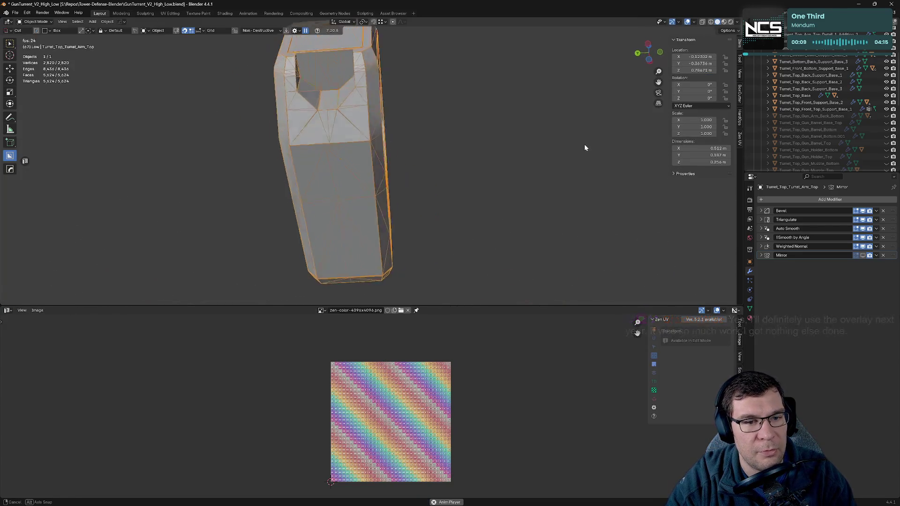
{"action": "key", "text": "Tab"}
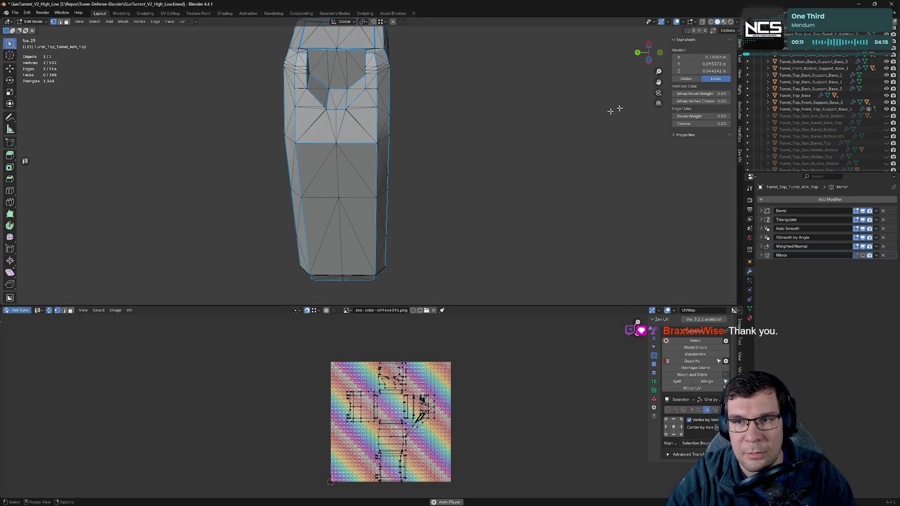
- Resharpen the arm with HardOps, adding a fresh Keep Sharp Weighted Normal
{"action": "middle_click_drag", "start_coordinate": [594, 111], "coordinate": [656, 141]}
{"action": "scroll", "coordinate": [694, 164], "scroll_direction": "up", "scroll_amount": 8}
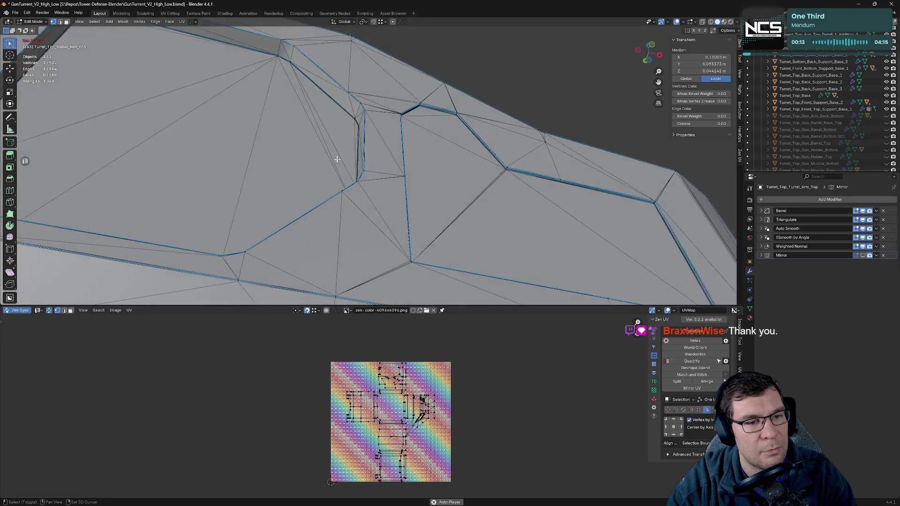
{"action": "scroll", "coordinate": [694, 163], "scroll_direction": "down", "scroll_amount": 6}
{"action": "key", "text": "Tab"}
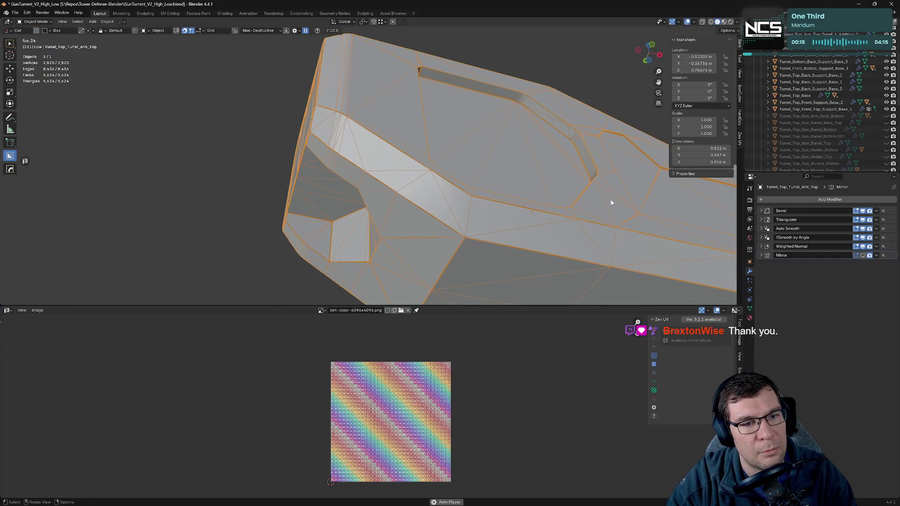
{"action": "key", "text": "q"}
{"action": "left_click", "coordinate": [611, 203]}
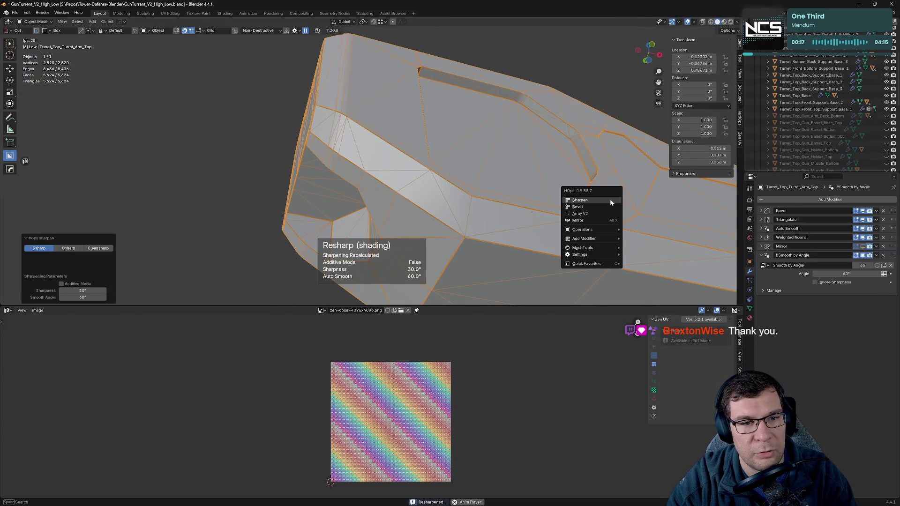
- Return the arm to Edit Mode and view the top of the mesh
{"action": "key", "text": "Tab"}
{"action": "scroll", "coordinate": [587, 213], "scroll_direction": "down", "scroll_amount": 4}
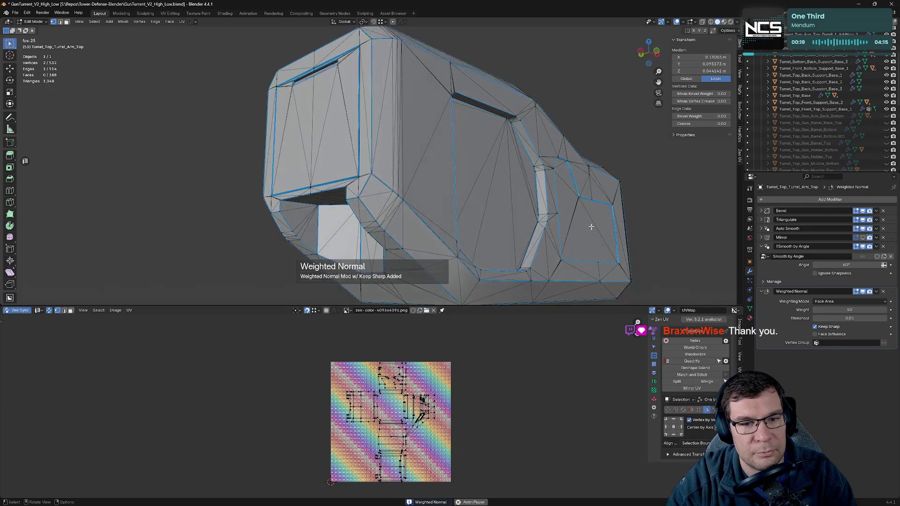
{"action": "key", "text": "Tab"}
{"action": "scroll", "coordinate": [597, 237], "scroll_direction": "up", "scroll_amount": 3}
{"action": "scroll", "coordinate": [592, 253], "scroll_direction": "up", "scroll_amount": 3}
{"action": "key", "text": "Tab"}
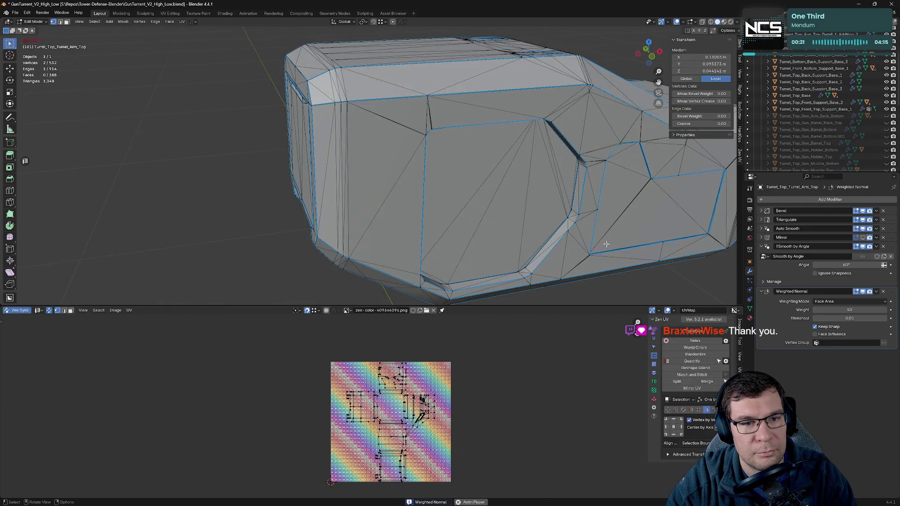
{"action": "middle_click_drag", "start_coordinate": [591, 254], "coordinate": [721, 245]}
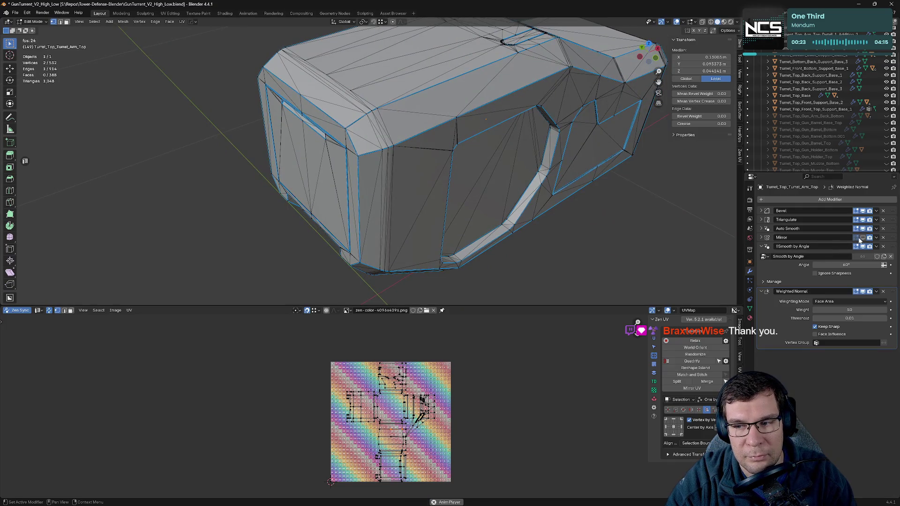
{"action": "scroll", "coordinate": [570, 203], "scroll_direction": "up", "scroll_amount": 3}
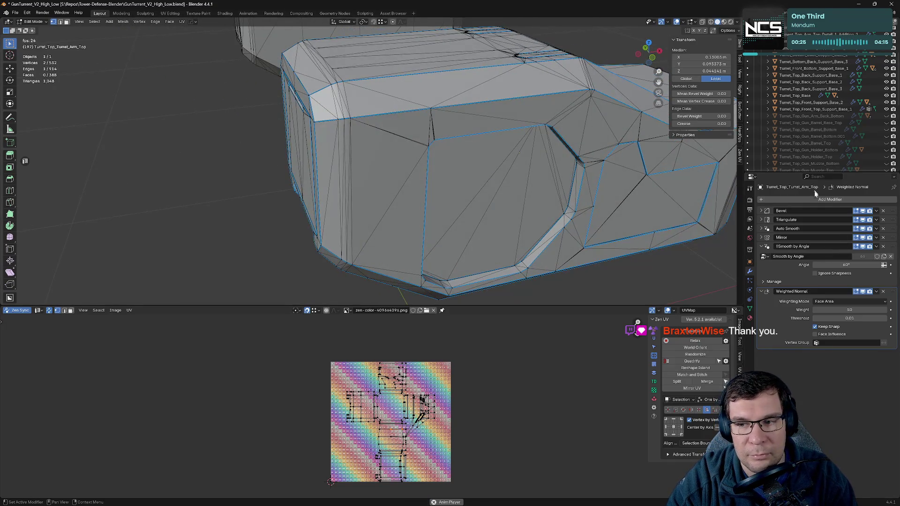
- Hide the Triangulate modifier in the viewport and switch viewport lighting to MatCap
{"action": "left_click", "coordinate": [863, 220]}
{"action": "mouse_move", "coordinate": [553, 160]}
{"action": "middle_mouse_down"}
{"action": "mouse_move", "coordinate": [526, 153]}
{"action": "mouse_move", "coordinate": [521, 137]}
{"action": "middle_mouse_up"}
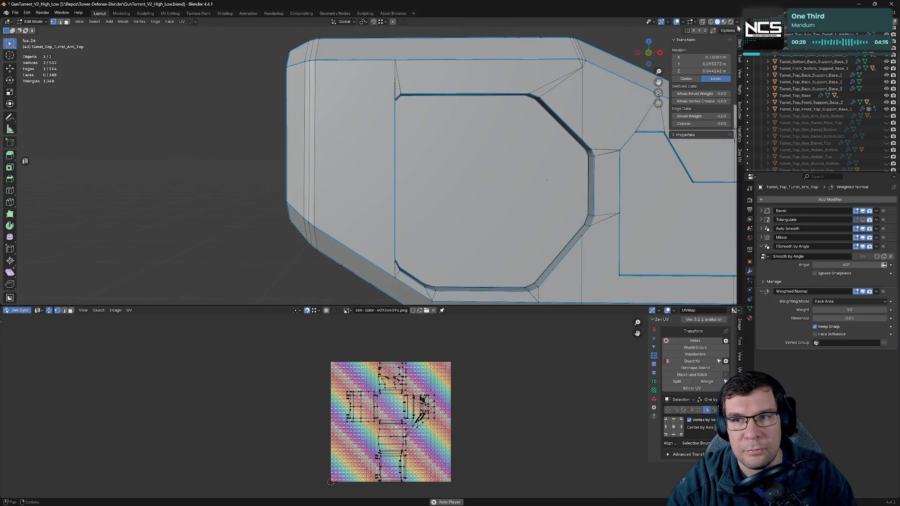
{"action": "left_click", "coordinate": [738, 22]}
{"action": "left_click", "coordinate": [732, 71]}
- Apply the red matcap and check reflections on both sides of the arm
{"action": "left_click", "coordinate": [749, 94]}
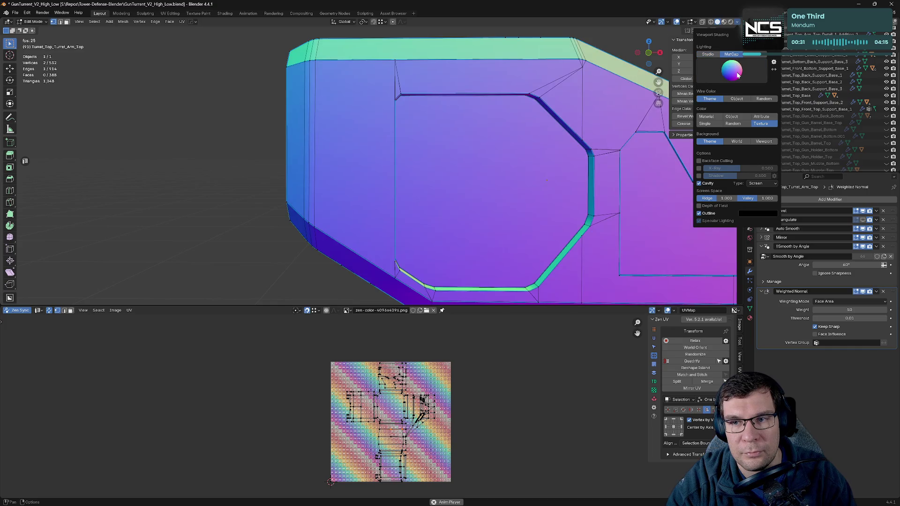
{"action": "left_click", "coordinate": [738, 75]}
{"action": "left_click", "coordinate": [694, 132]}
{"action": "mouse_move", "coordinate": [413, 145]}
{"action": "middle_mouse_down"}
{"action": "mouse_move", "coordinate": [469, 99]}
{"action": "mouse_move", "coordinate": [526, 123]}
{"action": "middle_mouse_up"}
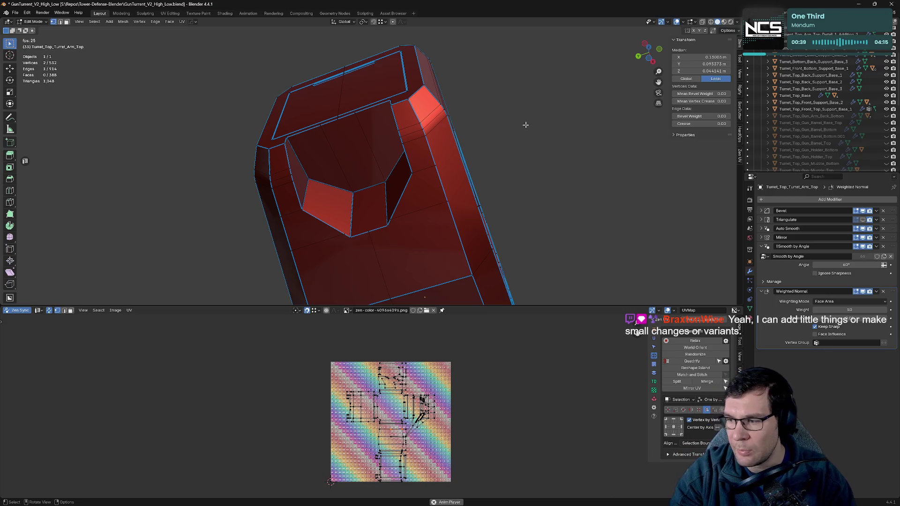
{"action": "mouse_move", "coordinate": [526, 125]}
{"action": "middle_mouse_down"}
{"action": "mouse_move", "coordinate": [485, 120]}
{"action": "mouse_move", "coordinate": [481, 215]}
{"action": "mouse_move", "coordinate": [436, 167]}
{"action": "middle_mouse_up"}
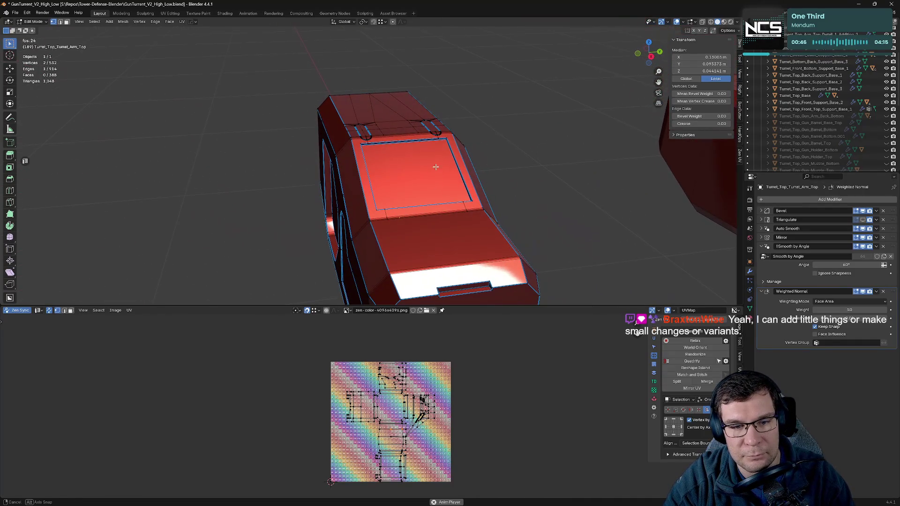
- Switch viewport lighting back to Studio for plain grey shading
{"action": "left_click", "coordinate": [735, 22]}
{"action": "left_click", "coordinate": [711, 54]}
{"action": "middle_click_drag", "start_coordinate": [586, 154], "coordinate": [548, 149]}
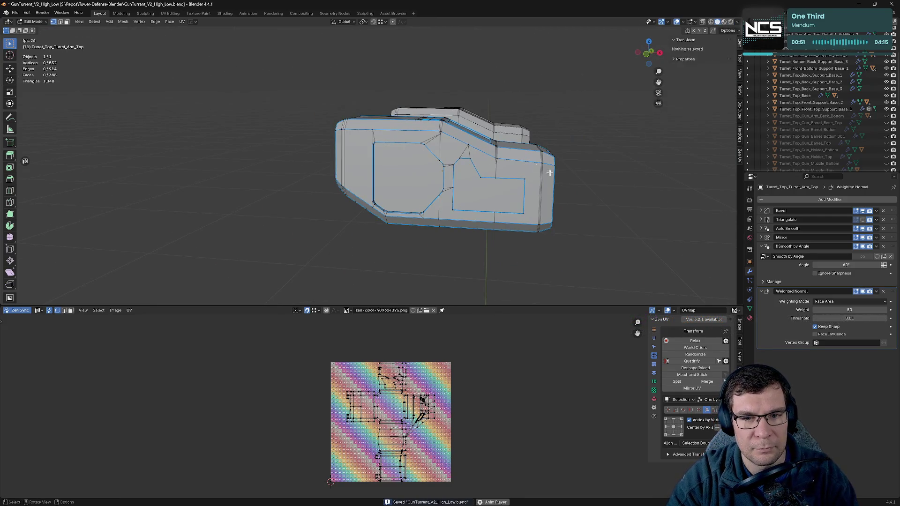
- Hide the arm, leave local view and select the arm's top detail piece
{"action": "key", "text": "Tab"}
{"action": "key", "text": "h"}
{"action": "key", "text": "KP_Divide"}
{"action": "middle_click_drag", "start_coordinate": [558, 170], "coordinate": [516, 159]}
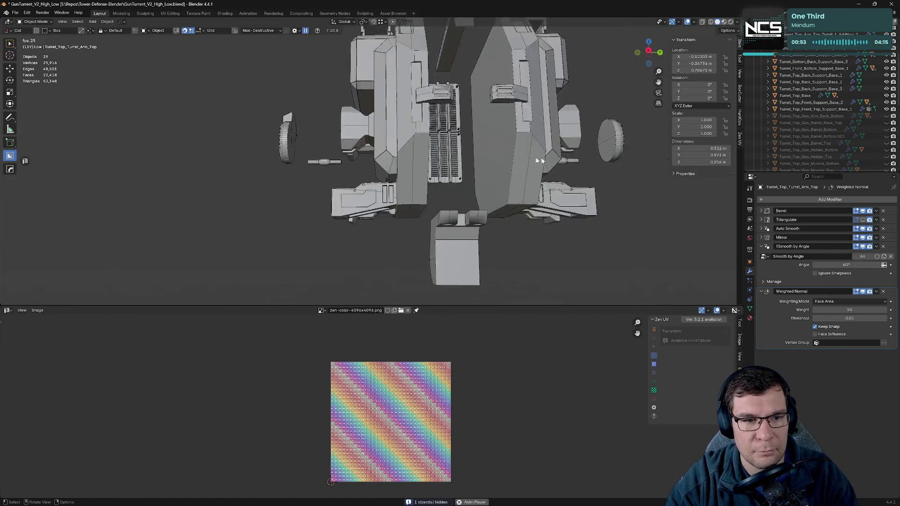
{"action": "scroll", "coordinate": [516, 160], "scroll_direction": "down", "scroll_amount": 3}
{"action": "left_click", "coordinate": [406, 168]}
{"action": "mouse_move", "coordinate": [407, 168]}
{"action": "middle_mouse_down"}
{"action": "mouse_move", "coordinate": [427, 146]}
{"action": "mouse_move", "coordinate": [549, 170]}
{"action": "middle_mouse_up"}
{"action": "scroll", "coordinate": [428, 146], "scroll_direction": "up", "scroll_amount": 2}
{"action": "scroll", "coordinate": [428, 146], "scroll_direction": "up", "scroll_amount": 2}
- Give the detail piece Smooth by Angle and Keep Sharp Weighted Normal, with Mirror moved to the bottom
{"action": "key", "text": "q"}
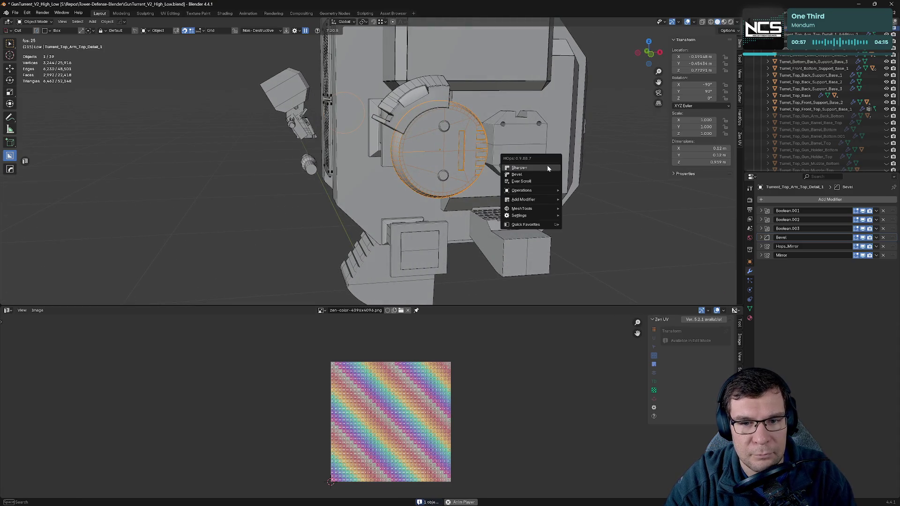
{"action": "left_click", "coordinate": [547, 165]}
{"action": "key", "text": "q"}
{"action": "left_click", "coordinate": [547, 165]}
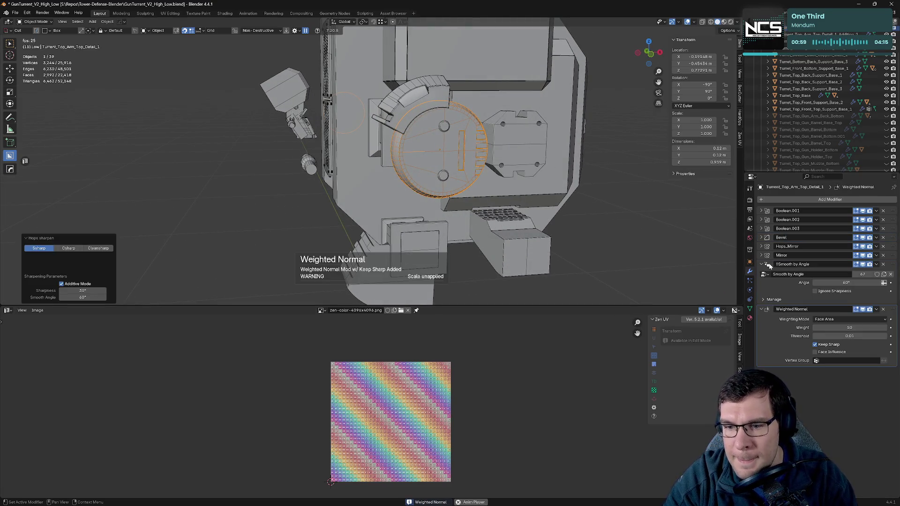
{"action": "left_click", "coordinate": [762, 265]}
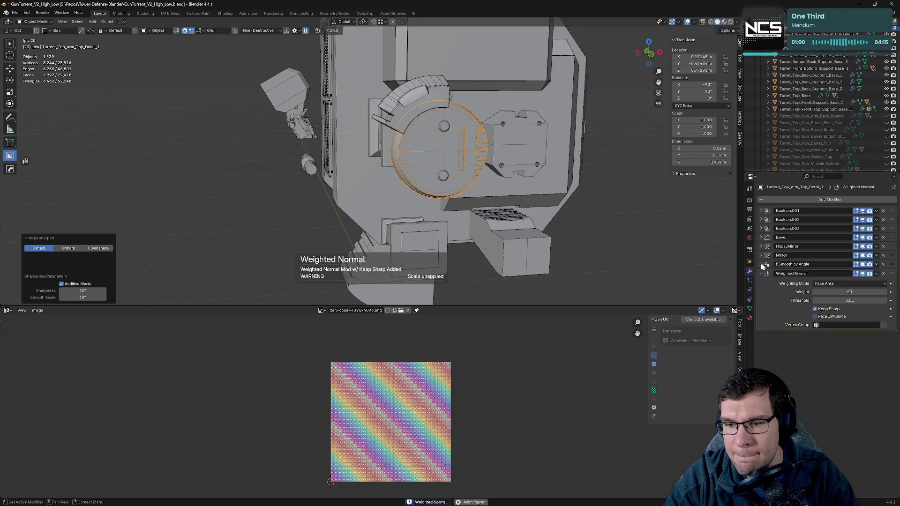
{"action": "left_click", "coordinate": [877, 256]}
{"action": "left_click", "coordinate": [850, 297]}
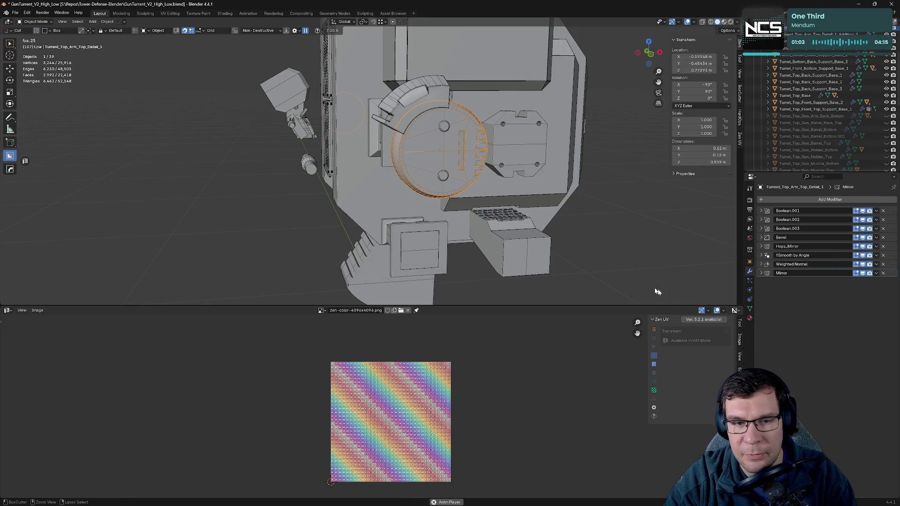
- Hide the round disc, select the bolt and remove its Boolean modifier
{"action": "scroll", "coordinate": [555, 161], "scroll_direction": "up", "scroll_amount": 3}
{"action": "scroll", "coordinate": [526, 183], "scroll_direction": "up", "scroll_amount": 2}
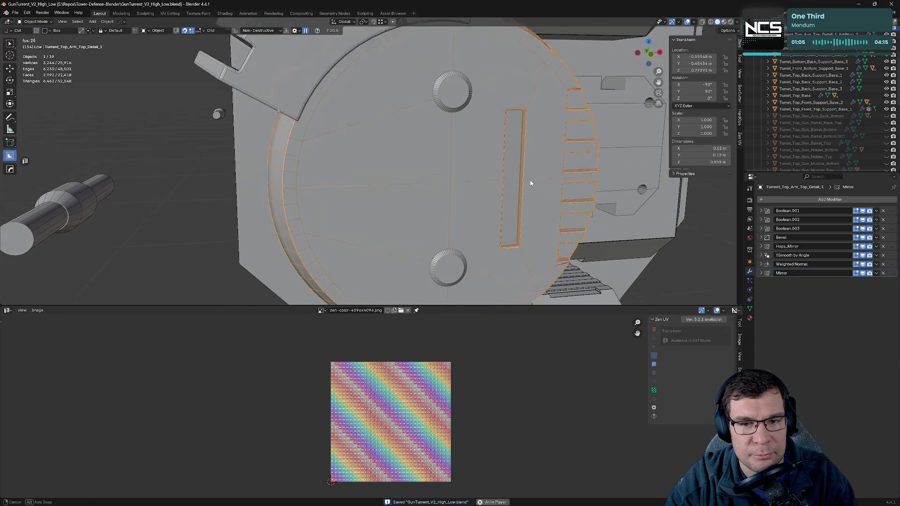
{"action": "scroll", "coordinate": [524, 183], "scroll_direction": "up", "scroll_amount": 1}
{"action": "key", "text": "h"}
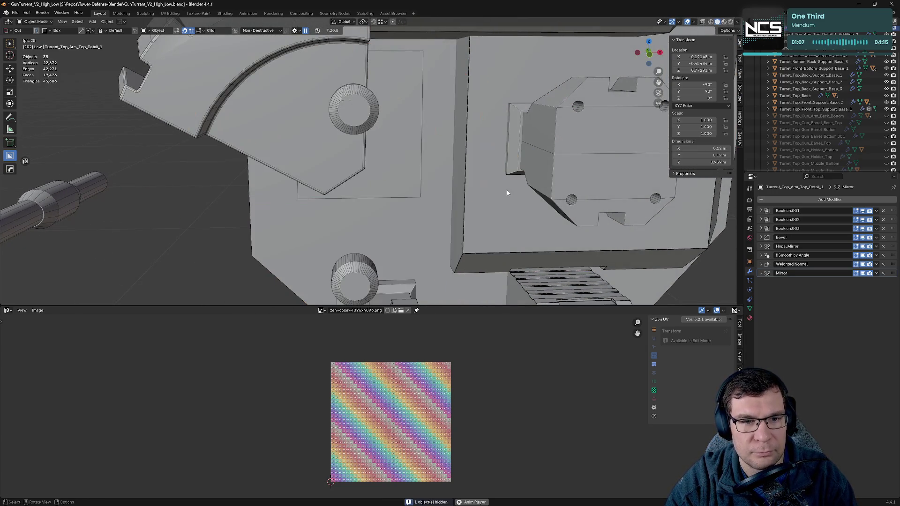
{"action": "left_click", "coordinate": [360, 114]}
{"action": "middle_click_drag", "start_coordinate": [551, 182], "coordinate": [562, 184]}
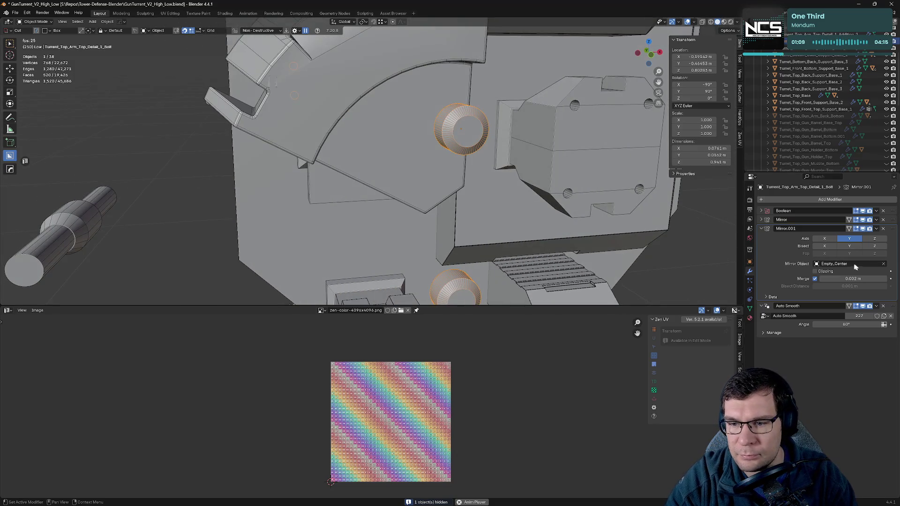
{"action": "left_click", "coordinate": [884, 212]}
- Sharpen the bolt with weighted normals and move Mirror and Mirror.001 below Weighted Normal
{"action": "key", "text": "q"}
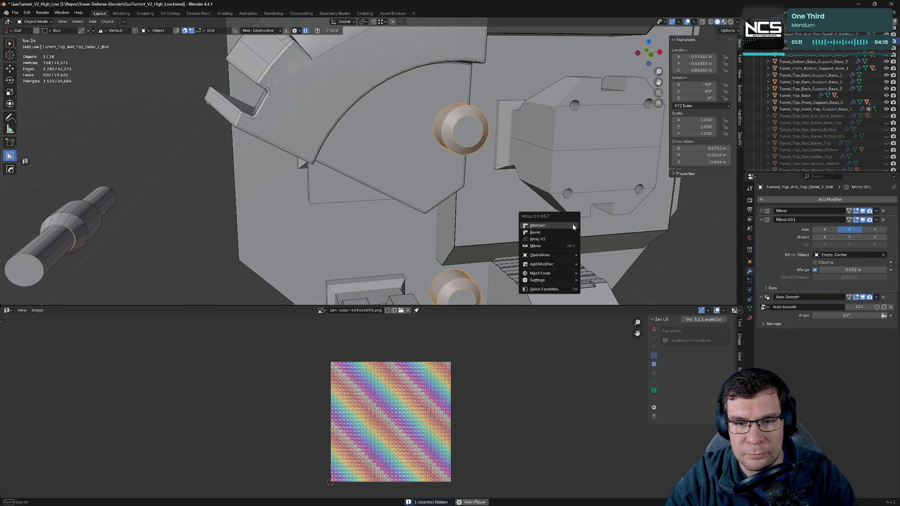
{"action": "left_click", "coordinate": [573, 227]}
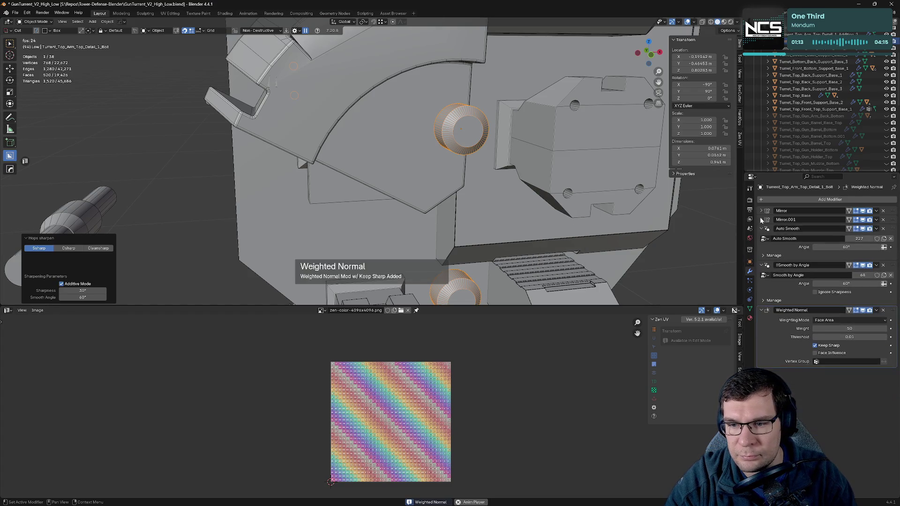
{"action": "left_click", "coordinate": [762, 229]}
{"action": "left_click", "coordinate": [762, 238]}
{"action": "left_click", "coordinate": [762, 247]}
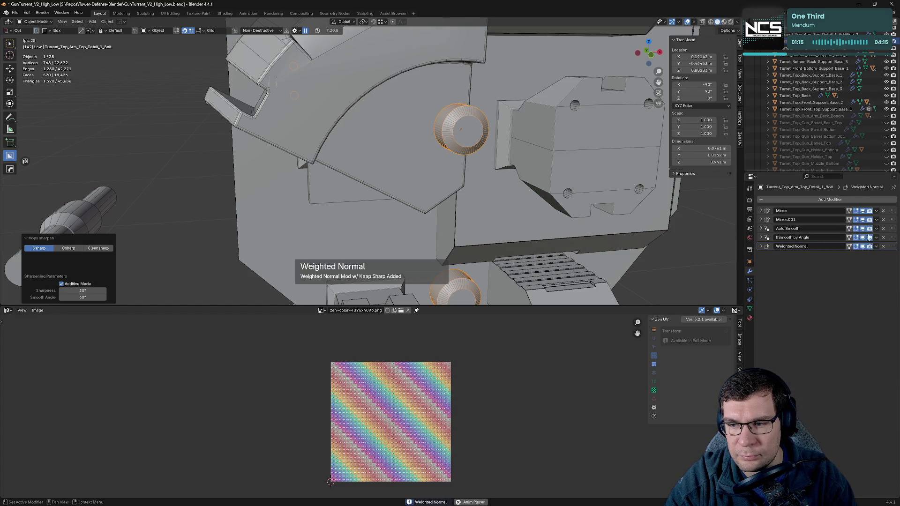
{"action": "left_click_drag", "start_coordinate": [894, 212], "coordinate": [893, 251]}
{"action": "left_click_drag", "start_coordinate": [894, 212], "coordinate": [893, 253]}
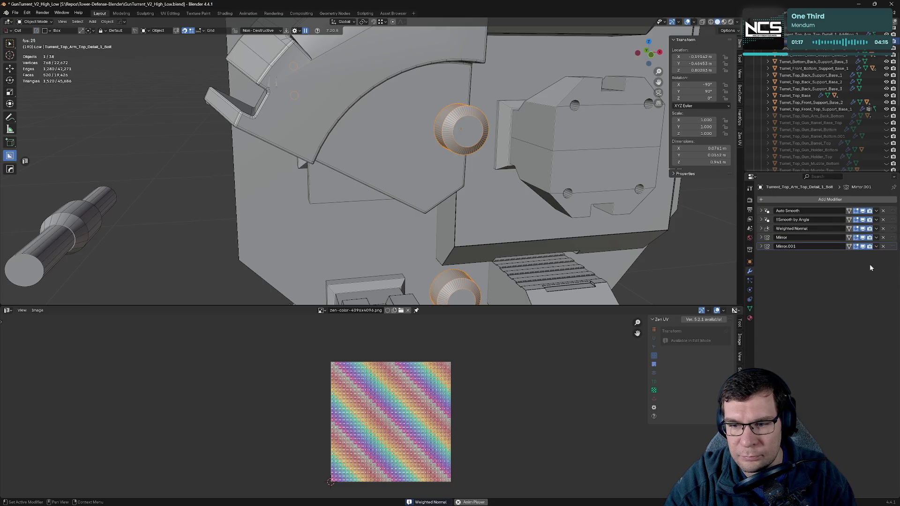
{"action": "scroll", "coordinate": [534, 203], "scroll_direction": "down", "scroll_amount": 5}
- Hide the bolt and isolate the curved Addition_2 piece in local view
{"action": "key", "text": "h"}
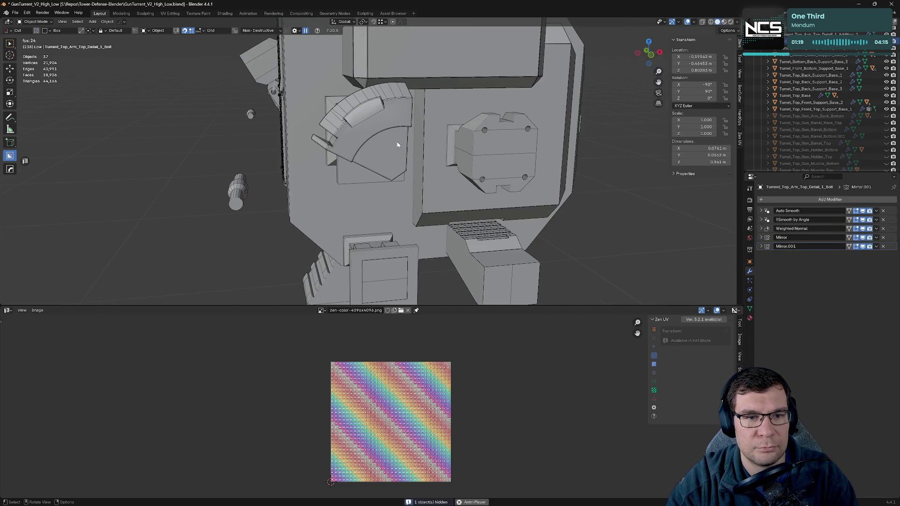
{"action": "left_click", "coordinate": [398, 143]}
{"action": "mouse_move", "coordinate": [399, 142]}
{"action": "middle_mouse_down"}
{"action": "mouse_move", "coordinate": [419, 134]}
{"action": "mouse_move", "coordinate": [416, 85]}
{"action": "mouse_move", "coordinate": [565, 151]}
{"action": "middle_mouse_up"}
{"action": "key", "text": "KP_Divide"}
{"action": "scroll", "coordinate": [375, 100], "scroll_direction": "up", "scroll_amount": 3}
{"action": "scroll", "coordinate": [589, 171], "scroll_direction": "up", "scroll_amount": 2}
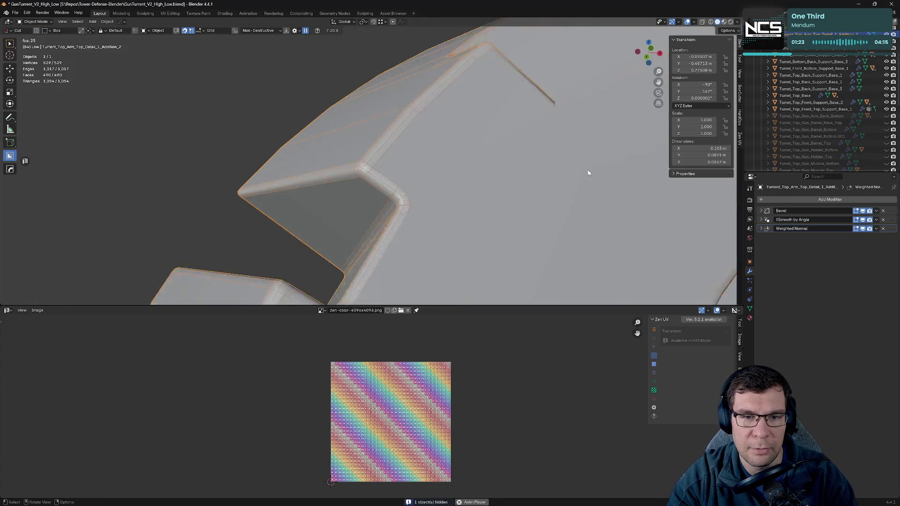
{"action": "scroll", "coordinate": [589, 170], "scroll_direction": "up", "scroll_amount": 1}
{"action": "scroll", "coordinate": [588, 172], "scroll_direction": "up", "scroll_amount": 1}
- Add Smooth by Angle and a Keep Sharp Weighted Normal to Addition_2
{"action": "key", "text": "q"}
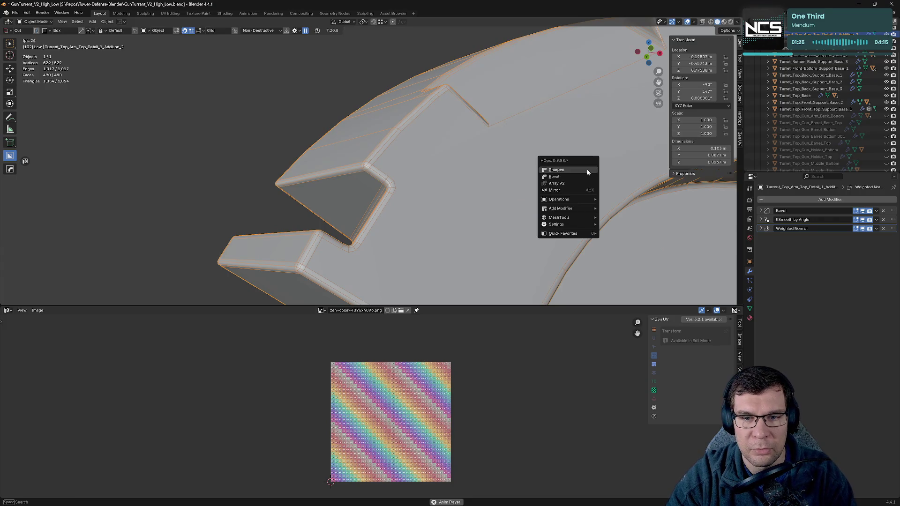
{"action": "left_click", "coordinate": [587, 170]}
{"action": "key", "text": "q"}
{"action": "left_click", "coordinate": [587, 169]}
{"action": "mouse_move", "coordinate": [587, 170]}
{"action": "middle_mouse_down"}
{"action": "mouse_move", "coordinate": [552, 191]}
{"action": "mouse_move", "coordinate": [639, 149]}
{"action": "middle_mouse_up"}
- Enter Edit Mode, turn off the Bevel's edit-mode display and select two notch vertices
{"action": "key", "text": "Tab"}
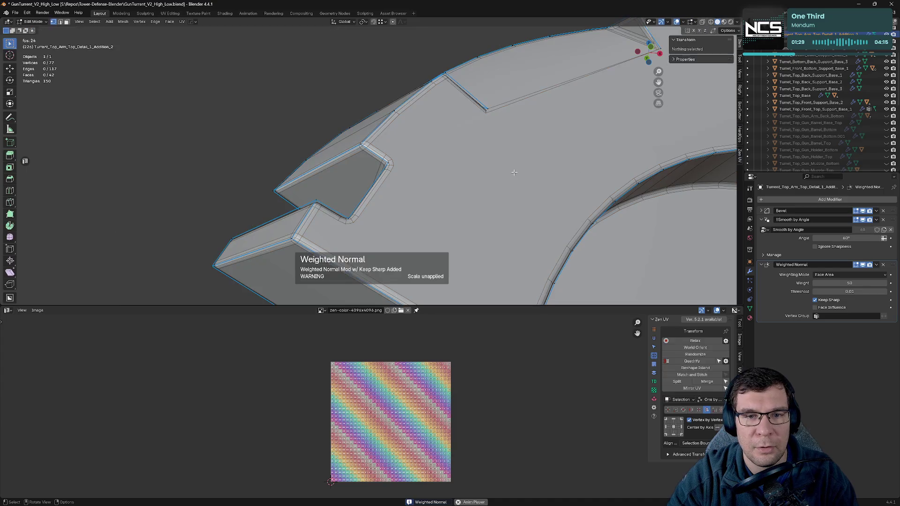
{"action": "middle_click_drag", "start_coordinate": [494, 147], "coordinate": [469, 167]}
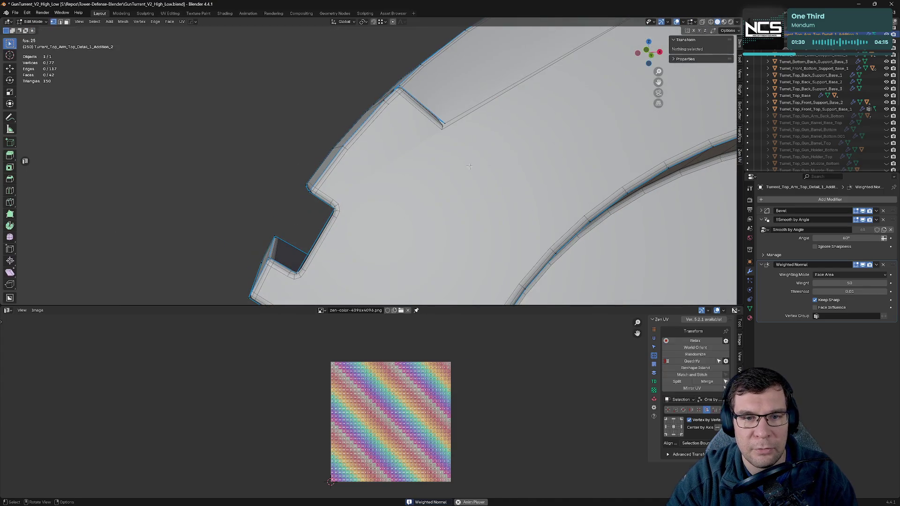
{"action": "left_click", "coordinate": [761, 220]}
{"action": "left_click", "coordinate": [762, 219]}
{"action": "left_click", "coordinate": [761, 219]}
{"action": "left_click", "coordinate": [761, 229]}
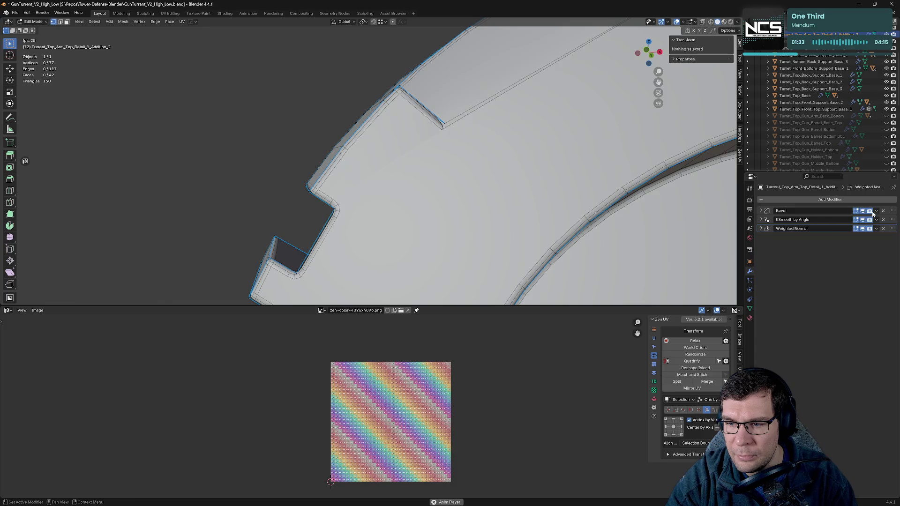
{"action": "left_click", "coordinate": [859, 212]}
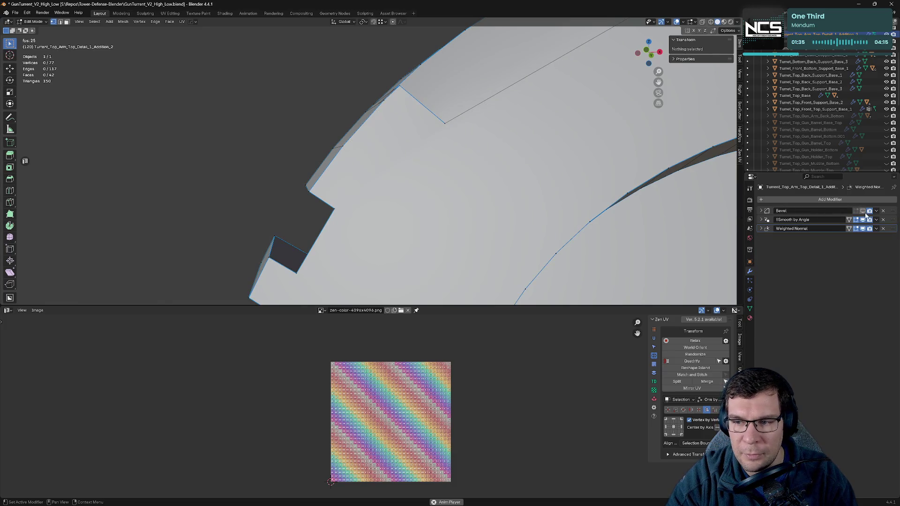
{"action": "middle_click_drag", "start_coordinate": [488, 164], "coordinate": [401, 163]}
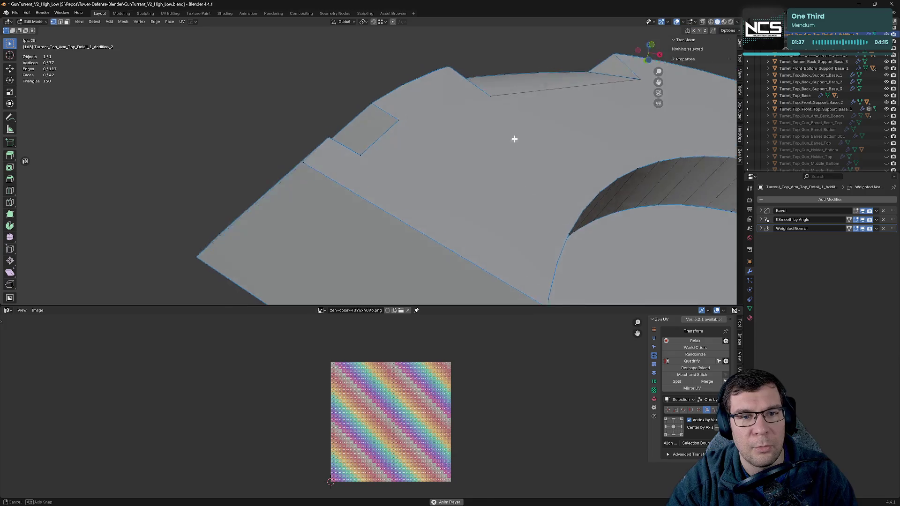
{"action": "left_click", "coordinate": [488, 106]}
{"action": "middle_click_drag", "start_coordinate": [467, 135], "coordinate": [559, 141]}
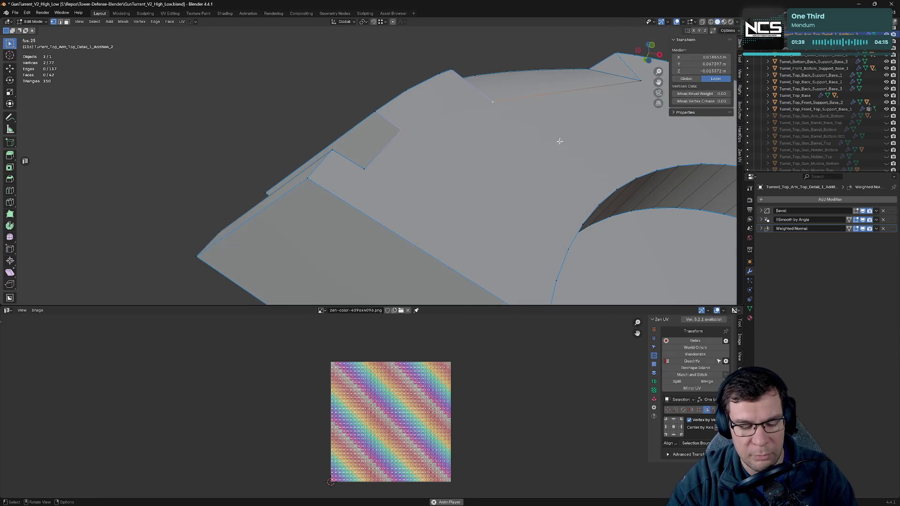
- Connect the two notch vertices with a new edge and show the Bevel again
{"action": "key", "text": "j"}
{"action": "left_click", "coordinate": [856, 211]}
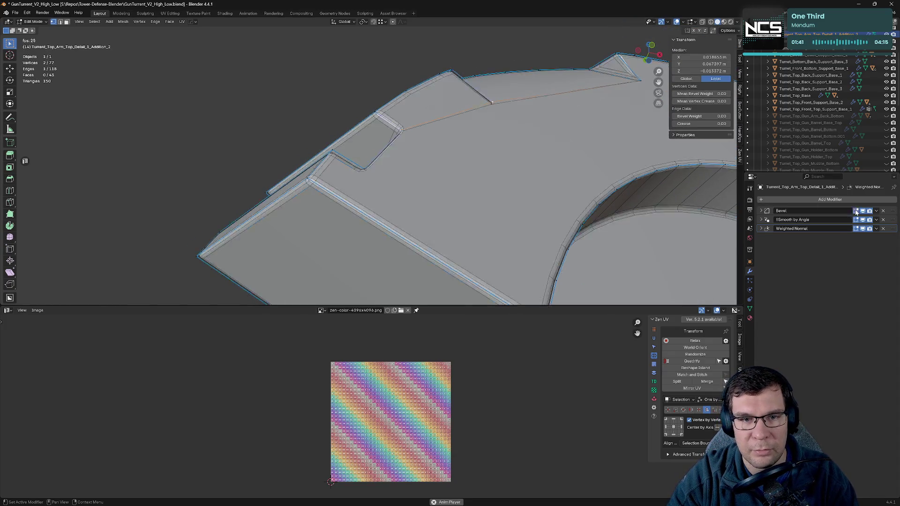
{"action": "mouse_move", "coordinate": [529, 139]}
{"action": "middle_mouse_down"}
{"action": "mouse_move", "coordinate": [533, 149]}
{"action": "mouse_move", "coordinate": [603, 140]}
{"action": "mouse_move", "coordinate": [554, 190]}
{"action": "mouse_move", "coordinate": [445, 194]}
{"action": "mouse_move", "coordinate": [488, 143]}
{"action": "mouse_move", "coordinate": [556, 135]}
{"action": "middle_mouse_up"}
{"action": "key", "text": "alt+a"}
- Re-enter Edit Mode and toggle the Bevel's edit-mode display to inspect the notch
{"action": "key", "text": "Tab"}
{"action": "scroll", "coordinate": [556, 135], "scroll_direction": "up", "scroll_amount": 5}
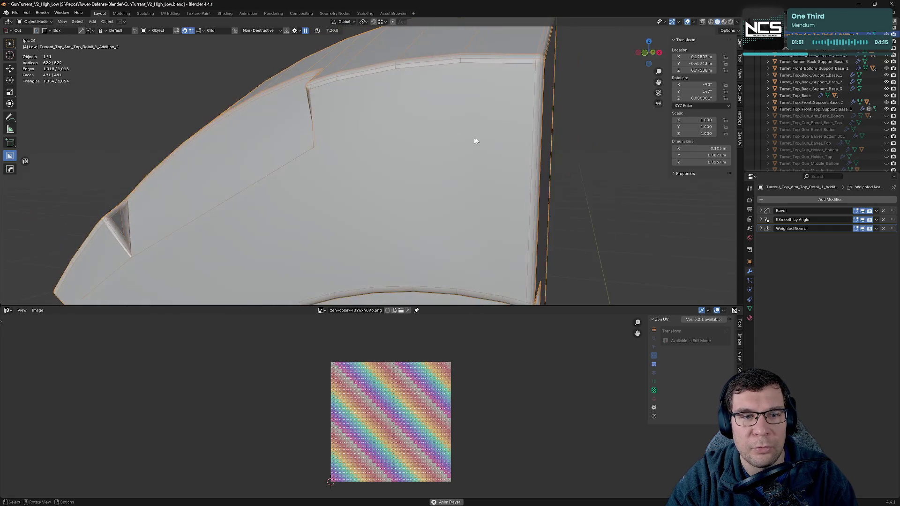
{"action": "middle_click_drag", "start_coordinate": [477, 141], "coordinate": [433, 198], "text": "shift"}
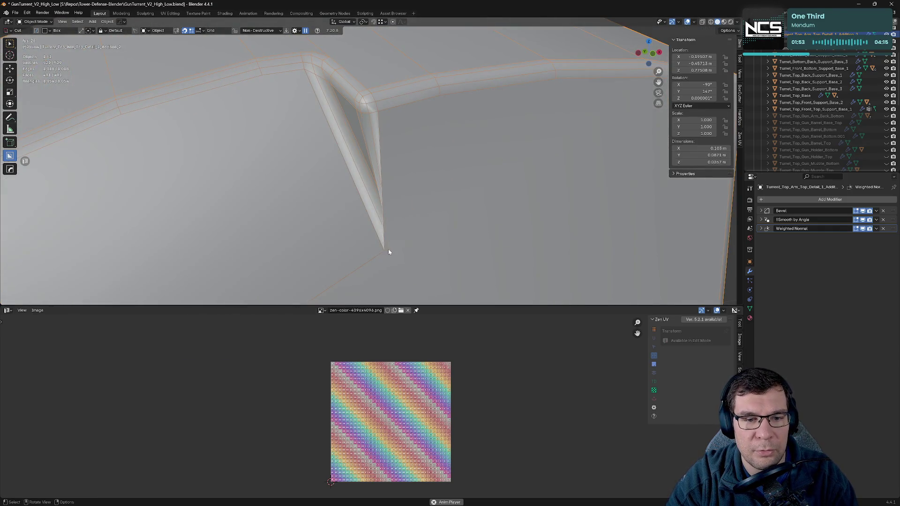
{"action": "key", "text": "Tab"}
{"action": "middle_click_drag", "start_coordinate": [460, 207], "coordinate": [487, 199]}
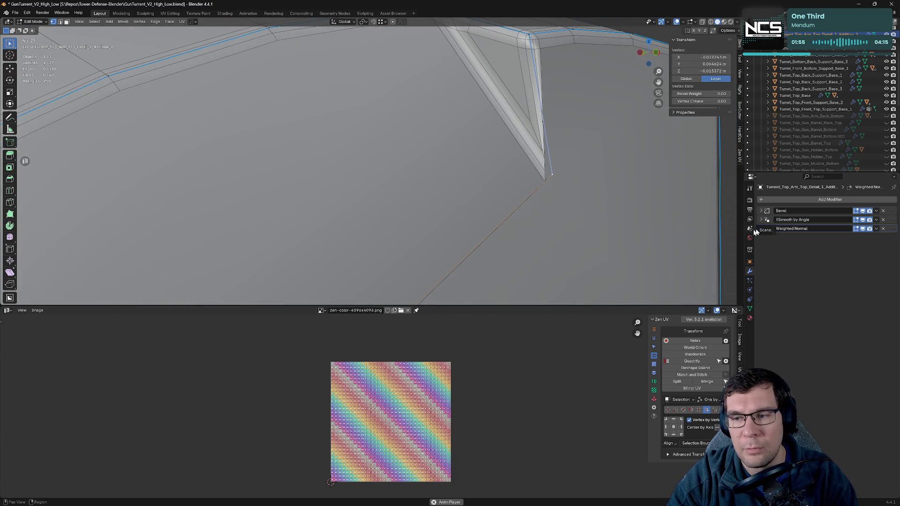
{"action": "left_click", "coordinate": [863, 212]}
{"action": "scroll", "coordinate": [569, 195], "scroll_direction": "down", "scroll_amount": 3}
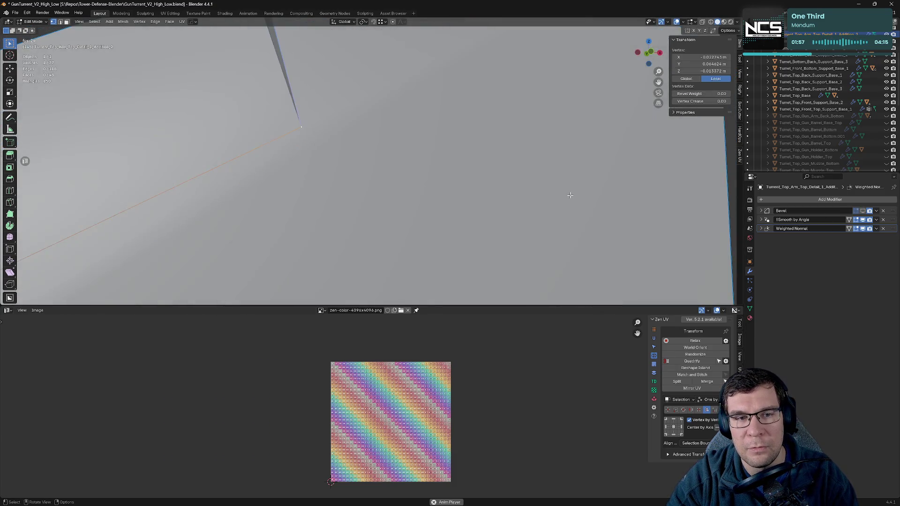
{"action": "middle_click_drag", "start_coordinate": [569, 195], "coordinate": [572, 87]}
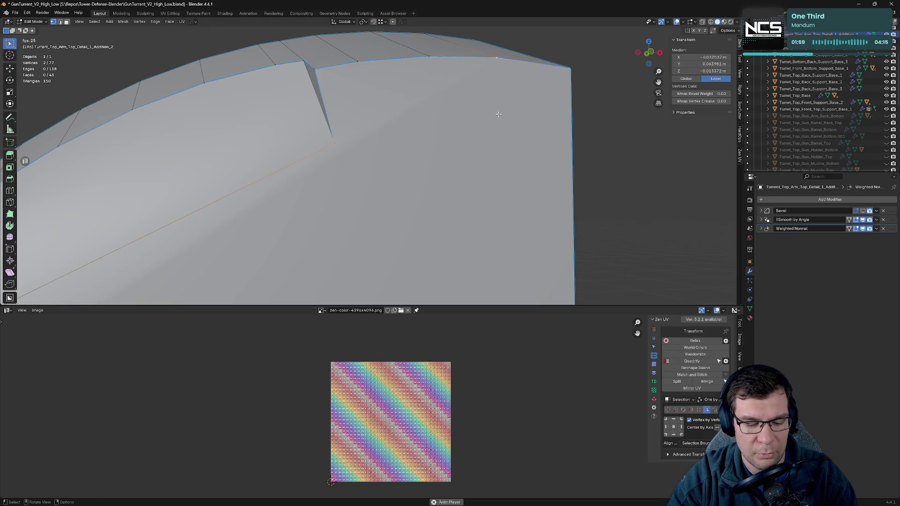
{"action": "mouse_move", "coordinate": [499, 114]}
{"action": "middle_mouse_down"}
{"action": "mouse_move", "coordinate": [440, 146]}
{"action": "mouse_move", "coordinate": [461, 134]}
{"action": "middle_mouse_up"}
{"action": "key", "text": "alt+a"}
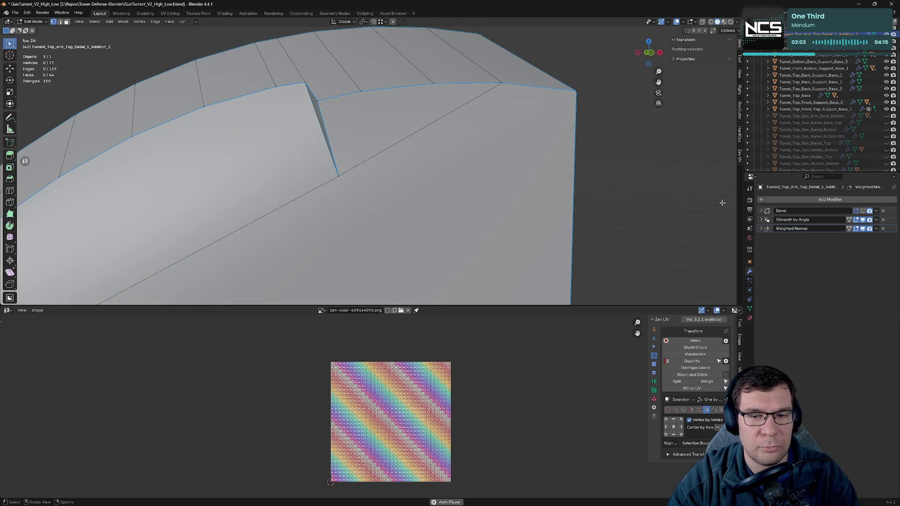
{"action": "left_click", "coordinate": [863, 212]}
{"action": "middle_click_drag", "start_coordinate": [466, 198], "coordinate": [453, 183]}
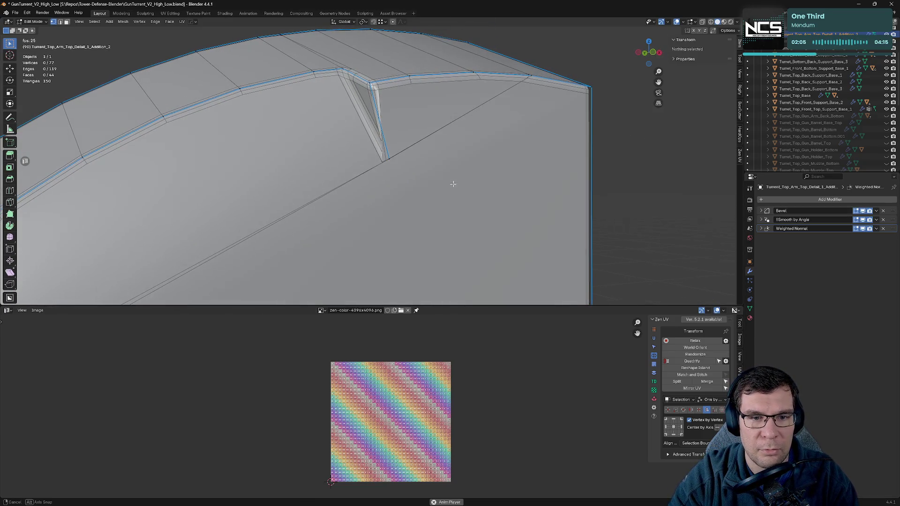
- Move the notch vertex along X, then try a vertex slide and cancel it
{"action": "left_click", "coordinate": [388, 160]}
{"action": "key", "text": "g"}
{"action": "key", "text": "x"}
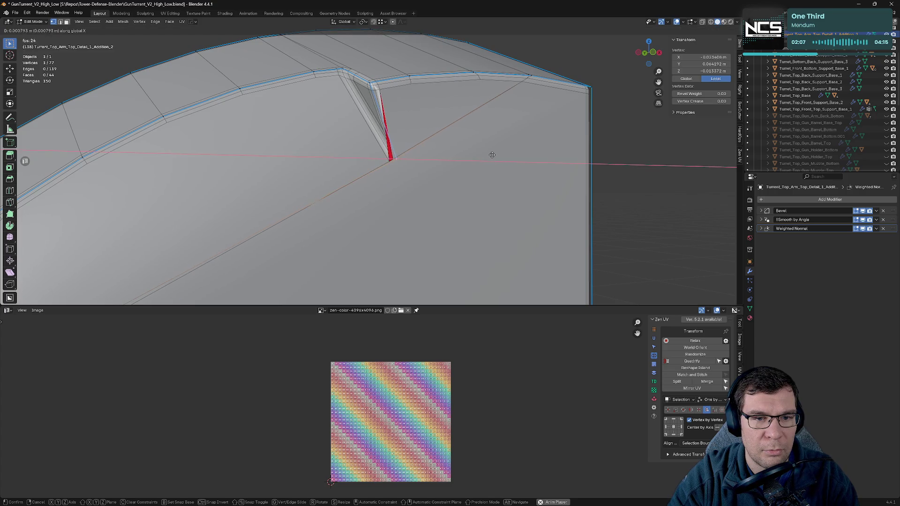
{"action": "left_click", "coordinate": [479, 158]}
{"action": "key", "text": "shift+v"}
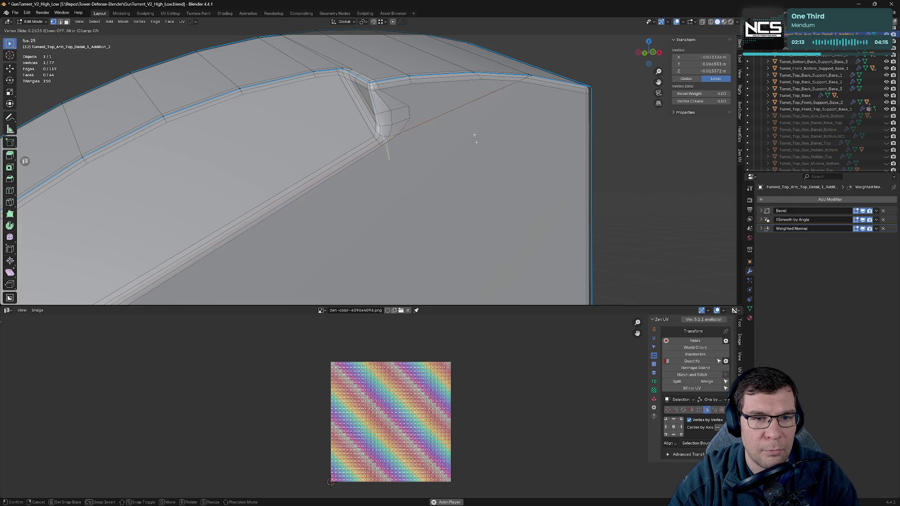
{"action": "right_click", "coordinate": [476, 150]}
{"action": "mouse_move", "coordinate": [477, 151]}
{"action": "middle_mouse_down"}
{"action": "mouse_move", "coordinate": [522, 202]}
{"action": "mouse_move", "coordinate": [573, 230]}
{"action": "mouse_move", "coordinate": [405, 208]}
{"action": "mouse_move", "coordinate": [345, 236]}
{"action": "mouse_move", "coordinate": [436, 221]}
{"action": "middle_mouse_up"}
{"action": "scroll", "coordinate": [568, 230], "scroll_direction": "up", "scroll_amount": 5}
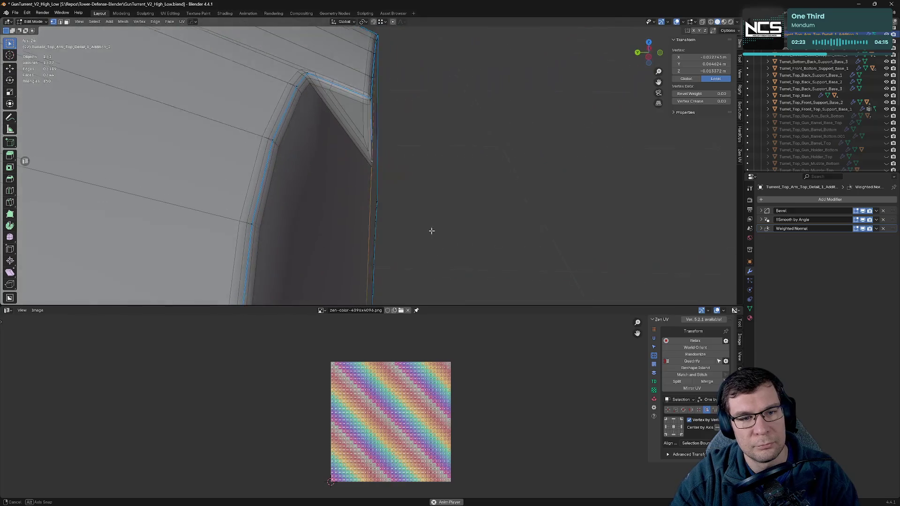
- Set the Bevel Amount to 0.0004 m and check the bevelled notch edges
{"action": "left_click", "coordinate": [761, 212]}
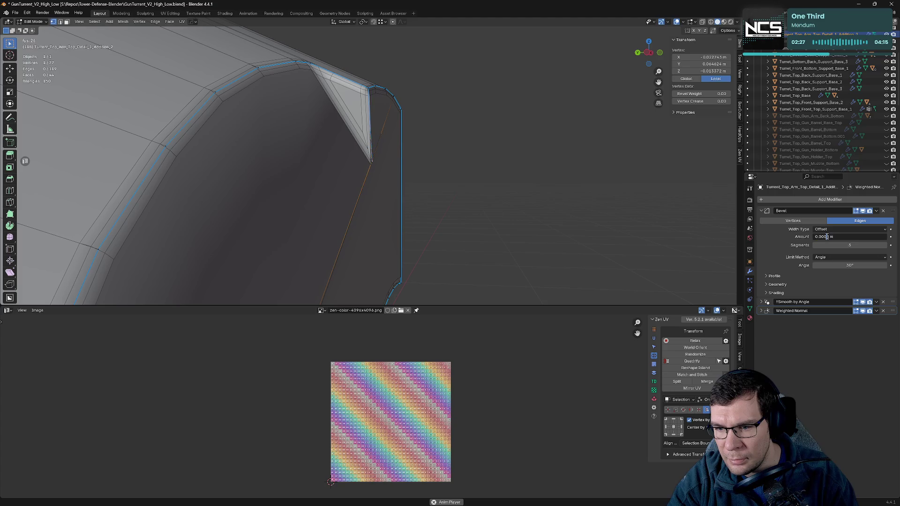
{"action": "key", "text": "Return"}
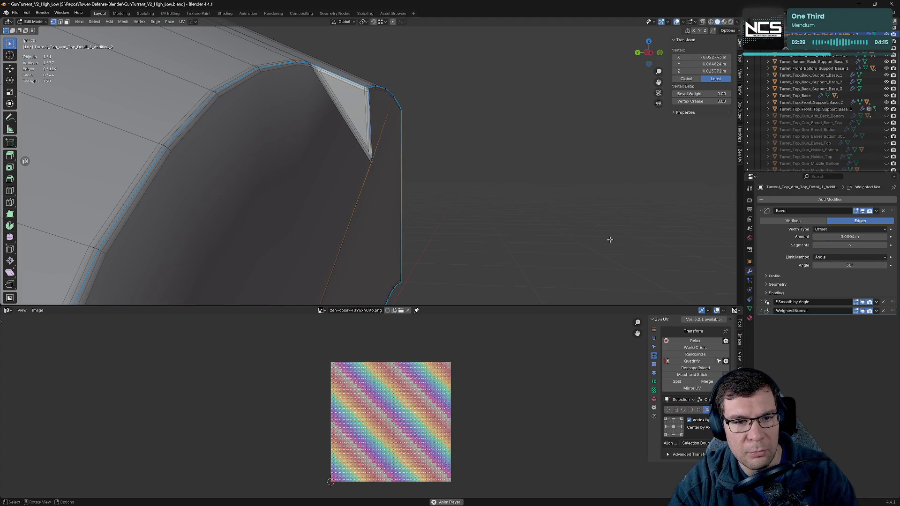
{"action": "left_click", "coordinate": [578, 231]}
{"action": "mouse_move", "coordinate": [549, 218]}
{"action": "middle_mouse_down"}
{"action": "mouse_move", "coordinate": [513, 195]}
{"action": "mouse_move", "coordinate": [444, 198]}
{"action": "middle_mouse_up"}
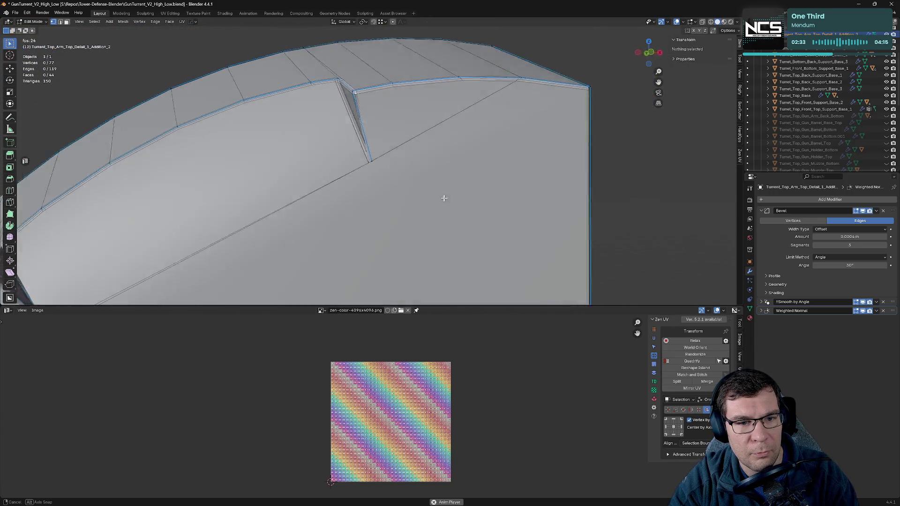
{"action": "mouse_move", "coordinate": [444, 198]}
{"action": "middle_mouse_down"}
{"action": "mouse_move", "coordinate": [373, 165]}
{"action": "mouse_move", "coordinate": [488, 284]}
{"action": "mouse_move", "coordinate": [491, 179]}
{"action": "middle_mouse_up"}
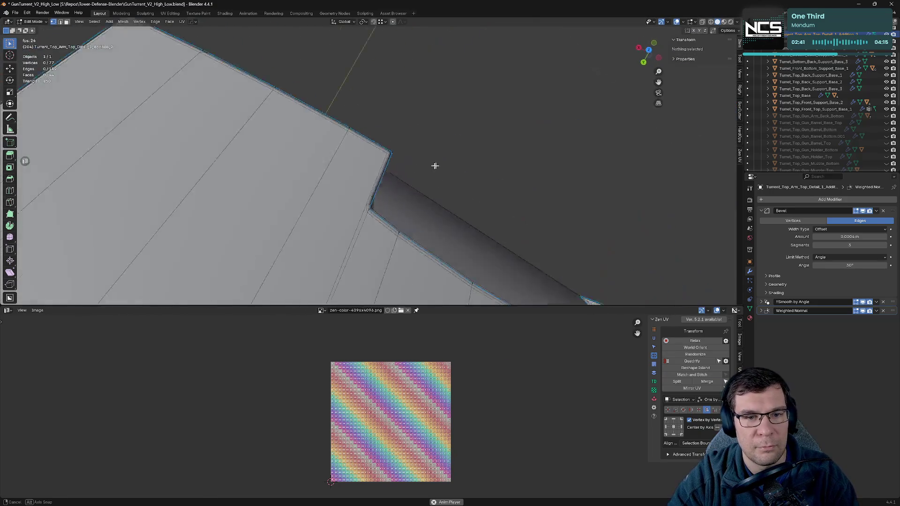
{"action": "mouse_move", "coordinate": [491, 179]}
{"action": "middle_mouse_down"}
{"action": "mouse_move", "coordinate": [451, 173]}
{"action": "mouse_move", "coordinate": [377, 138]}
{"action": "mouse_move", "coordinate": [379, 128]}
{"action": "middle_mouse_up"}
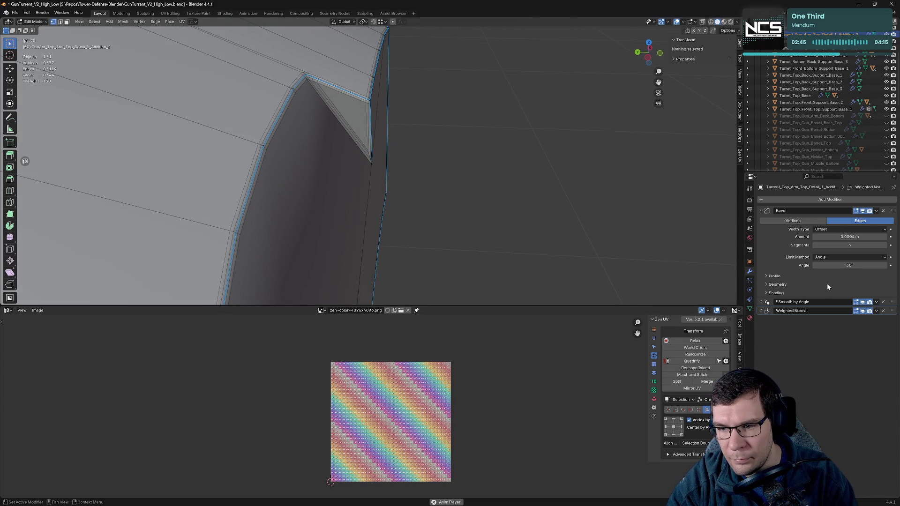
- Bring up the Add Modifier list showing the Generate modifiers
{"action": "mouse_move", "coordinate": [464, 231]}
{"action": "middle_mouse_down"}
{"action": "mouse_move", "coordinate": [504, 75]}
{"action": "mouse_move", "coordinate": [538, 335]}
{"action": "middle_mouse_up"}
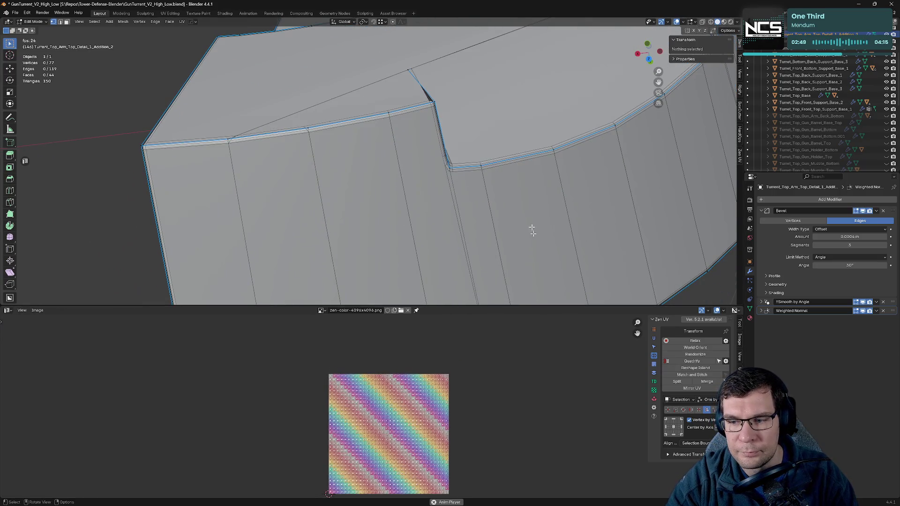
{"action": "middle_click_drag", "start_coordinate": [533, 232], "coordinate": [520, 168]}
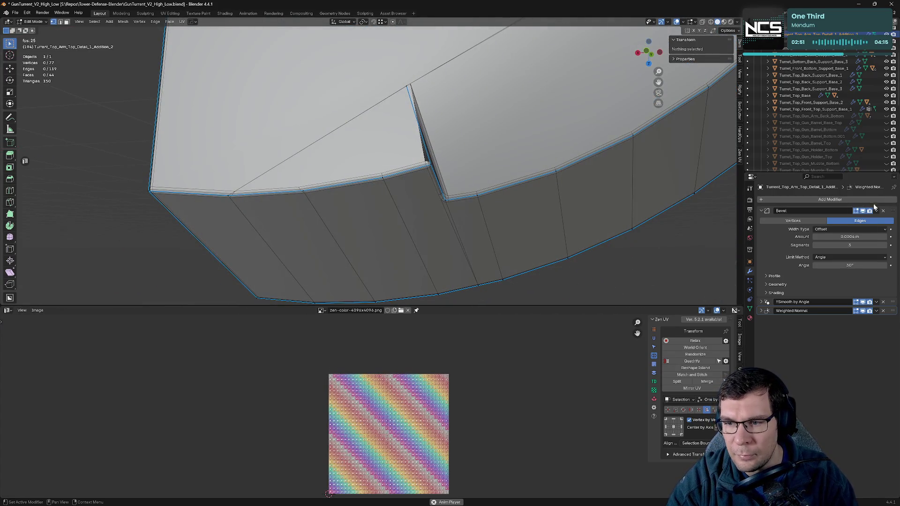
{"action": "left_click", "coordinate": [848, 201]}
{"action": "mouse_move", "coordinate": [849, 203]}
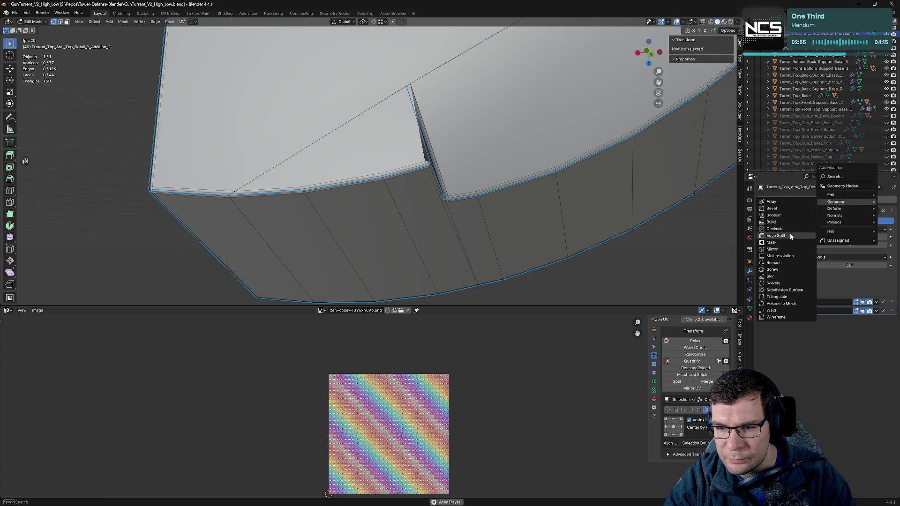
- Add a Triangulate modifier to Addition_2
{"action": "left_click", "coordinate": [778, 298]}
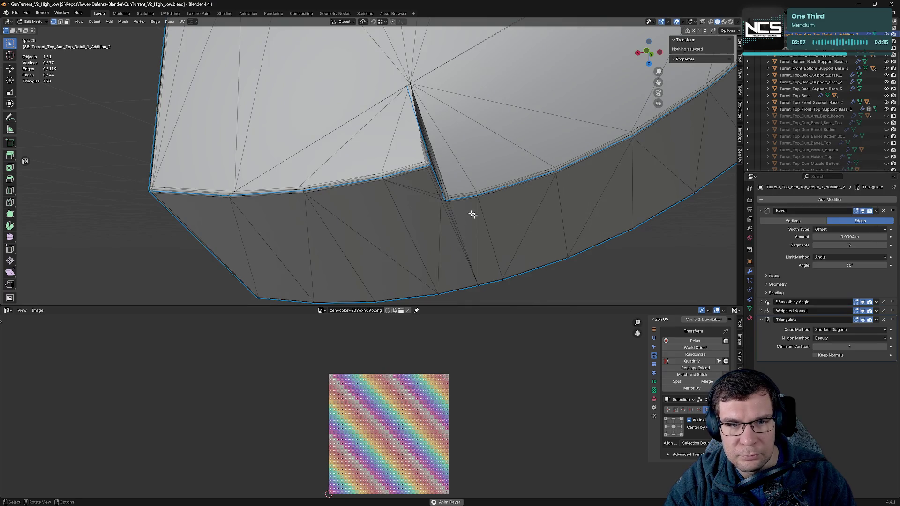
{"action": "mouse_move", "coordinate": [473, 215]}
{"action": "middle_mouse_down"}
{"action": "mouse_move", "coordinate": [403, 83]}
{"action": "mouse_move", "coordinate": [455, 123]}
{"action": "middle_mouse_up"}
{"action": "key", "text": "q"}
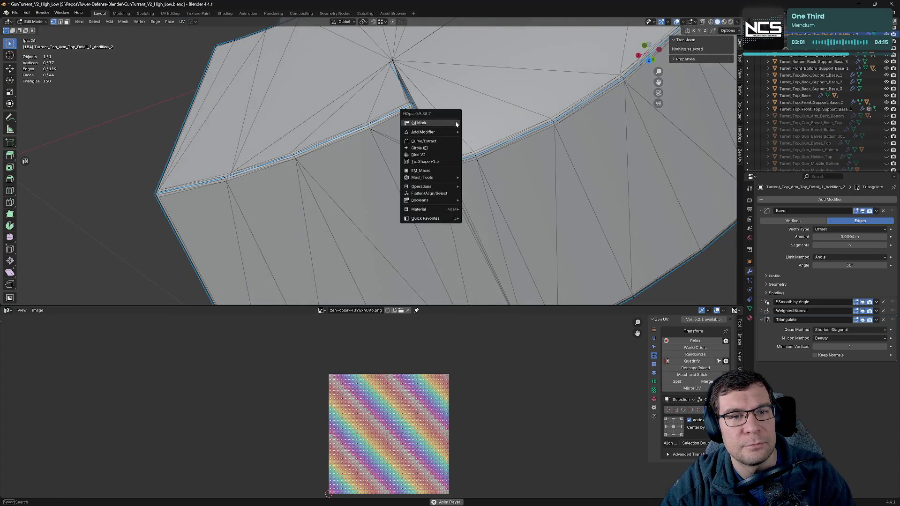
{"action": "scroll", "coordinate": [502, 152], "scroll_direction": "up", "scroll_amount": 3}
{"action": "scroll", "coordinate": [502, 152], "scroll_direction": "up", "scroll_amount": 2}
{"action": "scroll", "coordinate": [503, 152], "scroll_direction": "up", "scroll_amount": 2}
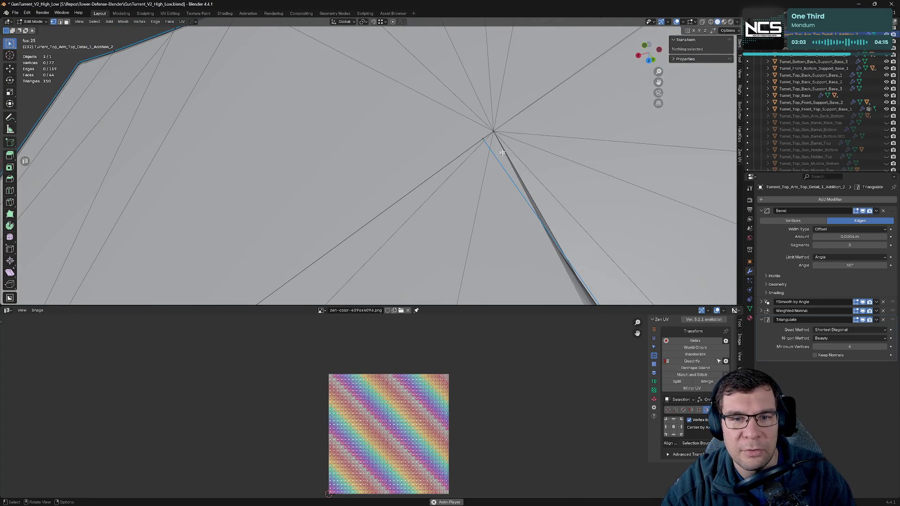
- Select the notch vertex and inspect the triangle fan with the Bevel hidden
{"action": "left_click", "coordinate": [482, 140]}
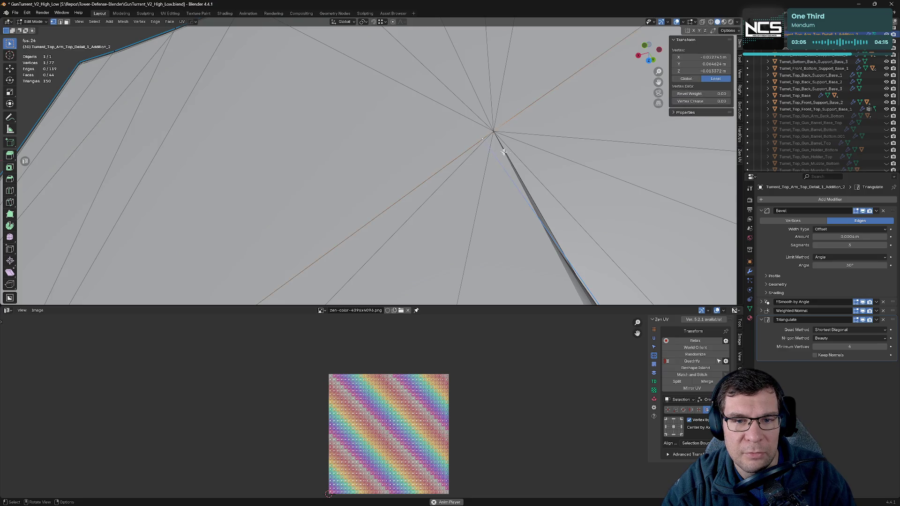
{"action": "key", "text": "g"}
{"action": "mouse_move", "coordinate": [507, 171]}
{"action": "middle_mouse_down"}
{"action": "mouse_move", "coordinate": [515, 186]}
{"action": "mouse_move", "coordinate": [566, 155]}
{"action": "mouse_move", "coordinate": [702, 186]}
{"action": "middle_mouse_up"}
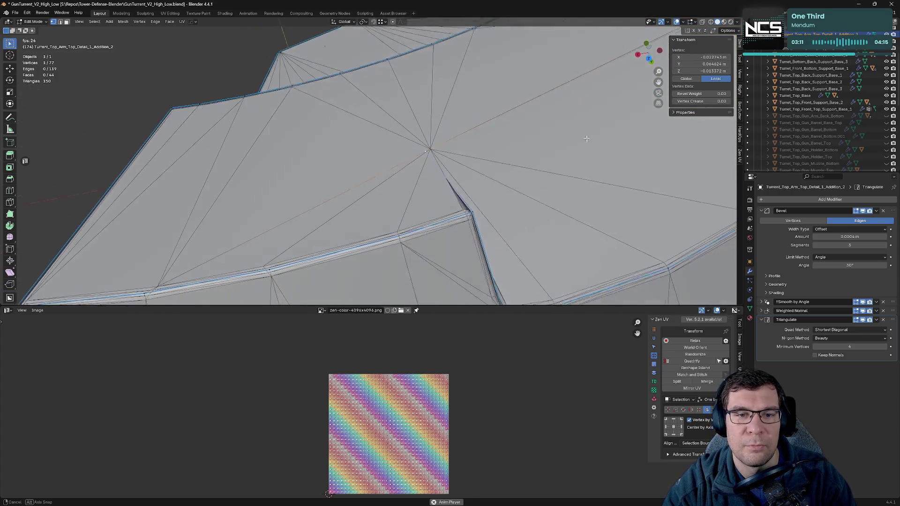
{"action": "left_click", "coordinate": [863, 211]}
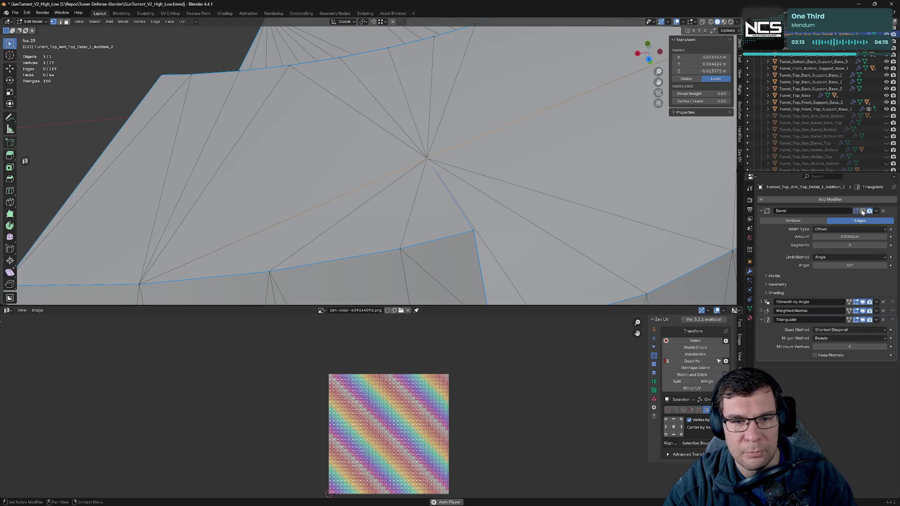
{"action": "mouse_move", "coordinate": [526, 230]}
{"action": "middle_mouse_down"}
{"action": "mouse_move", "coordinate": [542, 233]}
{"action": "mouse_move", "coordinate": [425, 221]}
{"action": "middle_mouse_up"}
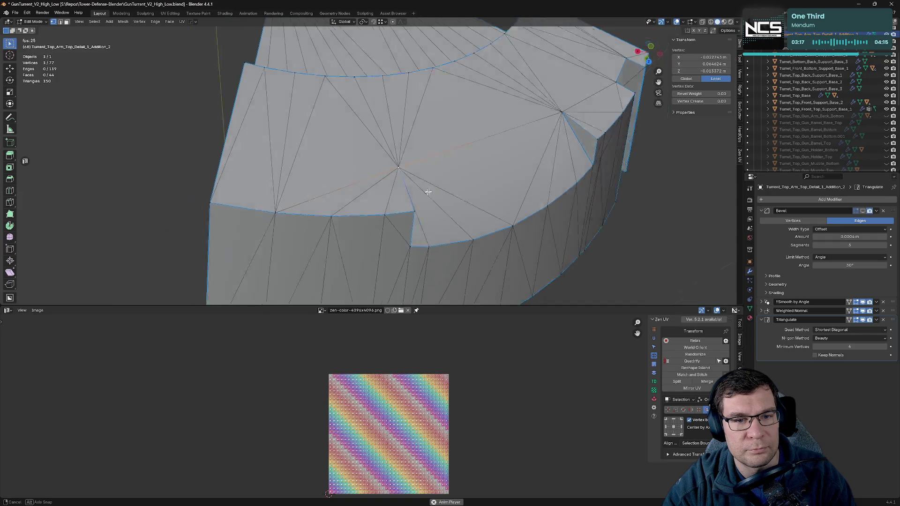
- Move Triangulate directly below Bevel, then select the long top edge in Edit Mode
{"action": "key", "text": "Tab"}
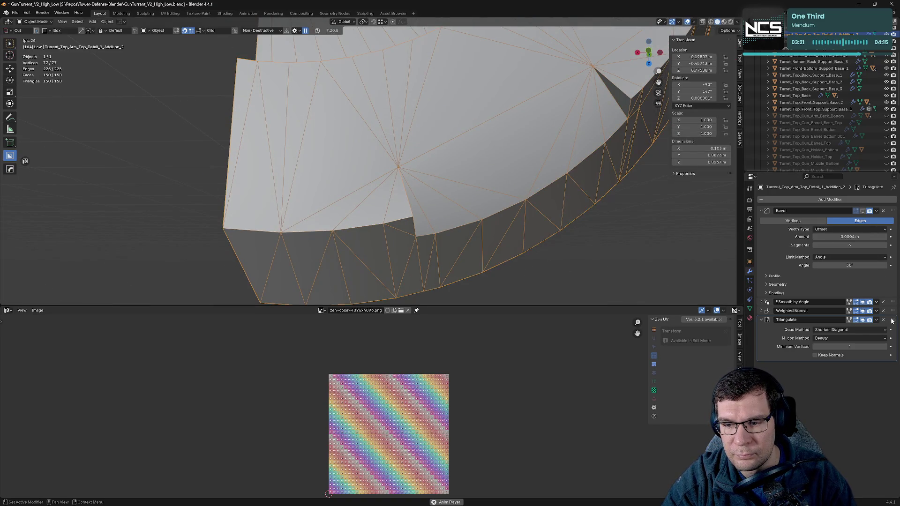
{"action": "left_click_drag", "start_coordinate": [892, 320], "coordinate": [870, 305]}
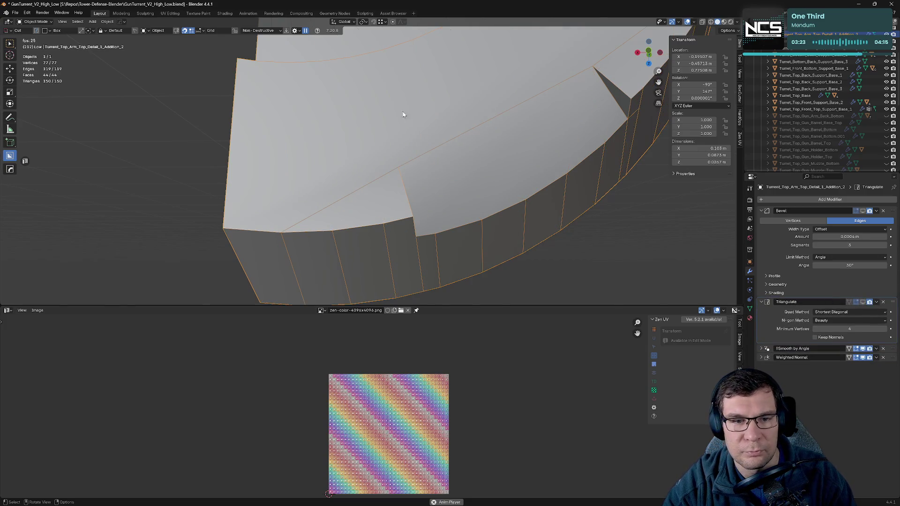
{"action": "mouse_move", "coordinate": [403, 114]}
{"action": "middle_mouse_down"}
{"action": "mouse_move", "coordinate": [455, 205]}
{"action": "mouse_move", "coordinate": [507, 207]}
{"action": "mouse_move", "coordinate": [427, 132]}
{"action": "mouse_move", "coordinate": [449, 236]}
{"action": "middle_mouse_up"}
{"action": "key", "text": "Tab"}
{"action": "key", "text": "2"}
{"action": "left_click", "coordinate": [428, 246]}
- Dissolve the selected top edge, subdivide an edge and place the new vertex
{"action": "key", "text": "ctrl+e"}
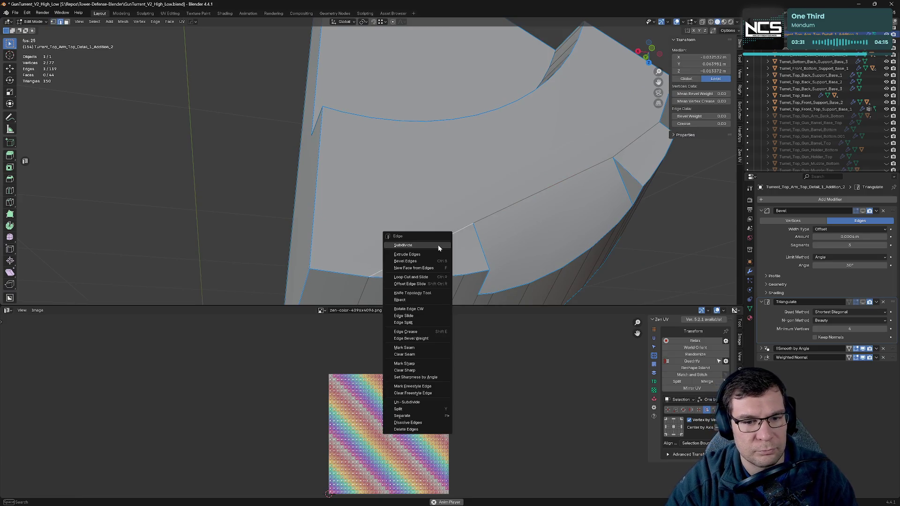
{"action": "key", "text": "x"}
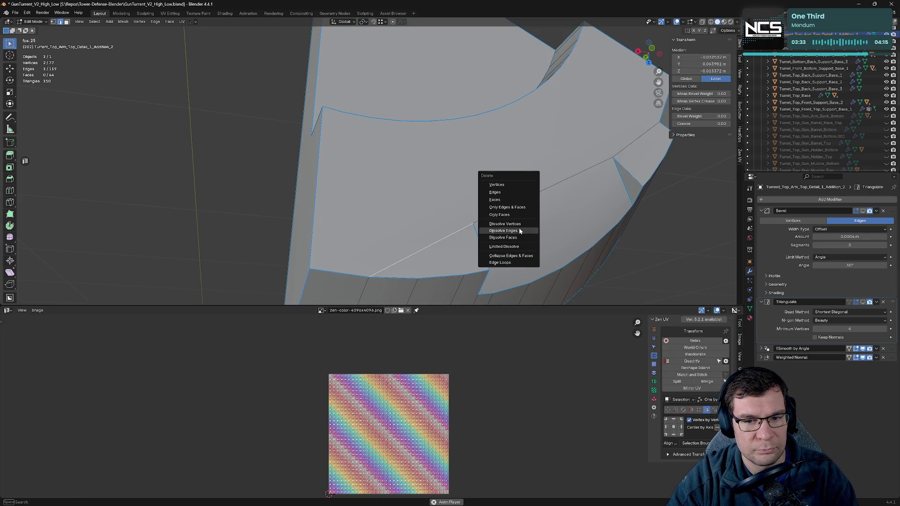
{"action": "left_click", "coordinate": [519, 230]}
{"action": "right_click", "coordinate": [323, 194]}
{"action": "left_click", "coordinate": [323, 194]}
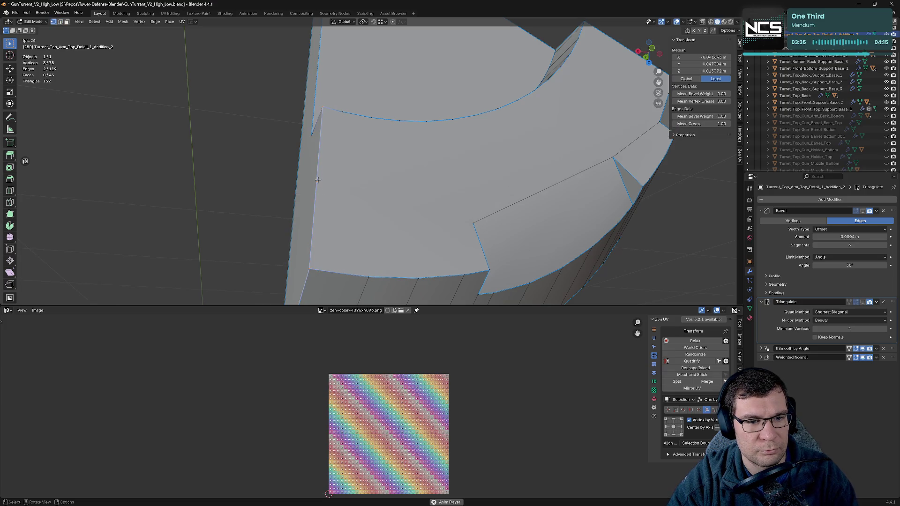
{"action": "key", "text": "g"}
{"action": "key", "text": "g"}
{"action": "left_click", "coordinate": [472, 224]}
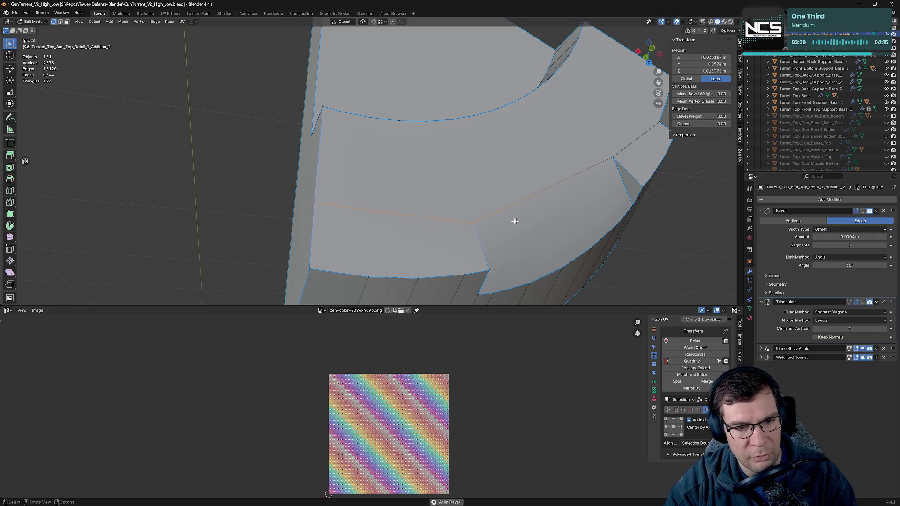
- Subdivide an edge near the notch and slide the new vertex along it
{"action": "mouse_move", "coordinate": [579, 194]}
{"action": "middle_mouse_down"}
{"action": "mouse_move", "coordinate": [609, 167]}
{"action": "mouse_move", "coordinate": [380, 264]}
{"action": "middle_mouse_up"}
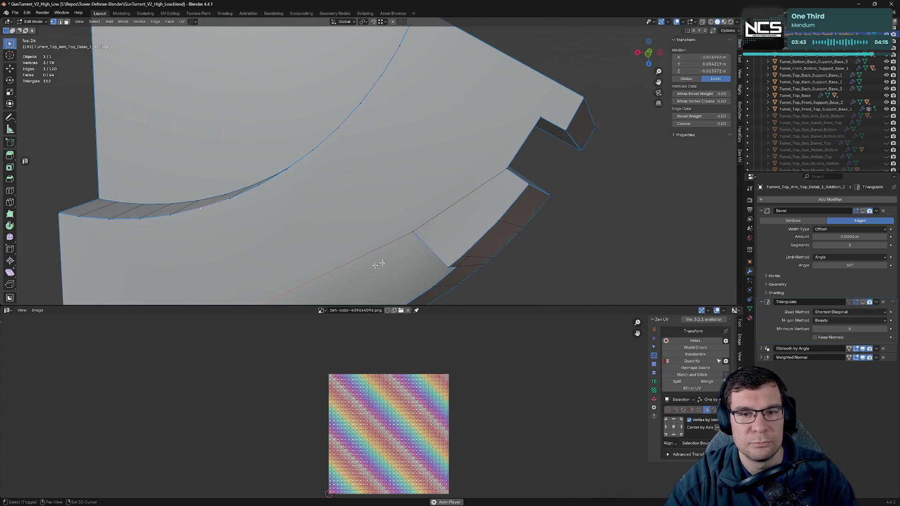
{"action": "key", "text": "alt+a"}
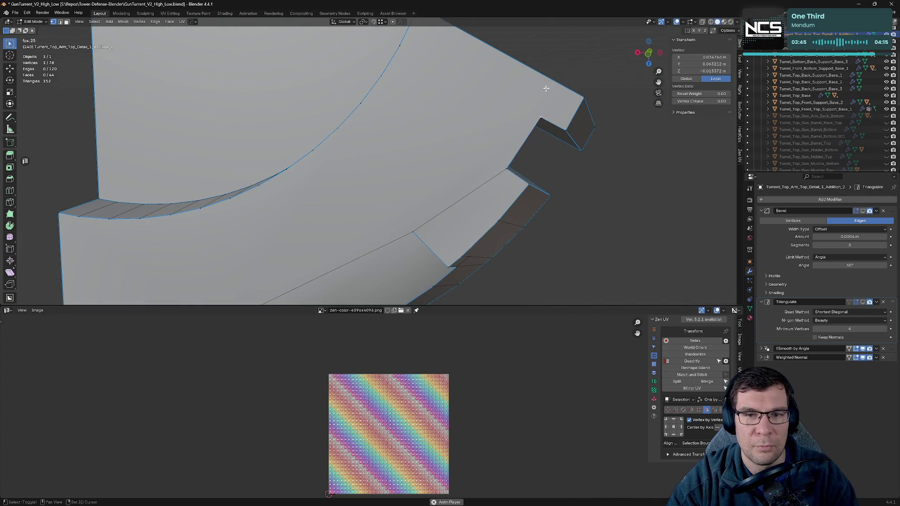
{"action": "middle_click_drag", "start_coordinate": [546, 88], "coordinate": [516, 118]}
{"action": "left_click", "coordinate": [570, 151], "text": "shift"}
{"action": "right_click", "coordinate": [488, 110]}
{"action": "left_click", "coordinate": [489, 117]}
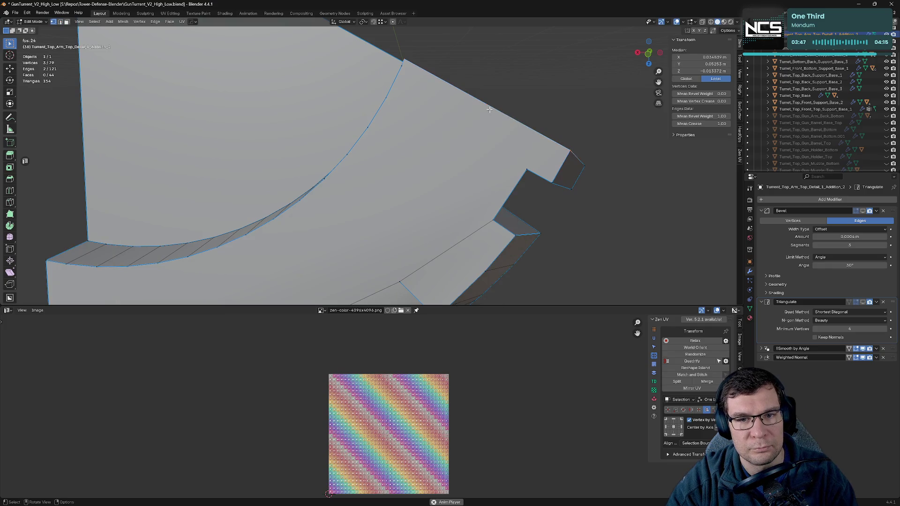
{"action": "key", "text": "g"}
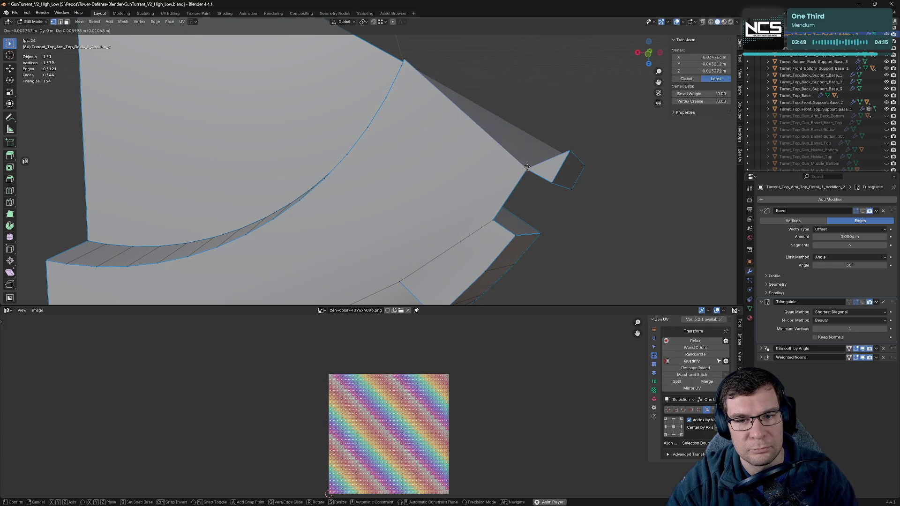
{"action": "key", "text": "Escape"}
{"action": "key", "text": "g"}
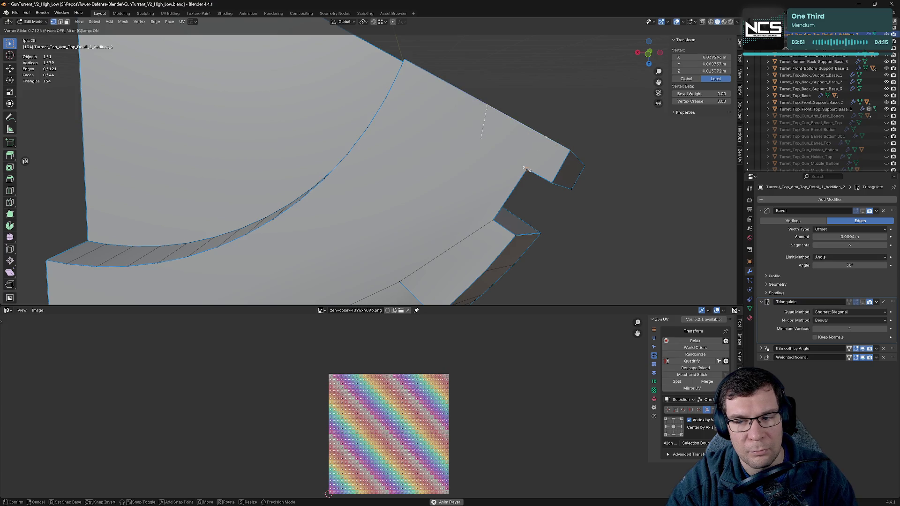
{"action": "left_click", "coordinate": [526, 168]}
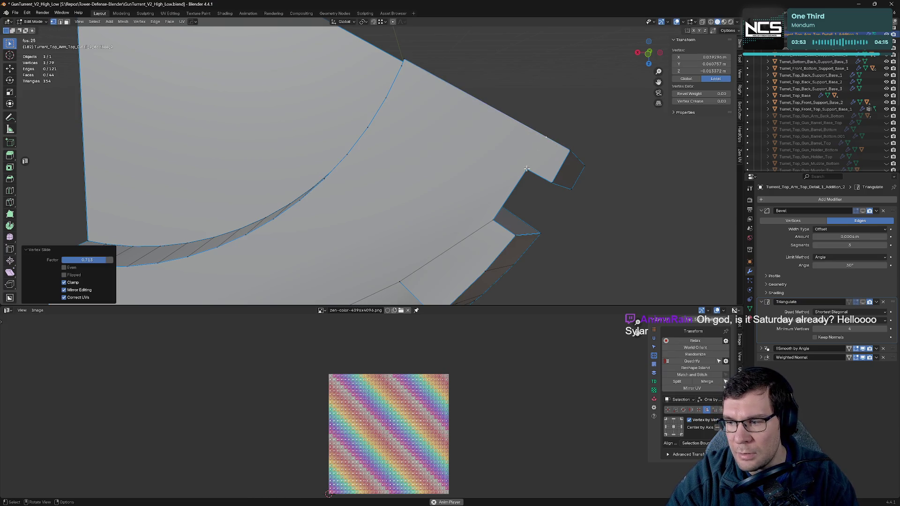
- Select the notch-corner vertex and the edge-junction vertex
{"action": "left_click", "coordinate": [543, 136]}
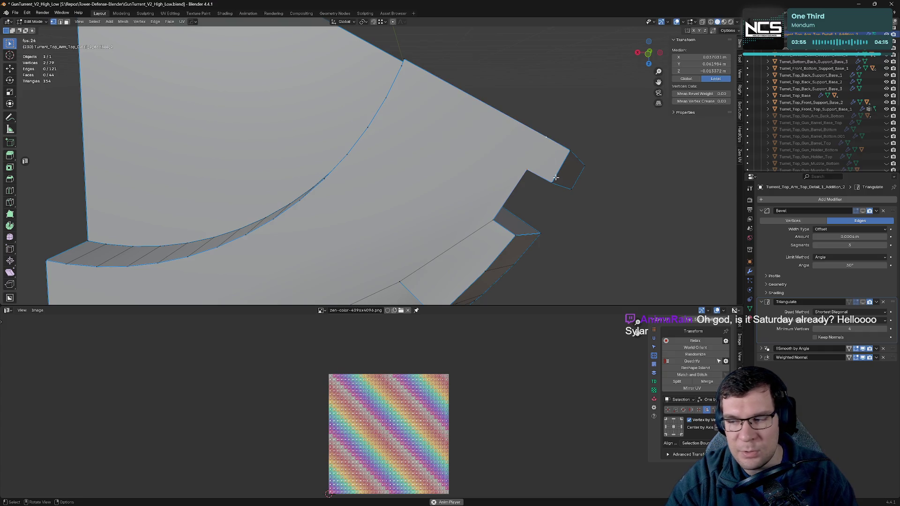
{"action": "mouse_move", "coordinate": [497, 175]}
{"action": "middle_mouse_down"}
{"action": "mouse_move", "coordinate": [555, 201]}
{"action": "mouse_move", "coordinate": [484, 189]}
{"action": "middle_mouse_up"}
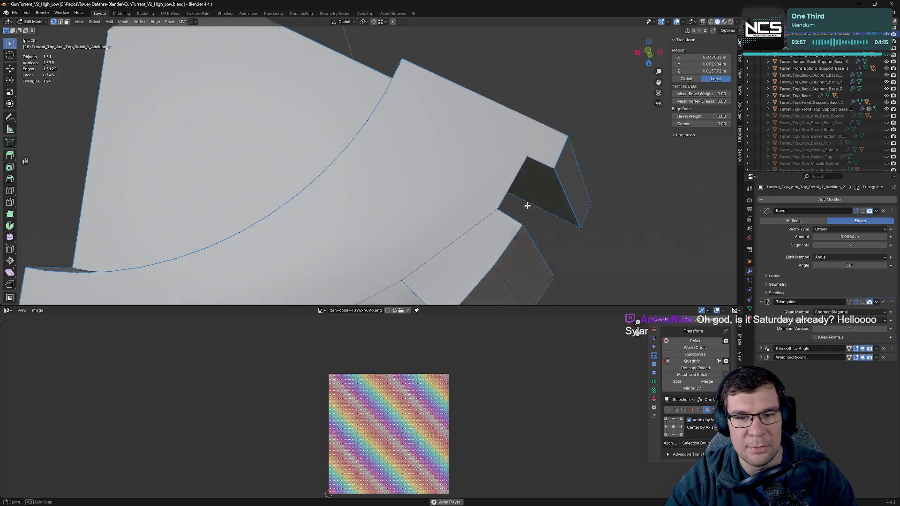
{"action": "mouse_move", "coordinate": [459, 201]}
{"action": "middle_mouse_down"}
{"action": "mouse_move", "coordinate": [420, 177]}
{"action": "mouse_move", "coordinate": [436, 179]}
{"action": "mouse_move", "coordinate": [425, 208]}
{"action": "middle_mouse_up"}
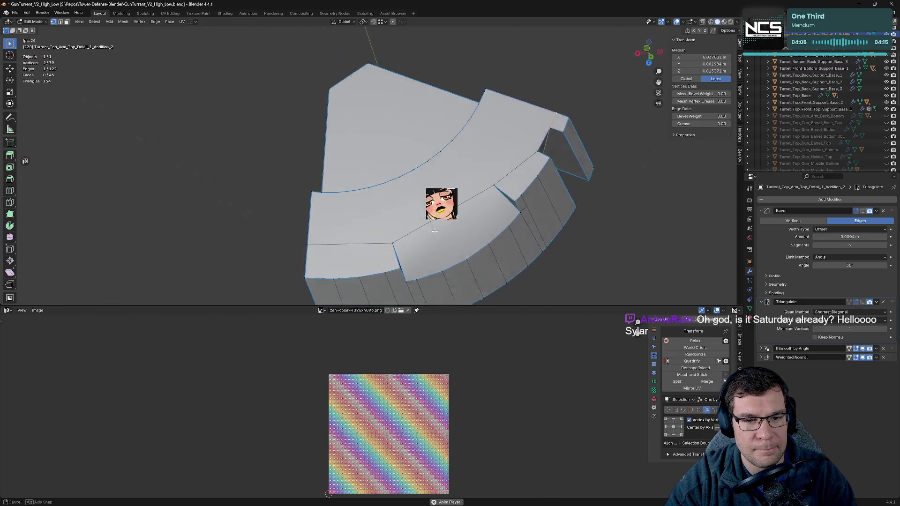
{"action": "middle_click_drag", "start_coordinate": [425, 208], "coordinate": [403, 241]}
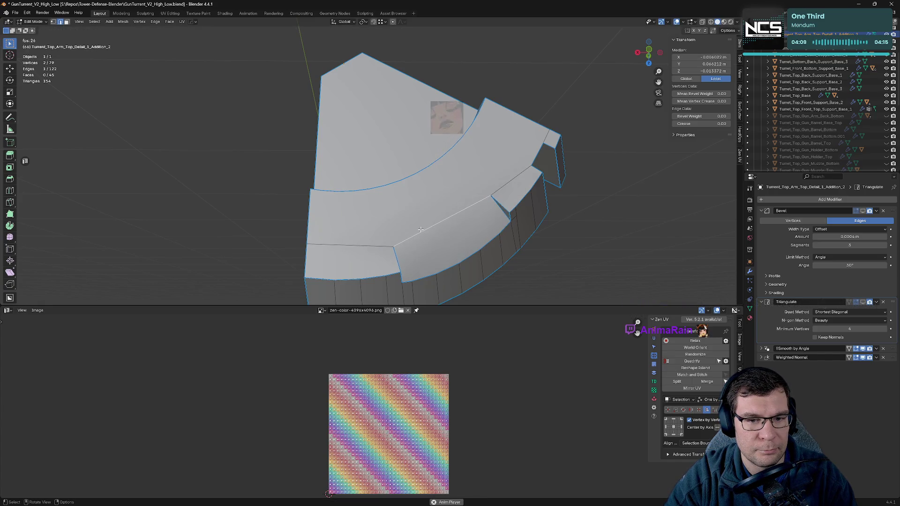
{"action": "middle_click_drag", "start_coordinate": [420, 230], "coordinate": [410, 188]}
{"action": "scroll", "coordinate": [404, 202], "scroll_direction": "up", "scroll_amount": 5}
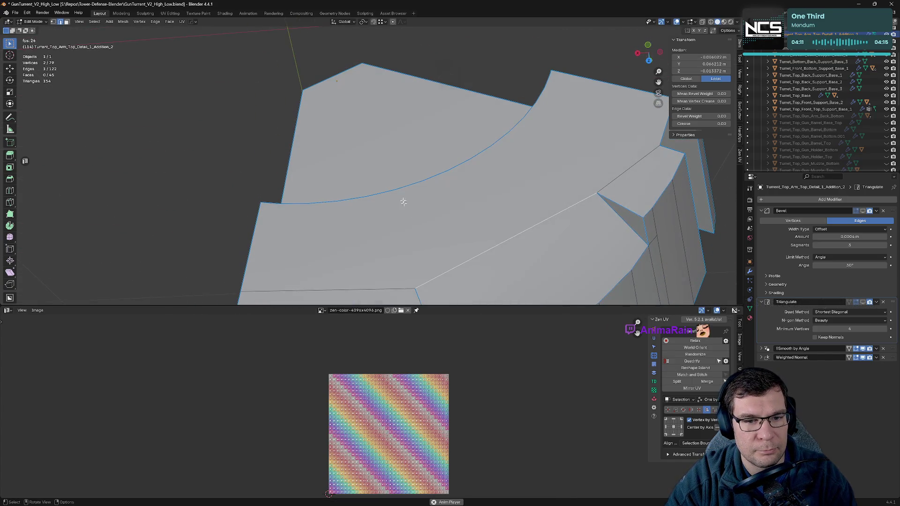
{"action": "middle_click_drag", "start_coordinate": [423, 284], "coordinate": [391, 195]}
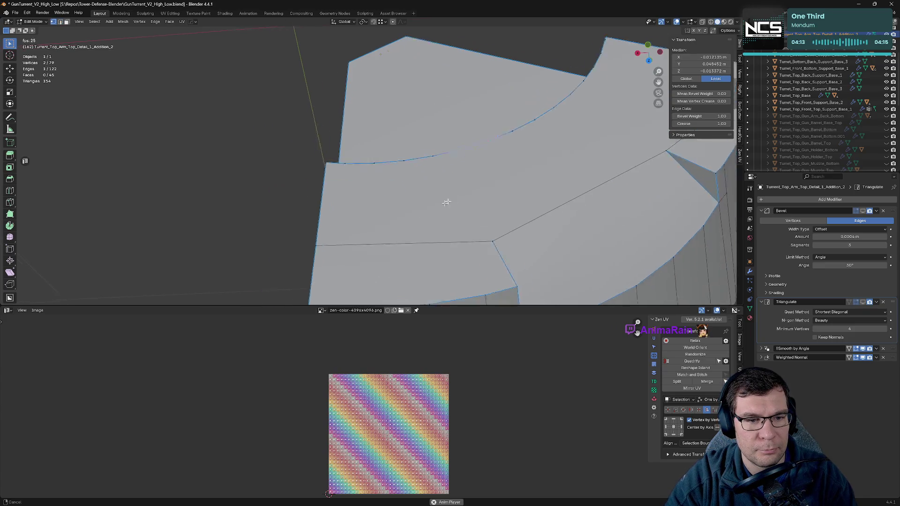
{"action": "left_click", "coordinate": [526, 221]}
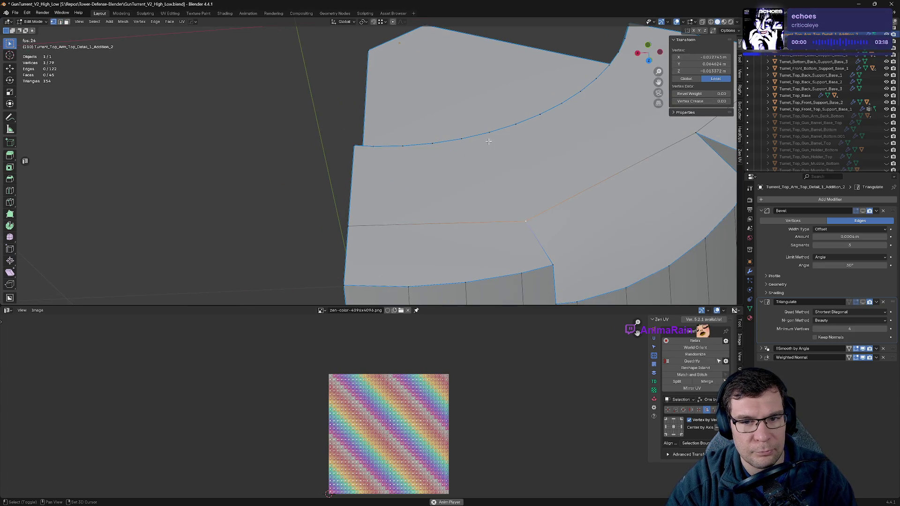
- Connect the first pair of curve vertices with a new edge in front view
{"action": "left_click", "coordinate": [490, 139], "text": "shift"}
{"action": "mouse_move", "coordinate": [546, 187]}
{"action": "middle_mouse_down"}
{"action": "mouse_move", "coordinate": [550, 199]}
{"action": "mouse_move", "coordinate": [534, 185]}
{"action": "middle_mouse_up"}
{"action": "key", "text": "KP_1"}
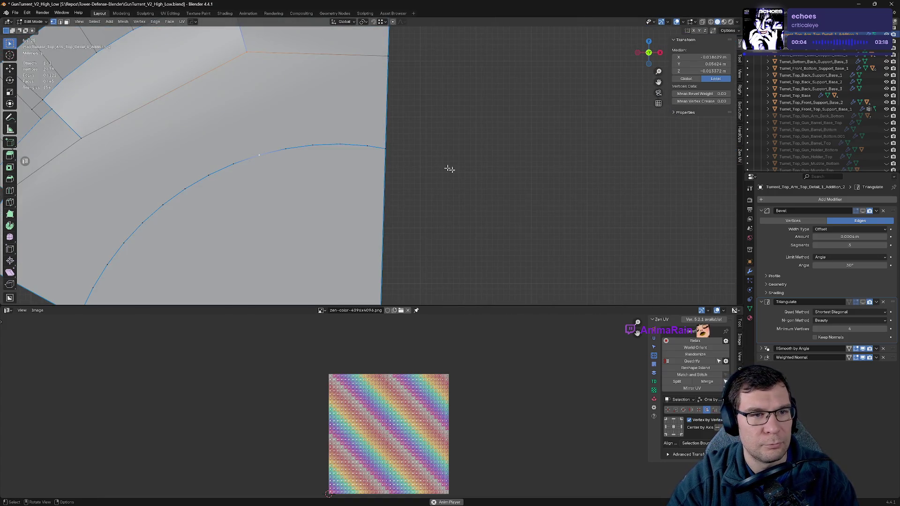
{"action": "scroll", "coordinate": [449, 168], "scroll_direction": "left", "scroll_amount": 5, "text": "ctrl"}
{"action": "key", "text": "j"}
- Connect three more vertex pairs across the curved faces, including the junction and lower-edge vertices
{"action": "scroll", "coordinate": [563, 164], "scroll_direction": "left", "scroll_amount": 2, "text": "ctrl"}
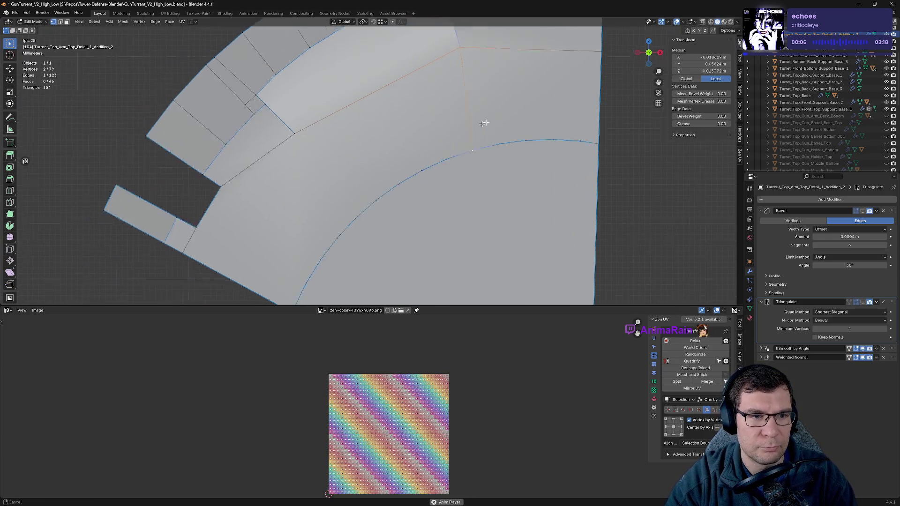
{"action": "scroll", "coordinate": [484, 123], "scroll_direction": "left", "scroll_amount": 3, "text": "ctrl"}
{"action": "scroll", "coordinate": [484, 123], "scroll_direction": "down", "scroll_amount": 1, "text": "shift"}
{"action": "left_click", "coordinate": [390, 131]}
{"action": "key", "text": "j"}
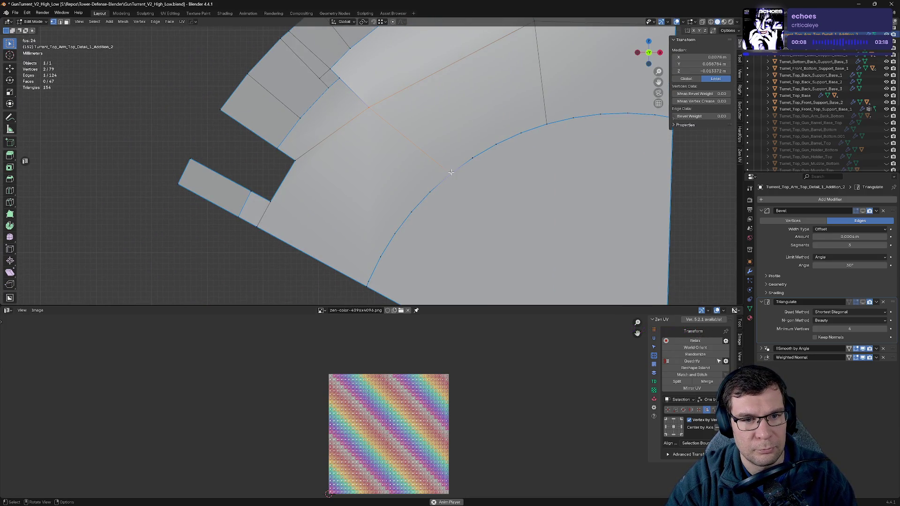
{"action": "left_click", "coordinate": [300, 167]}
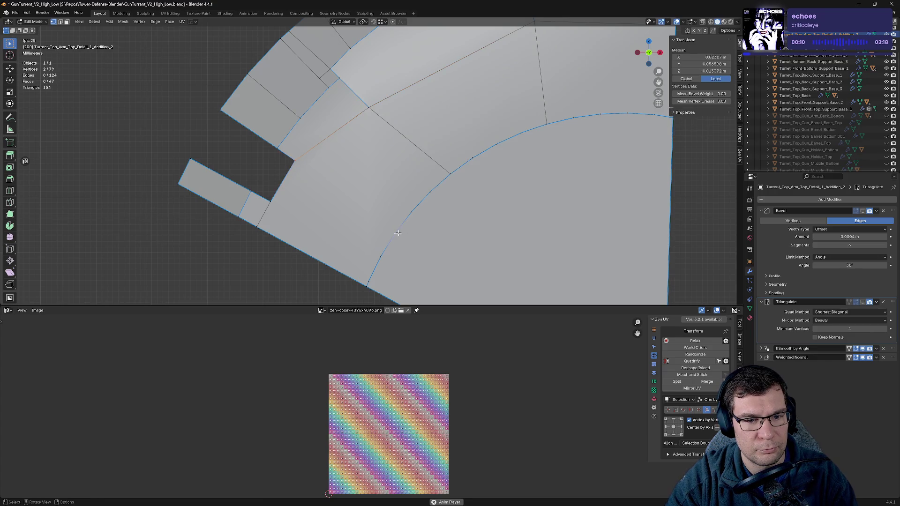
{"action": "key", "text": "j"}
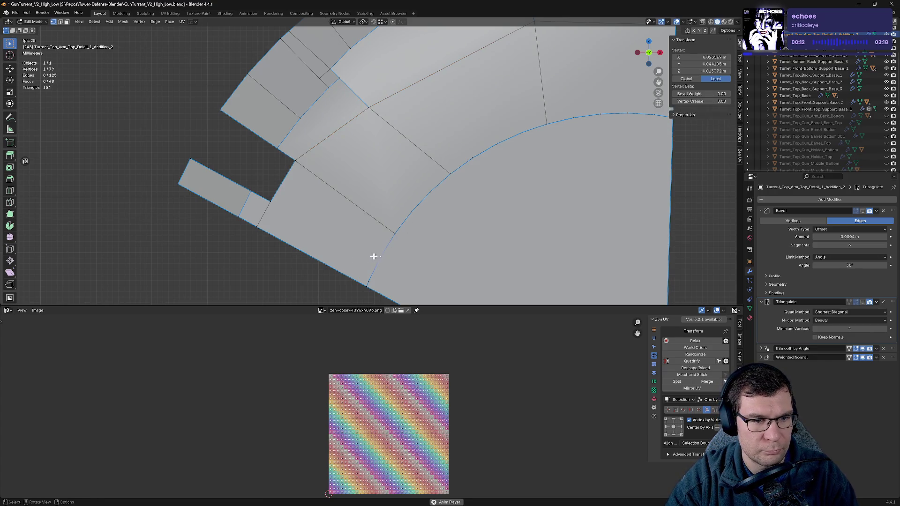
{"action": "left_click", "coordinate": [379, 256]}
{"action": "left_click", "coordinate": [274, 204], "text": "shift"}
{"action": "key", "text": "j"}
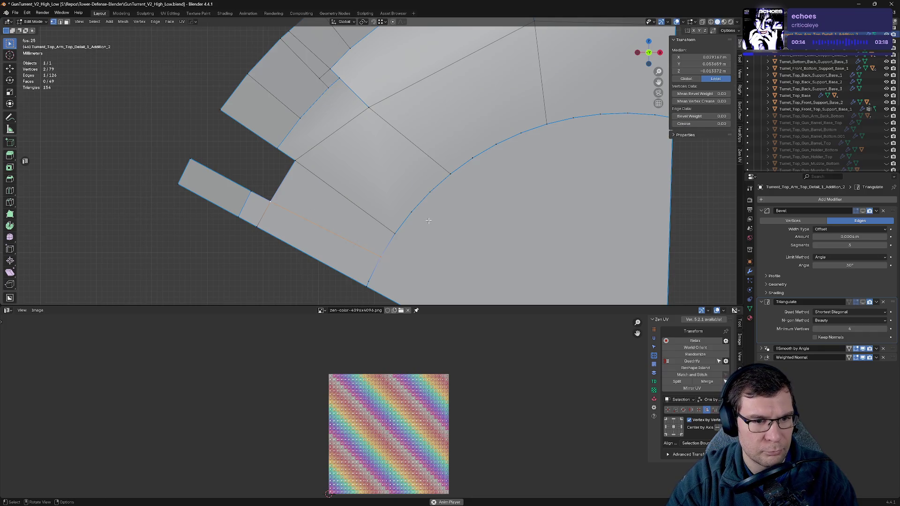
{"action": "mouse_move", "coordinate": [428, 221]}
{"action": "middle_mouse_down"}
{"action": "mouse_move", "coordinate": [433, 214]}
{"action": "mouse_move", "coordinate": [551, 252]}
{"action": "middle_mouse_up"}
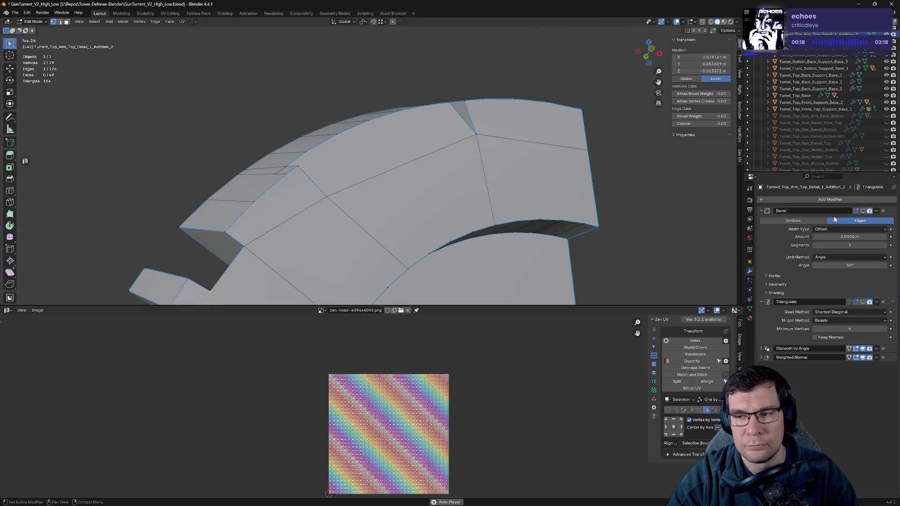
- Temporarily show the Bevel modifier in edit mode to inspect the bevelled corner
{"action": "left_click", "coordinate": [864, 211]}
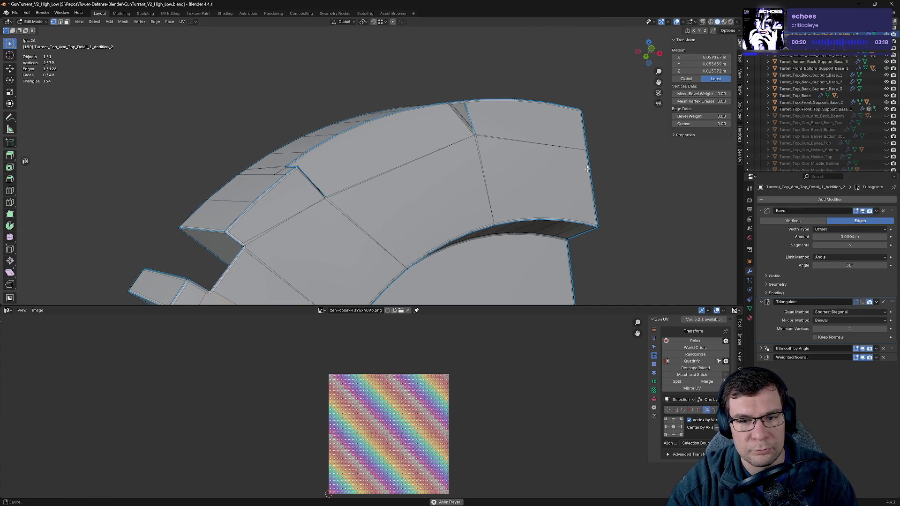
{"action": "mouse_move", "coordinate": [716, 202]}
{"action": "middle_mouse_down"}
{"action": "mouse_move", "coordinate": [460, 219]}
{"action": "mouse_move", "coordinate": [480, 198]}
{"action": "mouse_move", "coordinate": [472, 190]}
{"action": "middle_mouse_up"}
{"action": "scroll", "coordinate": [460, 218], "scroll_direction": "up", "scroll_amount": 4}
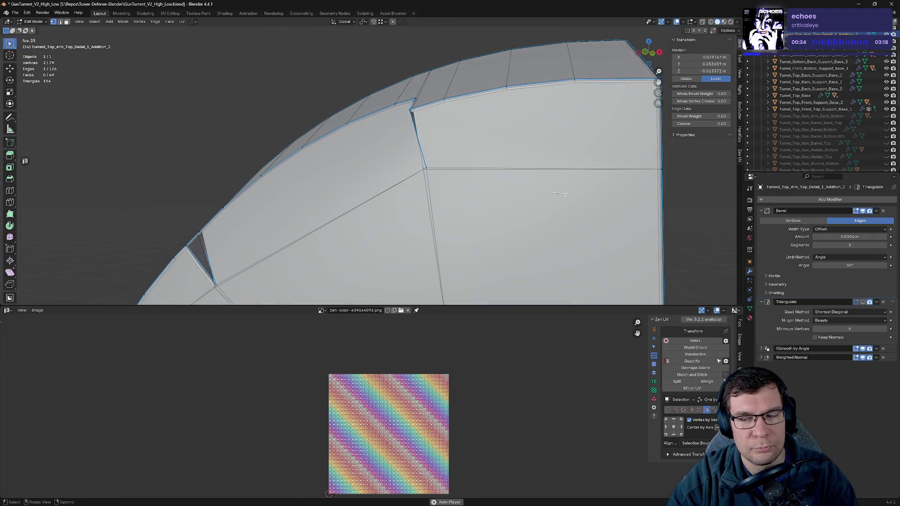
{"action": "left_click", "coordinate": [862, 211]}
- Nudge the junction vertex slightly into place, checking it with the bevel shown
{"action": "left_click", "coordinate": [426, 168]}
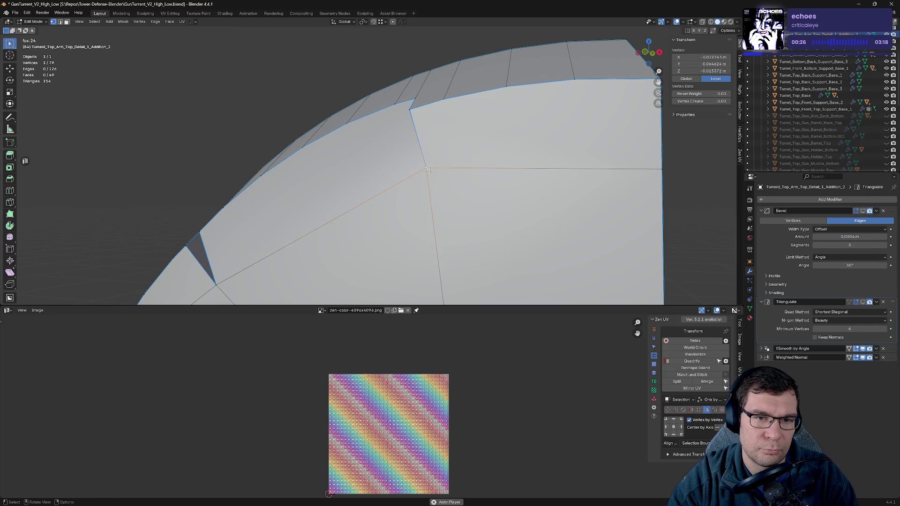
{"action": "middle_click_drag", "start_coordinate": [426, 168], "coordinate": [436, 149]}
{"action": "key", "text": "g"}
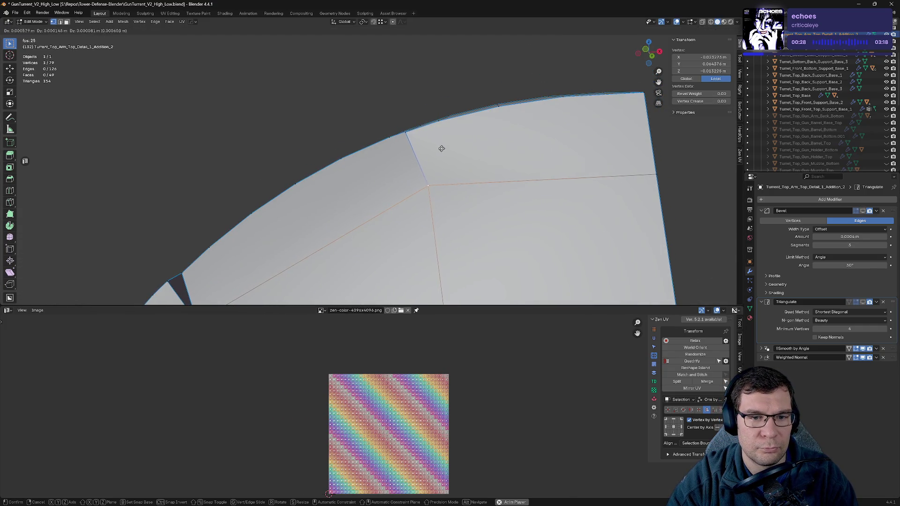
{"action": "left_click", "coordinate": [439, 145]}
{"action": "left_click", "coordinate": [854, 212]}
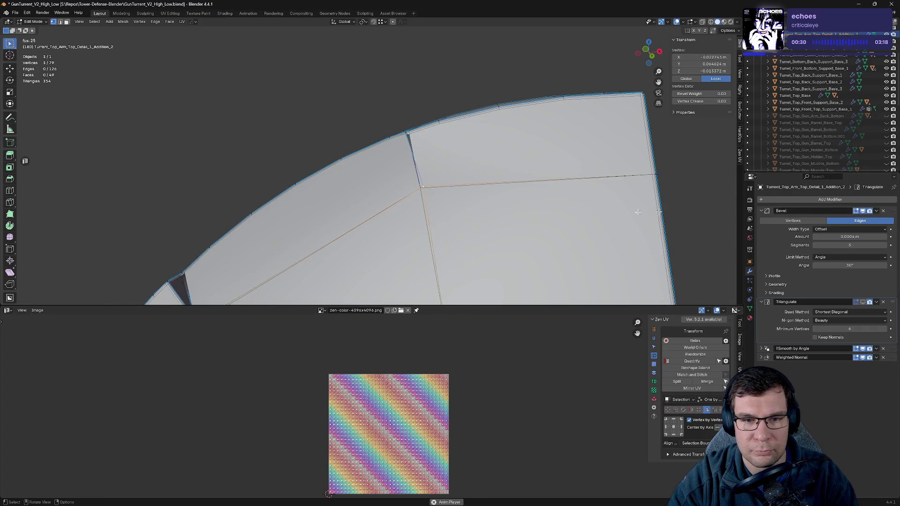
{"action": "middle_click_drag", "start_coordinate": [638, 209], "coordinate": [348, 209]}
{"action": "key", "text": "g"}
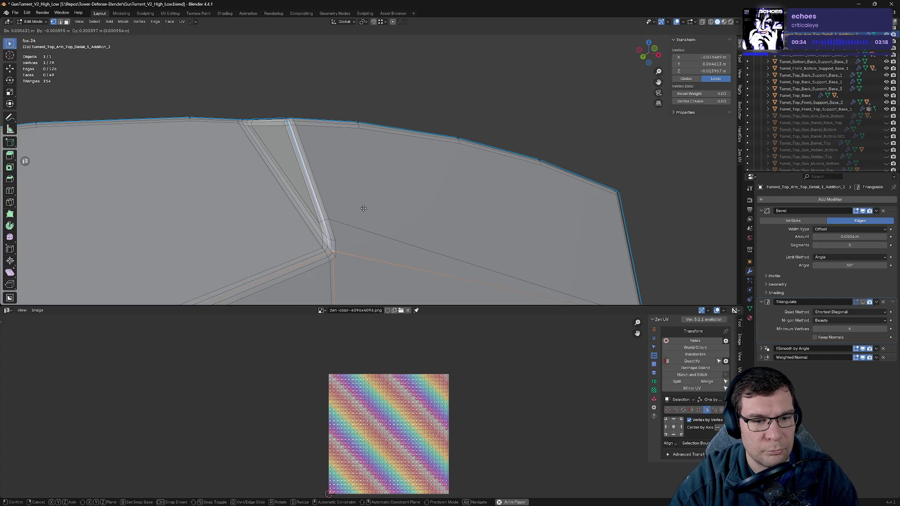
{"action": "left_click", "coordinate": [362, 209]}
- Save the file, collapse the Bevel and Triangulate panels, and show triangulation in edit mode
{"action": "mouse_move", "coordinate": [386, 203]}
{"action": "middle_mouse_down"}
{"action": "mouse_move", "coordinate": [359, 218]}
{"action": "mouse_move", "coordinate": [477, 179]}
{"action": "mouse_move", "coordinate": [464, 201]}
{"action": "mouse_move", "coordinate": [469, 238]}
{"action": "mouse_move", "coordinate": [753, 212]}
{"action": "middle_mouse_up"}
{"action": "key", "text": "ctrl+s"}
{"action": "scroll", "coordinate": [469, 238], "scroll_direction": "down", "scroll_amount": 3}
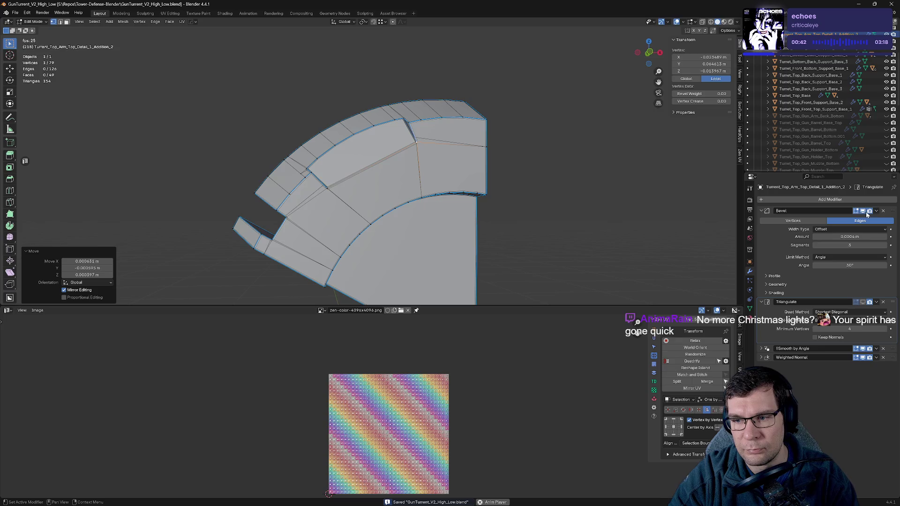
{"action": "left_click", "coordinate": [761, 210]}
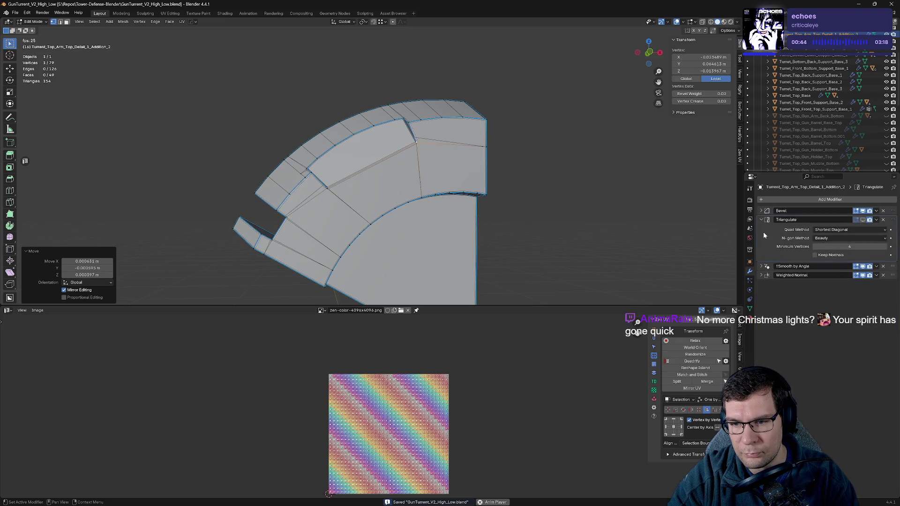
{"action": "left_click", "coordinate": [761, 219]}
{"action": "left_click", "coordinate": [863, 220]}
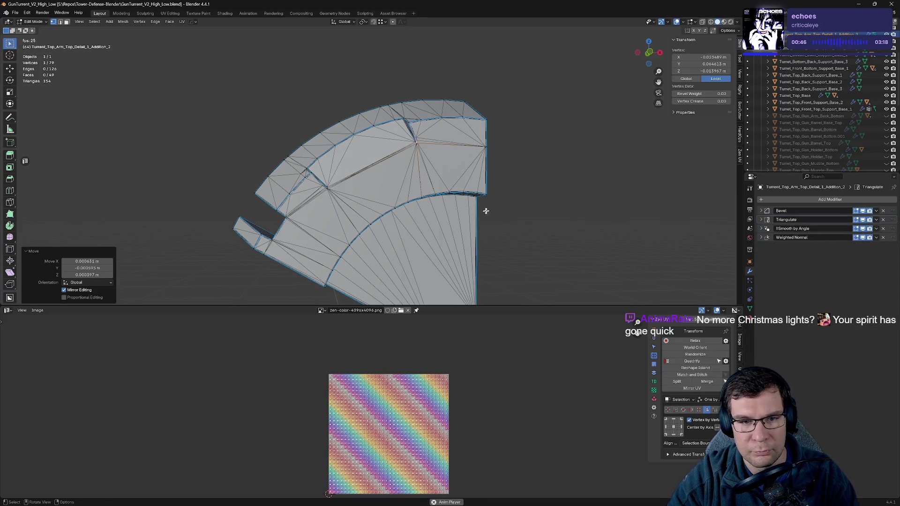
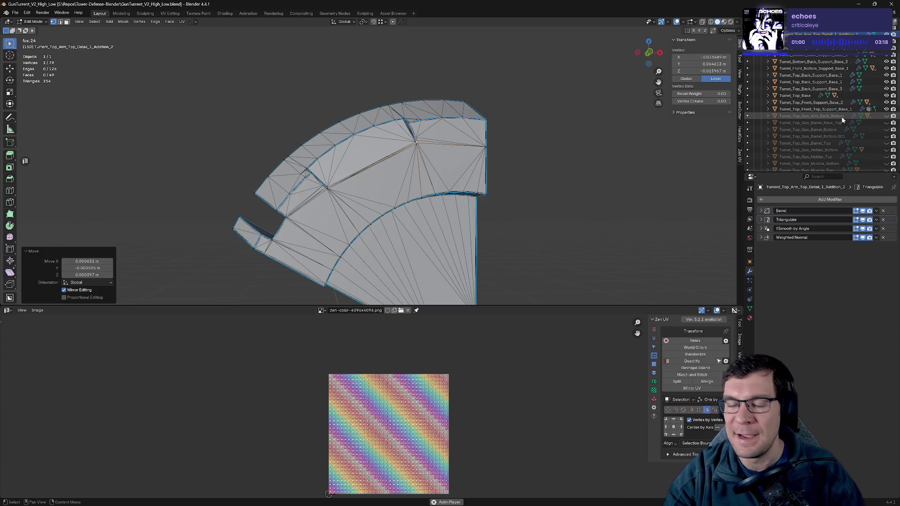
- View the arm detail piece from another side and save GunTurrent_V2_High_Low.blend
{"action": "mouse_move", "coordinate": [410, 114]}
{"action": "middle_mouse_down"}
{"action": "mouse_move", "coordinate": [451, 102]}
{"action": "mouse_move", "coordinate": [460, 142]}
{"action": "middle_mouse_up"}
{"action": "key", "text": "ctrl+s"}
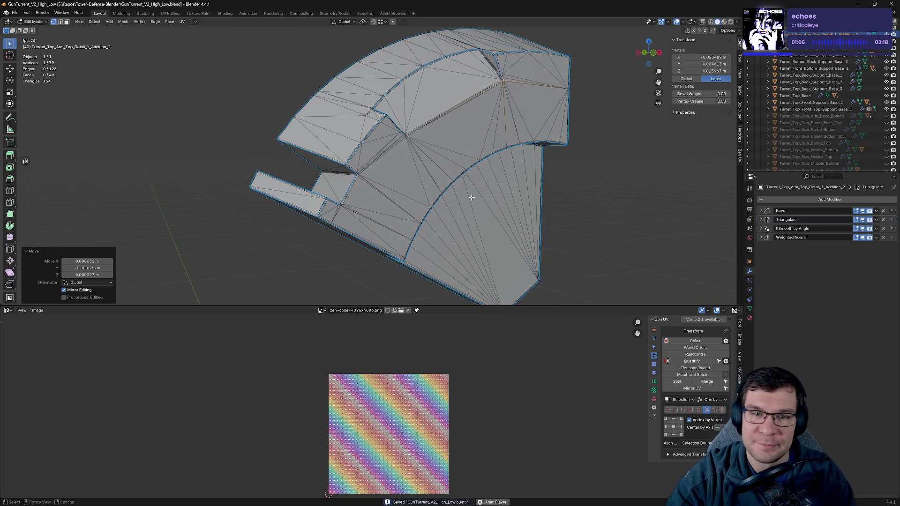
{"action": "middle_click_drag", "start_coordinate": [471, 198], "coordinate": [368, 242], "text": "shift"}
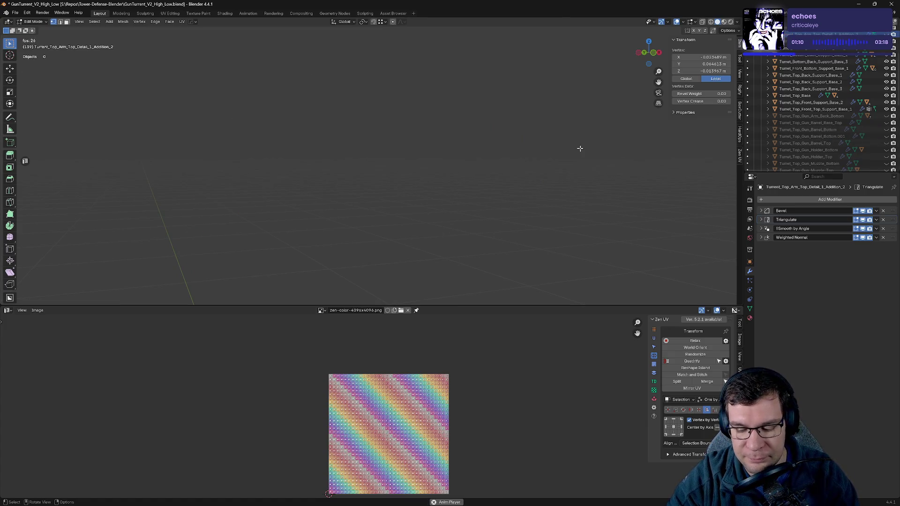
- Run HardOps (g) Mark on Turret_Top_Front_Top_Support_Base_1, which raises a weld-modifier Python error
{"action": "left_click", "coordinate": [815, 109]}
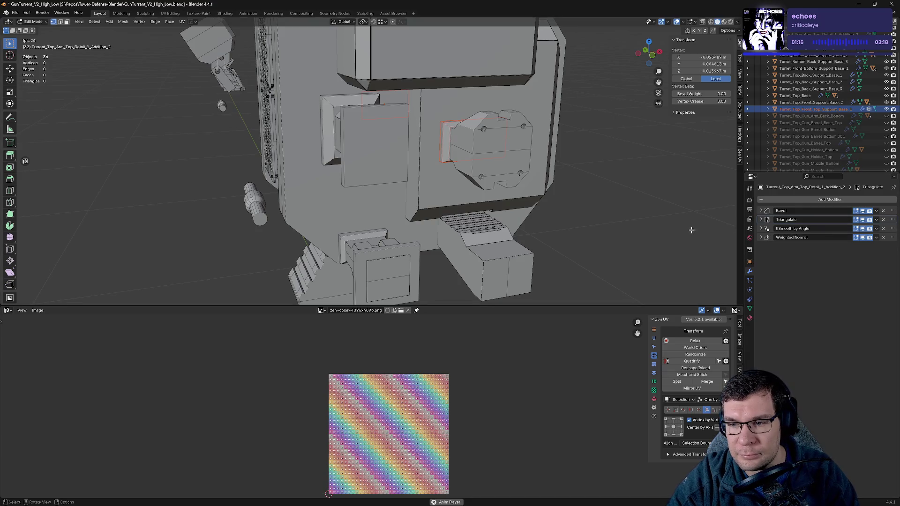
{"action": "key", "text": "q"}
{"action": "left_click", "coordinate": [627, 225]}
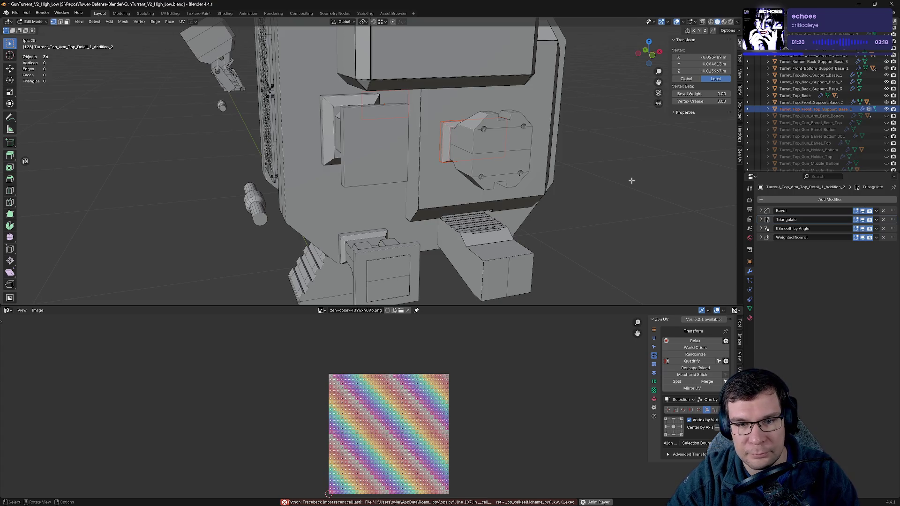
{"action": "key", "text": "Tab"}
{"action": "left_click", "coordinate": [469, 155]}
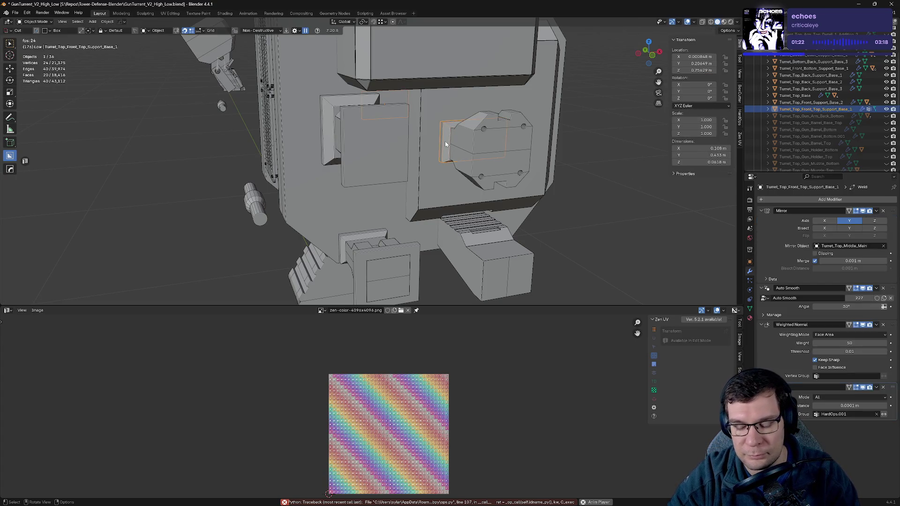
- Isolate the support part, resharp it with HardOps and add a Keep Sharp Weighted Normal
{"action": "key", "text": "slash"}
{"action": "scroll", "coordinate": [453, 145], "scroll_direction": "up", "scroll_amount": 5}
{"action": "key", "text": "q"}
{"action": "left_click", "coordinate": [451, 146]}
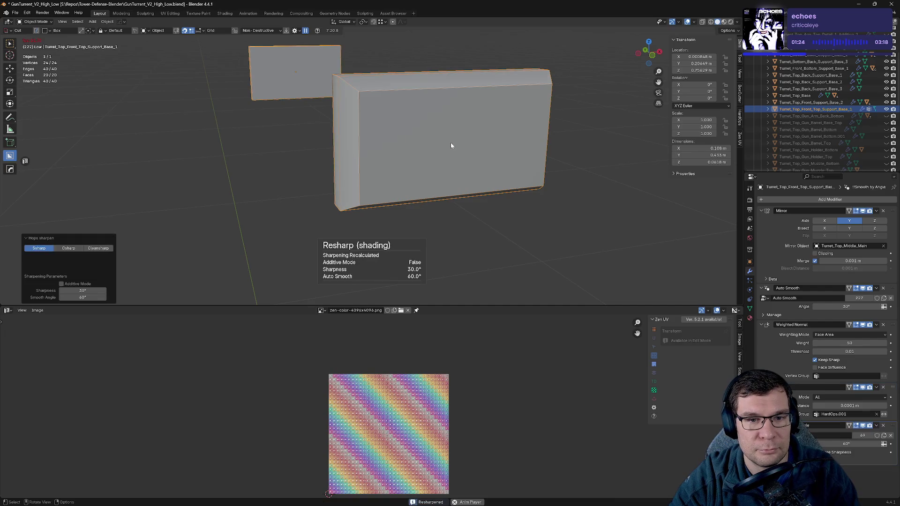
{"action": "key", "text": "q"}
{"action": "left_click", "coordinate": [436, 178]}
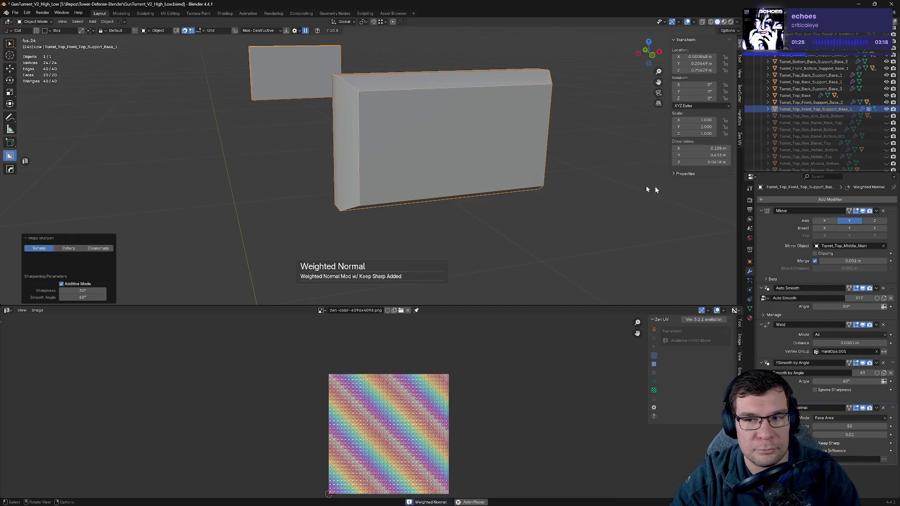
- Collapse all five modifier panels and move Mirror to the bottom, below Weighted Normal
{"action": "left_click", "coordinate": [761, 210]}
{"action": "left_click", "coordinate": [761, 219]}
{"action": "left_click", "coordinate": [761, 229]}
{"action": "left_click", "coordinate": [761, 237]}
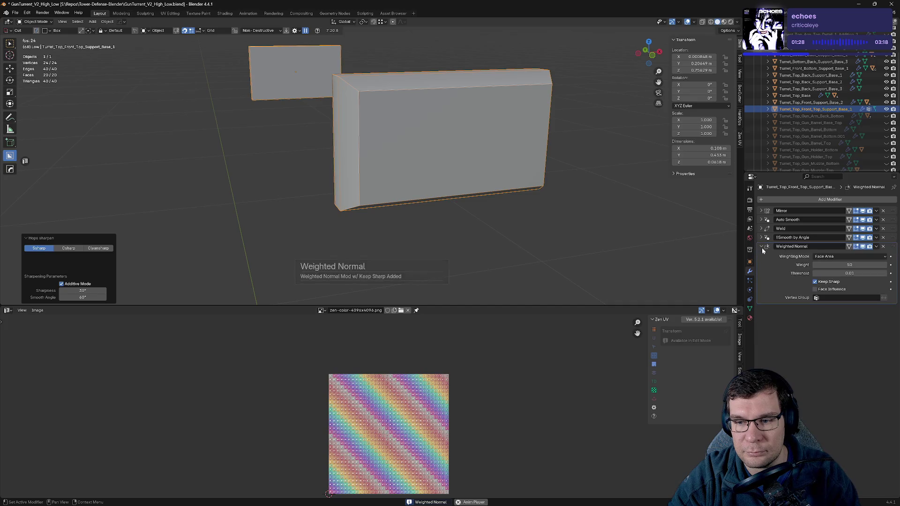
{"action": "left_click", "coordinate": [761, 247]}
{"action": "left_click_drag", "start_coordinate": [891, 214], "coordinate": [891, 247]}
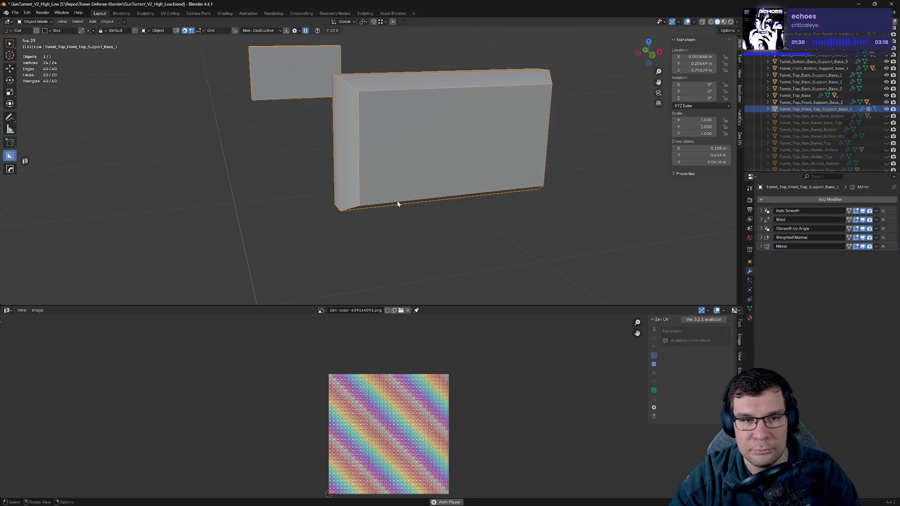
{"action": "middle_click_drag", "start_coordinate": [397, 201], "coordinate": [466, 202]}
- In edit mode, shift the edge loop on the support box's left end to the left
{"action": "key", "text": "Tab"}
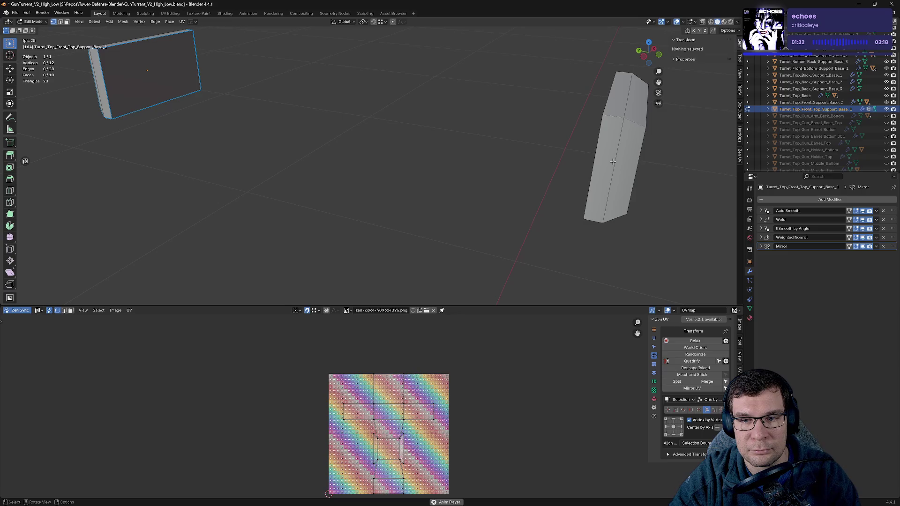
{"action": "key", "text": "Tab"}
{"action": "key", "text": "Tab"}
{"action": "mouse_move", "coordinate": [188, 110]}
{"action": "middle_mouse_down"}
{"action": "mouse_move", "coordinate": [355, 164]}
{"action": "mouse_move", "coordinate": [341, 163]}
{"action": "middle_mouse_up"}
{"action": "left_click", "coordinate": [534, 156]}
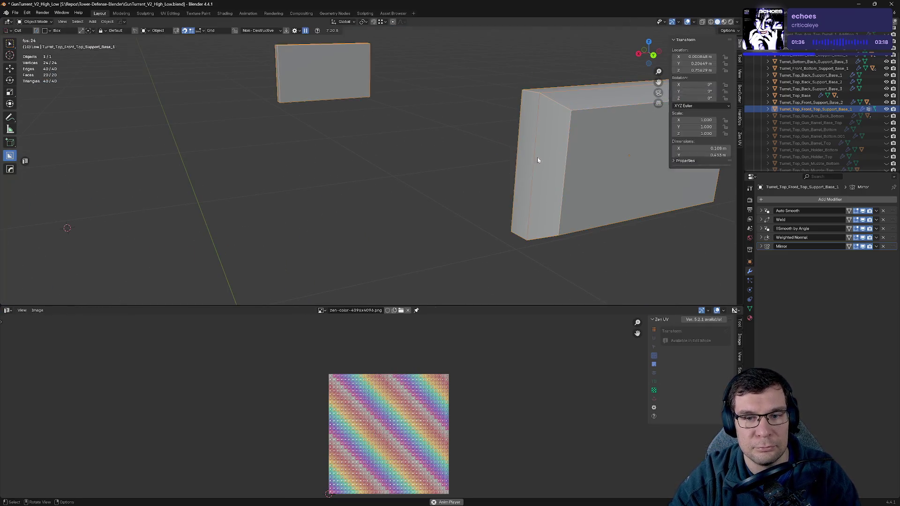
{"action": "left_click", "coordinate": [534, 156], "text": "shift"}
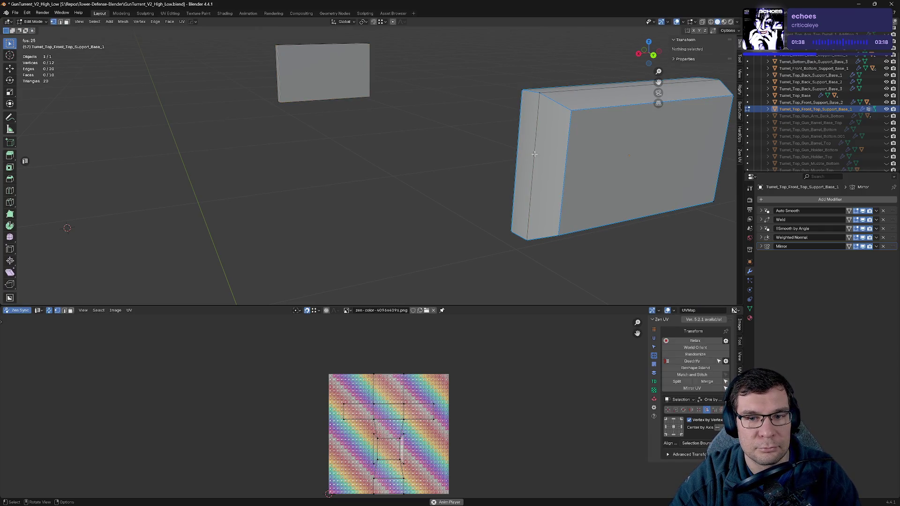
{"action": "left_click", "coordinate": [520, 141], "text": "alt"}
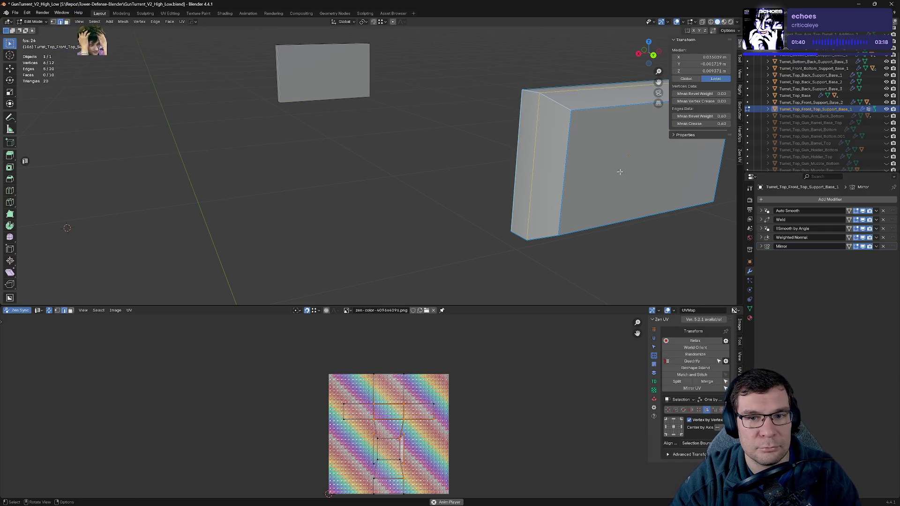
{"action": "key", "text": "g"}
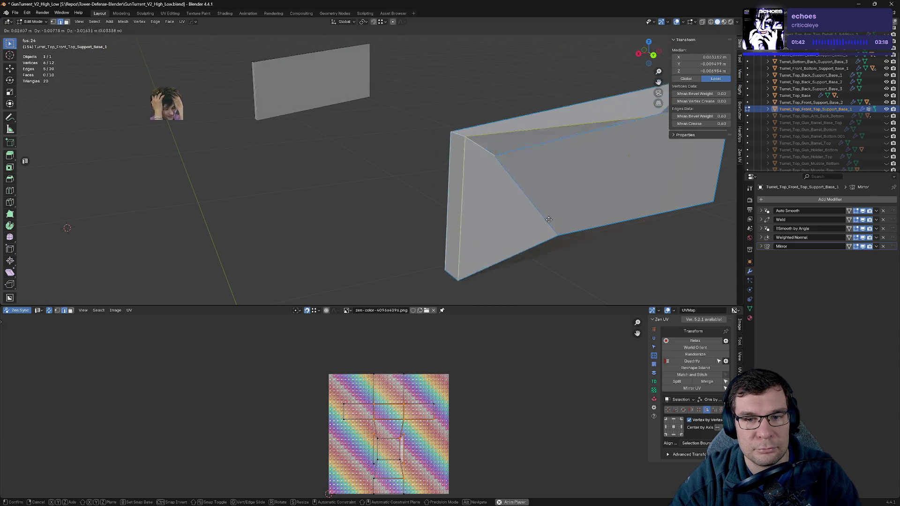
{"action": "left_click", "coordinate": [572, 215]}
- Frame the edge loop and move it again to refine the box's left end
{"action": "key", "text": "KP_Decimal"}
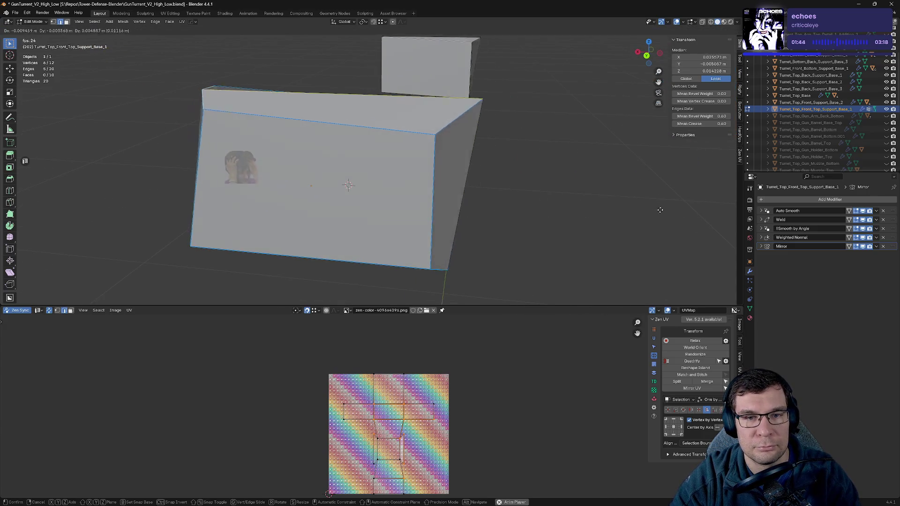
{"action": "middle_click_drag", "start_coordinate": [571, 214], "coordinate": [645, 205]}
{"action": "key", "text": "g"}
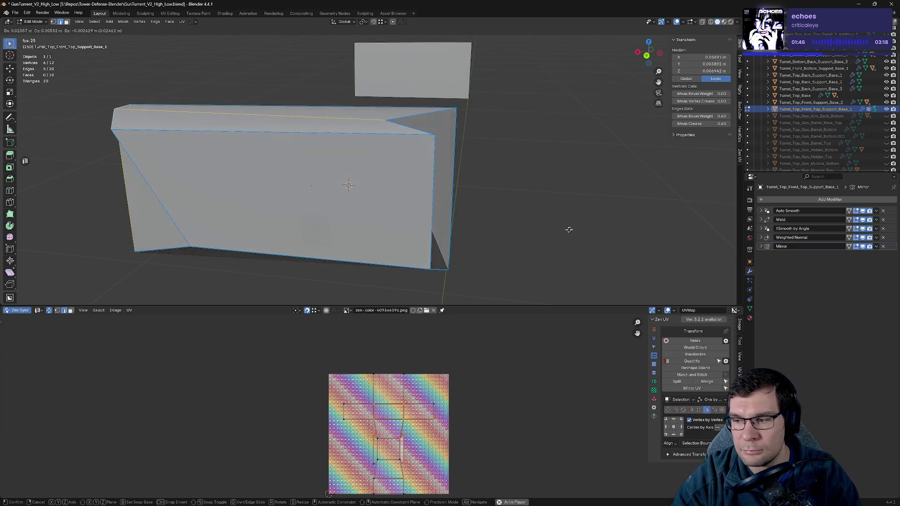
{"action": "left_click", "coordinate": [566, 230]}
{"action": "middle_click_drag", "start_coordinate": [523, 220], "coordinate": [606, 225]}
- Save, leave local view, and isolate the box together with Turret_Top_Front_Support_Base_2
{"action": "key", "text": "ctrl+s"}
{"action": "middle_click_drag", "start_coordinate": [660, 222], "coordinate": [612, 225], "text": "shift"}
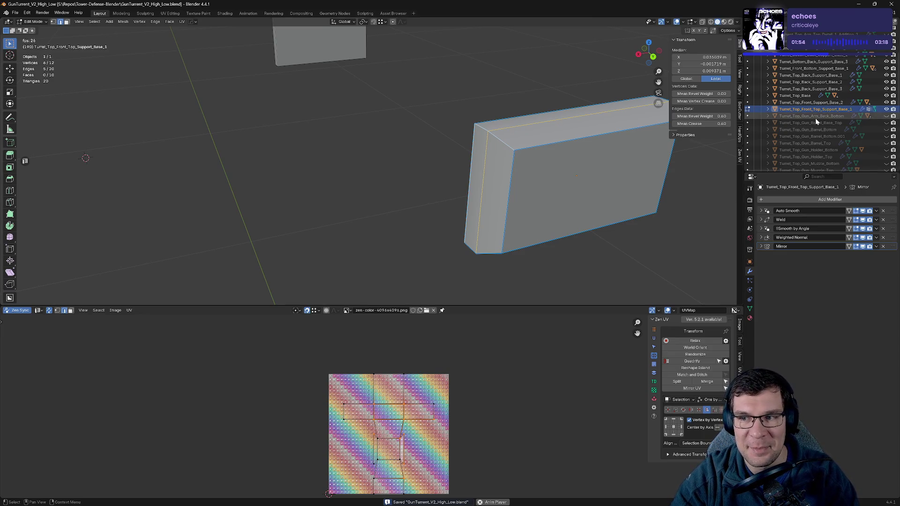
{"action": "key", "text": "KP_Divide"}
{"action": "mouse_move", "coordinate": [605, 205]}
{"action": "middle_mouse_down"}
{"action": "mouse_move", "coordinate": [528, 209]}
{"action": "mouse_move", "coordinate": [788, 227]}
{"action": "middle_mouse_up"}
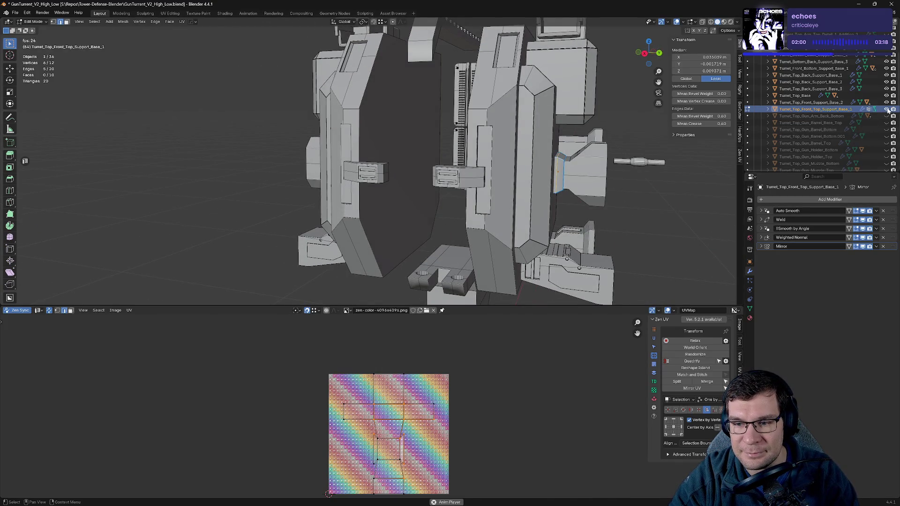
{"action": "left_click", "coordinate": [867, 102]}
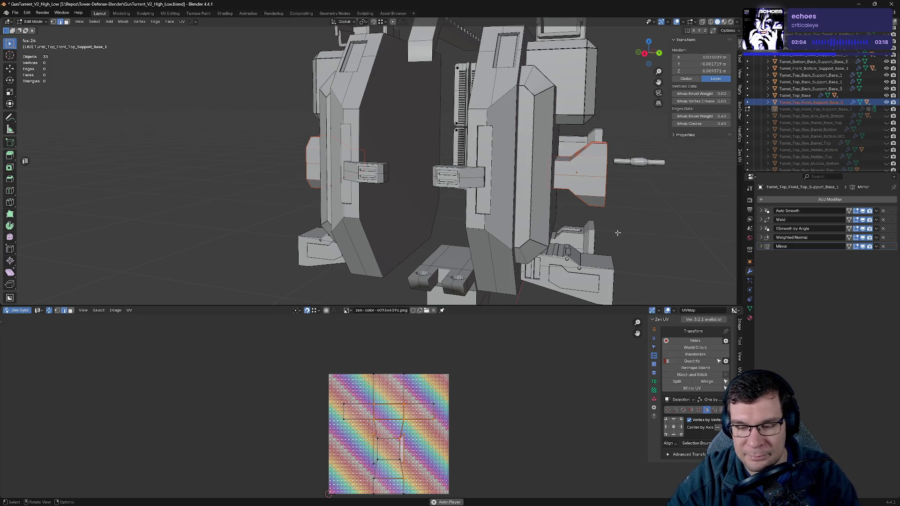
{"action": "key", "text": "Tab"}
{"action": "key", "text": "slash"}
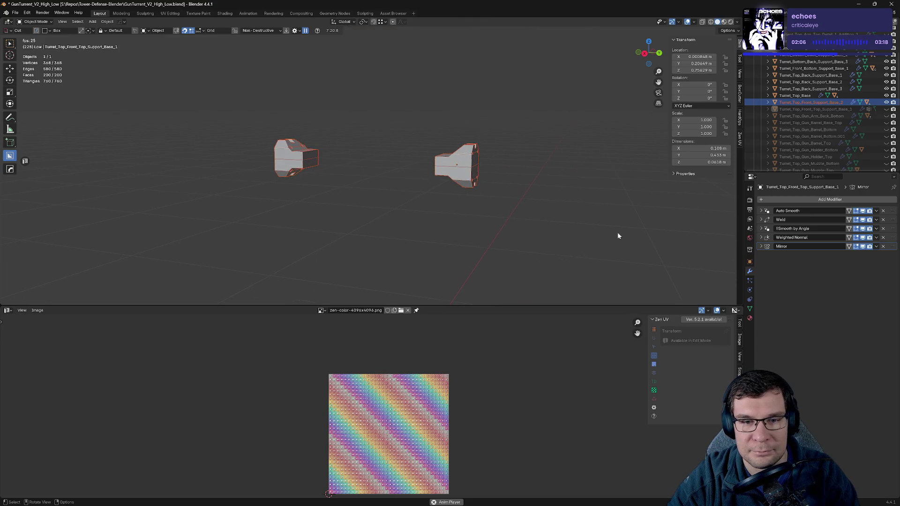
- Try a bouncing turntable camera rig on the parts, then undo it
{"action": "middle_click_drag", "start_coordinate": [618, 232], "coordinate": [576, 228]}
{"action": "right_click", "coordinate": [571, 230]}
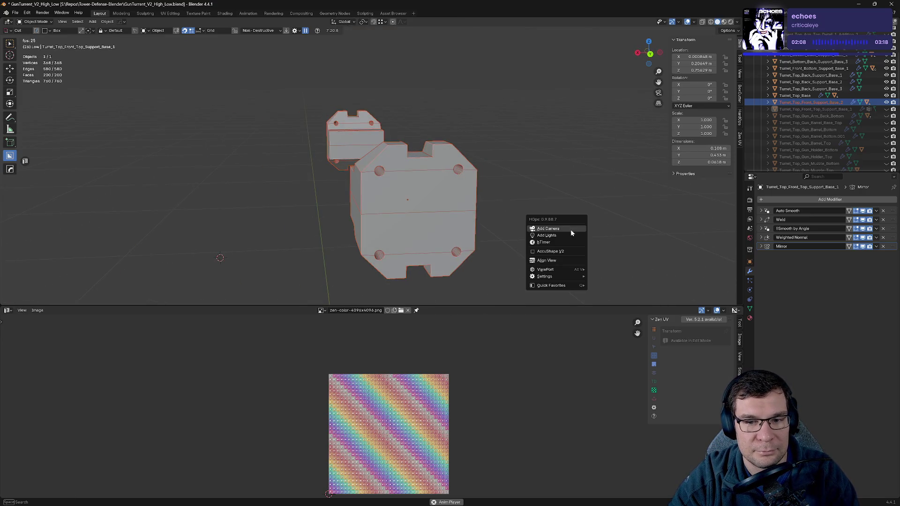
{"action": "left_click", "coordinate": [570, 230]}
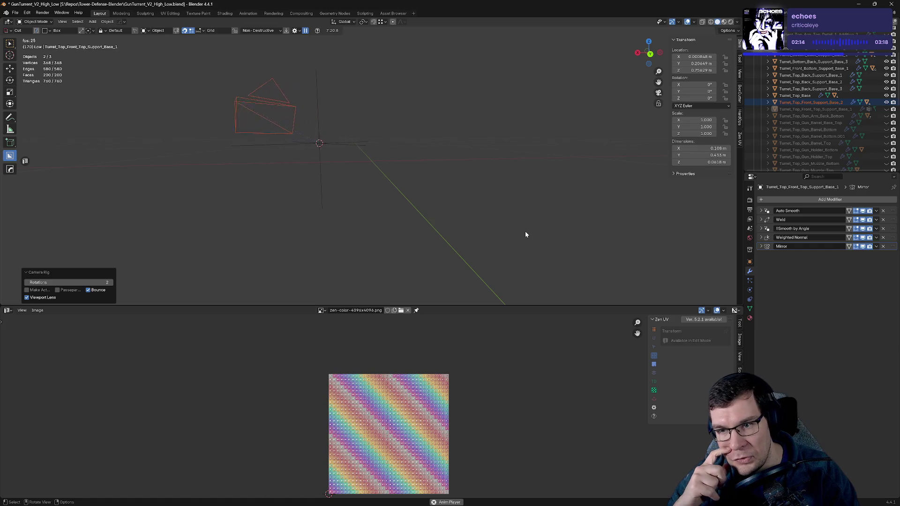
{"action": "key", "text": "ctrl+z"}
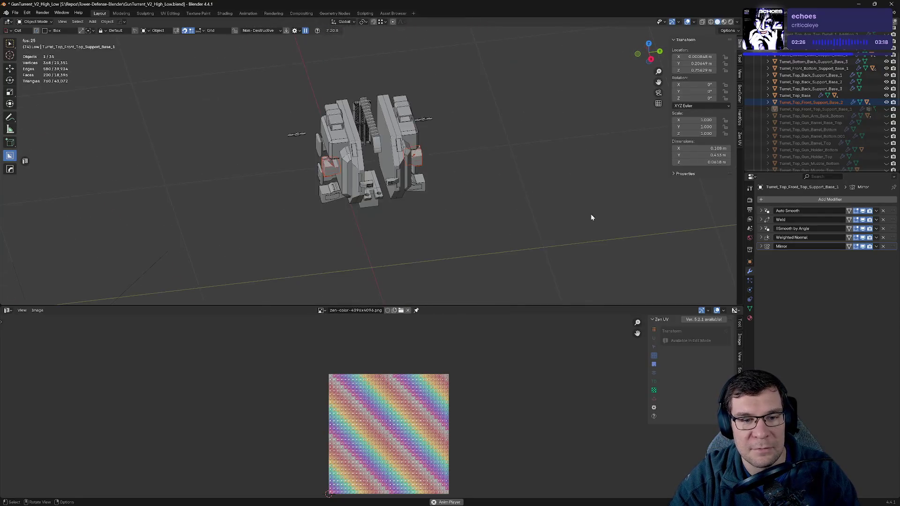
- Switch to front view, then isolate and frame the support part in local view
{"action": "key", "text": "KP_1"}
{"action": "middle_click_drag", "start_coordinate": [583, 217], "coordinate": [468, 215]}
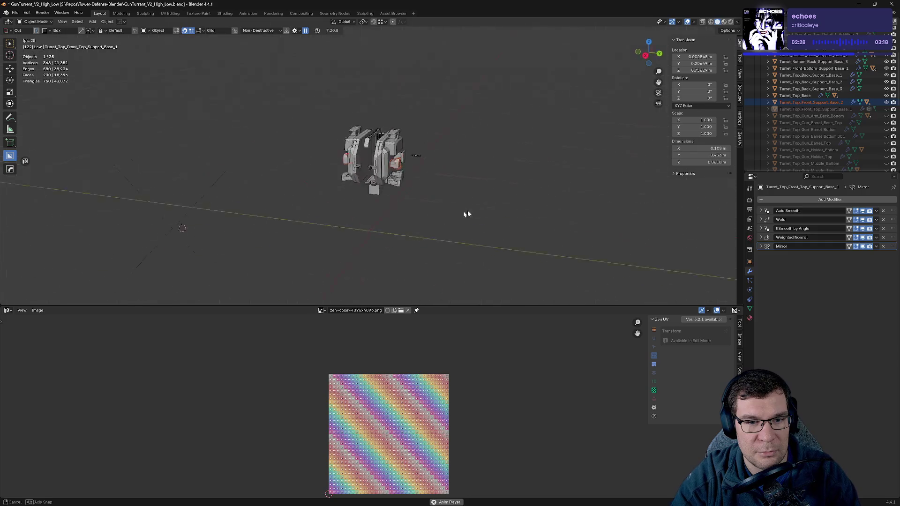
{"action": "scroll", "coordinate": [516, 185], "scroll_direction": "up", "scroll_amount": 5}
{"action": "middle_click_drag", "start_coordinate": [525, 183], "coordinate": [511, 192]}
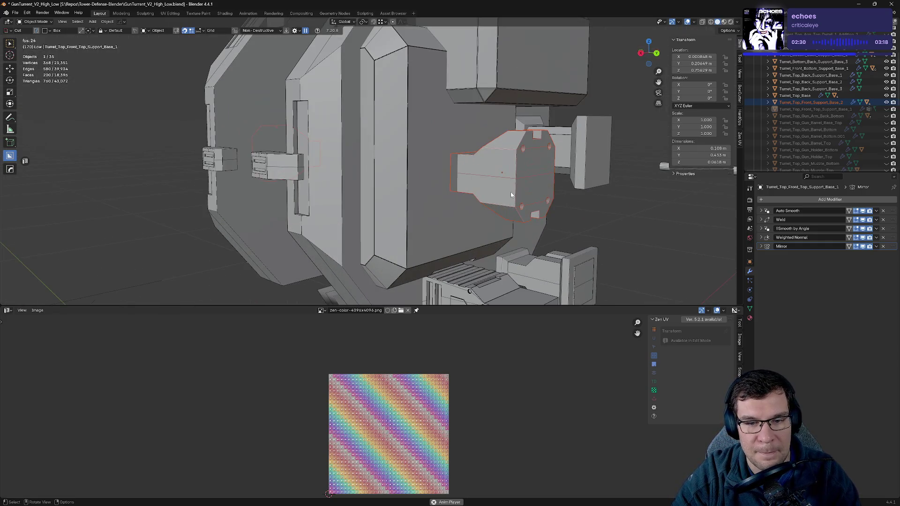
{"action": "key", "text": "KP_Divide"}
{"action": "key", "text": "KP_Decimal"}
{"action": "key", "text": "q"}
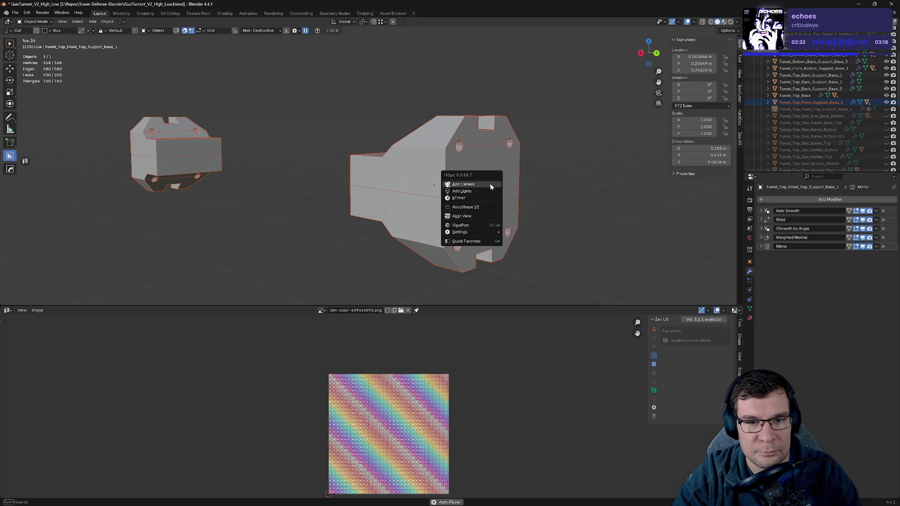
{"action": "key", "text": "Escape"}
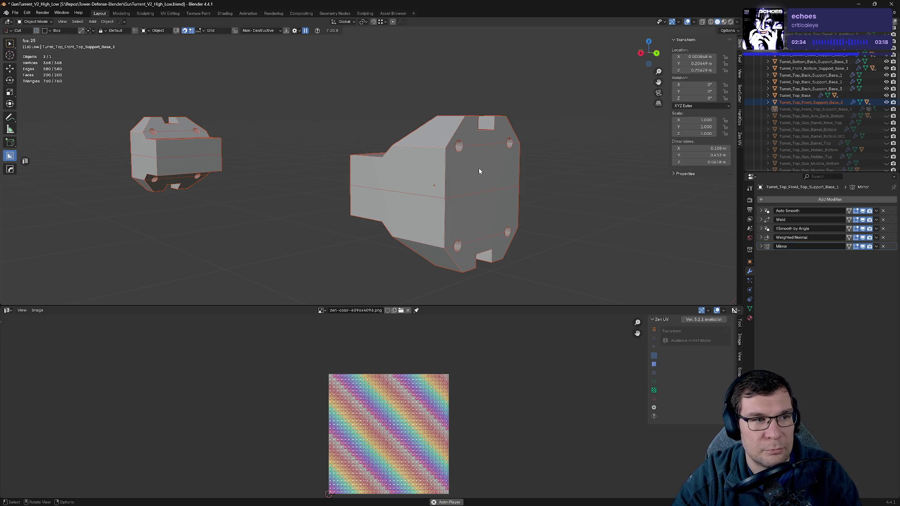
- Select and frame all of Turret_Top_Front_Support_Base_2's mesh, folding its Mirror panel
{"action": "left_click", "coordinate": [486, 186]}
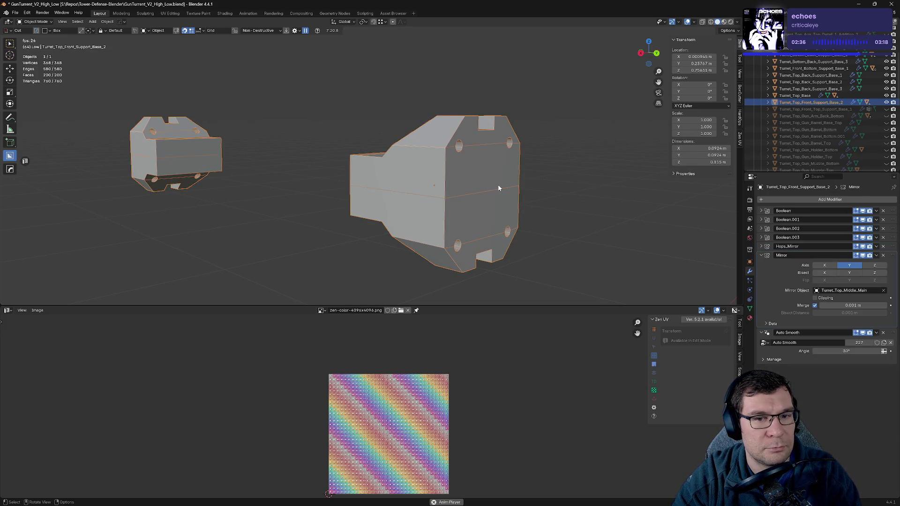
{"action": "key", "text": "Tab"}
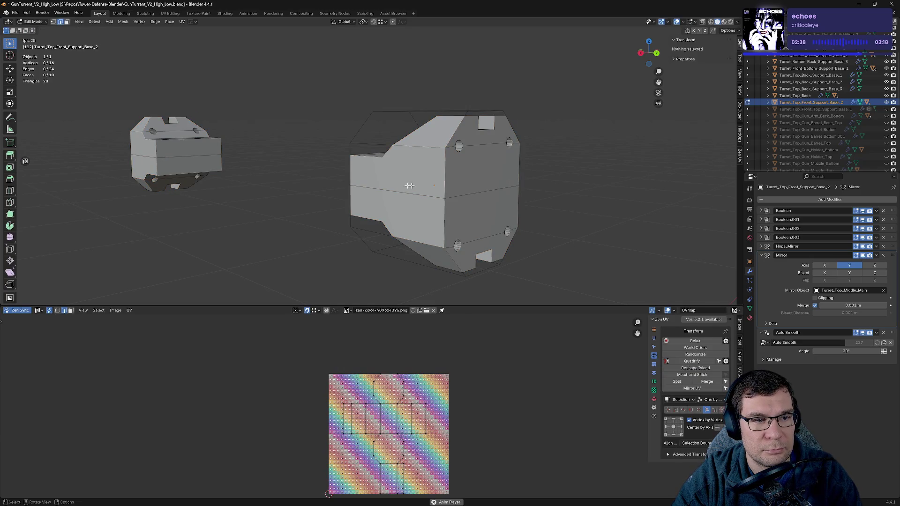
{"action": "key", "text": "q"}
{"action": "key", "text": "Tab"}
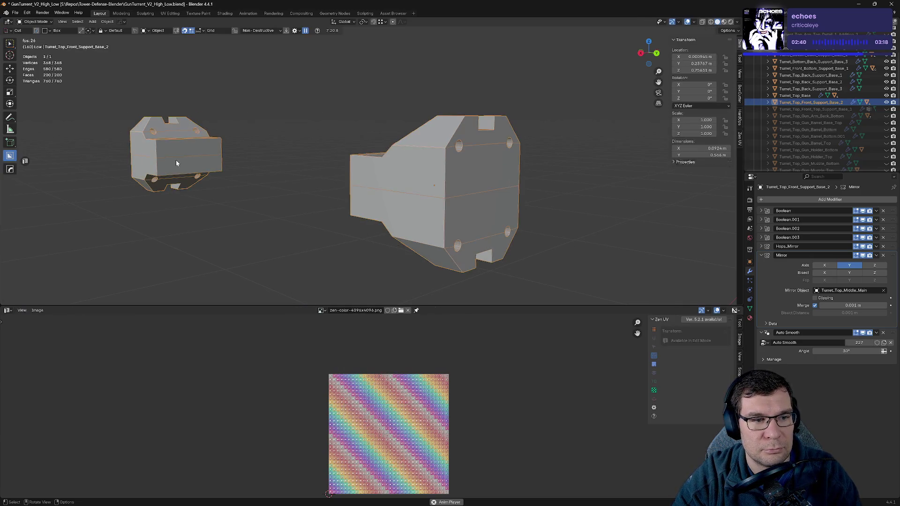
{"action": "middle_click_drag", "start_coordinate": [226, 157], "coordinate": [389, 170]}
{"action": "key", "text": "Tab"}
{"action": "key", "text": "a"}
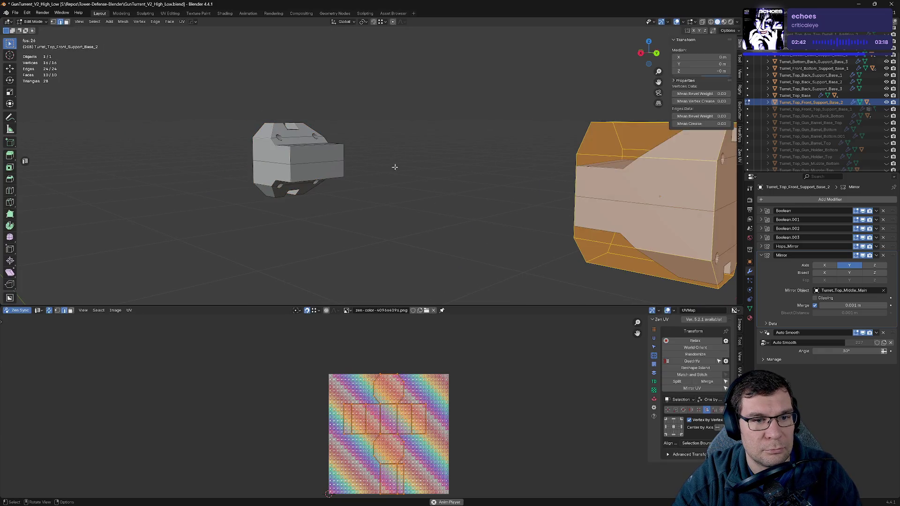
{"action": "key", "text": "KP_Decimal"}
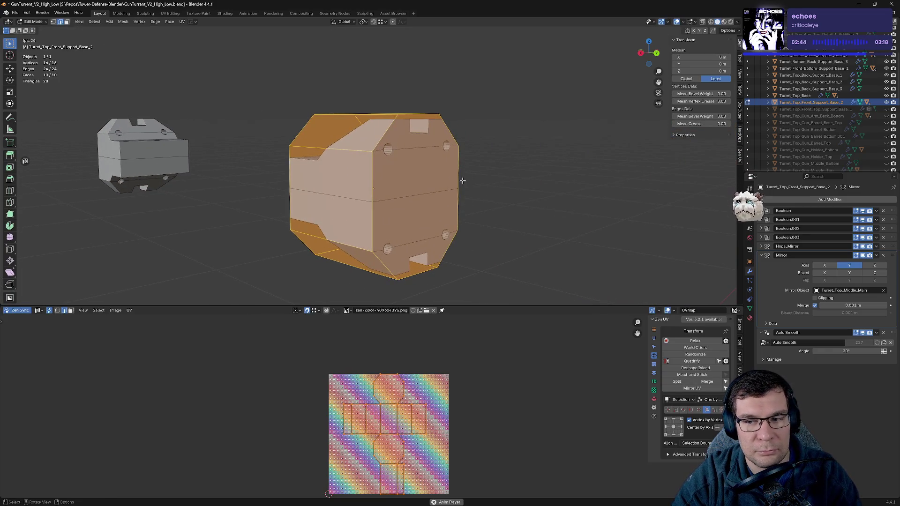
{"action": "left_click", "coordinate": [761, 255]}
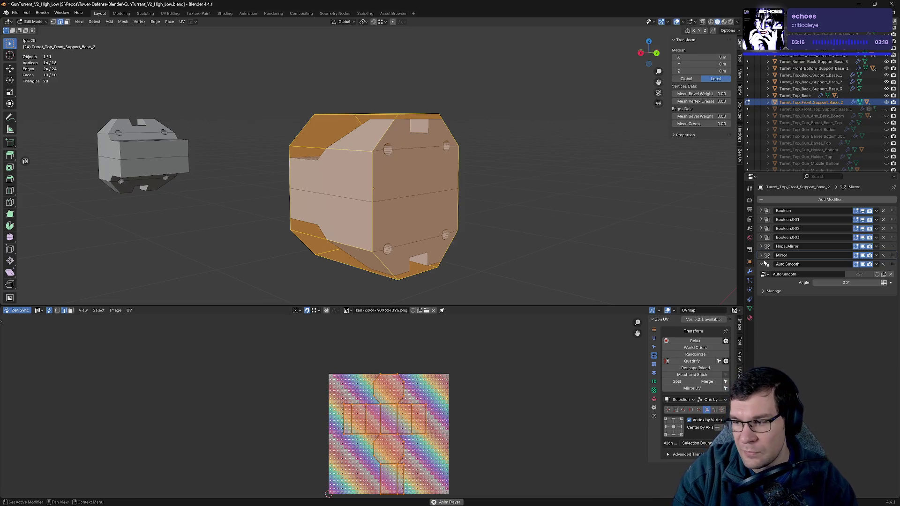
{"action": "middle_click_drag", "start_coordinate": [580, 212], "coordinate": [624, 202]}
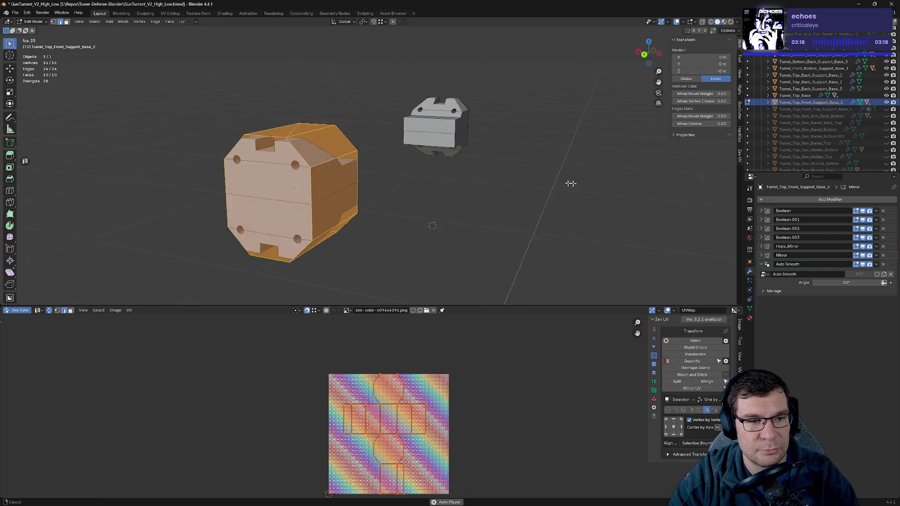
{"action": "key", "text": "q"}
{"action": "mouse_move", "coordinate": [566, 190]}
{"action": "middle_mouse_down"}
{"action": "mouse_move", "coordinate": [611, 170]}
{"action": "mouse_move", "coordinate": [579, 139]}
{"action": "middle_mouse_up"}
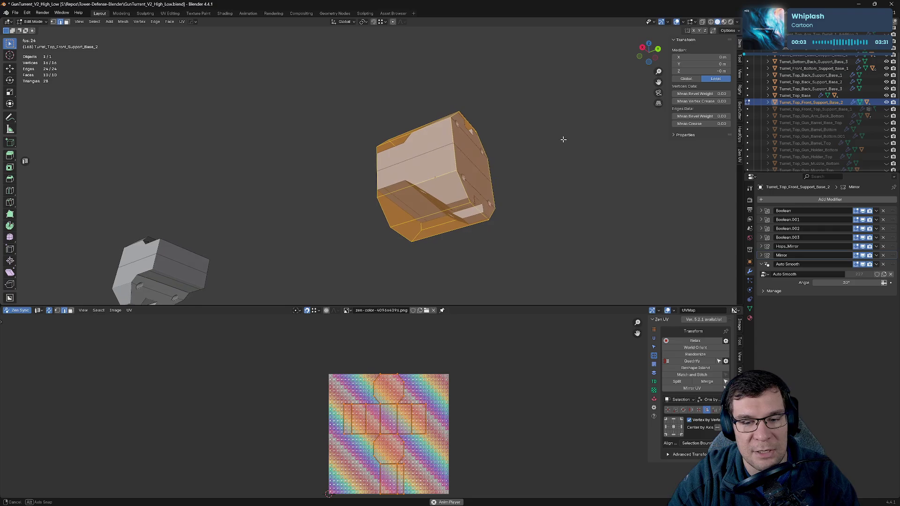
- Move Mirror below Auto Smooth, then sharpen the part and add a Keep Sharp Weighted Normal
{"action": "left_click", "coordinate": [763, 266]}
{"action": "left_click_drag", "start_coordinate": [893, 257], "coordinate": [886, 282]}
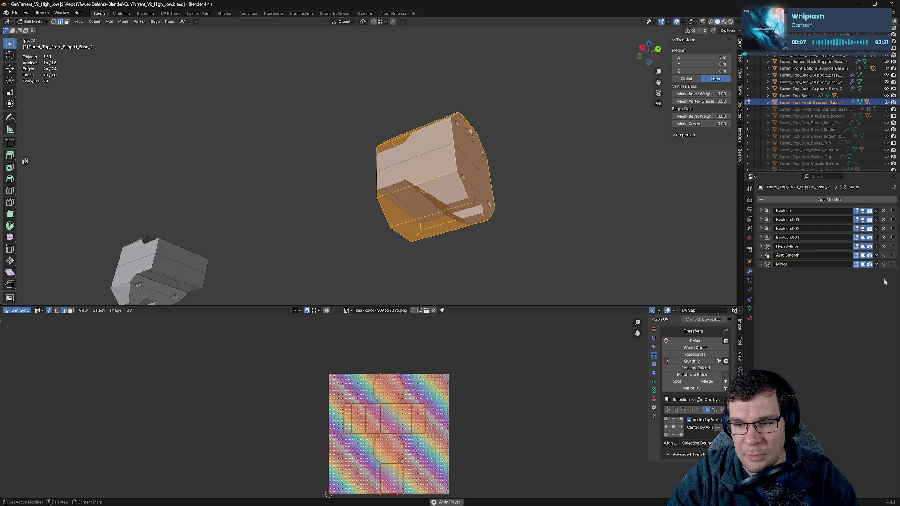
{"action": "key", "text": "Tab"}
{"action": "middle_click_drag", "start_coordinate": [567, 217], "coordinate": [571, 223]}
{"action": "key", "text": "q"}
{"action": "left_click", "coordinate": [572, 226]}
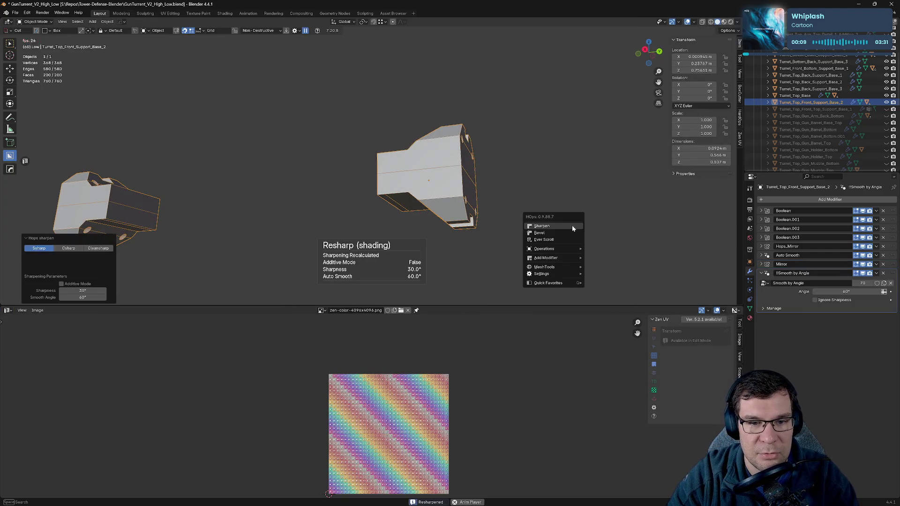
{"action": "left_click", "coordinate": [573, 229]}
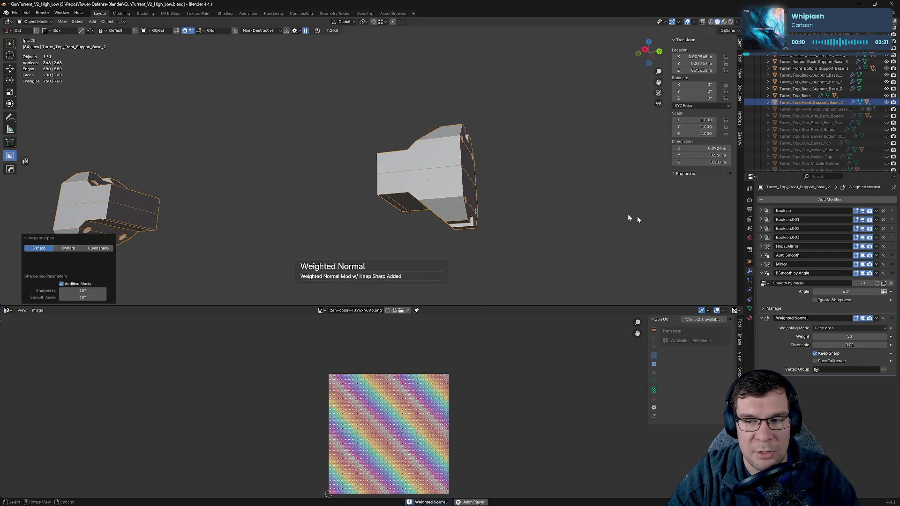
- Fold the modifier panels and place Mirror last, below Weighted Normal
{"action": "left_click", "coordinate": [761, 265]}
{"action": "left_click", "coordinate": [762, 265]}
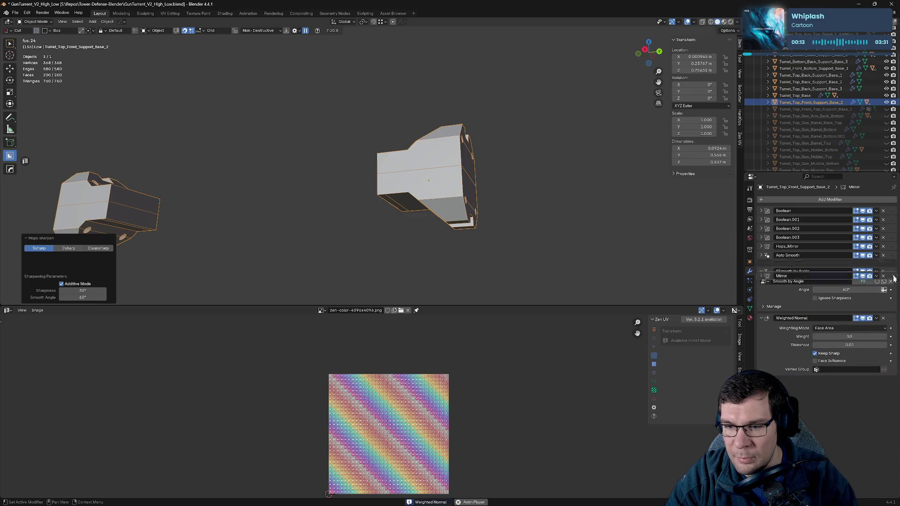
{"action": "left_click_drag", "start_coordinate": [776, 265], "coordinate": [817, 336]}
{"action": "left_click", "coordinate": [761, 310]}
{"action": "left_click", "coordinate": [762, 265]}
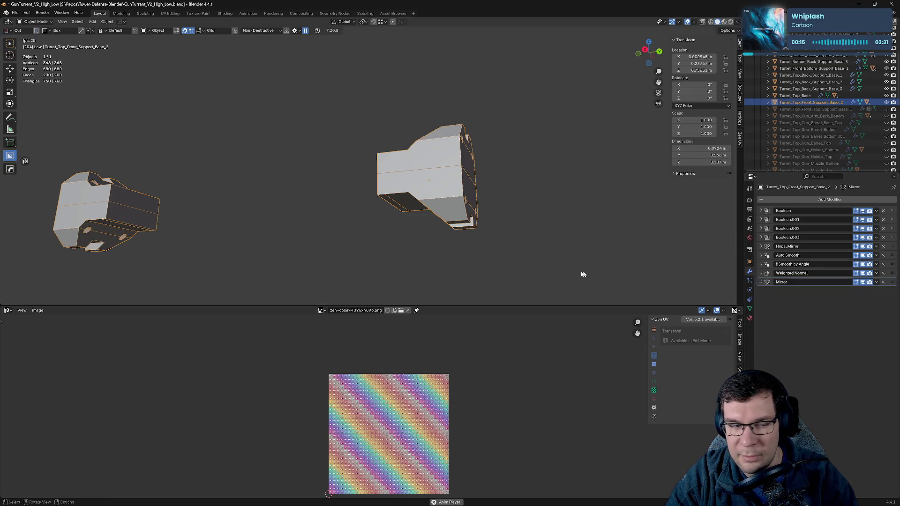
{"action": "mouse_move", "coordinate": [890, 281]}
{"action": "left_mouse_down"}
{"action": "mouse_move", "coordinate": [893, 255]}
{"action": "mouse_move", "coordinate": [893, 282]}
{"action": "left_mouse_up"}
{"action": "mouse_move", "coordinate": [538, 237]}
{"action": "middle_mouse_down"}
{"action": "mouse_move", "coordinate": [616, 259]}
{"action": "mouse_move", "coordinate": [549, 255]}
{"action": "mouse_move", "coordinate": [547, 187]}
{"action": "middle_mouse_up"}
- Check the part's mesh in edit mode, deselect everything, and return to the full turret
{"action": "key", "text": "Tab"}
{"action": "scroll", "coordinate": [551, 185], "scroll_direction": "up", "scroll_amount": 2}
{"action": "scroll", "coordinate": [573, 177], "scroll_direction": "up", "scroll_amount": 2}
{"action": "scroll", "coordinate": [628, 188], "scroll_direction": "up", "scroll_amount": 2}
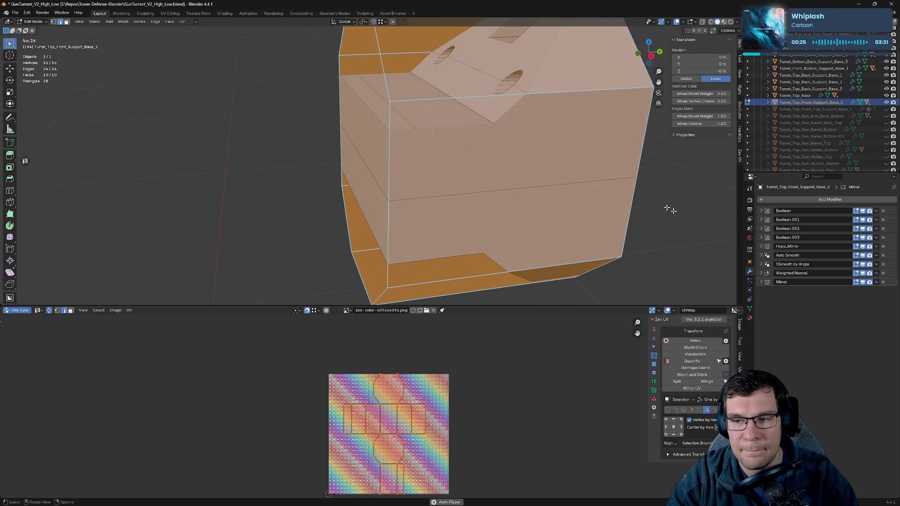
{"action": "middle_click_drag", "start_coordinate": [588, 180], "coordinate": [610, 215]}
{"action": "scroll", "coordinate": [618, 215], "scroll_direction": "down", "scroll_amount": 3}
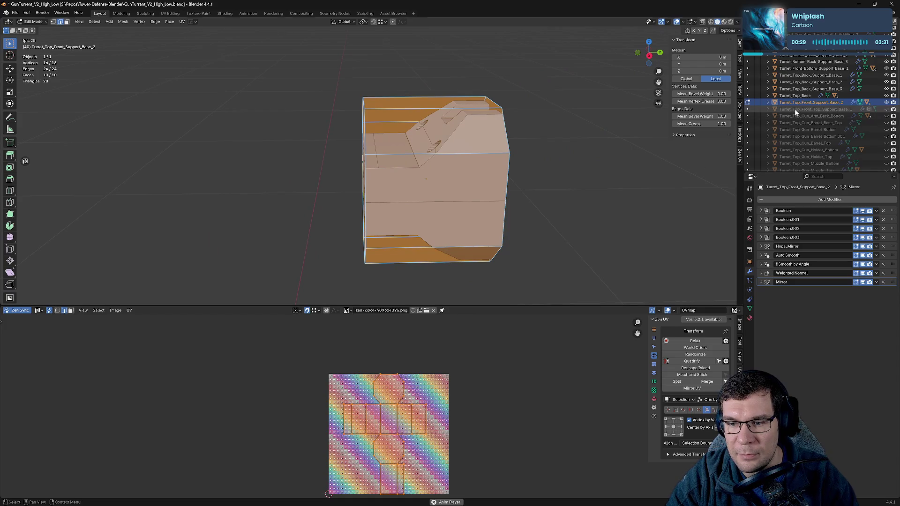
{"action": "left_click", "coordinate": [618, 195]}
{"action": "key", "text": "KP_Divide"}
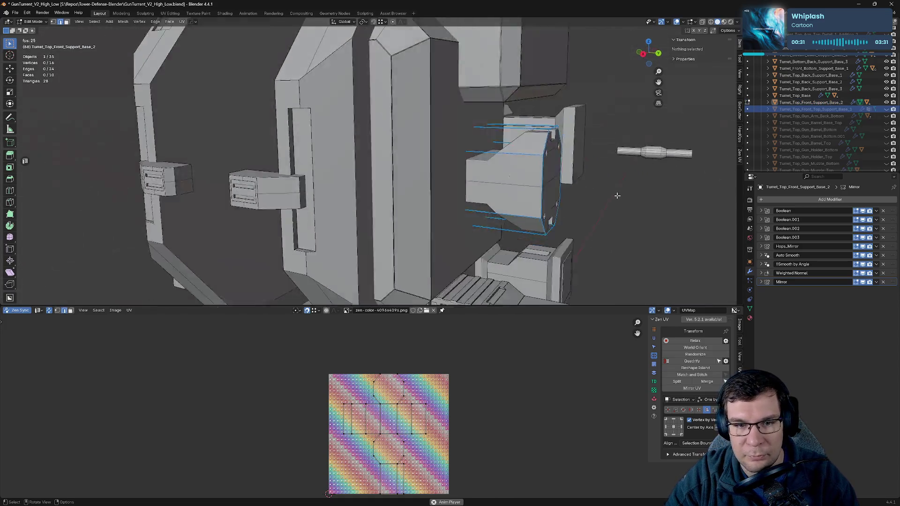
- Select Turret_Top_Back_Support_Base_3 in object mode and fold its Mirror and Auto Smooth panels
{"action": "key", "text": "Tab"}
{"action": "left_click", "coordinate": [609, 154]}
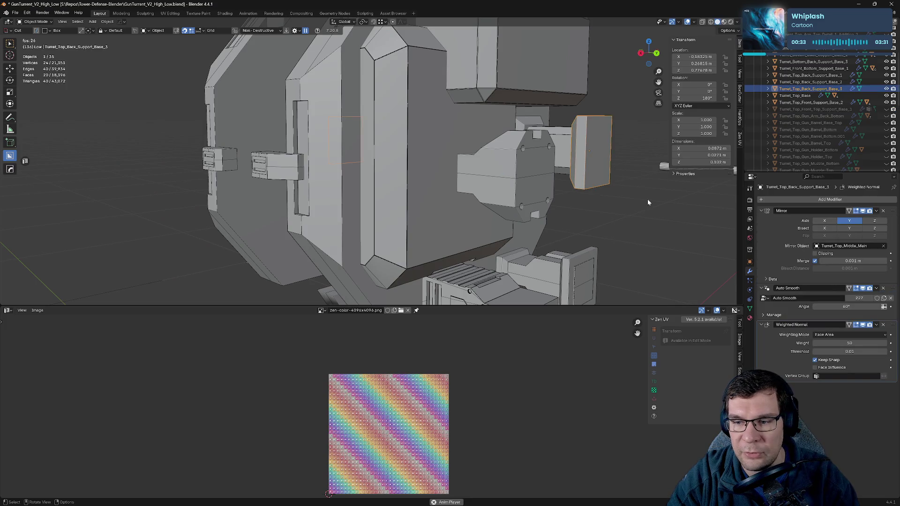
{"action": "left_click", "coordinate": [761, 212]}
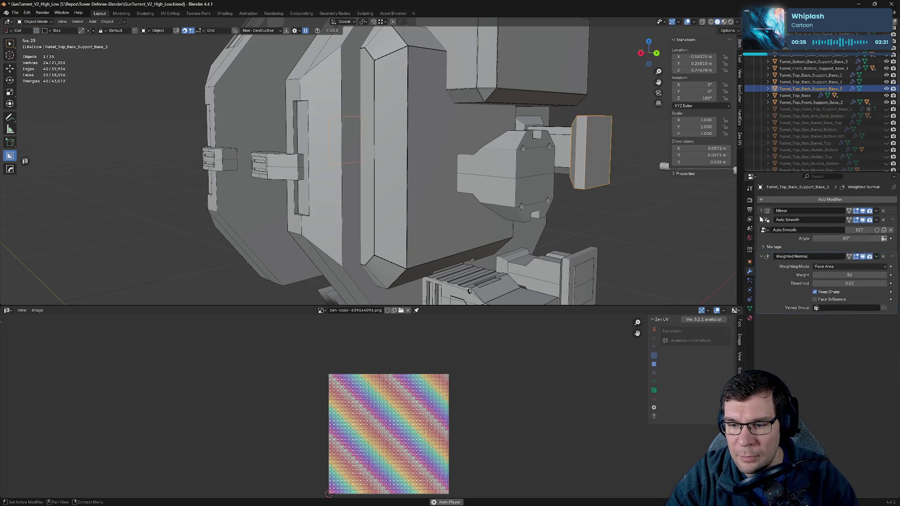
{"action": "left_click", "coordinate": [761, 220]}
{"action": "middle_click_drag", "start_coordinate": [442, 201], "coordinate": [488, 220]}
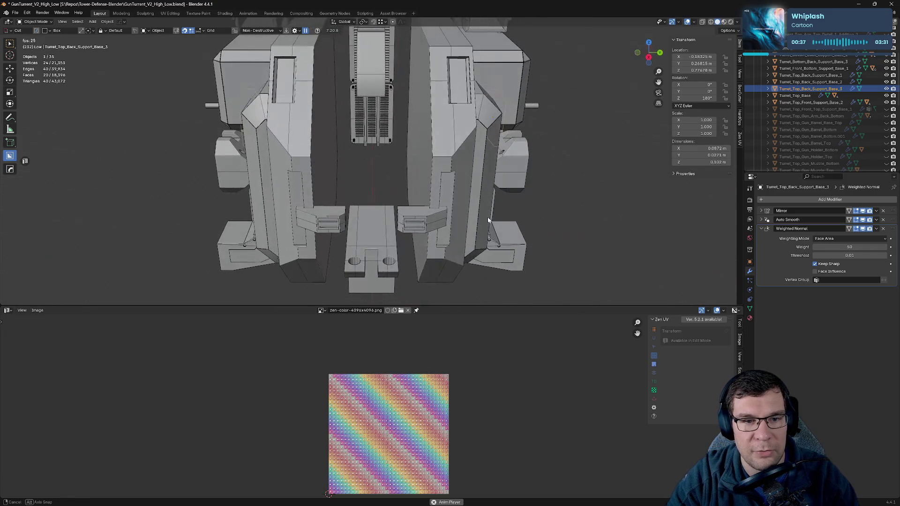
- On Turret_Top_Middle_Side_2, delete Boolean.002 and move Mirror below Bevel
{"action": "left_click", "coordinate": [449, 128]}
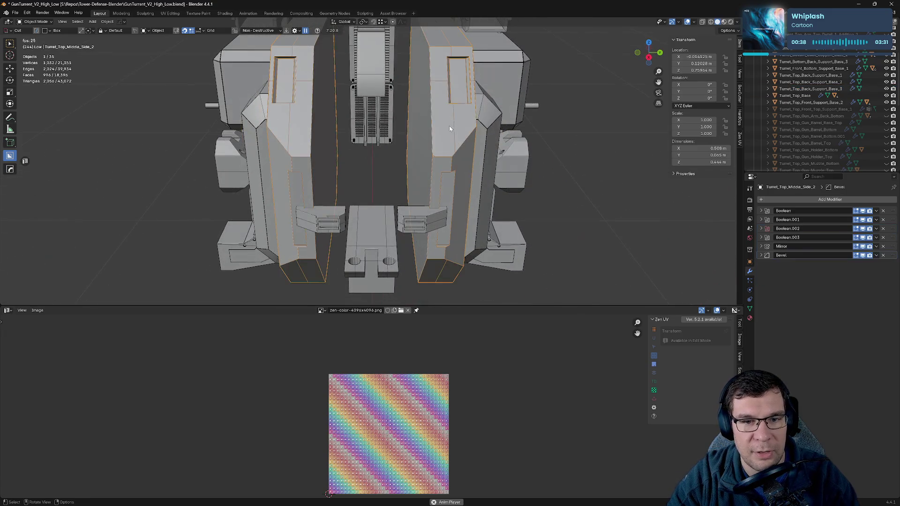
{"action": "left_click", "coordinate": [884, 229]}
{"action": "left_click_drag", "start_coordinate": [893, 238], "coordinate": [758, 253]}
{"action": "middle_click_drag", "start_coordinate": [627, 223], "coordinate": [566, 184]}
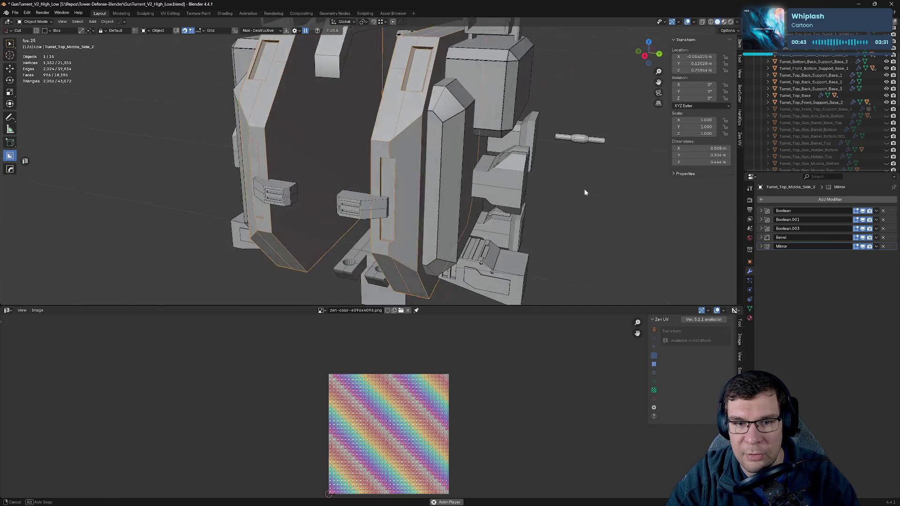
- Copy Turret_Top_Middle_Side_2's Bevel modifier onto the selected support base parts
{"action": "left_click", "coordinate": [494, 186], "text": "shift"}
{"action": "left_click", "coordinate": [563, 151], "text": "shift"}
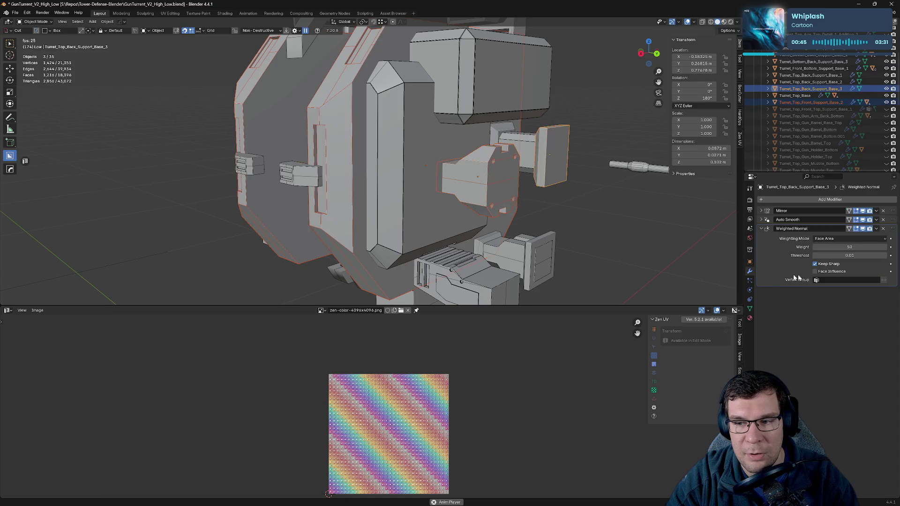
{"action": "left_click", "coordinate": [554, 164], "text": "shift"}
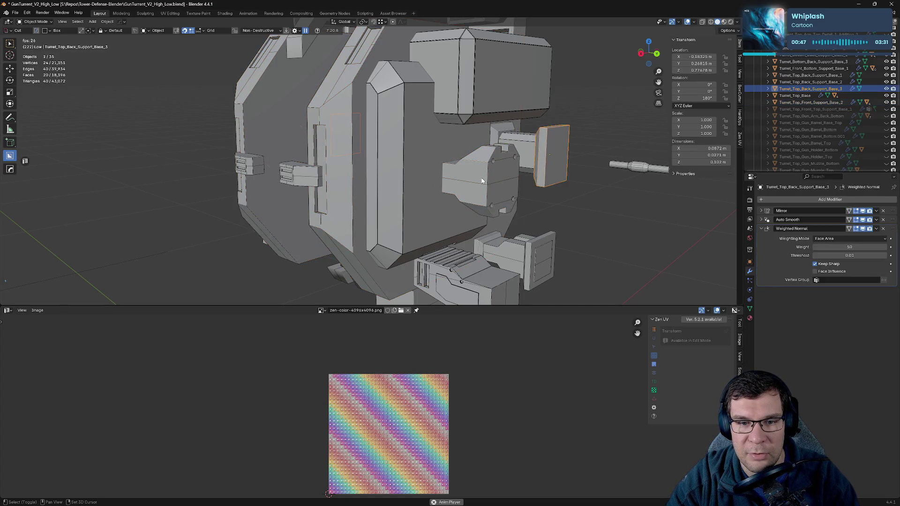
{"action": "left_click", "coordinate": [484, 190], "text": "shift"}
{"action": "middle_click_drag", "start_coordinate": [485, 190], "coordinate": [436, 124]}
{"action": "left_click", "coordinate": [436, 124], "text": "shift"}
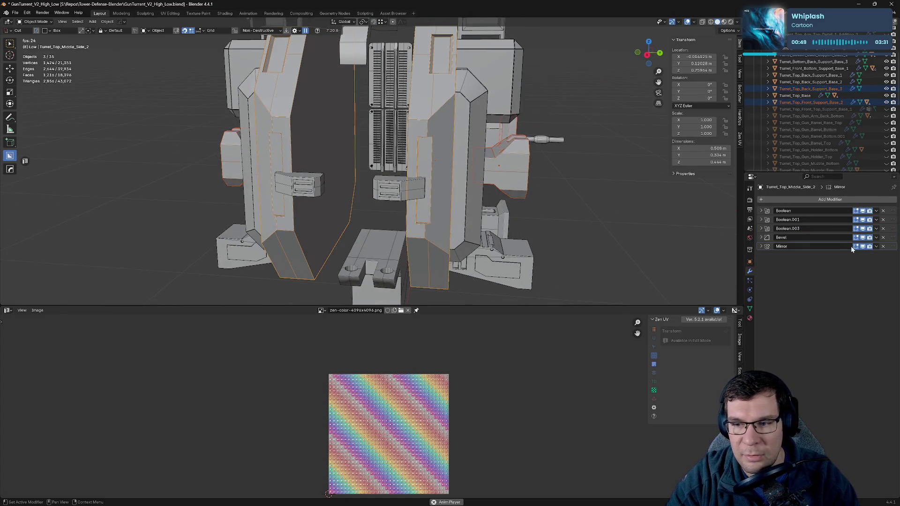
{"action": "left_click", "coordinate": [877, 246]}
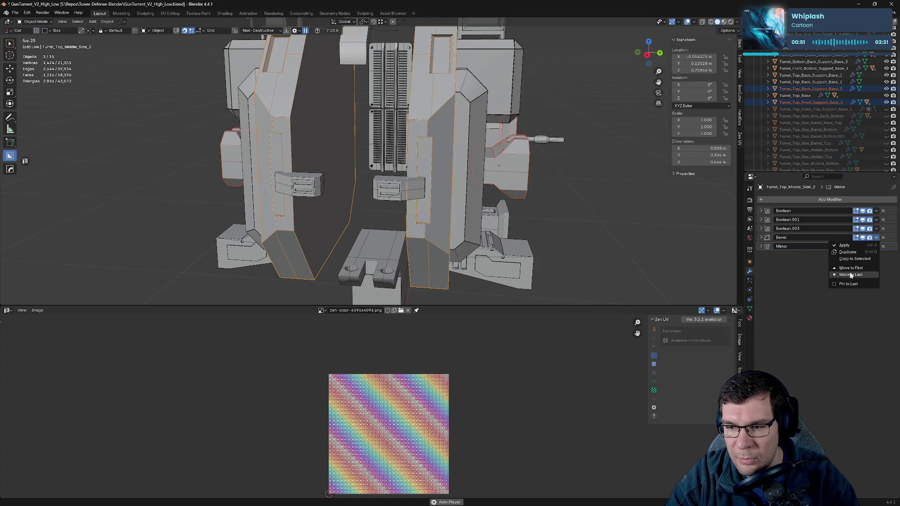
{"action": "left_click", "coordinate": [863, 261]}
{"action": "scroll", "coordinate": [612, 196], "scroll_direction": "up", "scroll_amount": 5}
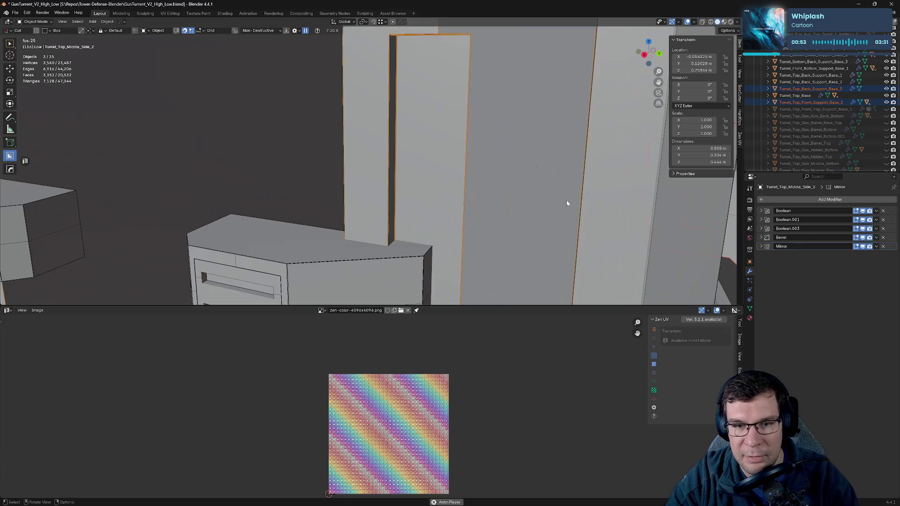
{"action": "scroll", "coordinate": [638, 219], "scroll_direction": "down", "scroll_amount": 3}
- Put Mirror below Bevel on Turret_Top_Front_Support_Base_2, hide it, and select Turret_Top_Base
{"action": "mouse_move", "coordinate": [637, 218]}
{"action": "middle_mouse_down"}
{"action": "mouse_move", "coordinate": [485, 231]}
{"action": "mouse_move", "coordinate": [580, 251]}
{"action": "middle_mouse_up"}
{"action": "left_click", "coordinate": [485, 231]}
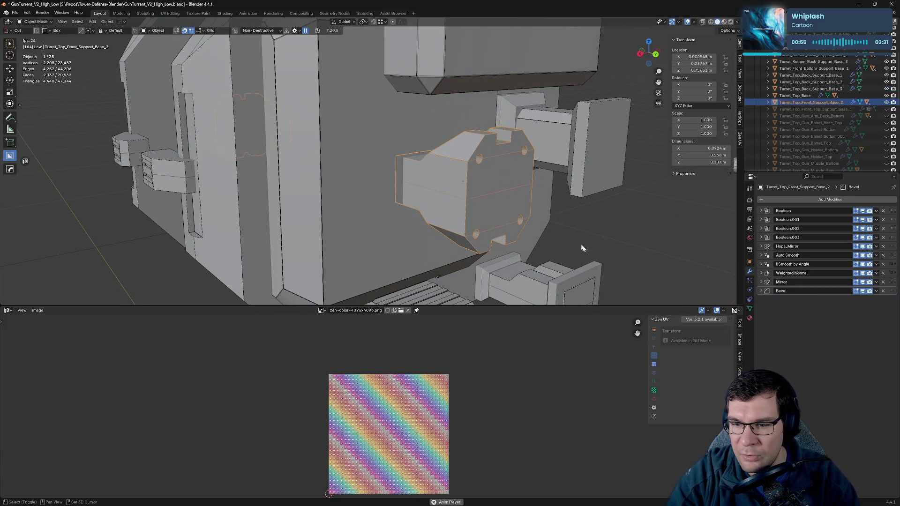
{"action": "left_click_drag", "start_coordinate": [875, 284], "coordinate": [833, 301]}
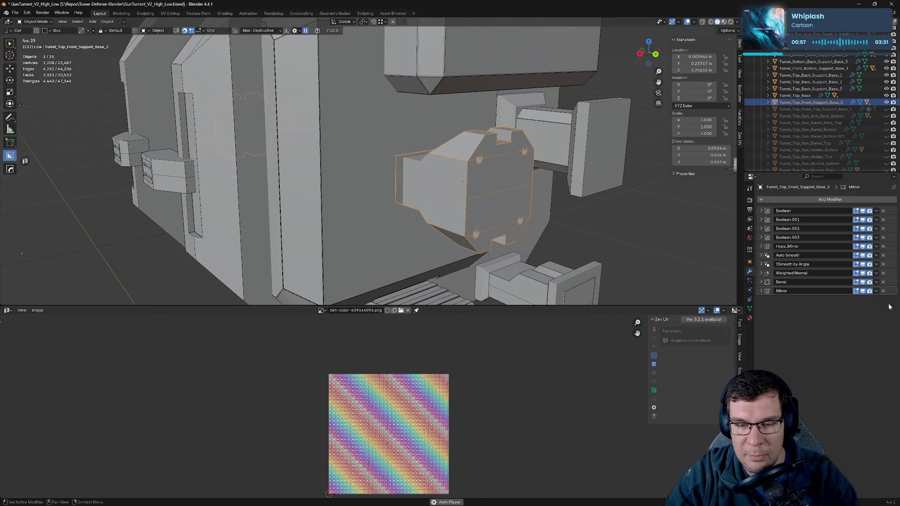
{"action": "left_click", "coordinate": [887, 103]}
{"action": "left_click", "coordinate": [795, 95]}
{"action": "scroll", "coordinate": [509, 218], "scroll_direction": "down", "scroll_amount": 5}
{"action": "middle_click_drag", "start_coordinate": [510, 219], "coordinate": [539, 209]}
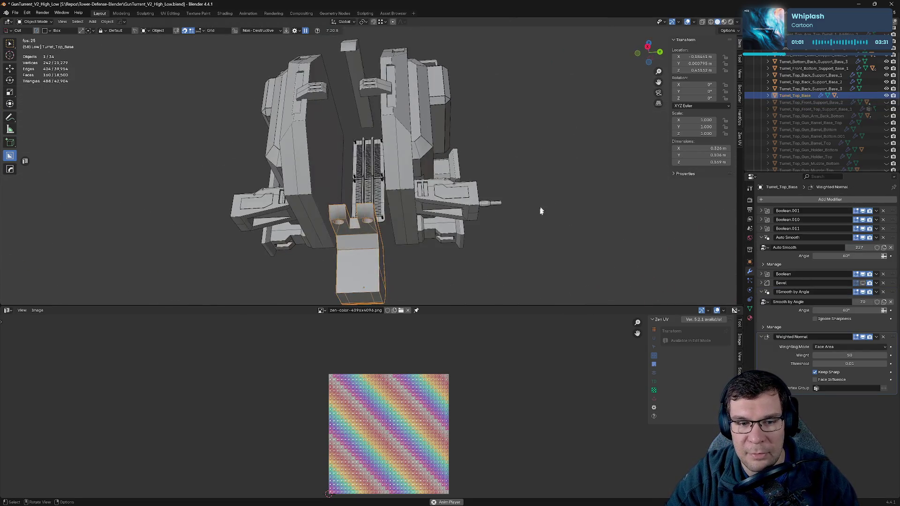
{"action": "left_click", "coordinate": [762, 237]}
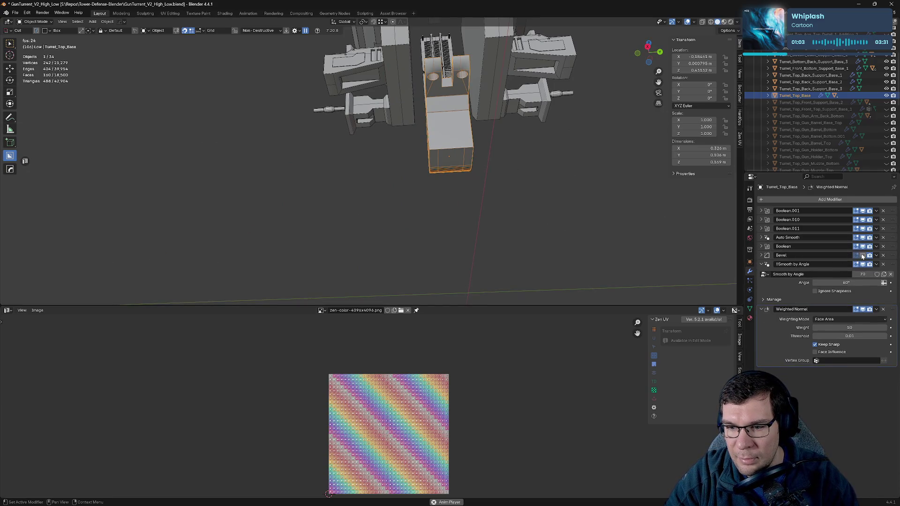
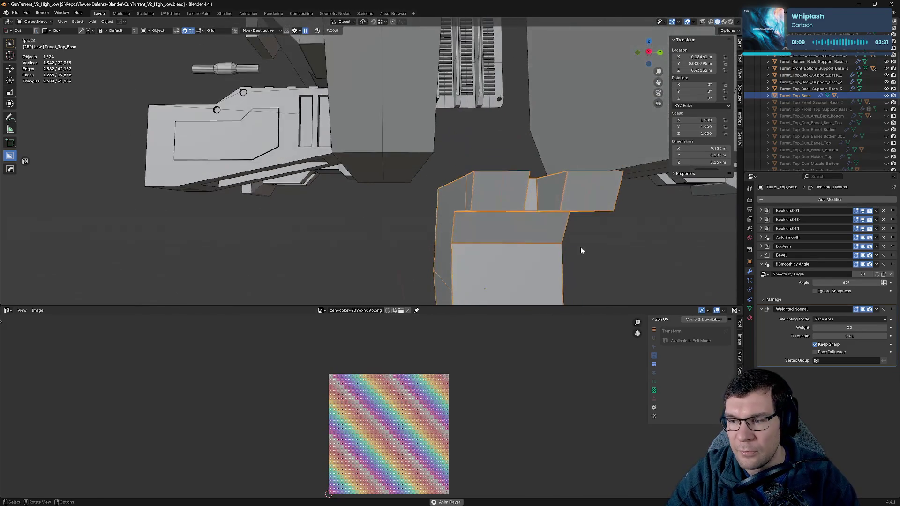
- Collapse the Smooth by Angle and Weighted Normal panels on the turret top base
{"action": "middle_click_drag", "start_coordinate": [571, 217], "coordinate": [599, 172]}
{"action": "mouse_move", "coordinate": [550, 151]}
{"action": "middle_mouse_down"}
{"action": "mouse_move", "coordinate": [719, 167]}
{"action": "mouse_move", "coordinate": [535, 158]}
{"action": "middle_mouse_up"}
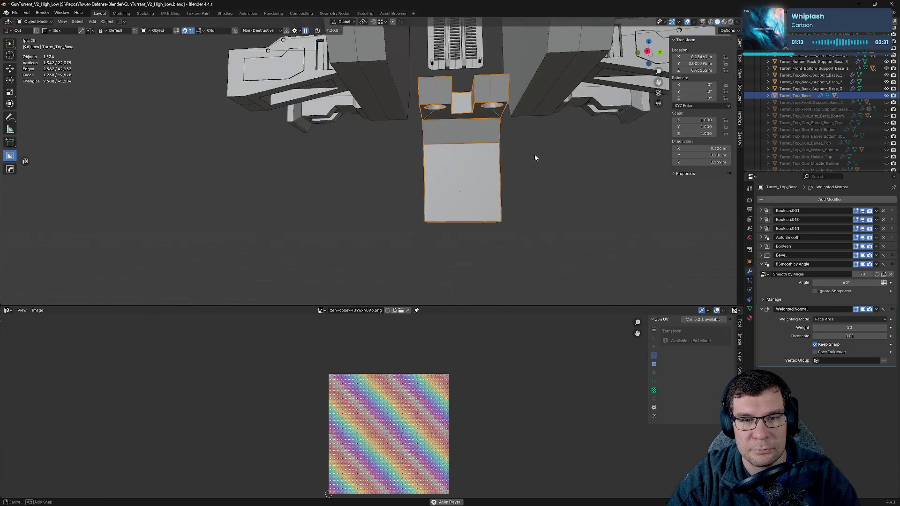
{"action": "left_click", "coordinate": [762, 265]}
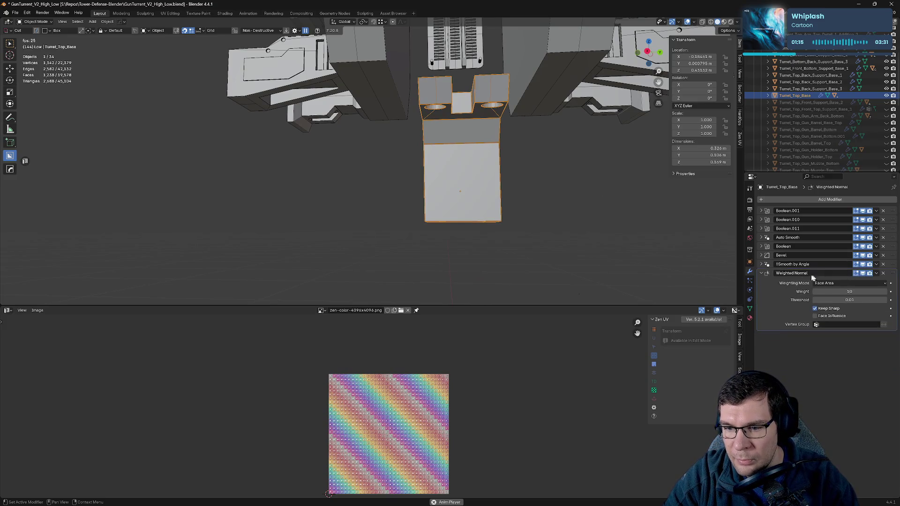
{"action": "left_click", "coordinate": [762, 274]}
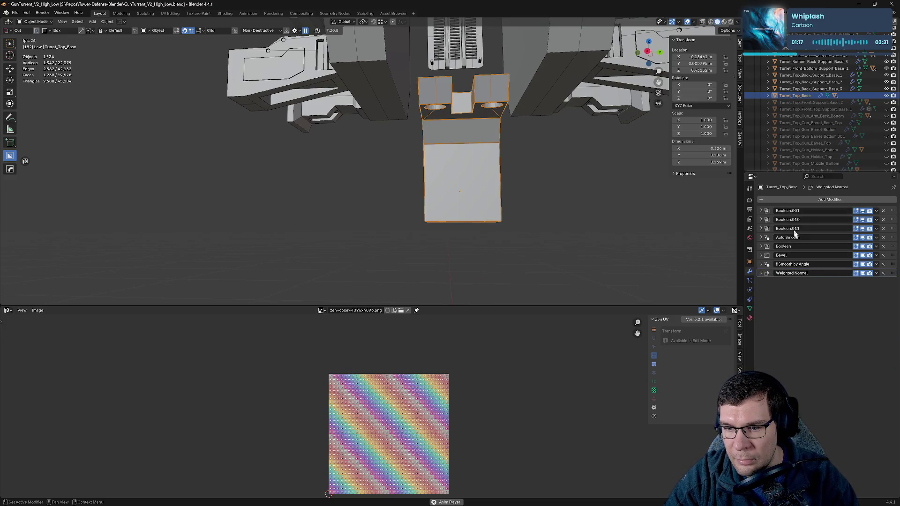
- Run HardOps Sharpen in additive mode and move Auto Smooth directly below Bevel
{"action": "key", "text": "q"}
{"action": "left_click", "coordinate": [583, 189]}
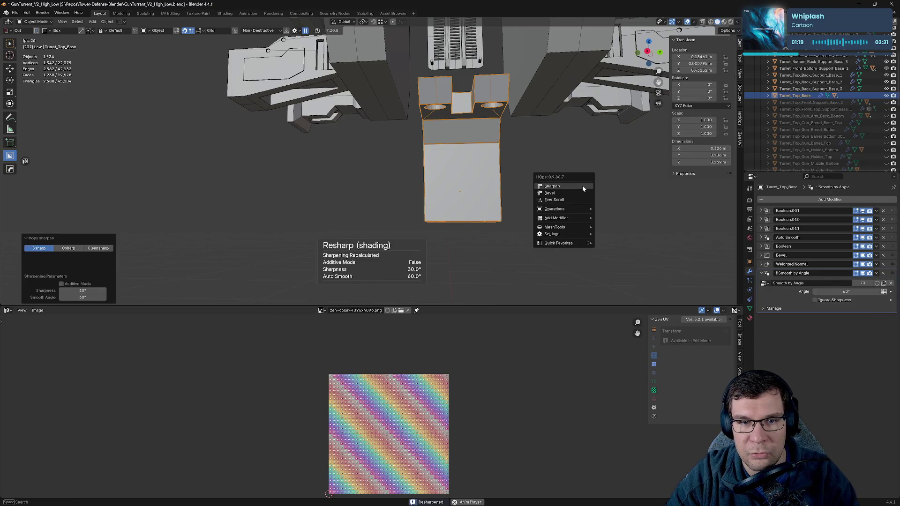
{"action": "left_click", "coordinate": [762, 265]}
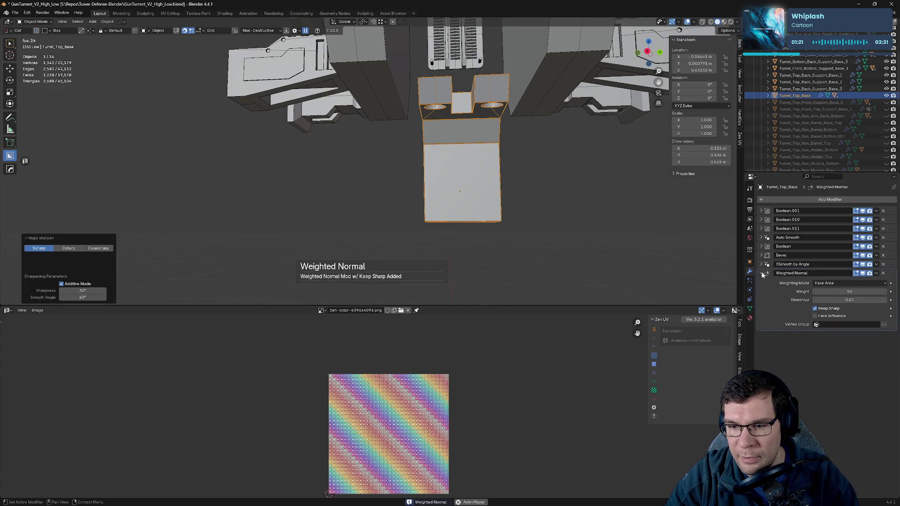
{"action": "left_click_drag", "start_coordinate": [891, 237], "coordinate": [891, 258]}
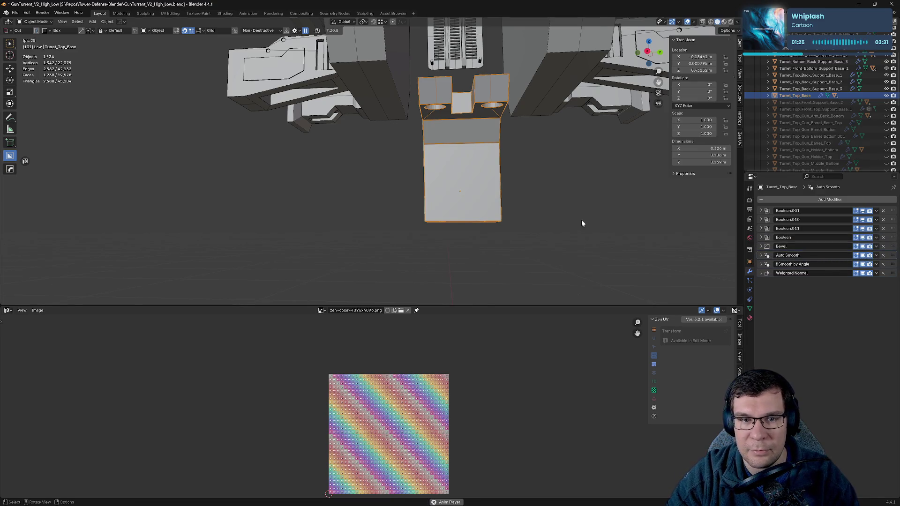
{"action": "middle_click_drag", "start_coordinate": [581, 220], "coordinate": [591, 181]}
- Hide the top base, then put Bevel first and Mirror last on Support_Base_3
{"action": "key", "text": "h"}
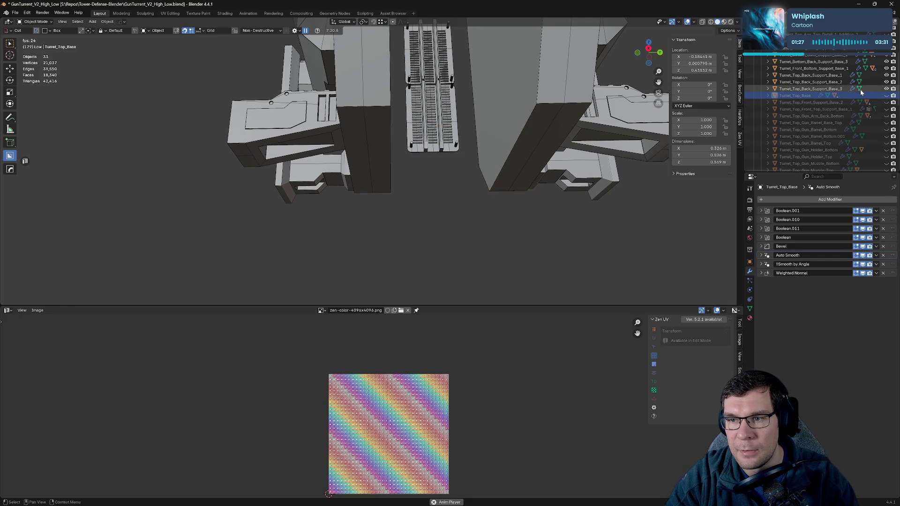
{"action": "left_click", "coordinate": [839, 89]}
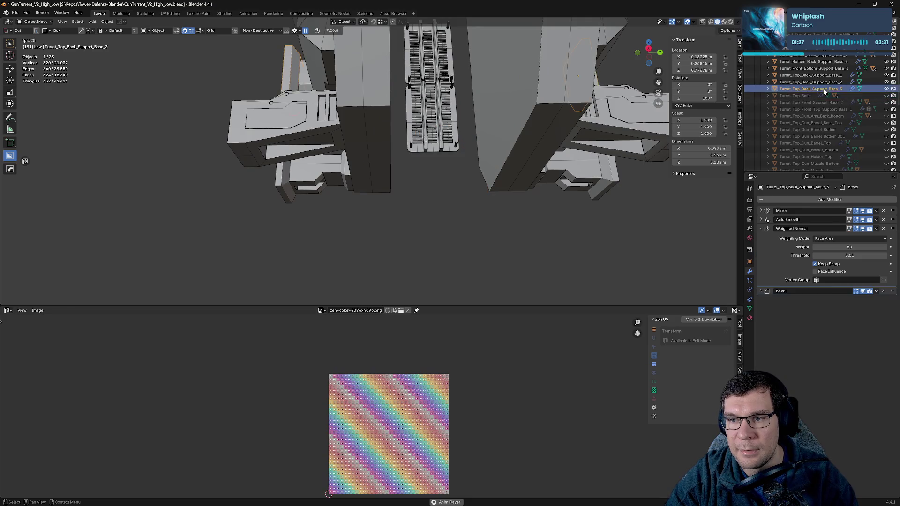
{"action": "left_click", "coordinate": [762, 230]}
{"action": "left_click_drag", "start_coordinate": [873, 211], "coordinate": [850, 257]}
{"action": "left_click_drag", "start_coordinate": [895, 229], "coordinate": [894, 209]}
{"action": "mouse_move", "coordinate": [432, 238]}
{"action": "middle_mouse_down"}
{"action": "mouse_move", "coordinate": [494, 180]}
{"action": "mouse_move", "coordinate": [426, 185]}
{"action": "middle_mouse_up"}
{"action": "scroll", "coordinate": [494, 180], "scroll_direction": "down", "scroll_amount": 5}
- Sharpen Support_Base_3 additively with HardOps and move Mirror below Smooth by Angle
{"action": "key", "text": "q"}
{"action": "left_click", "coordinate": [426, 186]}
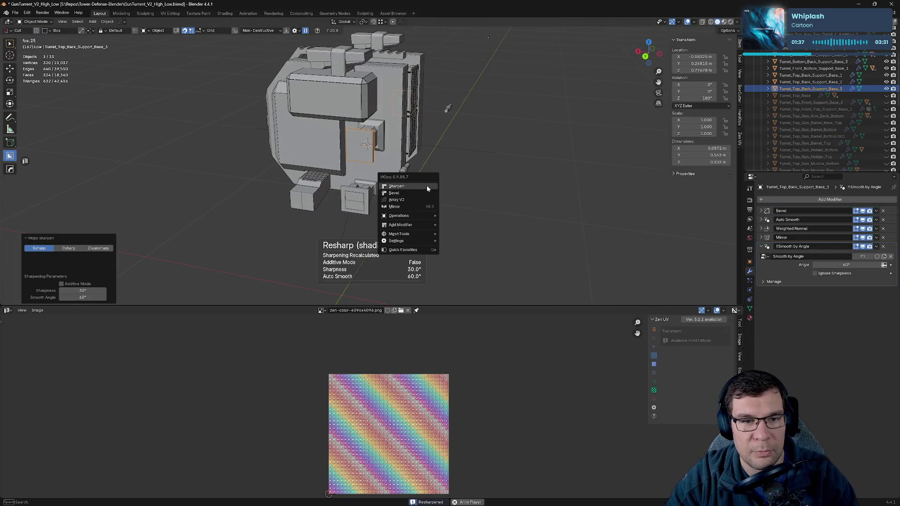
{"action": "left_click", "coordinate": [427, 187]}
{"action": "scroll", "coordinate": [524, 150], "scroll_direction": "up", "scroll_amount": 5}
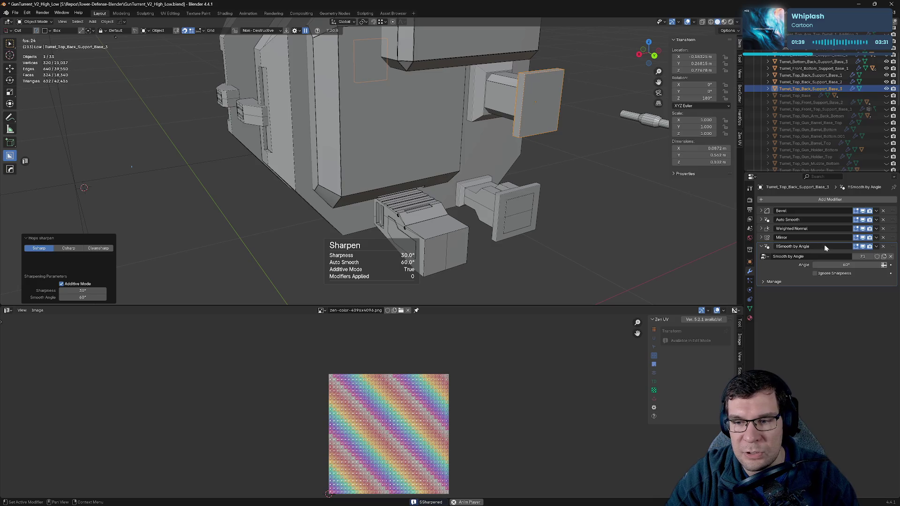
{"action": "left_click_drag", "start_coordinate": [893, 238], "coordinate": [892, 281]}
{"action": "left_click", "coordinate": [762, 229], "text": "ctrl"}
{"action": "left_click", "coordinate": [762, 229]}
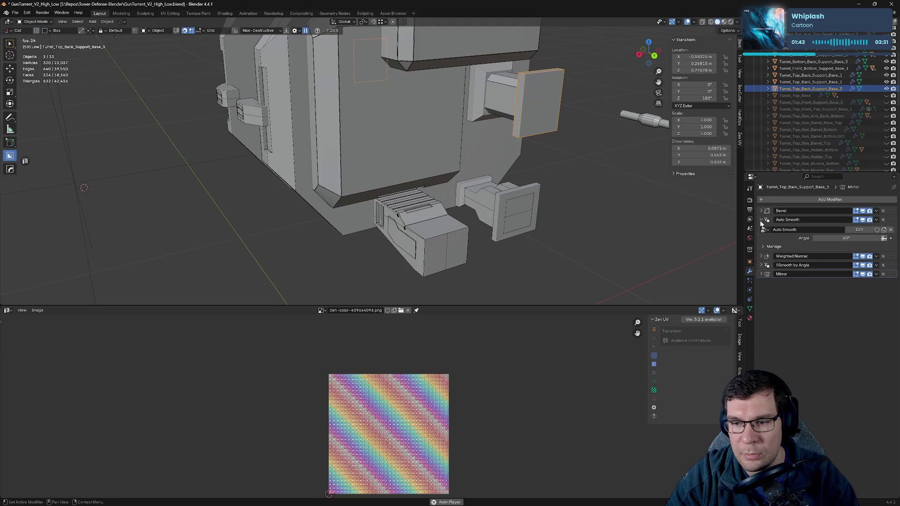
- Check Support_Base_3's Bevel settings, frame it in view, and hide it
{"action": "middle_click_drag", "start_coordinate": [591, 146], "coordinate": [745, 227], "text": "shift"}
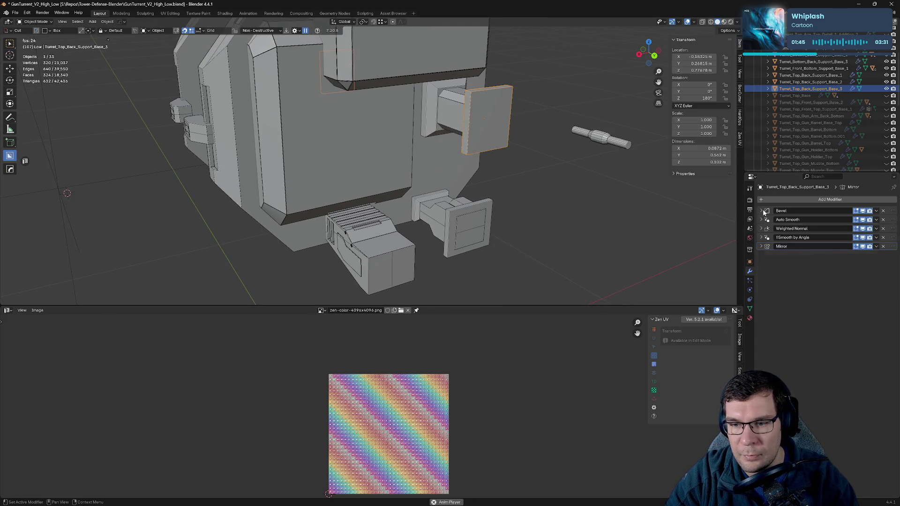
{"action": "left_click", "coordinate": [761, 211]}
{"action": "left_click", "coordinate": [762, 211]}
{"action": "scroll", "coordinate": [558, 129], "scroll_direction": "up", "scroll_amount": 3}
{"action": "scroll", "coordinate": [538, 192], "scroll_direction": "up", "scroll_amount": 2}
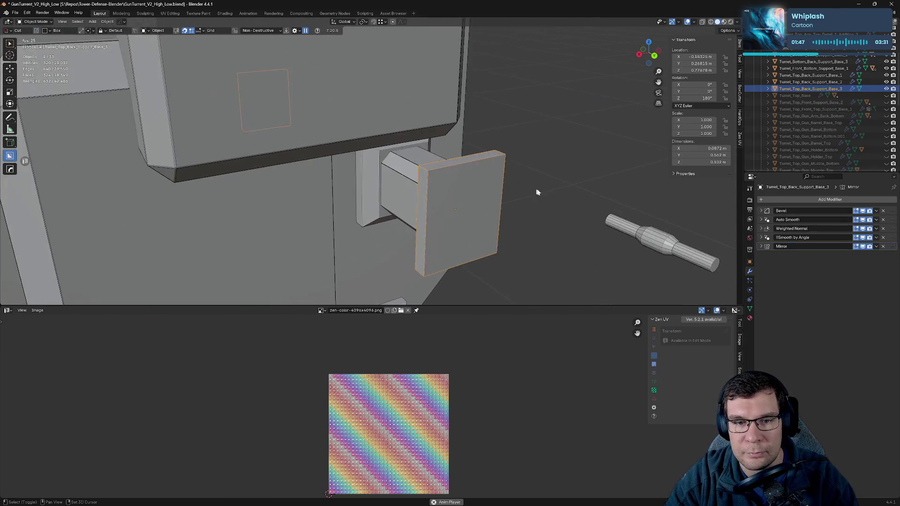
{"action": "scroll", "coordinate": [537, 192], "scroll_direction": "up", "scroll_amount": 3}
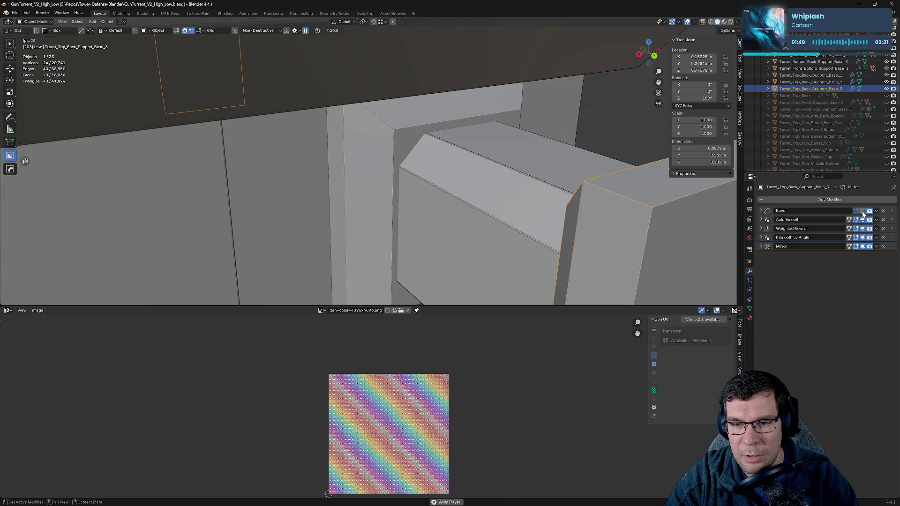
{"action": "key", "text": "KP_Decimal"}
{"action": "left_click", "coordinate": [887, 89]}
- Select Support_Base_2 and collapse its Mirror, Auto Smooth and Weighted Normal panels
{"action": "left_click", "coordinate": [811, 82]}
{"action": "mouse_move", "coordinate": [605, 155]}
{"action": "middle_mouse_down"}
{"action": "mouse_move", "coordinate": [615, 149]}
{"action": "mouse_move", "coordinate": [577, 190]}
{"action": "middle_mouse_up"}
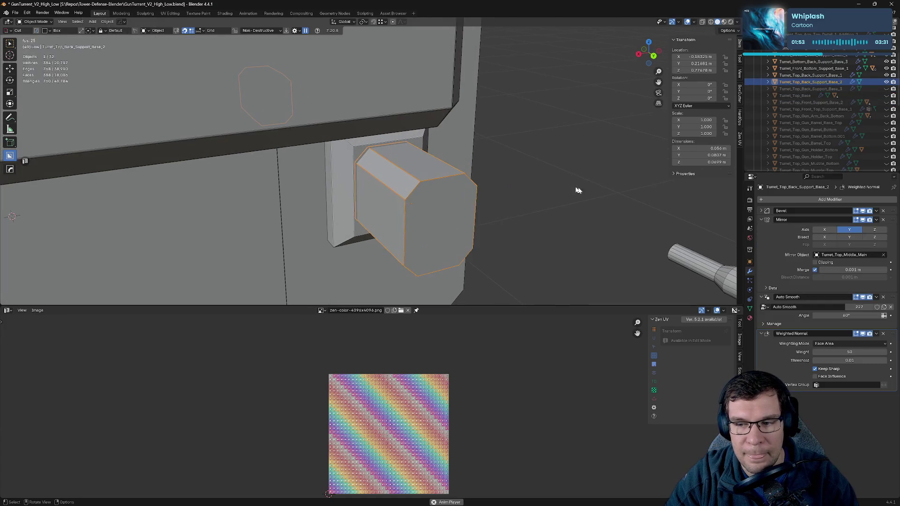
{"action": "left_click", "coordinate": [761, 219]}
{"action": "left_click", "coordinate": [761, 228]}
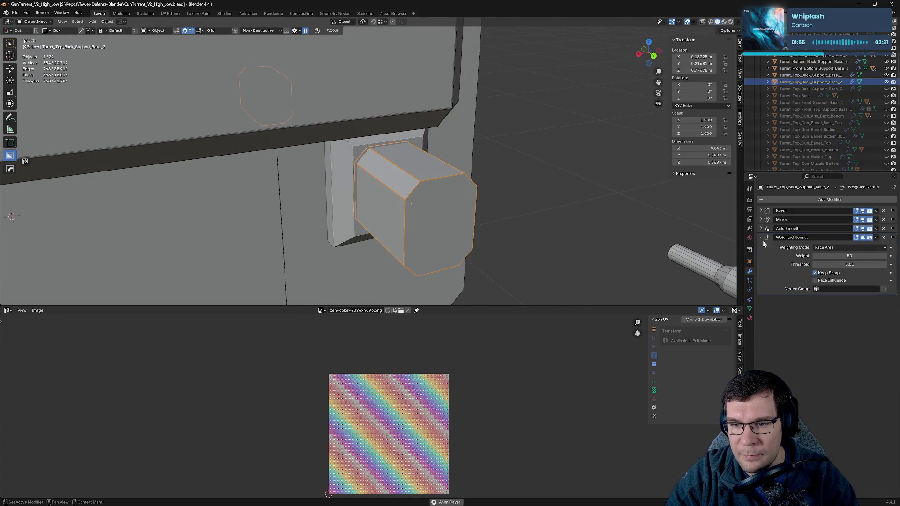
{"action": "left_click", "coordinate": [761, 237]}
- Sharpen Support_Base_2 additively to add Smooth by Angle and Weighted Normal, keeping Mirror last
{"action": "key", "text": "q"}
{"action": "left_click", "coordinate": [525, 233]}
{"action": "left_click", "coordinate": [525, 232]}
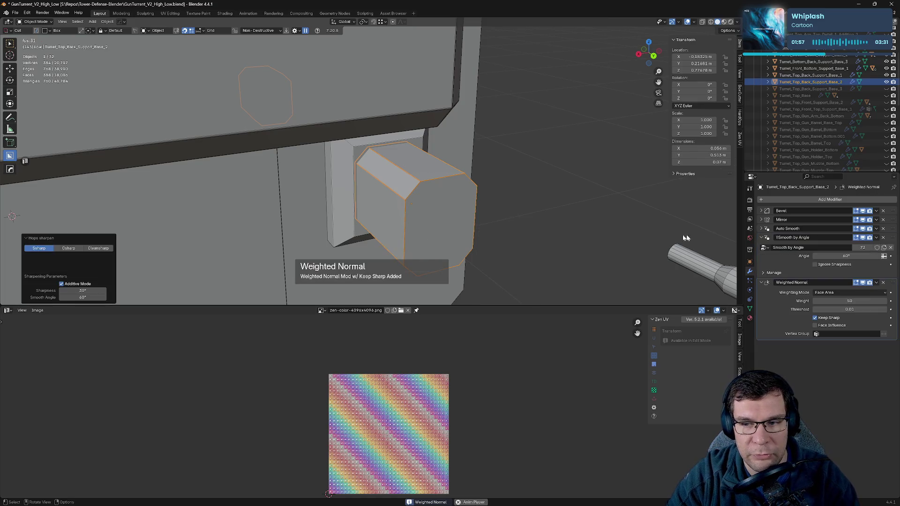
{"action": "left_click", "coordinate": [761, 282]}
{"action": "left_click", "coordinate": [761, 238]}
{"action": "left_click_drag", "start_coordinate": [891, 219], "coordinate": [891, 247]}
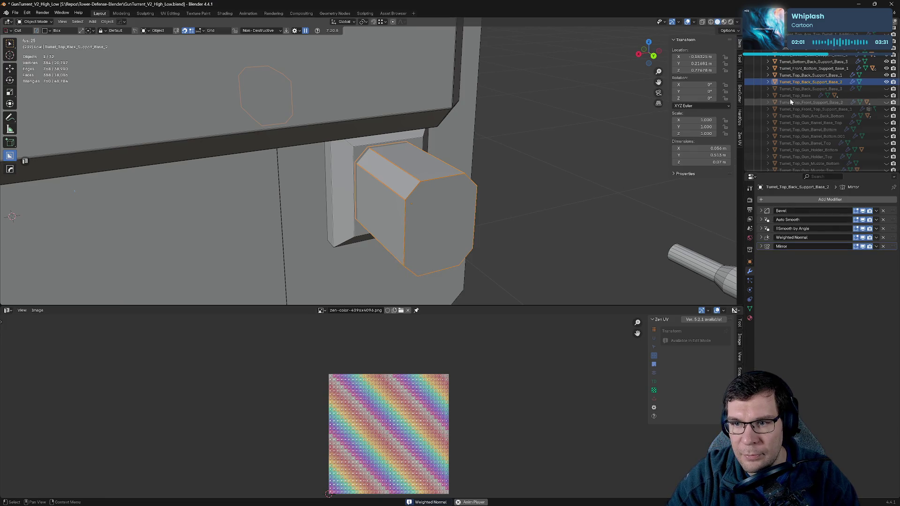
- Hide Support_Base_2, then move Mirror to the bottom of Support_Base_1's stack
{"action": "key", "text": "h"}
{"action": "left_click", "coordinate": [844, 75]}
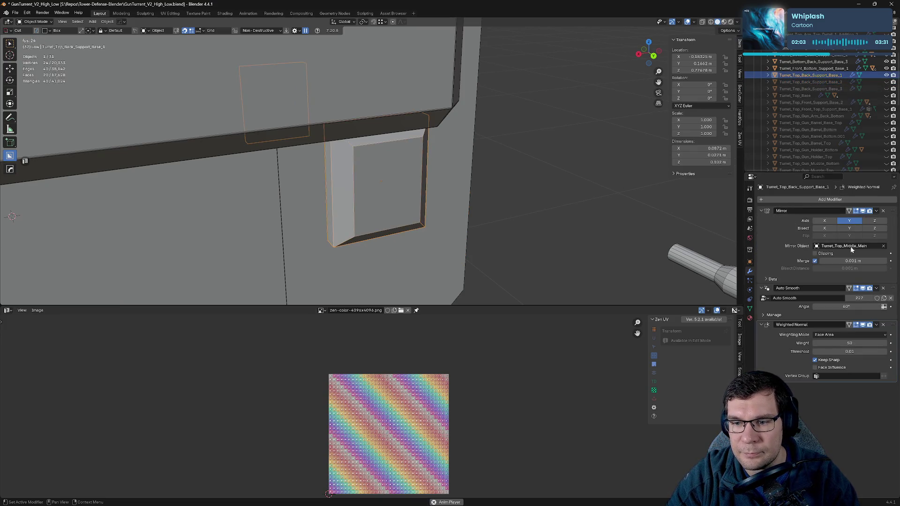
{"action": "left_click", "coordinate": [761, 211]}
{"action": "left_click", "coordinate": [761, 220]}
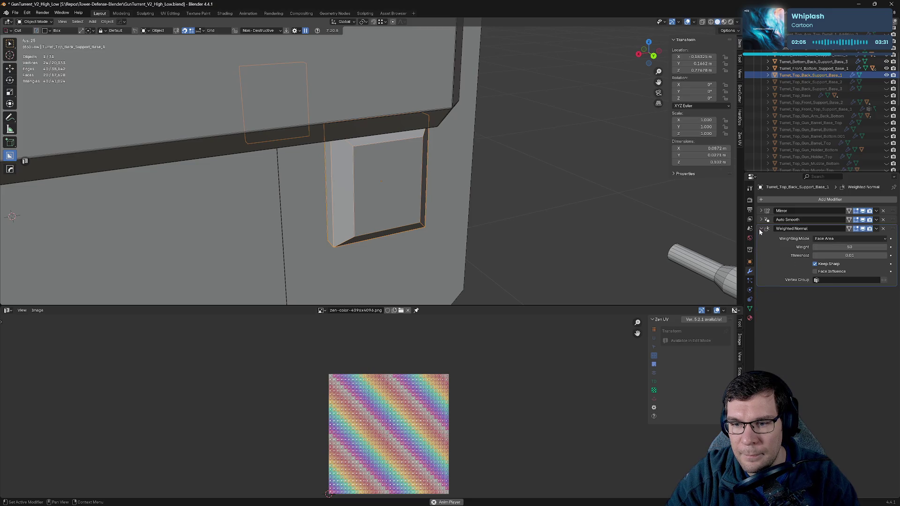
{"action": "left_click", "coordinate": [762, 228]}
{"action": "left_click_drag", "start_coordinate": [875, 212], "coordinate": [875, 234]}
{"action": "scroll", "coordinate": [659, 256], "scroll_direction": "down", "scroll_amount": 5}
- Copy Turret_Top_Middle_Side_2's Bevel modifier onto Support_Base_1, then reselect only the support base
{"action": "mouse_move", "coordinate": [450, 199]}
{"action": "middle_mouse_down"}
{"action": "mouse_move", "coordinate": [497, 197]}
{"action": "mouse_move", "coordinate": [422, 192]}
{"action": "middle_mouse_up"}
{"action": "left_click", "coordinate": [401, 188], "text": "shift"}
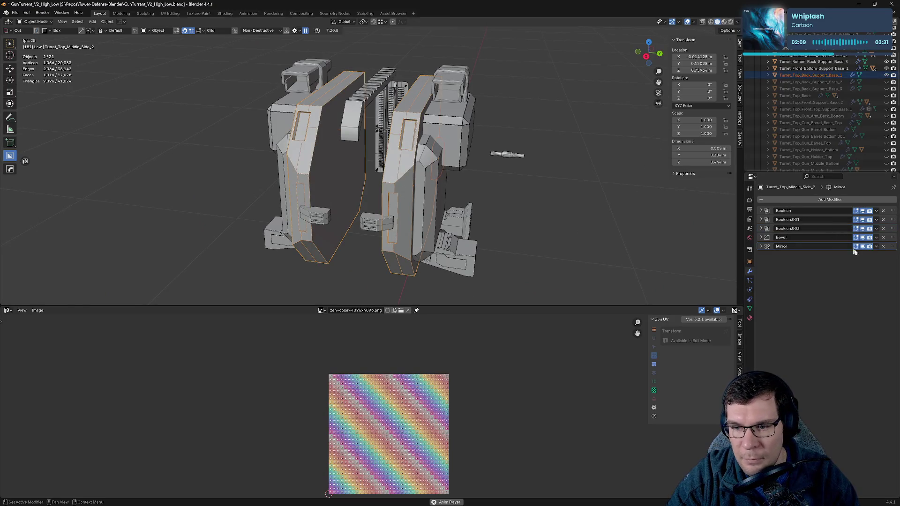
{"action": "left_click", "coordinate": [876, 237]}
{"action": "left_click", "coordinate": [866, 260]}
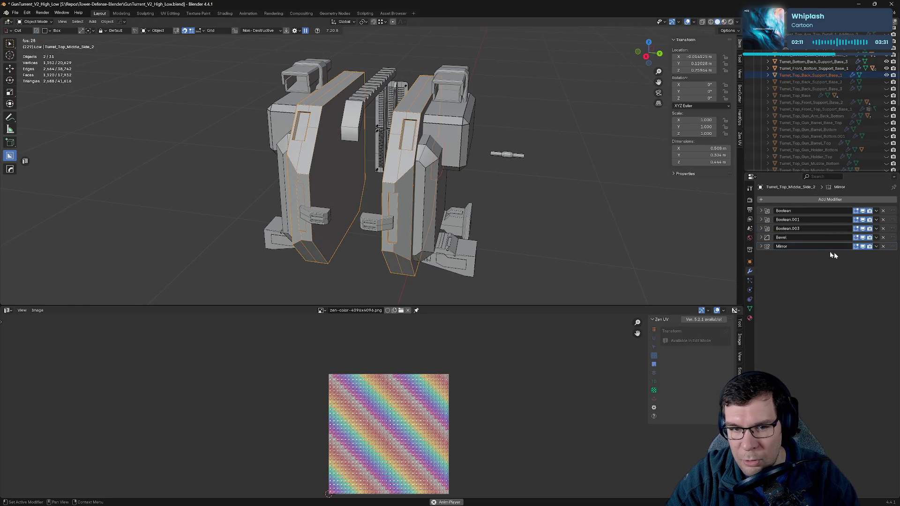
{"action": "middle_click_drag", "start_coordinate": [610, 187], "coordinate": [534, 185]}
{"action": "scroll", "coordinate": [399, 172], "scroll_direction": "up", "scroll_amount": 5}
{"action": "left_click", "coordinate": [403, 174]}
{"action": "scroll", "coordinate": [434, 182], "scroll_direction": "up", "scroll_amount": 3}
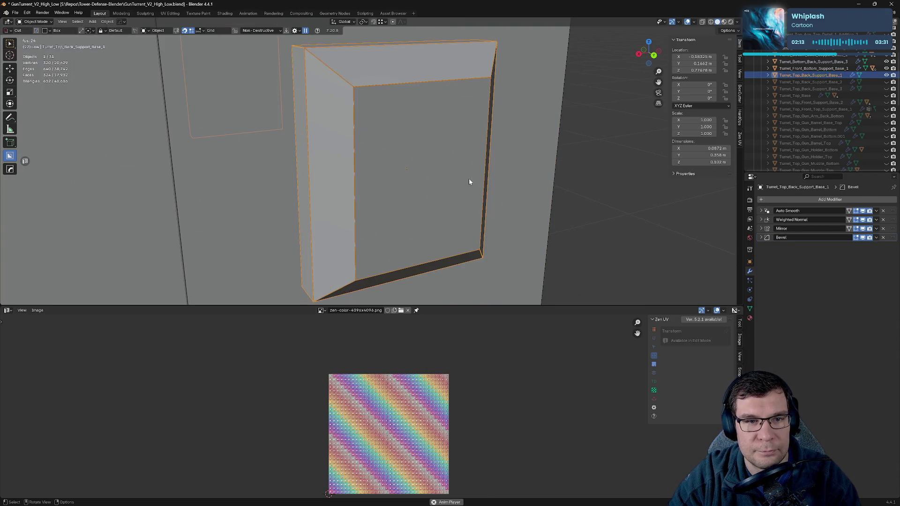
{"action": "middle_click_drag", "start_coordinate": [468, 178], "coordinate": [581, 175], "text": "shift"}
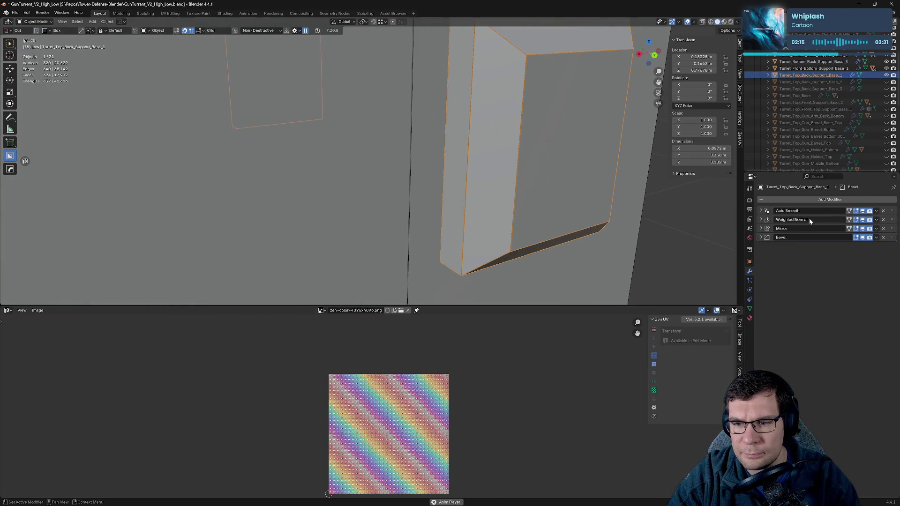
- Move Bevel to the top of Support_Base_1's stack and hide the piece
{"action": "left_click_drag", "start_coordinate": [892, 235], "coordinate": [892, 211]}
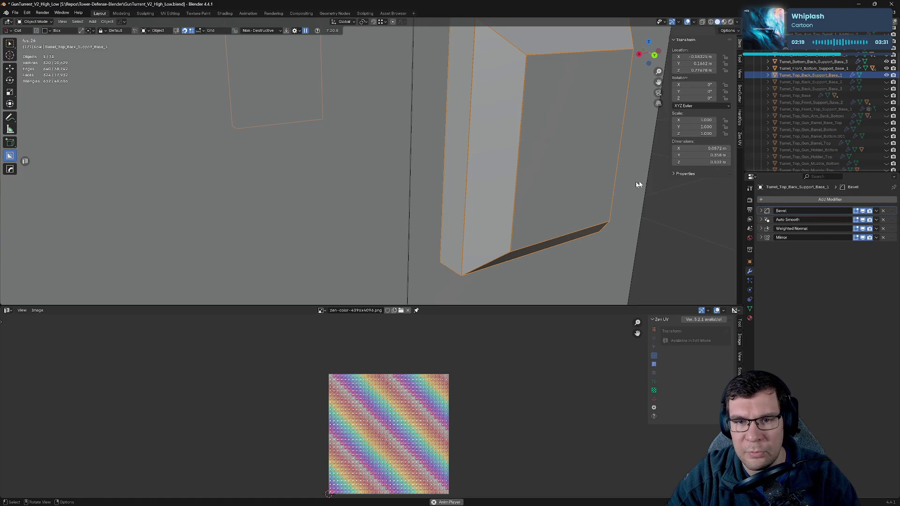
{"action": "middle_click_drag", "start_coordinate": [639, 185], "coordinate": [603, 186]}
{"action": "left_click", "coordinate": [886, 76]}
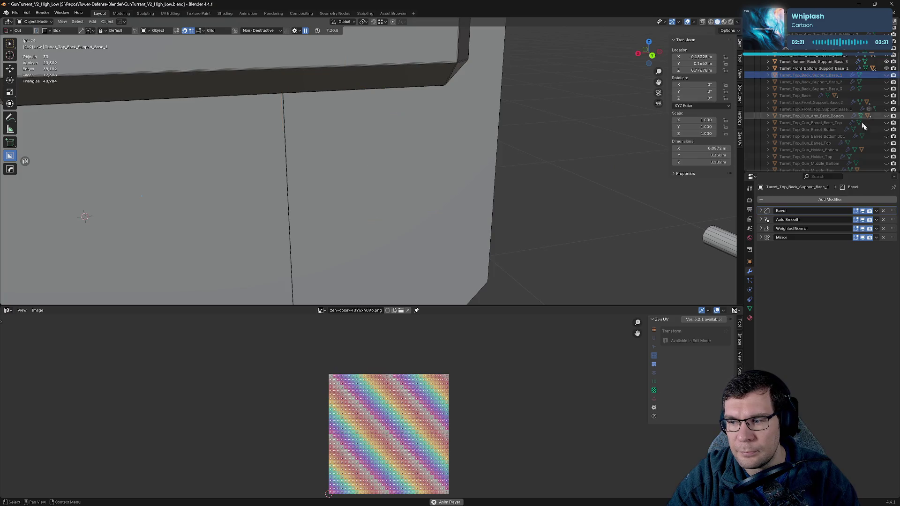
{"action": "scroll", "coordinate": [453, 162], "scroll_direction": "down", "scroll_amount": 4}
- Select Turret_Top_Top_Side_Section and move its Mirror modifier to the bottom
{"action": "middle_click_drag", "start_coordinate": [453, 163], "coordinate": [484, 162]}
{"action": "left_click", "coordinate": [484, 161]}
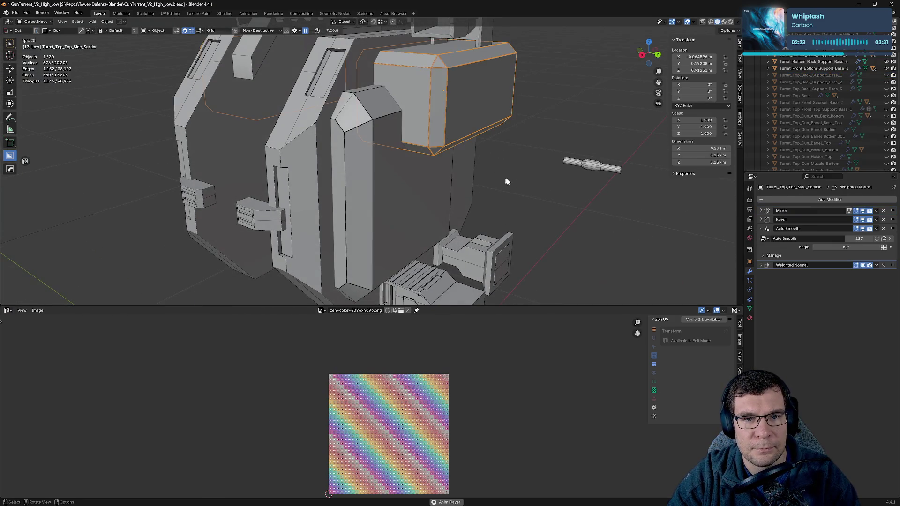
{"action": "left_click", "coordinate": [762, 229]}
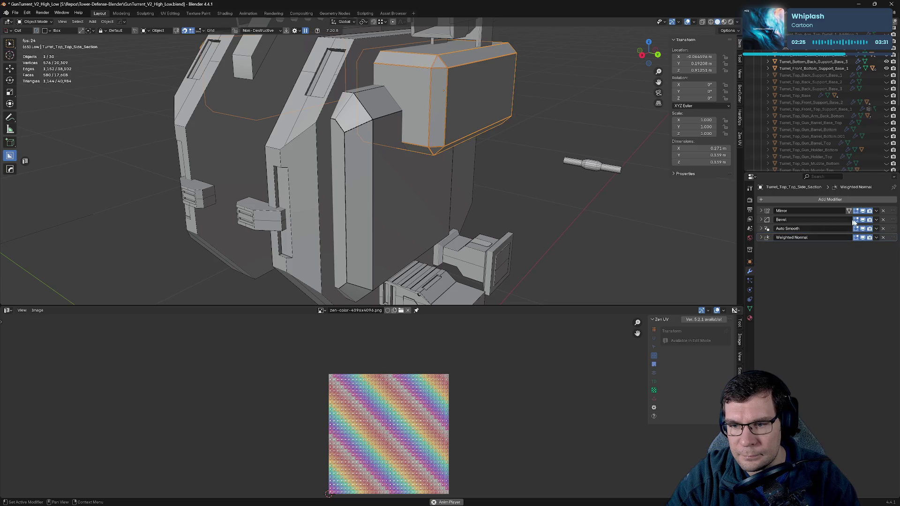
{"action": "left_click_drag", "start_coordinate": [891, 212], "coordinate": [782, 239]}
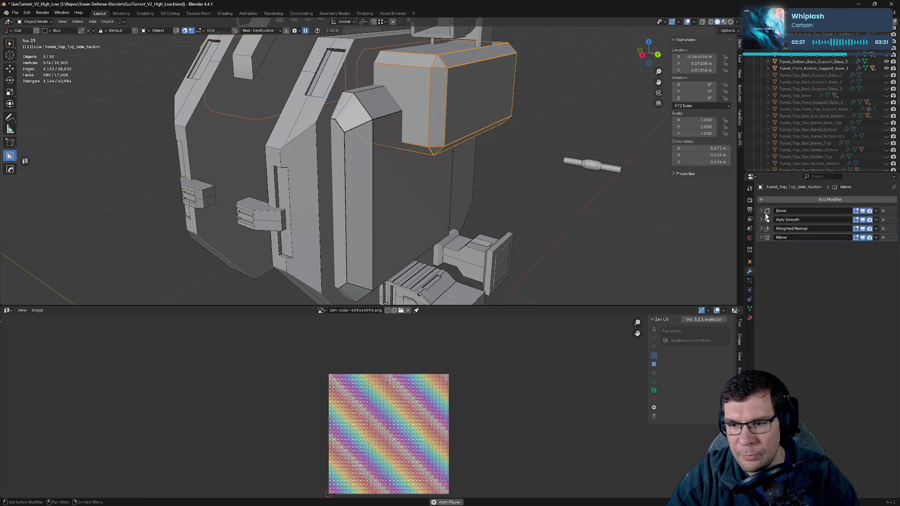
- Add Smooth by Angle and Weighted Normal via HardOps Sharpen, keep Mirror last, and save
{"action": "key", "text": "q"}
{"action": "left_click", "coordinate": [565, 153]}
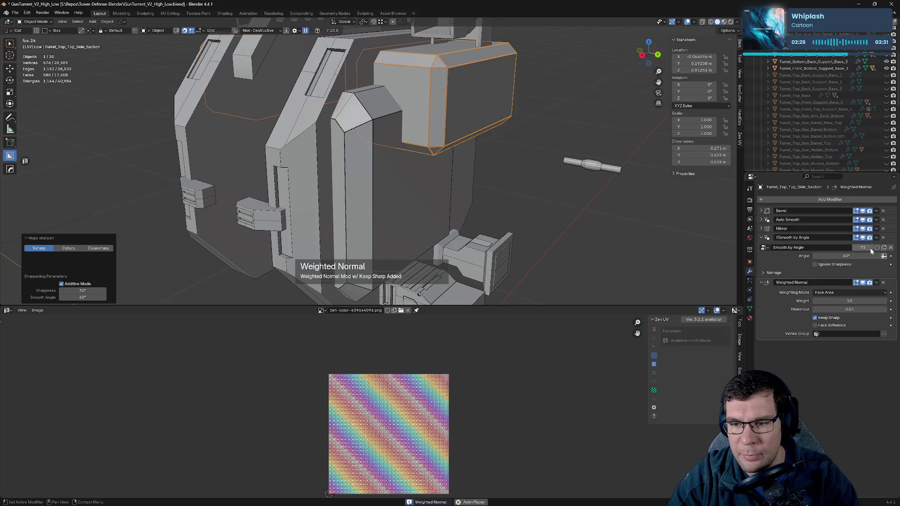
{"action": "left_click", "coordinate": [762, 237]}
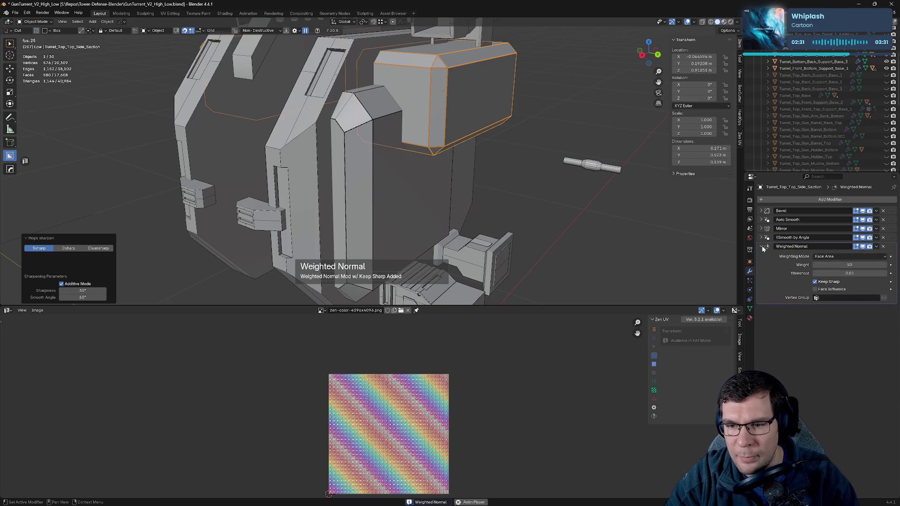
{"action": "left_click", "coordinate": [771, 247]}
{"action": "left_click_drag", "start_coordinate": [894, 229], "coordinate": [894, 249]}
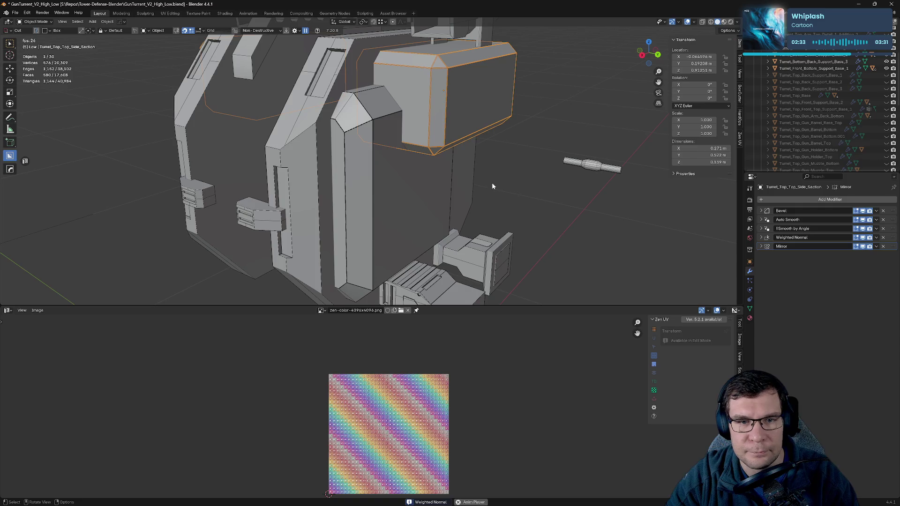
{"action": "key", "text": "ctrl+s"}
- Hide the finished top side section and view the whole turret
{"action": "middle_click_drag", "start_coordinate": [552, 163], "coordinate": [585, 214]}
{"action": "key", "text": "h"}
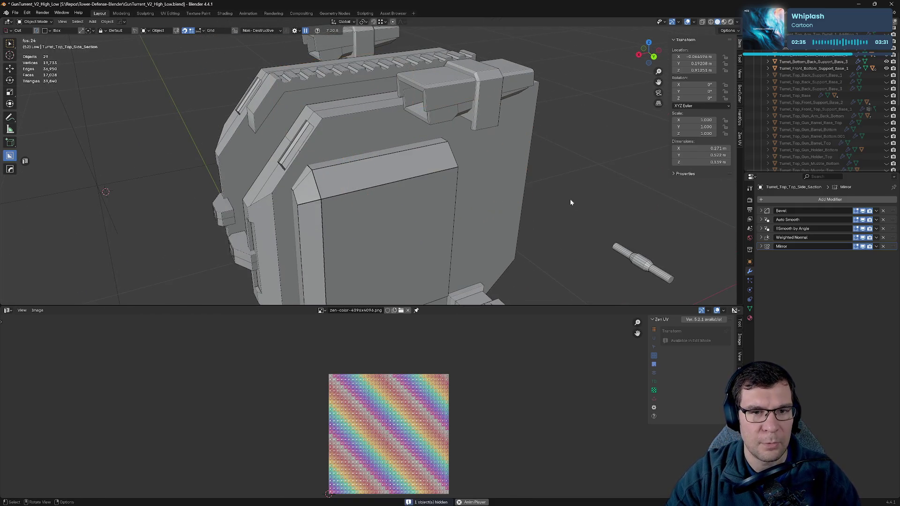
{"action": "scroll", "coordinate": [511, 171], "scroll_direction": "down", "scroll_amount": 5}
{"action": "middle_click_drag", "start_coordinate": [547, 165], "coordinate": [621, 152]}
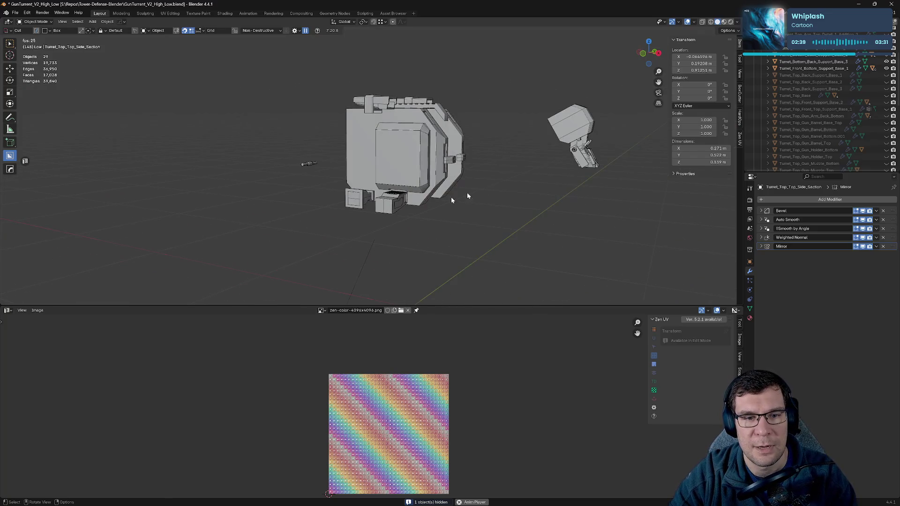
{"action": "scroll", "coordinate": [451, 197], "scroll_direction": "up", "scroll_amount": 5}
{"action": "middle_click_drag", "start_coordinate": [441, 208], "coordinate": [404, 165]}
- Select Turret_Top_Arm_Back_Rod_1, collapse its panels and move Mirror to the bottom
{"action": "left_click", "coordinate": [207, 194]}
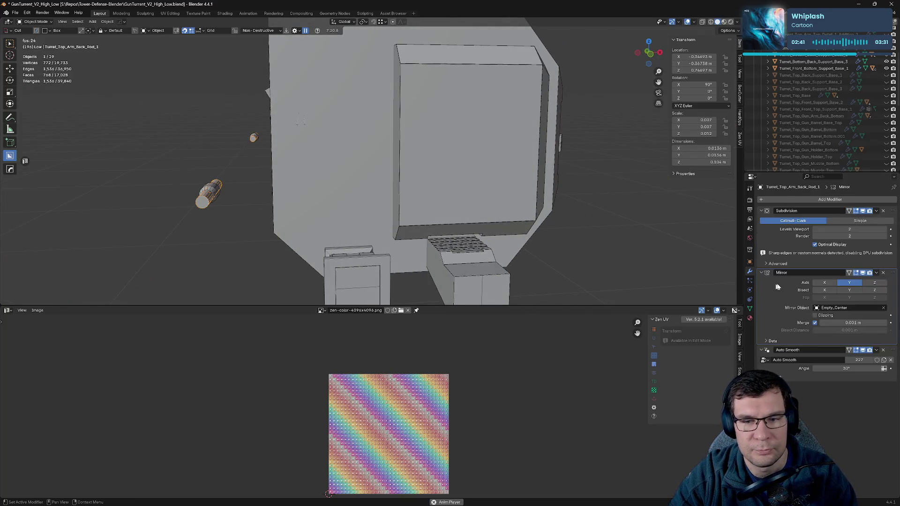
{"action": "left_click", "coordinate": [762, 211]}
{"action": "left_click", "coordinate": [762, 220]}
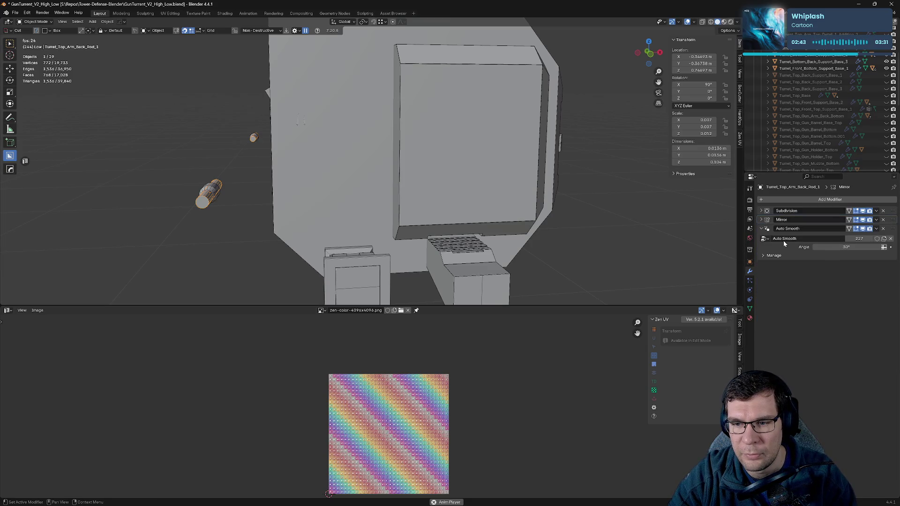
{"action": "left_click_drag", "start_coordinate": [896, 222], "coordinate": [894, 257]}
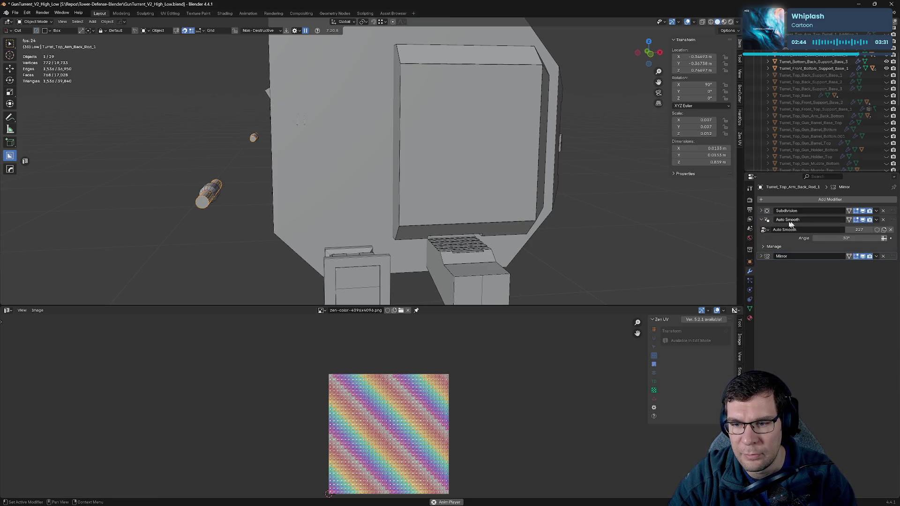
{"action": "left_click", "coordinate": [762, 220]}
- Sharpen Rod_1 to add Smooth by Angle and Weighted Normal, keep Mirror last, and hide it
{"action": "key", "text": "q"}
{"action": "left_click", "coordinate": [326, 229]}
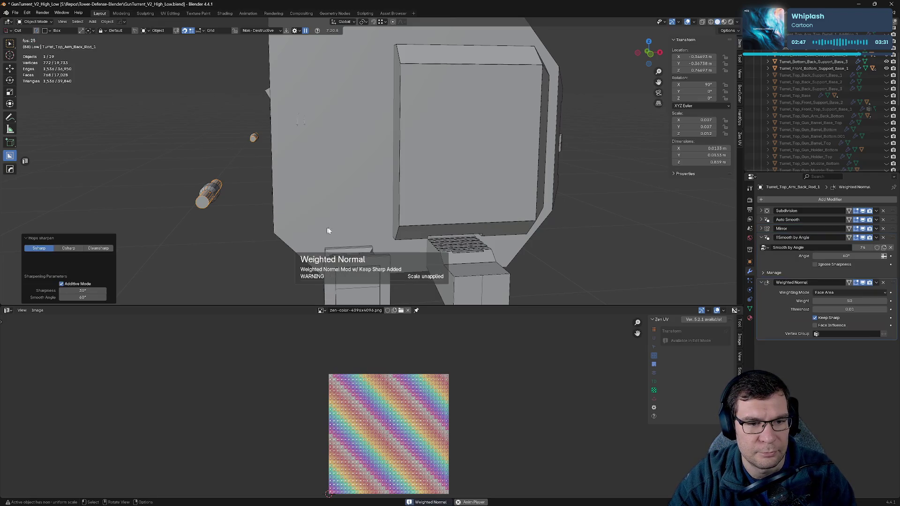
{"action": "left_click", "coordinate": [761, 282]}
{"action": "left_click", "coordinate": [761, 237]}
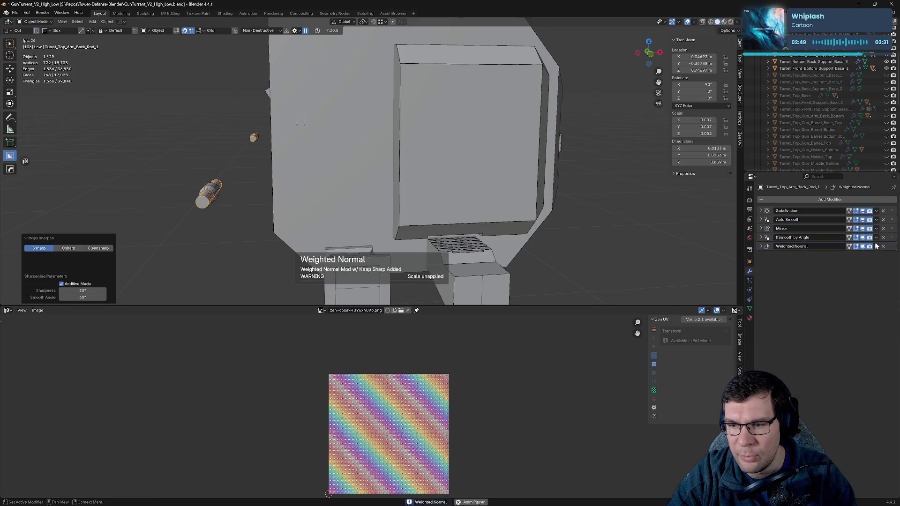
{"action": "left_click_drag", "start_coordinate": [894, 229], "coordinate": [867, 263]}
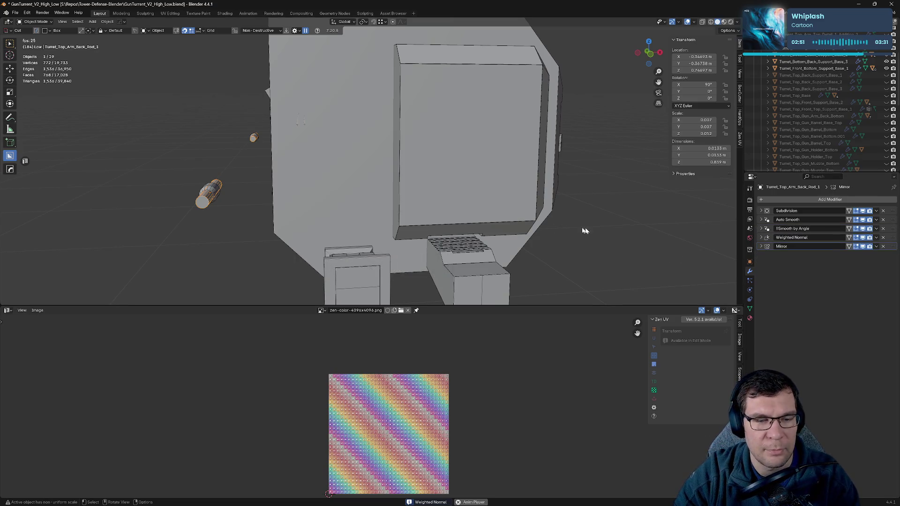
{"action": "key", "text": "h"}
- Sharpen the second back arm rod and move its Mirror modifier to the bottom
{"action": "left_click", "coordinate": [218, 202]}
{"action": "key", "text": "q"}
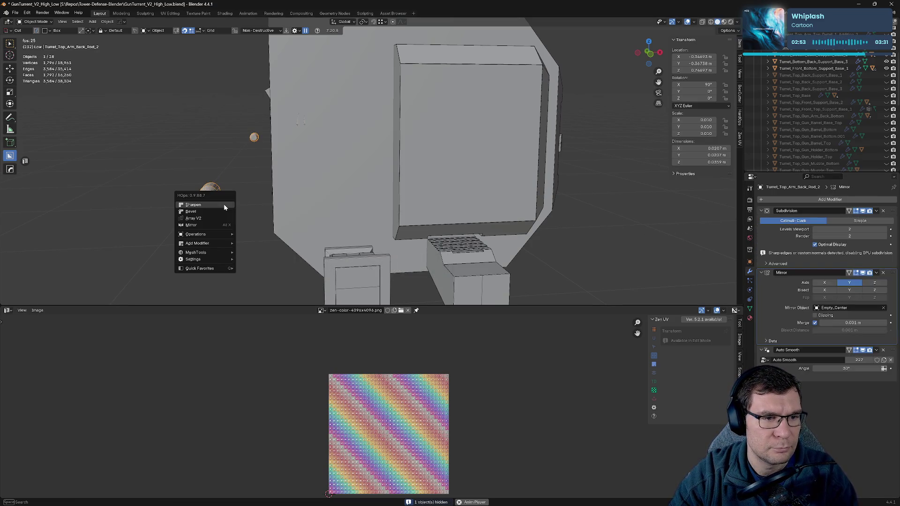
{"action": "left_click", "coordinate": [223, 204]}
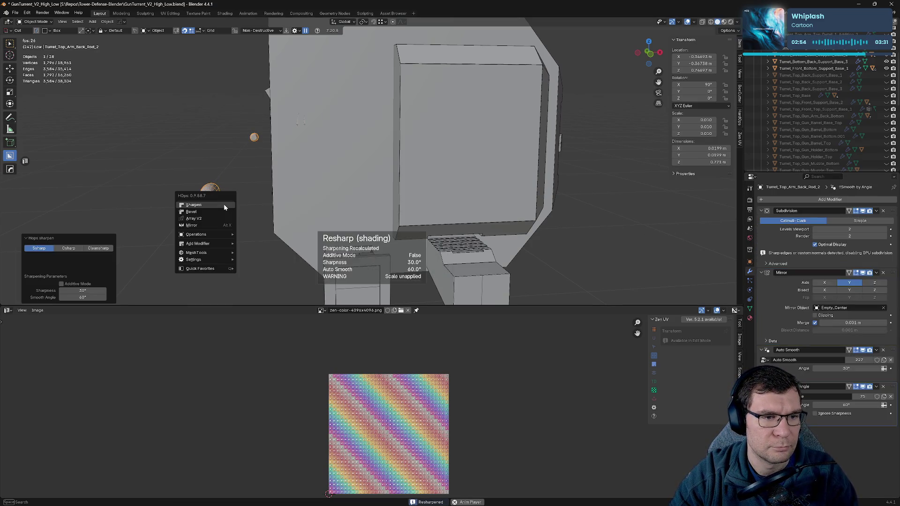
{"action": "left_click", "coordinate": [761, 210]}
{"action": "left_click", "coordinate": [762, 219]}
{"action": "left_click", "coordinate": [761, 228]}
{"action": "left_click", "coordinate": [761, 238]}
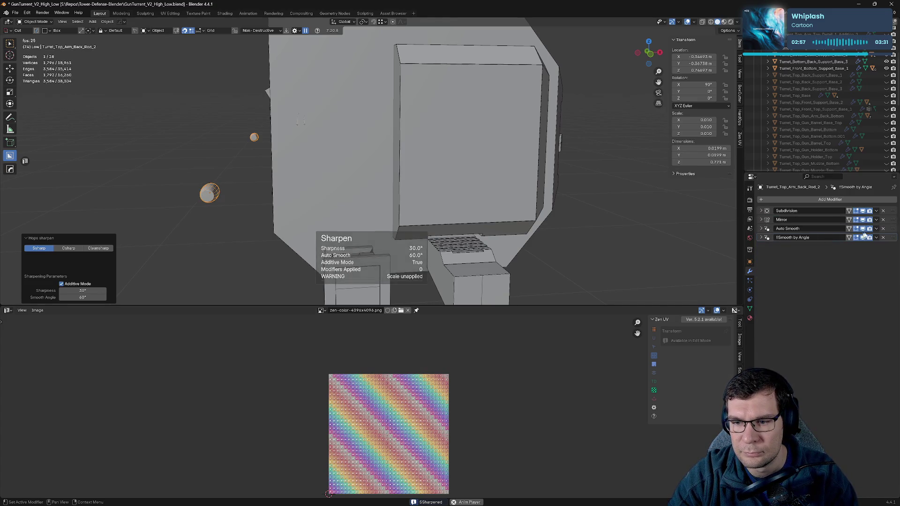
{"action": "left_click_drag", "start_coordinate": [846, 219], "coordinate": [859, 231]}
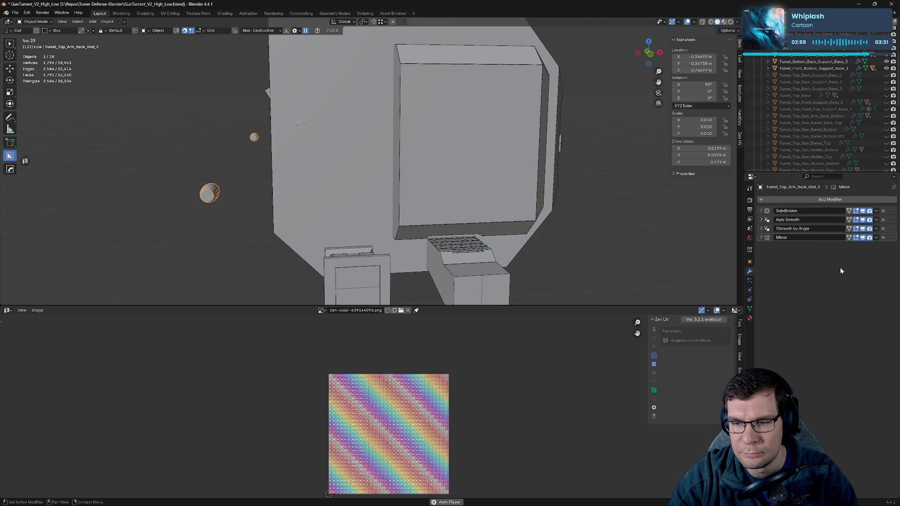
- Save the file, hide the second rod, and select Turret_Front_Bottom_Support_Base_1
{"action": "key", "text": "ctrl+s"}
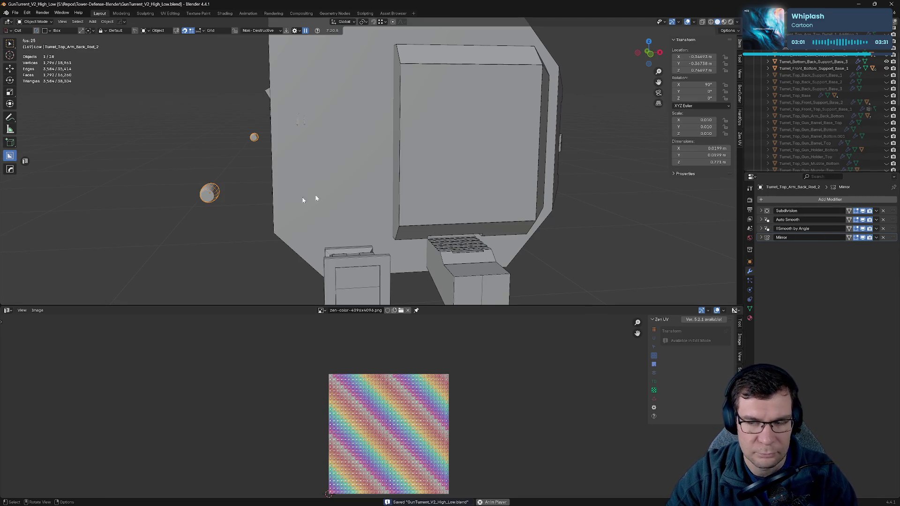
{"action": "key", "text": "h"}
{"action": "left_click", "coordinate": [813, 68]}
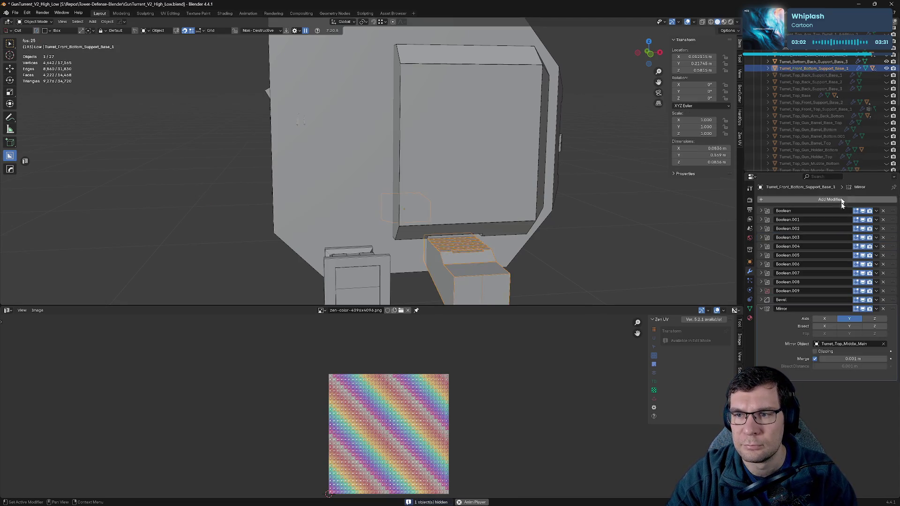
- Delete Boolean.009 from the front bottom support base and isolate it in local view
{"action": "left_click", "coordinate": [884, 291]}
{"action": "key", "text": "KP_Divide"}
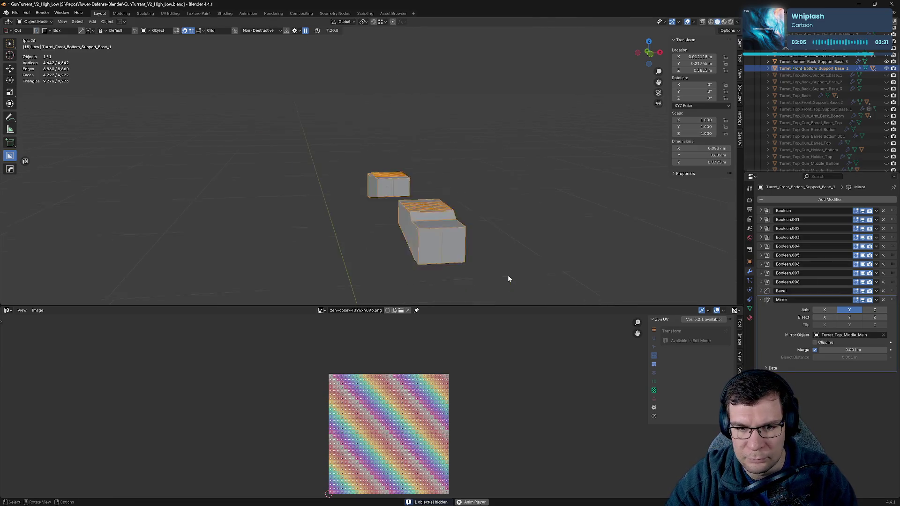
{"action": "middle_click_drag", "start_coordinate": [500, 239], "coordinate": [374, 237]}
{"action": "scroll", "coordinate": [401, 189], "scroll_direction": "up", "scroll_amount": 4}
{"action": "mouse_move", "coordinate": [401, 189]}
{"action": "middle_mouse_down"}
{"action": "mouse_move", "coordinate": [339, 184]}
{"action": "mouse_move", "coordinate": [517, 213]}
{"action": "middle_mouse_up"}
- Add Smooth by Angle via additive HardOps Sharpen and move Mirror below it
{"action": "key", "text": "q"}
{"action": "left_click", "coordinate": [522, 211]}
{"action": "key", "text": "q"}
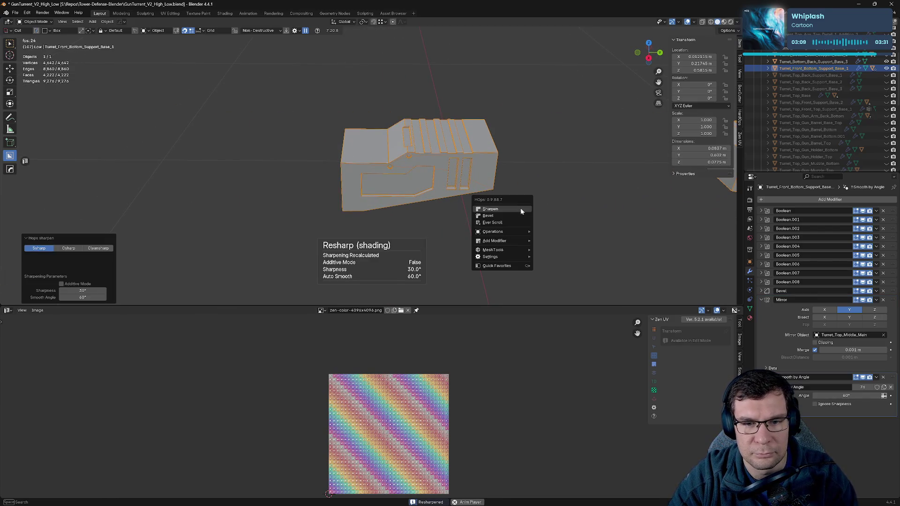
{"action": "left_click", "coordinate": [521, 211]}
{"action": "left_click_drag", "start_coordinate": [761, 301], "coordinate": [760, 317]}
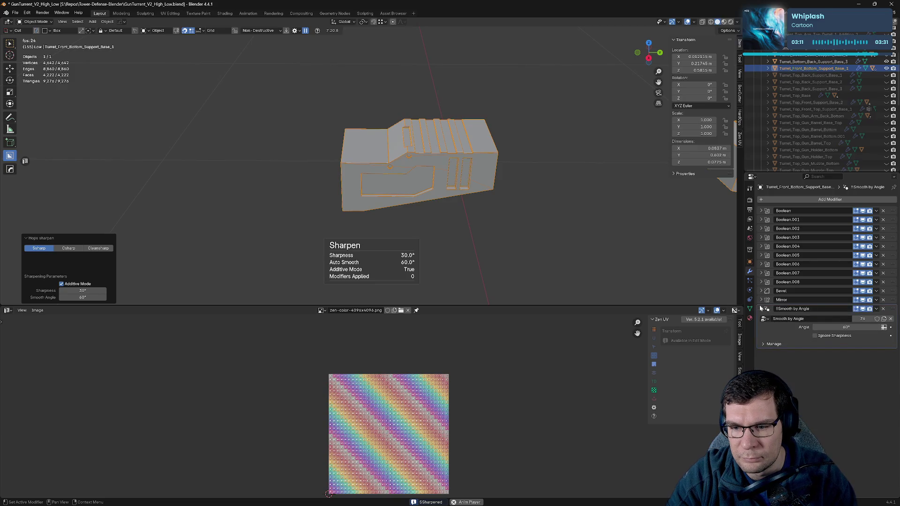
{"action": "left_click_drag", "start_coordinate": [893, 320], "coordinate": [889, 322]}
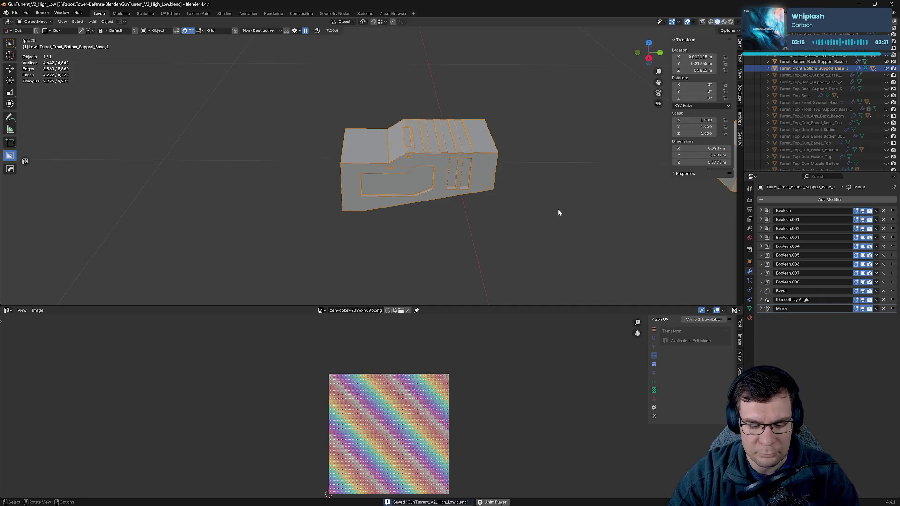
- Hide the support base, leave local view, and select Turret_Bottom_Back_Support_Base_3
{"action": "key", "text": "h"}
{"action": "key", "text": "KP_Divide"}
{"action": "left_click", "coordinate": [800, 63]}
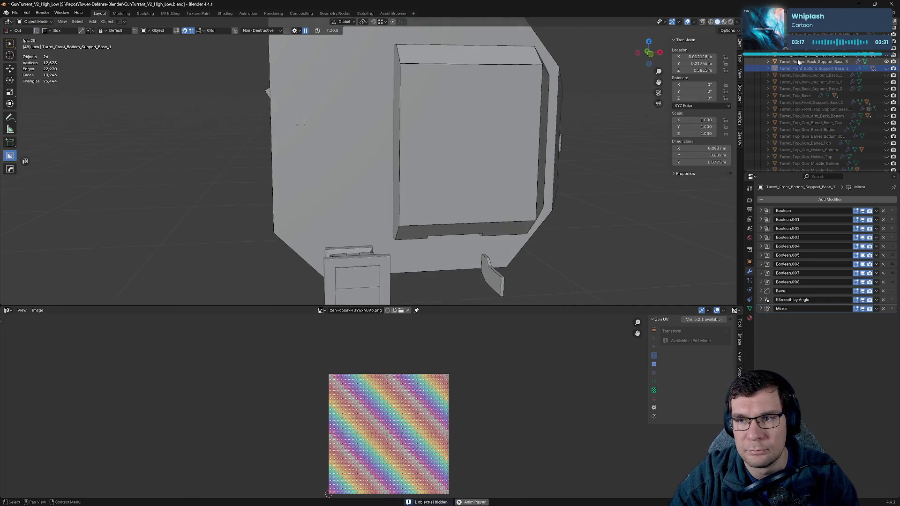
- Copy Turret_Top_Middle_Side_2's Bevel modifier onto Turret_Bottom_Back_Support_Base_3
{"action": "mouse_move", "coordinate": [608, 187]}
{"action": "middle_mouse_down"}
{"action": "mouse_move", "coordinate": [629, 155]}
{"action": "mouse_move", "coordinate": [635, 181]}
{"action": "middle_mouse_up"}
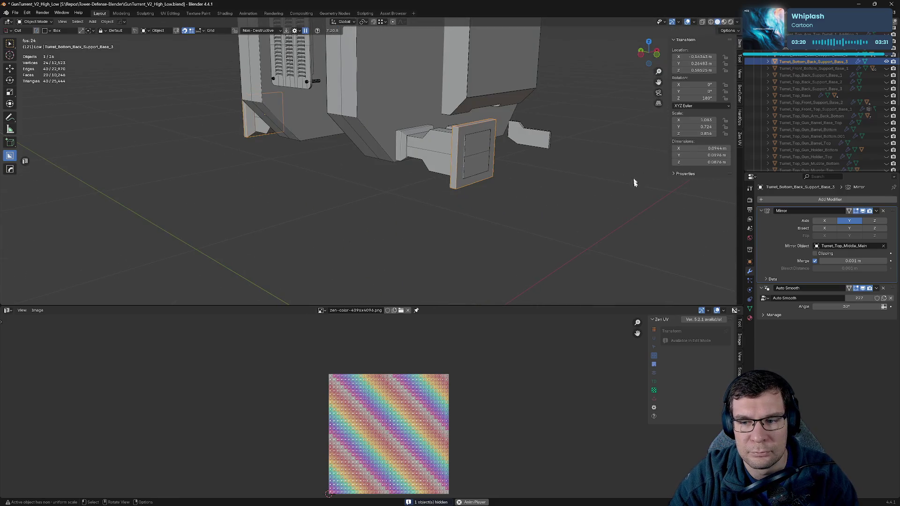
{"action": "left_click", "coordinate": [811, 69]}
{"action": "left_click", "coordinate": [810, 62]}
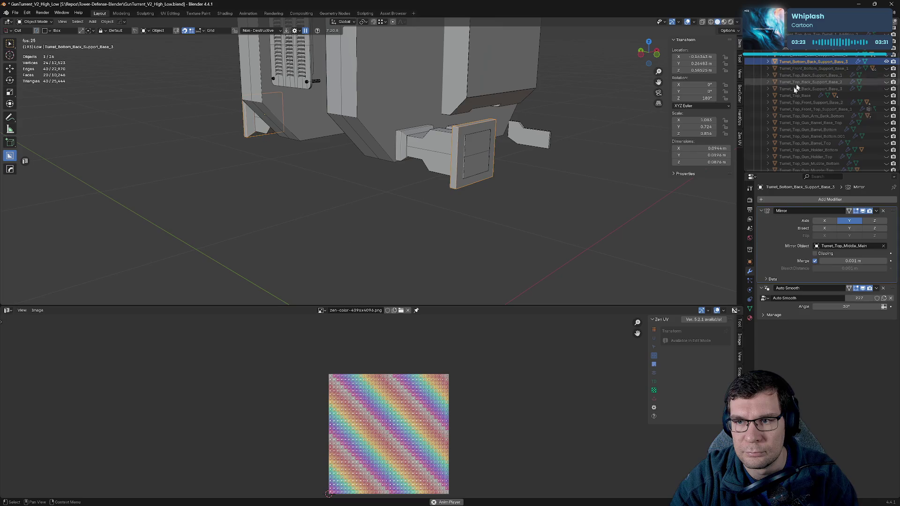
{"action": "scroll", "coordinate": [559, 188], "scroll_direction": "up", "scroll_amount": 3}
{"action": "middle_click_drag", "start_coordinate": [599, 170], "coordinate": [409, 154]}
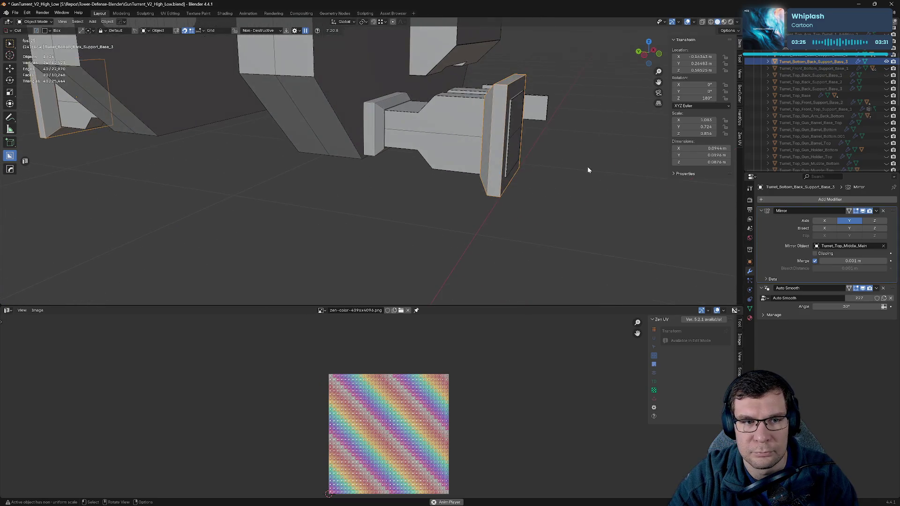
{"action": "left_click", "coordinate": [573, 165], "text": "shift"}
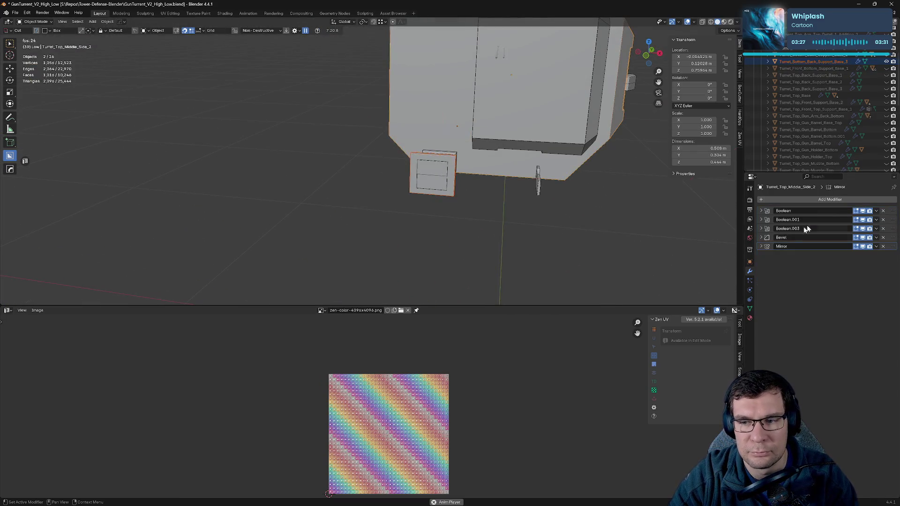
{"action": "left_click", "coordinate": [876, 238]}
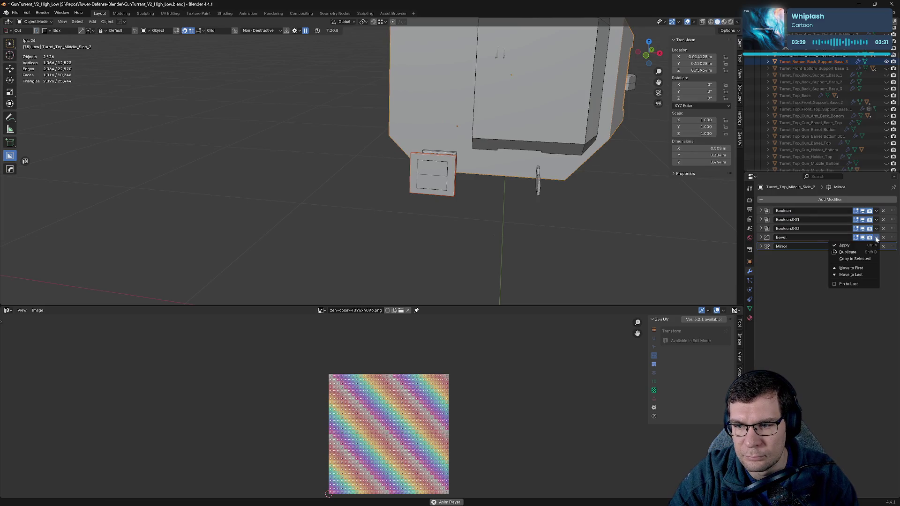
{"action": "left_click", "coordinate": [861, 261]}
- Copy the same Bevel modifier onto the bracket and Bottom_Back_Support_Bases 2 and 1
{"action": "middle_click_drag", "start_coordinate": [482, 195], "coordinate": [529, 173]}
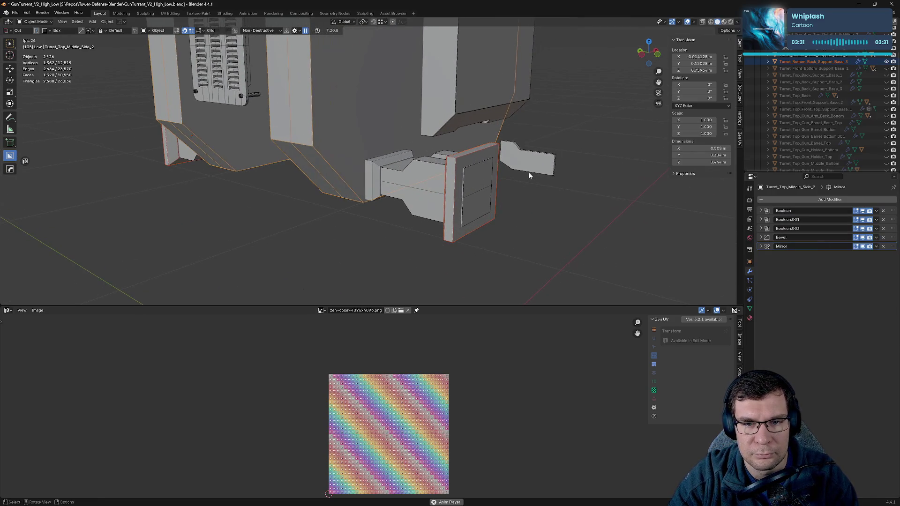
{"action": "left_click", "coordinate": [536, 171]}
{"action": "left_click", "coordinate": [403, 199]}
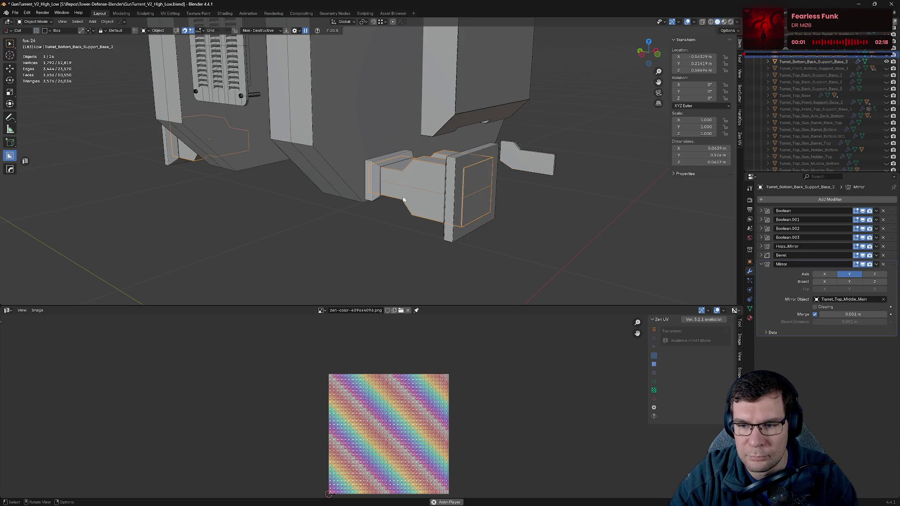
{"action": "left_click", "coordinate": [374, 174]}
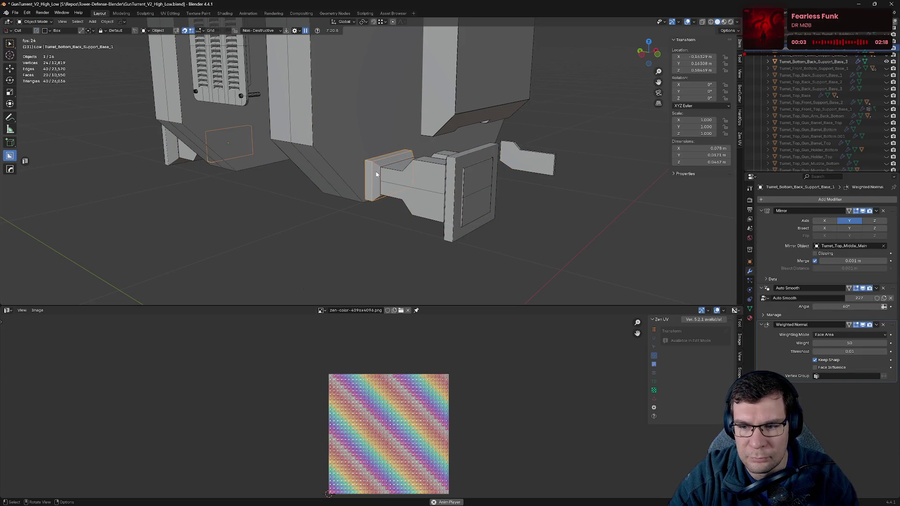
{"action": "left_click", "coordinate": [360, 169], "text": "shift"}
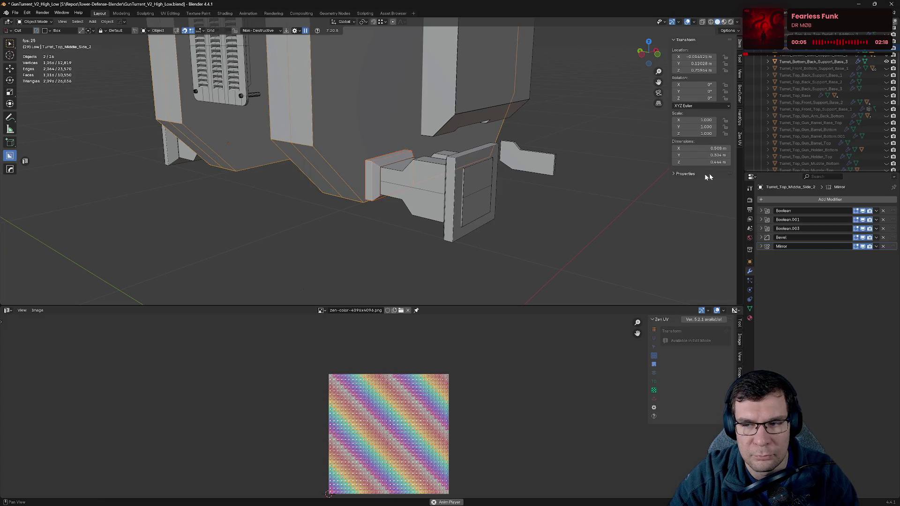
{"action": "left_click", "coordinate": [876, 238]}
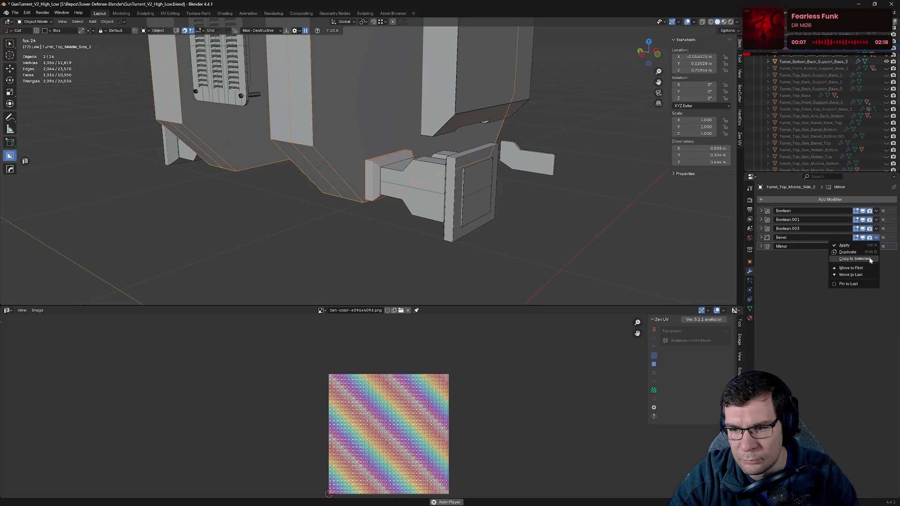
{"action": "left_click", "coordinate": [854, 257]}
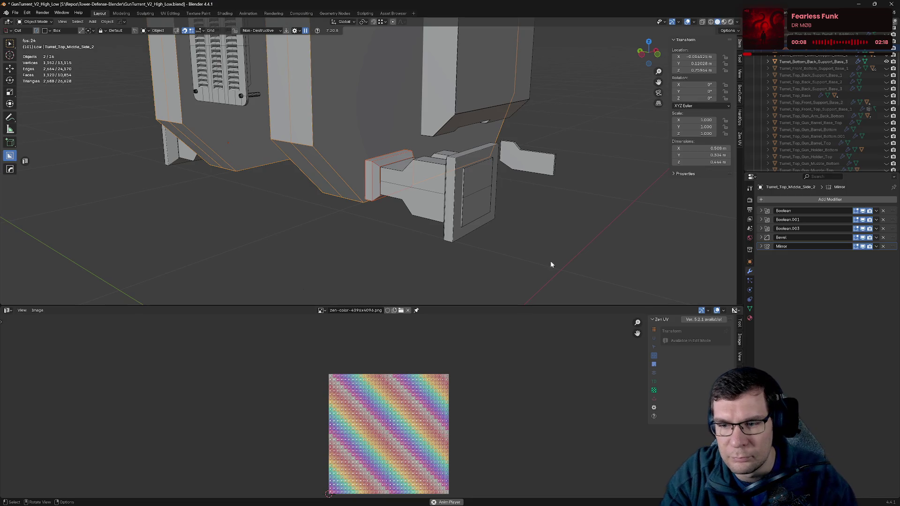
{"action": "left_click", "coordinate": [469, 234]}
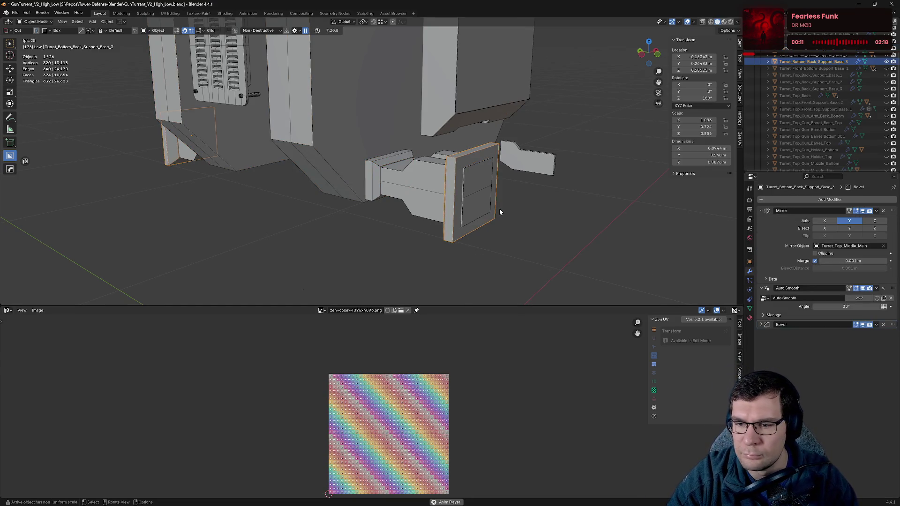
- Sharpen the first back support piece with HardOps and move its Mirror modifier below Smooth by Angle
{"action": "left_click", "coordinate": [761, 211]}
{"action": "left_click", "coordinate": [761, 219]}
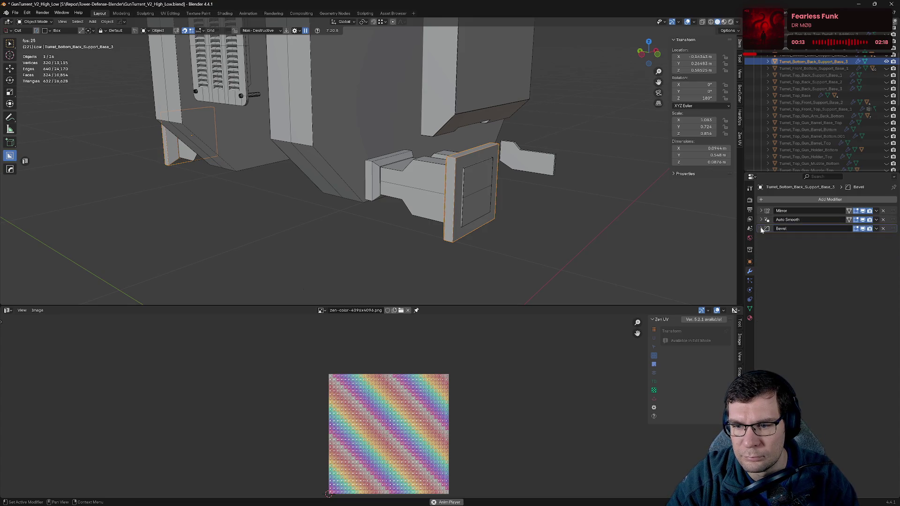
{"action": "key", "text": "q"}
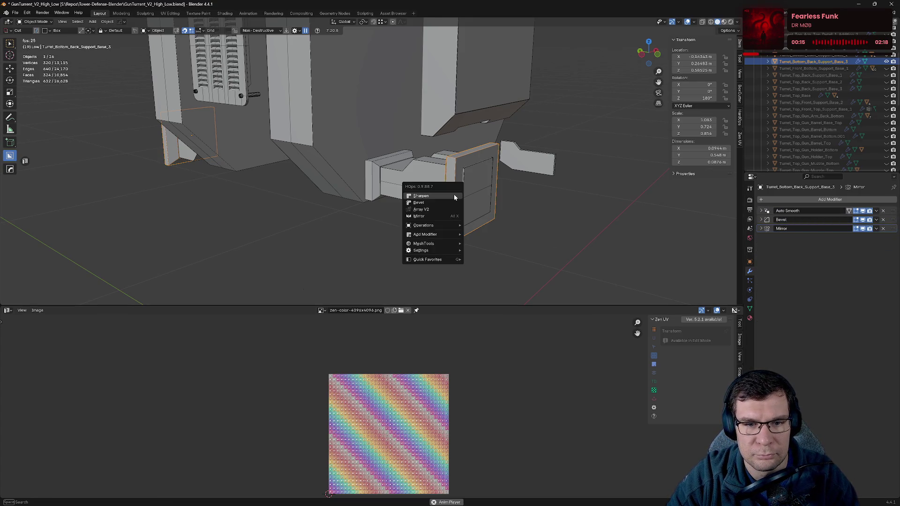
{"action": "left_click", "coordinate": [454, 196]}
{"action": "key", "text": "q"}
{"action": "left_click", "coordinate": [454, 194]}
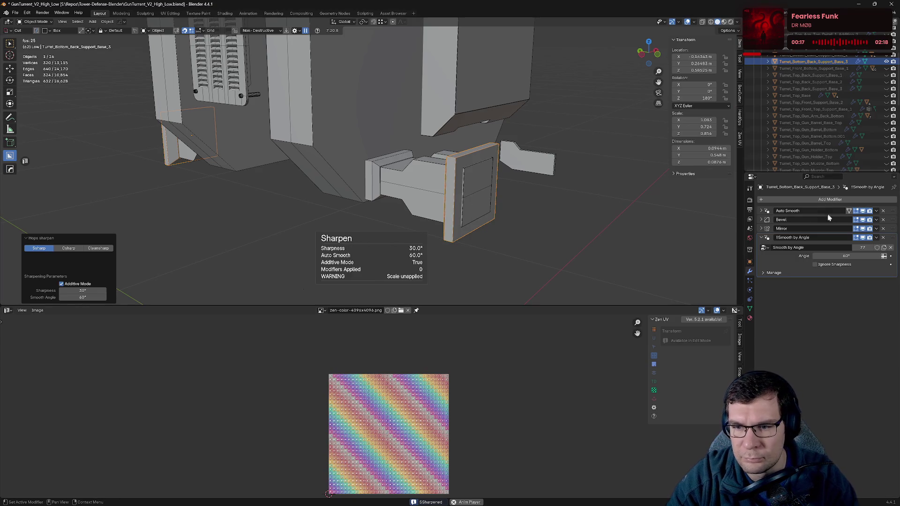
{"action": "left_click_drag", "start_coordinate": [892, 229], "coordinate": [893, 260]}
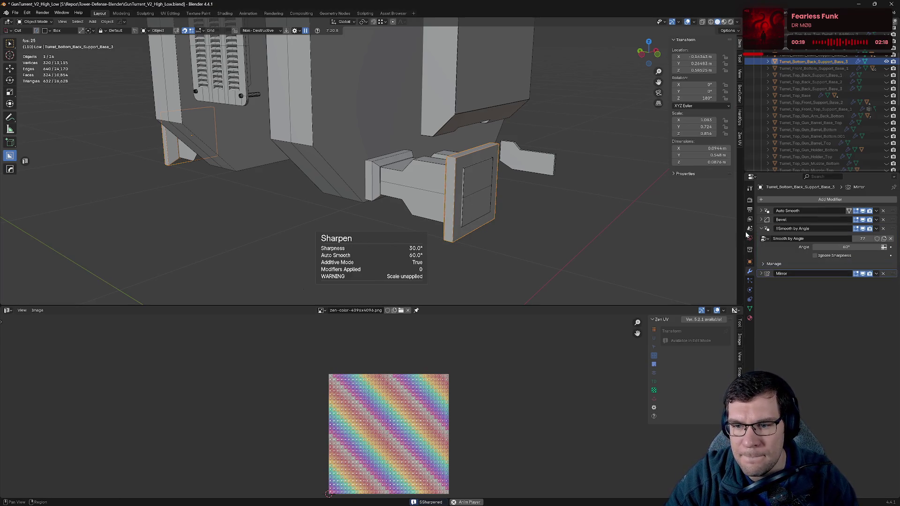
{"action": "left_click", "coordinate": [762, 229]}
- Hide the plate, sharpen Turret_Bottom_Back_Support_Base_2, and move its Mirror modifier to the stack's end
{"action": "middle_click_drag", "start_coordinate": [661, 231], "coordinate": [550, 215]}
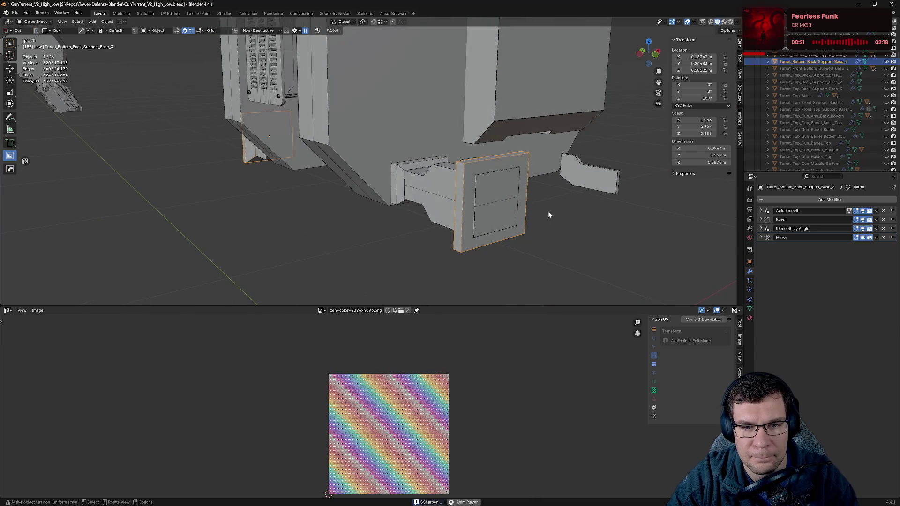
{"action": "key", "text": "h"}
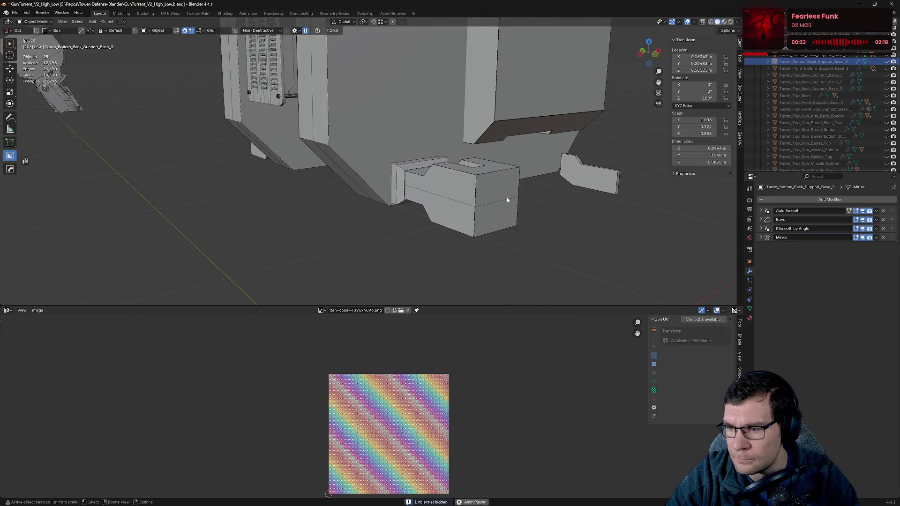
{"action": "left_click", "coordinate": [507, 200]}
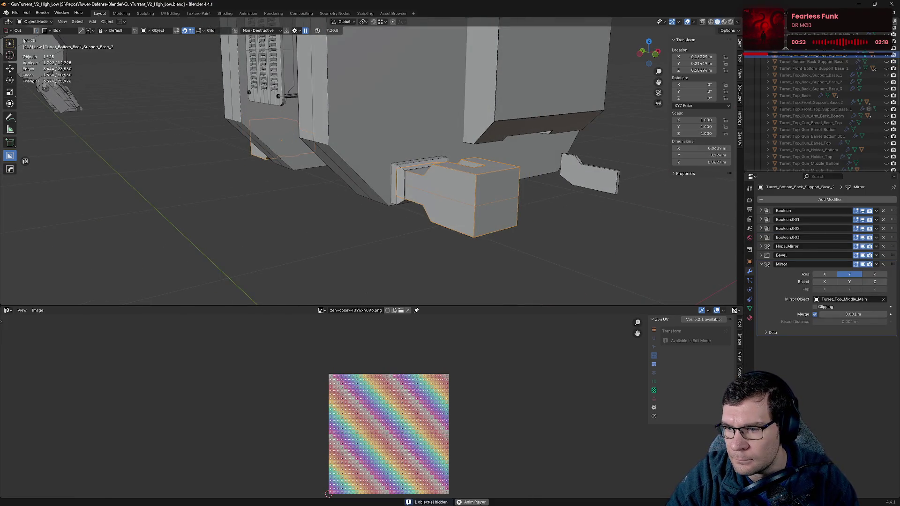
{"action": "key", "text": "q"}
{"action": "left_click", "coordinate": [634, 231]}
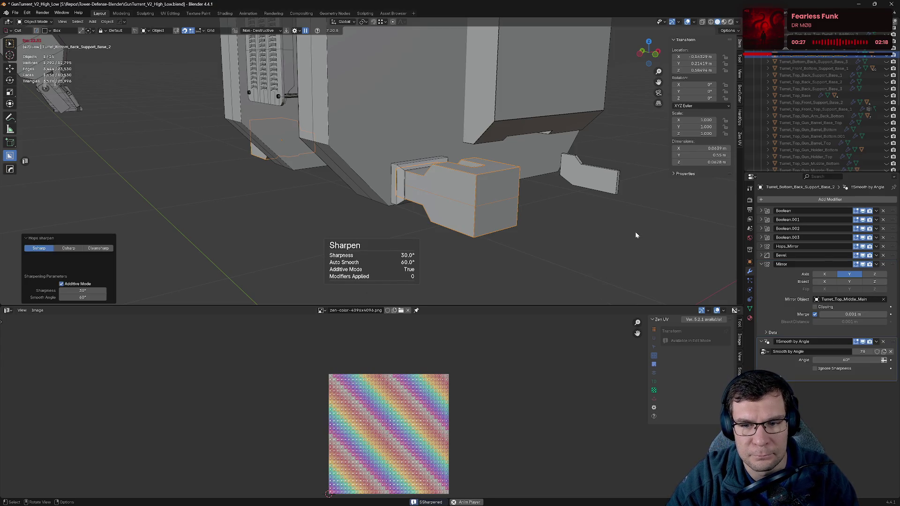
{"action": "left_click", "coordinate": [877, 264]}
{"action": "left_click", "coordinate": [825, 313]}
{"action": "left_click", "coordinate": [761, 309]}
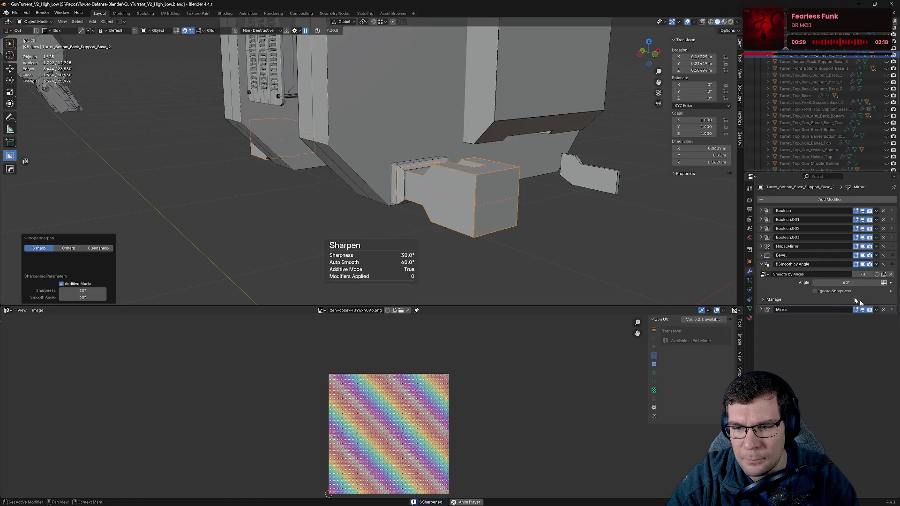
- Check the Bevel modifier's settings on Base_2, then collapse the Bevel and Smooth by Angle panels
{"action": "left_click", "coordinate": [760, 255]}
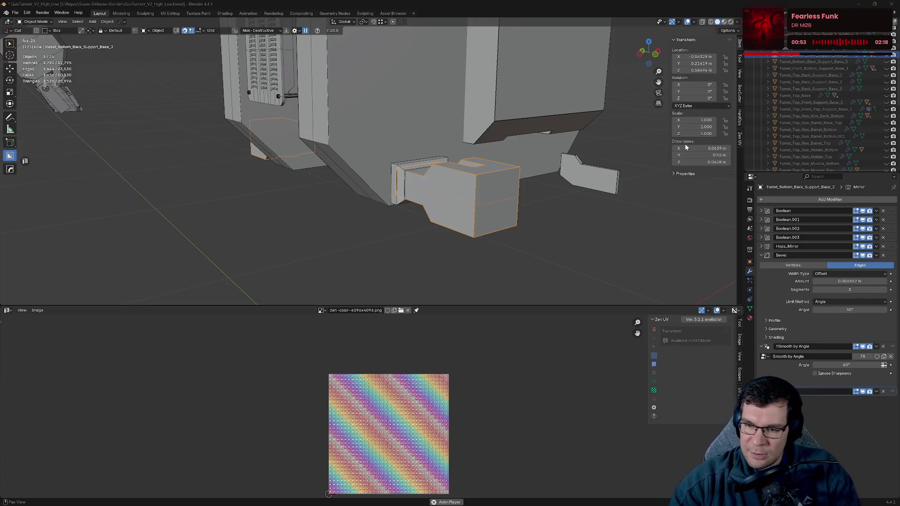
{"action": "left_click", "coordinate": [760, 255]}
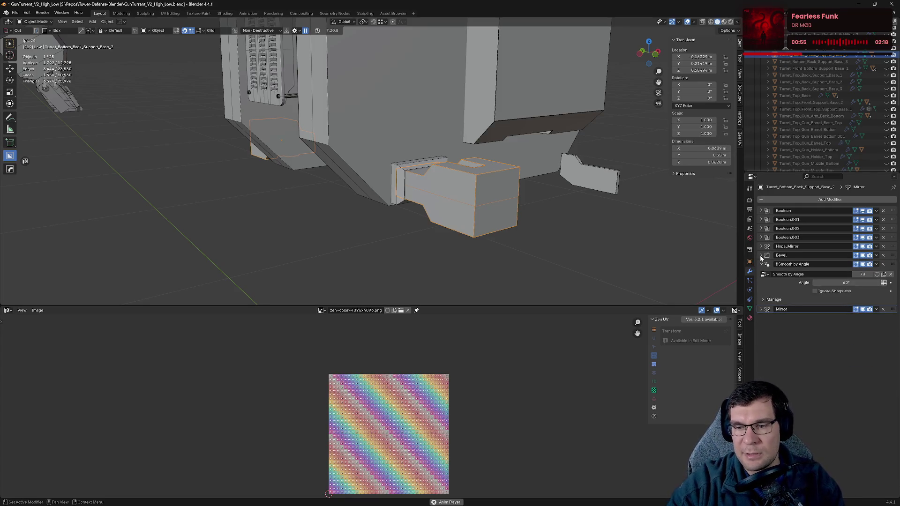
{"action": "left_click", "coordinate": [761, 265]}
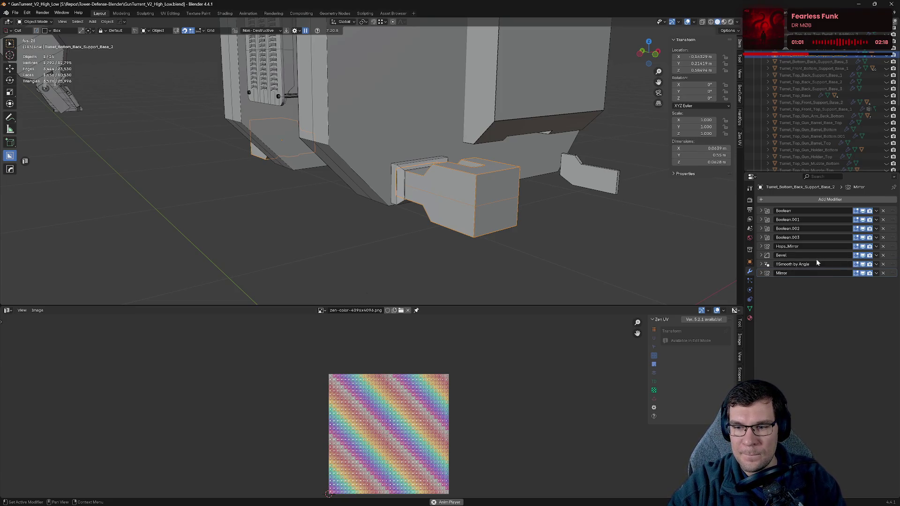
{"action": "left_click", "coordinate": [890, 255]}
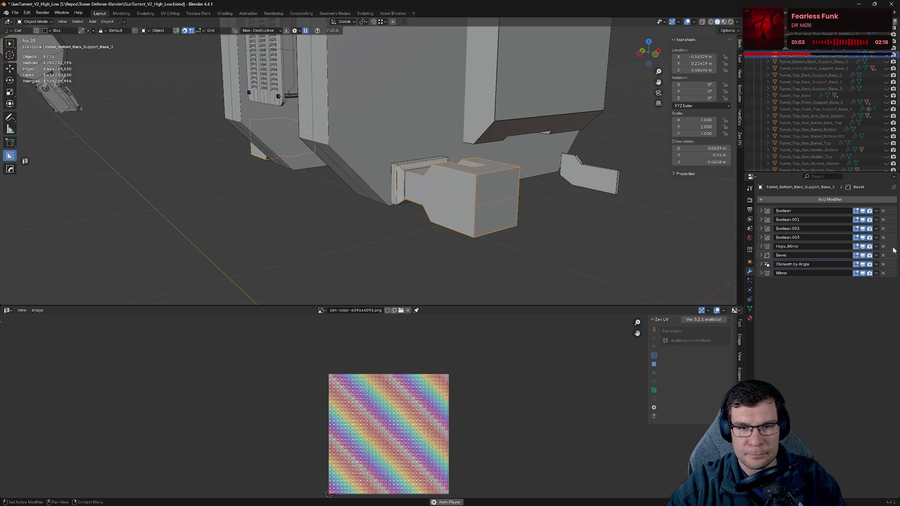
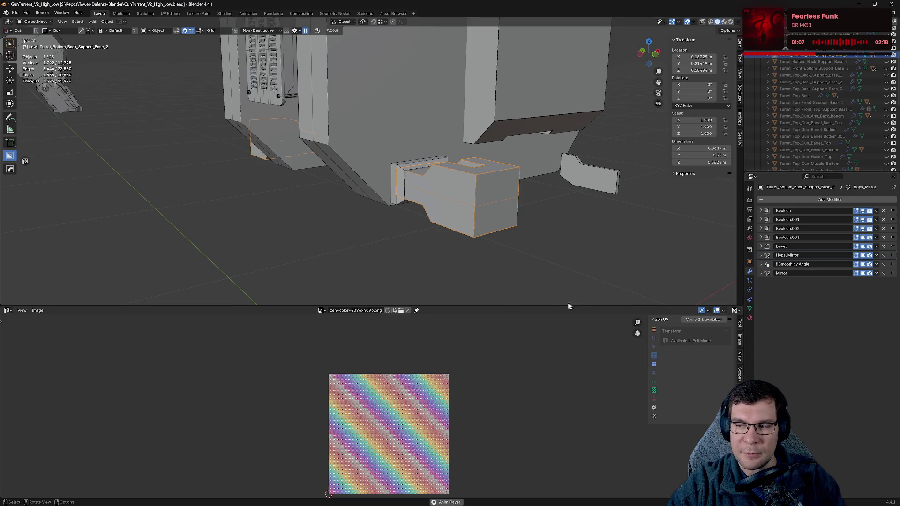
- Inspect the Turret_Bottom_Back_Support_Base_2 box part from several angles and save GunTurrent_V2_High_Low.blend
{"action": "middle_click_drag", "start_coordinate": [570, 306], "coordinate": [412, 283]}
{"action": "key", "text": "ctrl+s"}
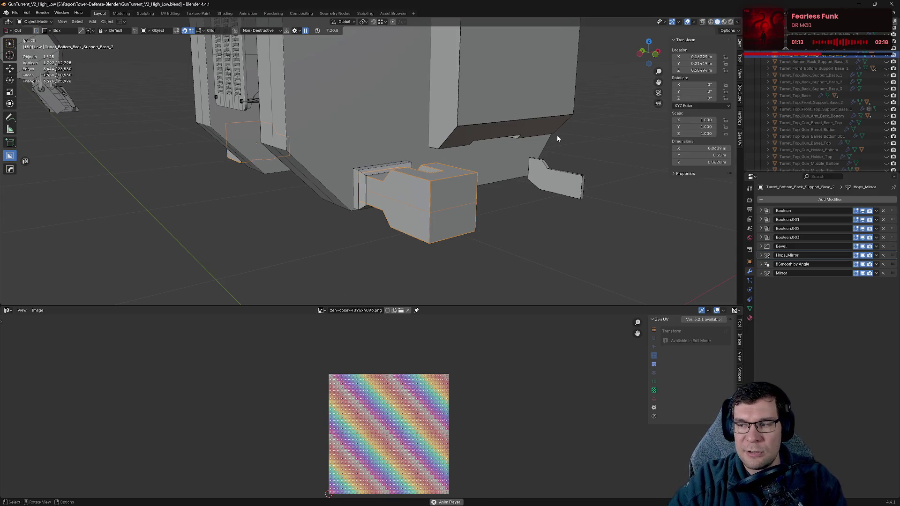
{"action": "middle_click_drag", "start_coordinate": [535, 124], "coordinate": [450, 152]}
{"action": "scroll", "coordinate": [450, 152], "scroll_direction": "up", "scroll_amount": 4}
{"action": "mouse_move", "coordinate": [514, 147]}
{"action": "middle_mouse_down"}
{"action": "mouse_move", "coordinate": [538, 168]}
{"action": "mouse_move", "coordinate": [536, 137]}
{"action": "mouse_move", "coordinate": [507, 147]}
{"action": "mouse_move", "coordinate": [554, 122]}
{"action": "mouse_move", "coordinate": [448, 189]}
{"action": "mouse_move", "coordinate": [482, 165]}
{"action": "mouse_move", "coordinate": [512, 182]}
{"action": "middle_mouse_up"}
{"action": "key", "text": "ctrl+s"}
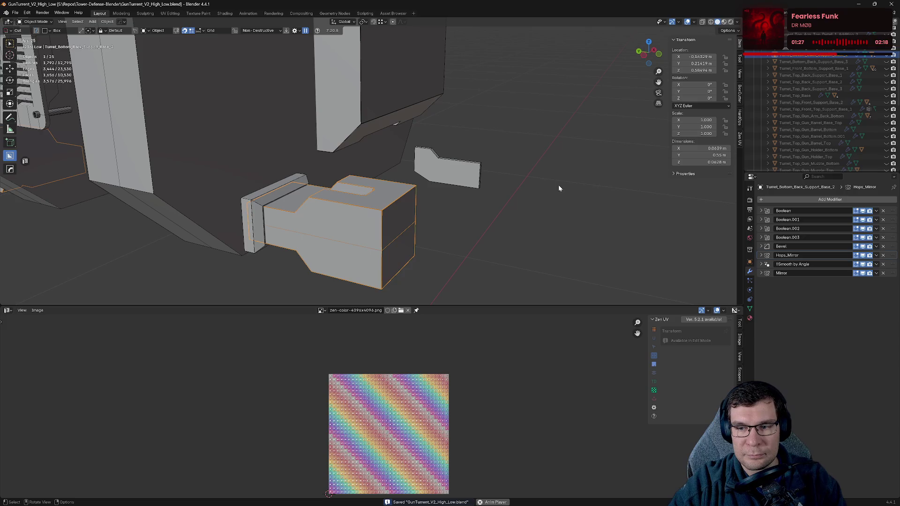
- Hide the box part, select Turret_Bottom_Back_Support_Base_1, and move its Mirror modifier to the stack bottom
{"action": "key", "text": "h"}
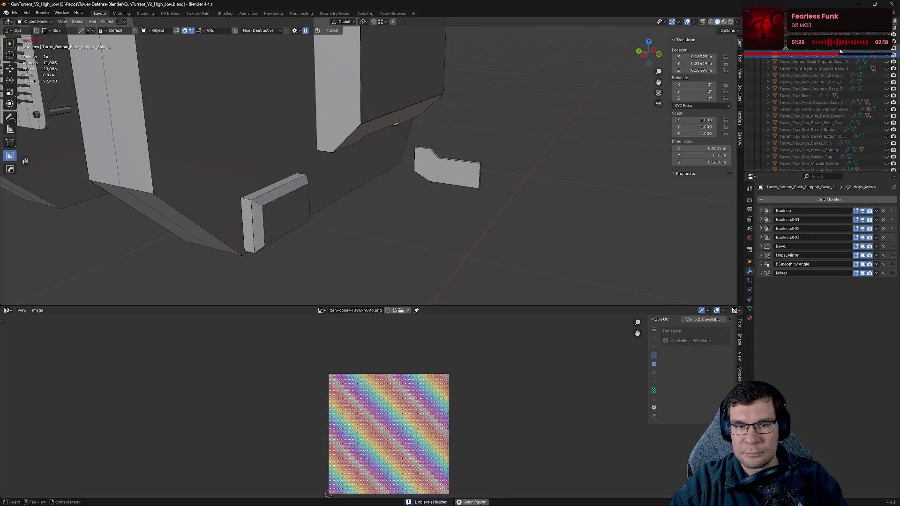
{"action": "left_click", "coordinate": [841, 51]}
{"action": "middle_click_drag", "start_coordinate": [490, 184], "coordinate": [571, 190]}
{"action": "left_click", "coordinate": [761, 219]}
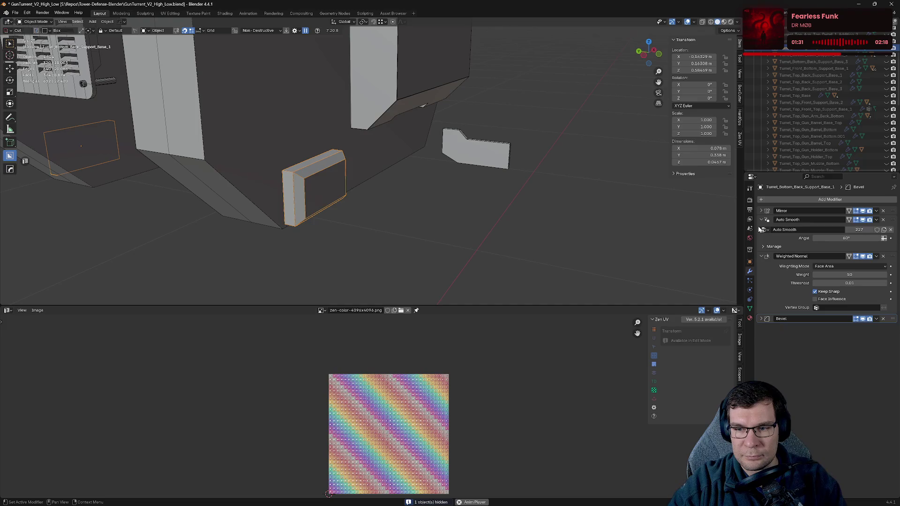
{"action": "left_click", "coordinate": [761, 256]}
{"action": "left_click", "coordinate": [761, 219]}
{"action": "left_click", "coordinate": [895, 212]}
{"action": "left_click_drag", "start_coordinate": [895, 214], "coordinate": [856, 244]}
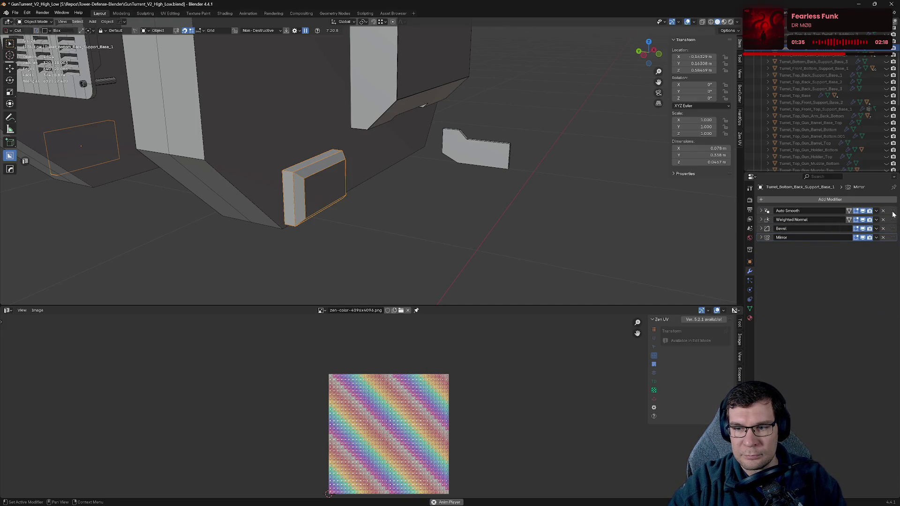
- Sharpen the part with HardOps, put Bevel first and Mirror last, then save
{"action": "key", "text": "q"}
{"action": "left_click", "coordinate": [432, 217]}
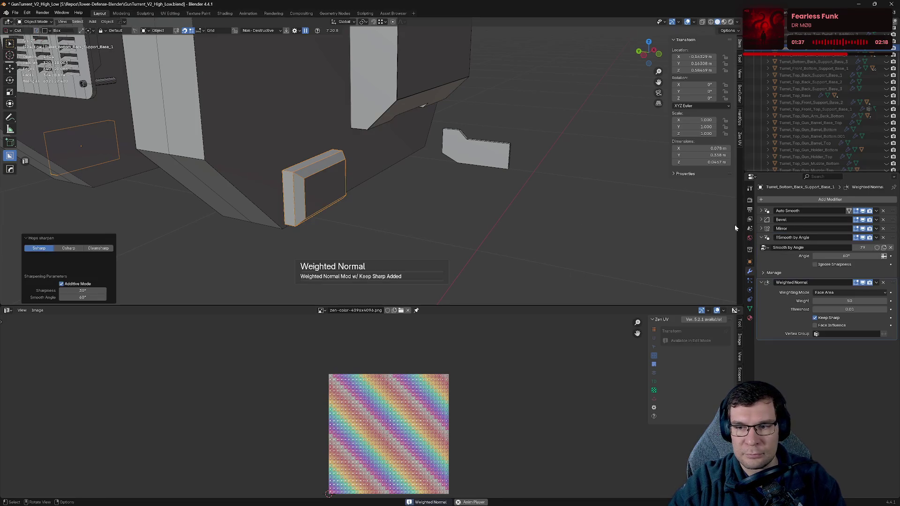
{"action": "left_click_drag", "start_coordinate": [894, 221], "coordinate": [815, 212]}
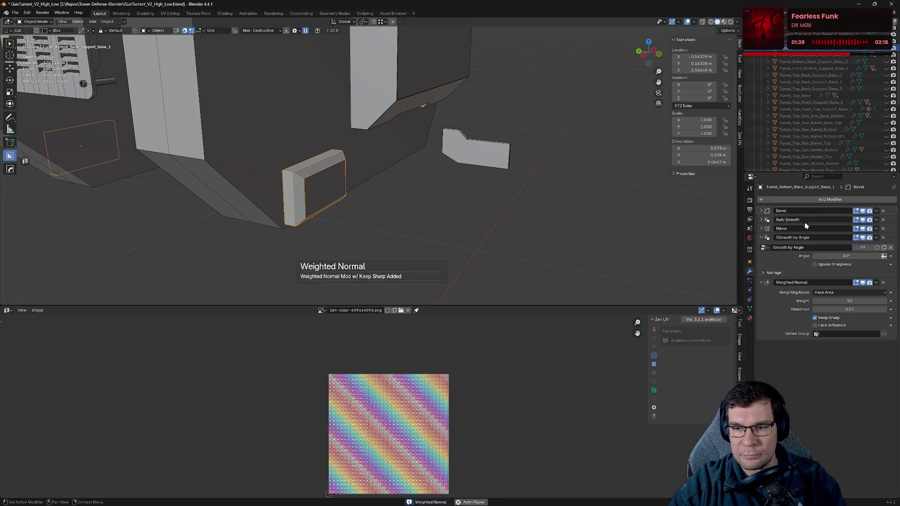
{"action": "left_click", "coordinate": [773, 237]}
{"action": "left_click", "coordinate": [761, 246]}
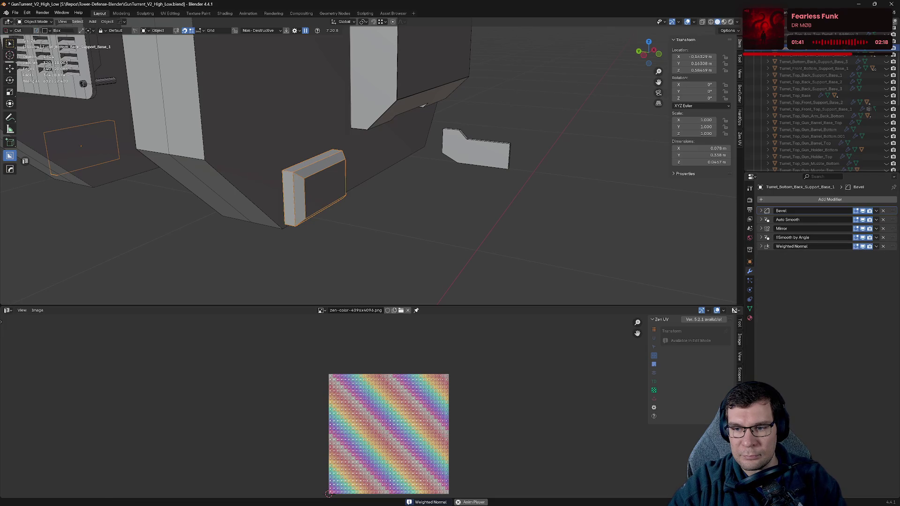
{"action": "left_click_drag", "start_coordinate": [893, 229], "coordinate": [894, 249]}
{"action": "key", "text": "ctrl+s"}
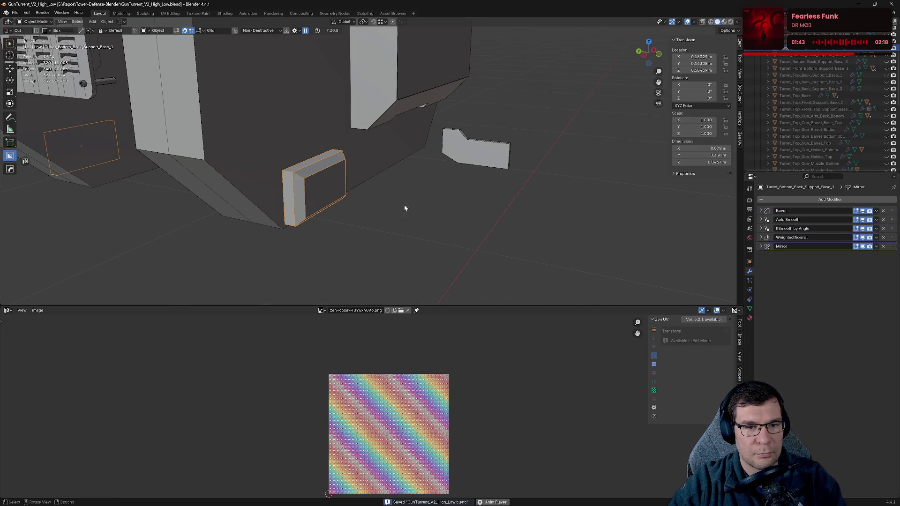
- Hide the back support part, select Turret_Front_Bottom_Support_Base_1.001, and look over the whole turret
{"action": "key", "text": "h"}
{"action": "left_click", "coordinate": [479, 166]}
{"action": "middle_click_drag", "start_coordinate": [563, 196], "coordinate": [599, 196]}
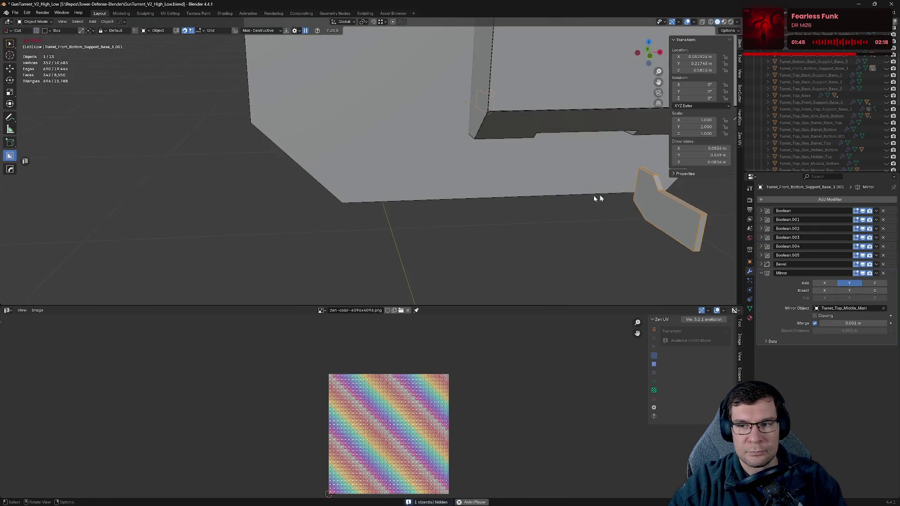
{"action": "scroll", "coordinate": [797, 108], "scroll_direction": "down", "scroll_amount": 5}
{"action": "scroll", "coordinate": [809, 100], "scroll_direction": "down", "scroll_amount": 5}
{"action": "scroll", "coordinate": [808, 106], "scroll_direction": "down", "scroll_amount": 5}
{"action": "scroll", "coordinate": [814, 113], "scroll_direction": "down", "scroll_amount": 3}
{"action": "scroll", "coordinate": [412, 150], "scroll_direction": "down", "scroll_amount": 6}
{"action": "middle_click_drag", "start_coordinate": [384, 150], "coordinate": [413, 144]}
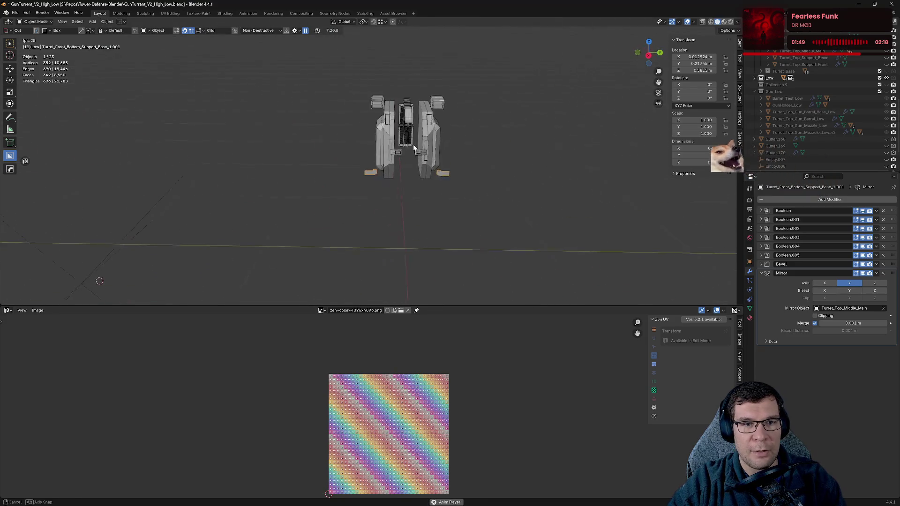
{"action": "scroll", "coordinate": [464, 145], "scroll_direction": "up", "scroll_amount": 5}
{"action": "middle_click_drag", "start_coordinate": [535, 145], "coordinate": [425, 230]}
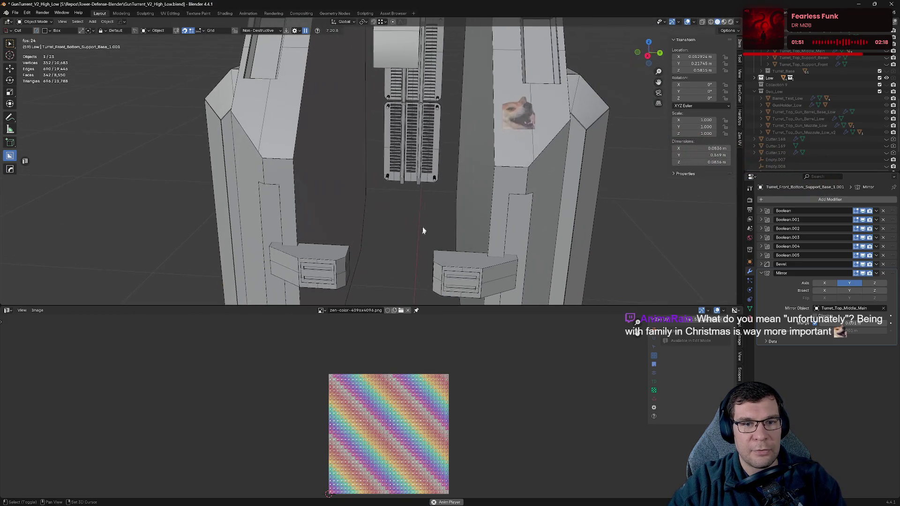
{"action": "scroll", "coordinate": [481, 167], "scroll_direction": "down", "scroll_amount": 3}
{"action": "scroll", "coordinate": [808, 105], "scroll_direction": "up", "scroll_amount": 5}
{"action": "scroll", "coordinate": [812, 106], "scroll_direction": "up", "scroll_amount": 5}
{"action": "scroll", "coordinate": [811, 106], "scroll_direction": "down", "scroll_amount": 3}
{"action": "scroll", "coordinate": [812, 106], "scroll_direction": "down", "scroll_amount": 3}
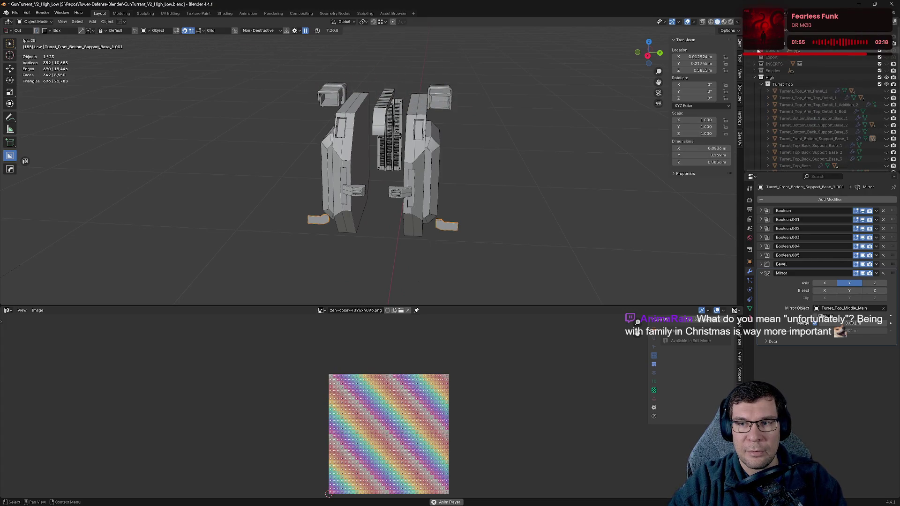
{"action": "scroll", "coordinate": [811, 106], "scroll_direction": "down", "scroll_amount": 4}
{"action": "scroll", "coordinate": [811, 106], "scroll_direction": "up", "scroll_amount": 10}
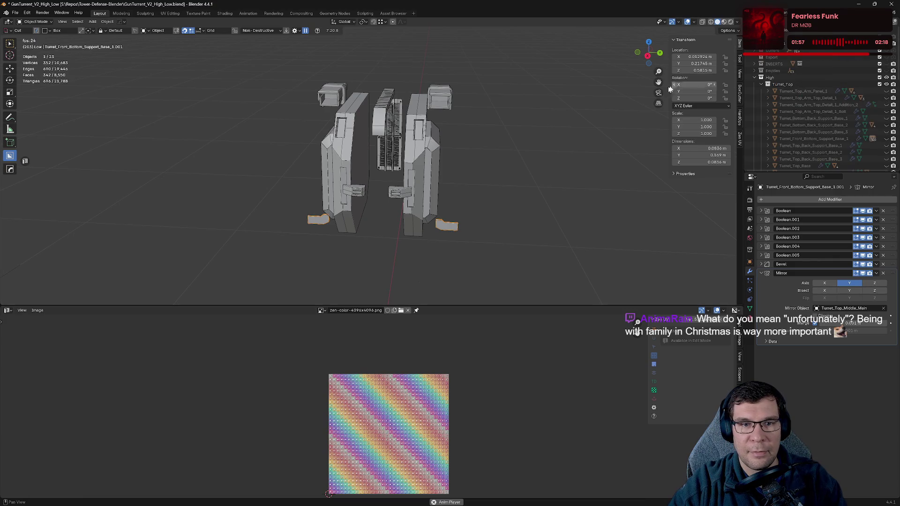
{"action": "middle_click_drag", "start_coordinate": [499, 139], "coordinate": [563, 136]}
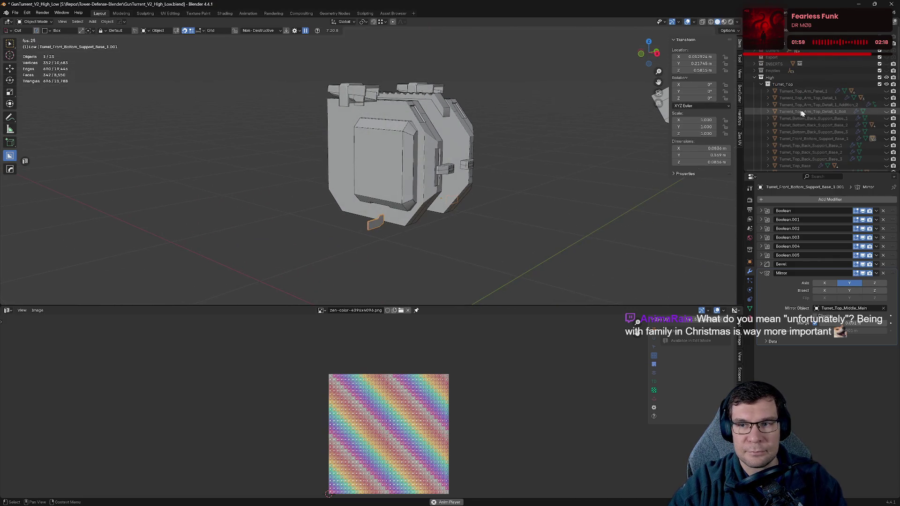
- Toggle visibility of the High and Turret_Top collections and collapse Turret_Top's parts list
{"action": "left_click", "coordinate": [886, 78]}
{"action": "left_click", "coordinate": [887, 78]}
{"action": "left_click", "coordinate": [761, 85]}
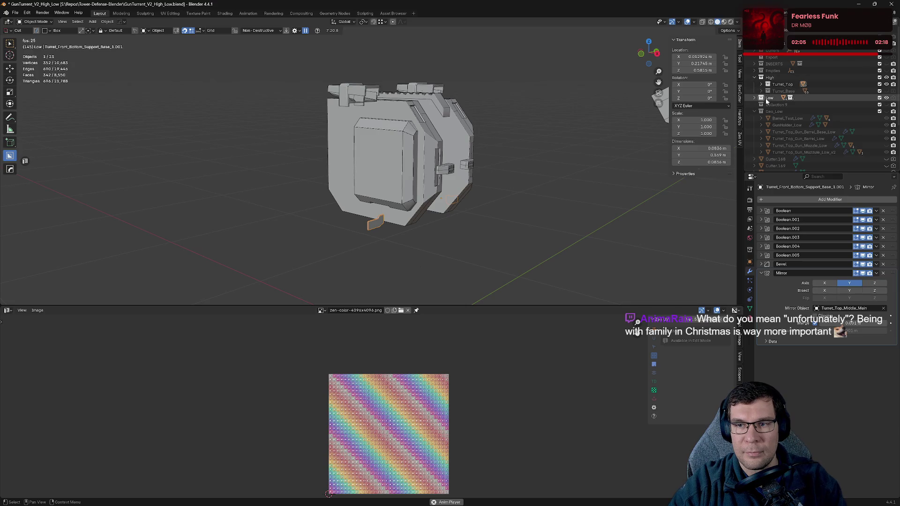
{"action": "left_click", "coordinate": [887, 84]}
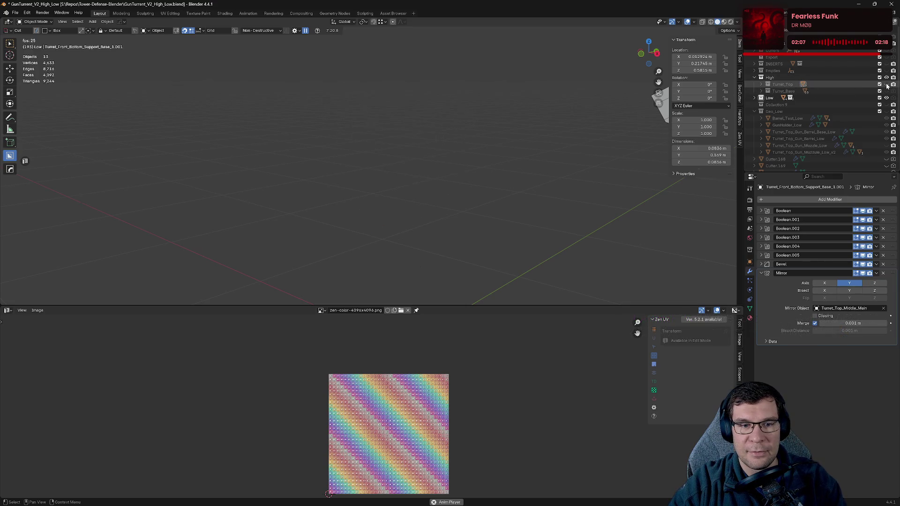
{"action": "left_click", "coordinate": [887, 84]}
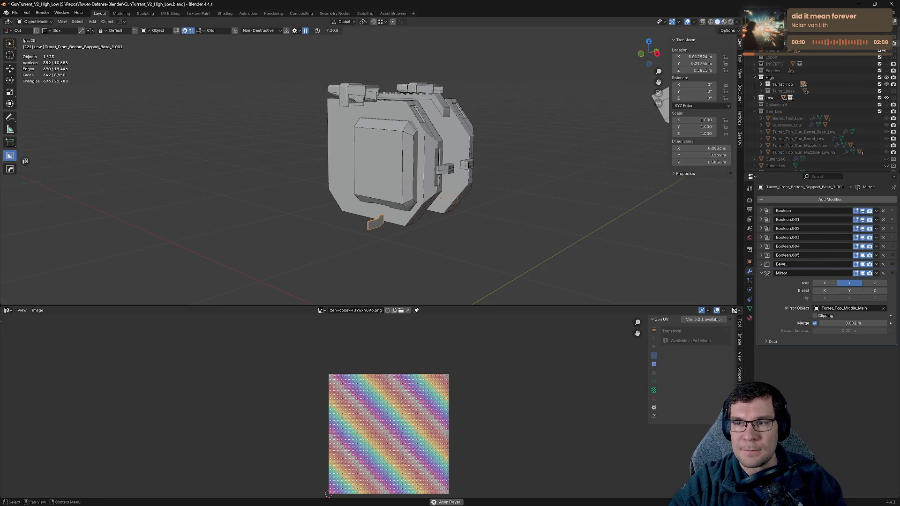
- Reveal all hidden parts with Alt+H, then hide the selection so the middle body remains
{"action": "mouse_move", "coordinate": [648, 122]}
{"action": "middle_mouse_down"}
{"action": "mouse_move", "coordinate": [484, 165]}
{"action": "mouse_move", "coordinate": [563, 176]}
{"action": "middle_mouse_up"}
{"action": "middle_click_drag", "start_coordinate": [361, 167], "coordinate": [469, 160]}
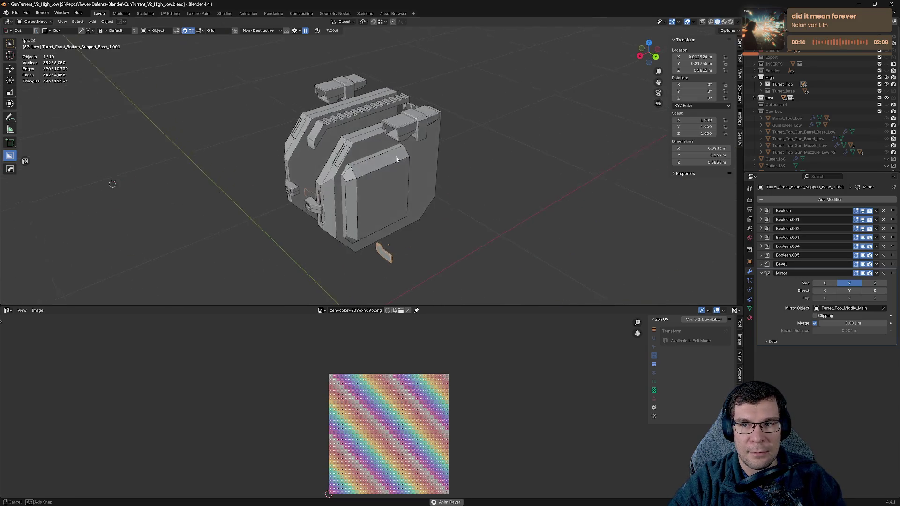
{"action": "key", "text": "alt+h"}
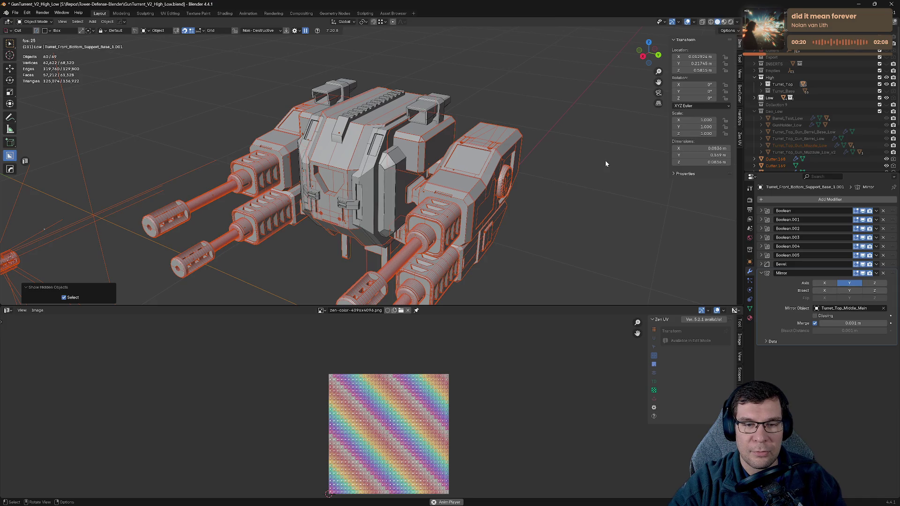
{"action": "key", "text": "h"}
{"action": "middle_click_drag", "start_coordinate": [507, 161], "coordinate": [550, 151]}
{"action": "scroll", "coordinate": [563, 153], "scroll_direction": "up", "scroll_amount": 5}
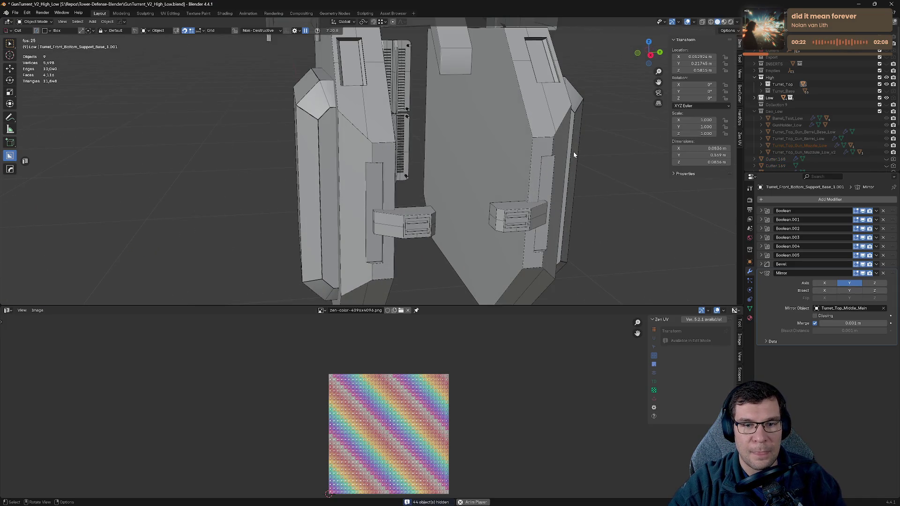
- Select Turret_Top_Middle_Clip_2 and make the Outliner taller by dragging its border down
{"action": "left_click", "coordinate": [528, 215]}
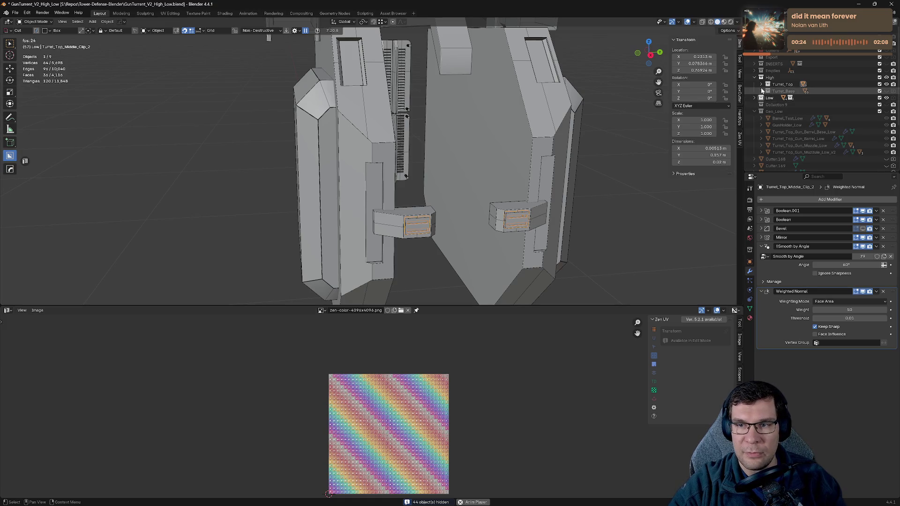
{"action": "scroll", "coordinate": [816, 101], "scroll_direction": "down", "scroll_amount": 8}
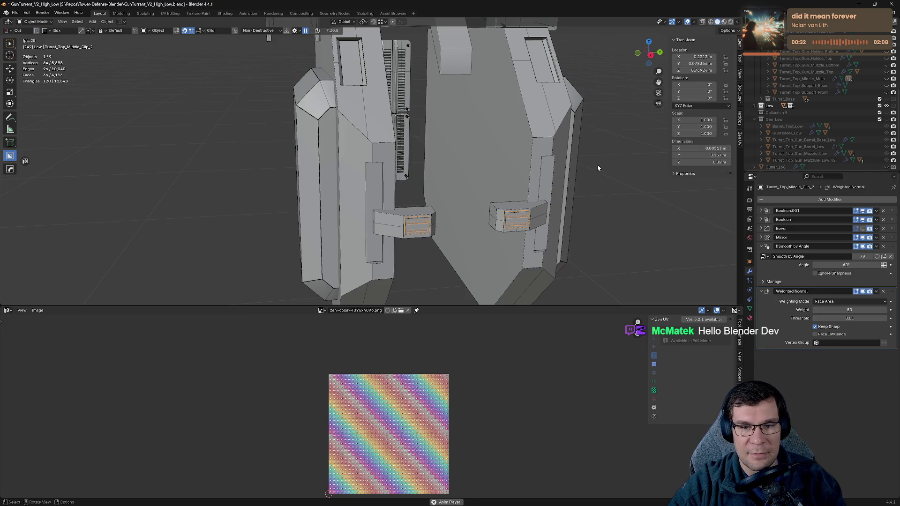
{"action": "scroll", "coordinate": [598, 165], "scroll_direction": "down", "scroll_amount": 5}
{"action": "middle_click_drag", "start_coordinate": [548, 153], "coordinate": [586, 141]}
{"action": "scroll", "coordinate": [798, 117], "scroll_direction": "down", "scroll_amount": 4}
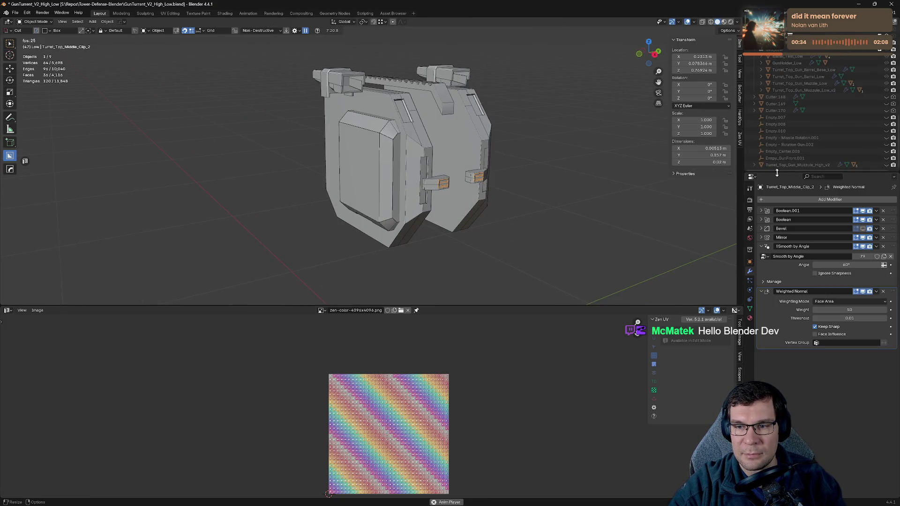
{"action": "left_click_drag", "start_coordinate": [777, 173], "coordinate": [777, 370]}
{"action": "scroll", "coordinate": [807, 211], "scroll_direction": "up", "scroll_amount": 10}
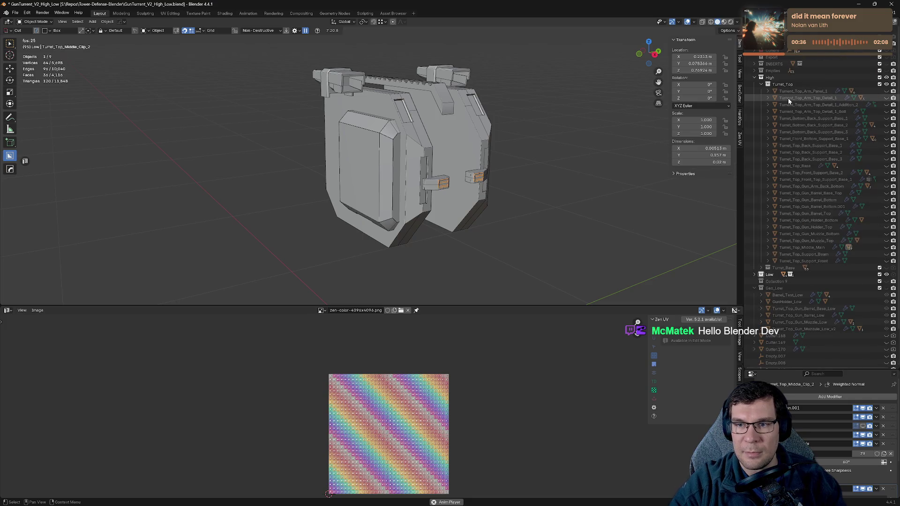
- Restore the High collection and select Turret_Top_Middle_Clip_2, locating it in the Outliner
{"action": "left_click", "coordinate": [880, 78]}
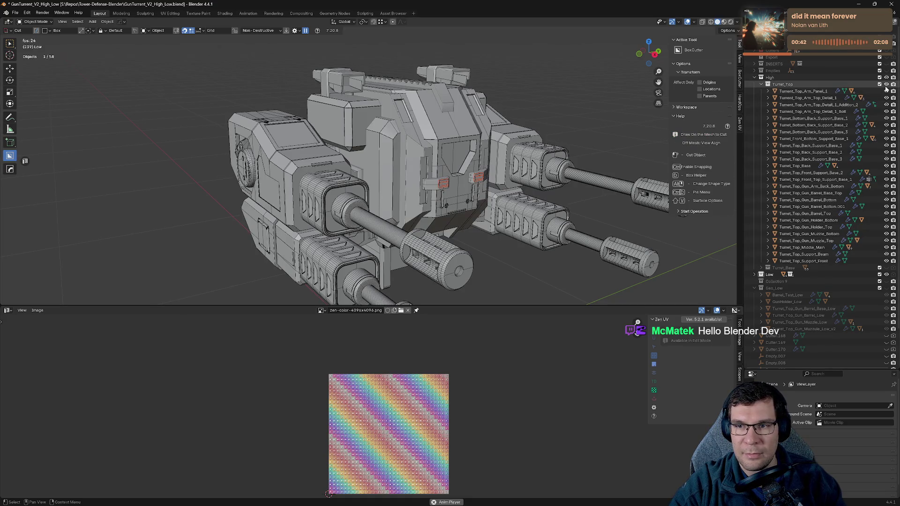
{"action": "scroll", "coordinate": [792, 100], "scroll_direction": "down", "scroll_amount": 3}
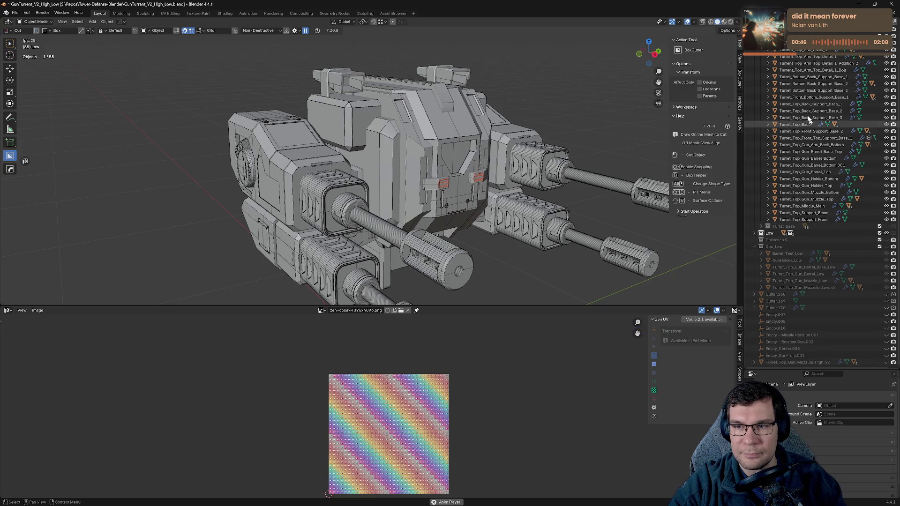
{"action": "left_click", "coordinate": [826, 50]}
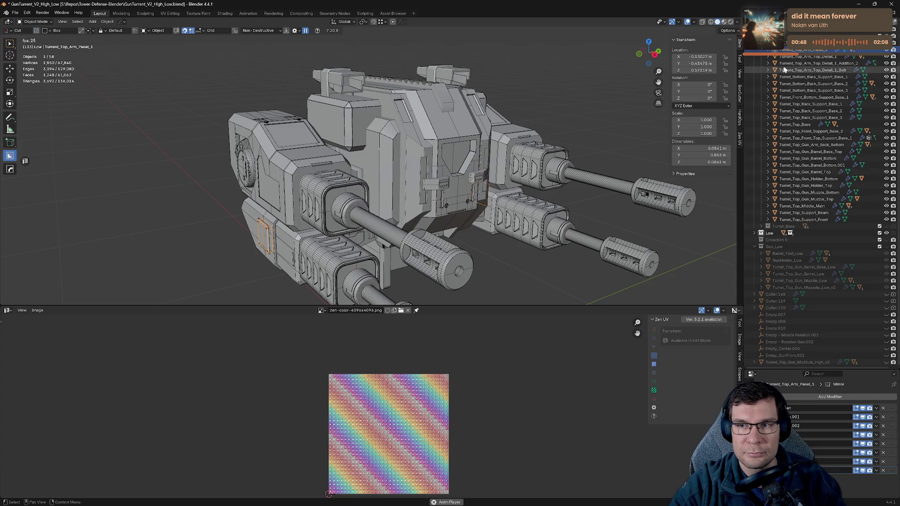
{"action": "left_click", "coordinate": [798, 57]}
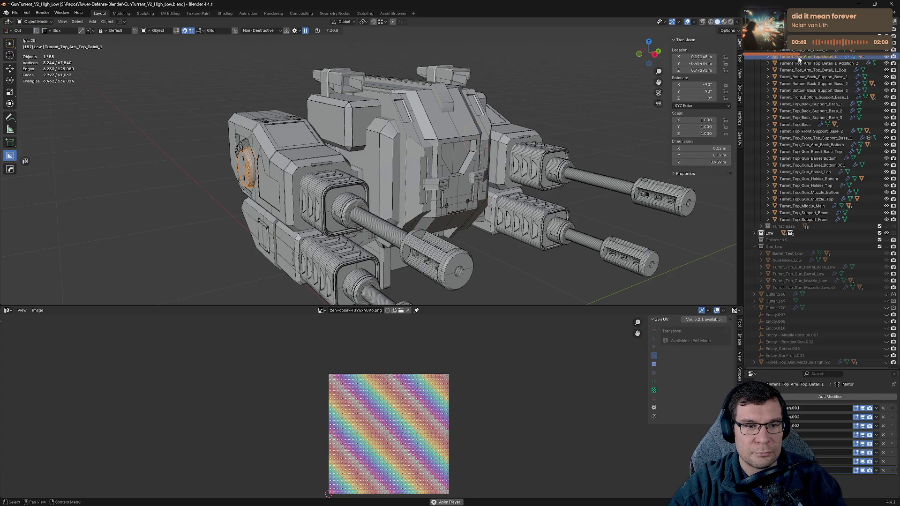
{"action": "left_click", "coordinate": [446, 187]}
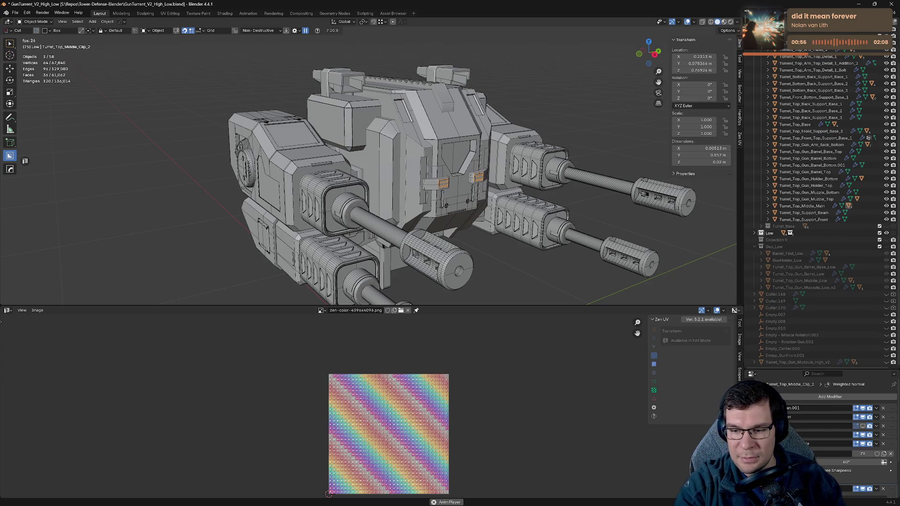
{"action": "key", "text": "KP_Decimal"}
{"action": "key", "text": "shift+a"}
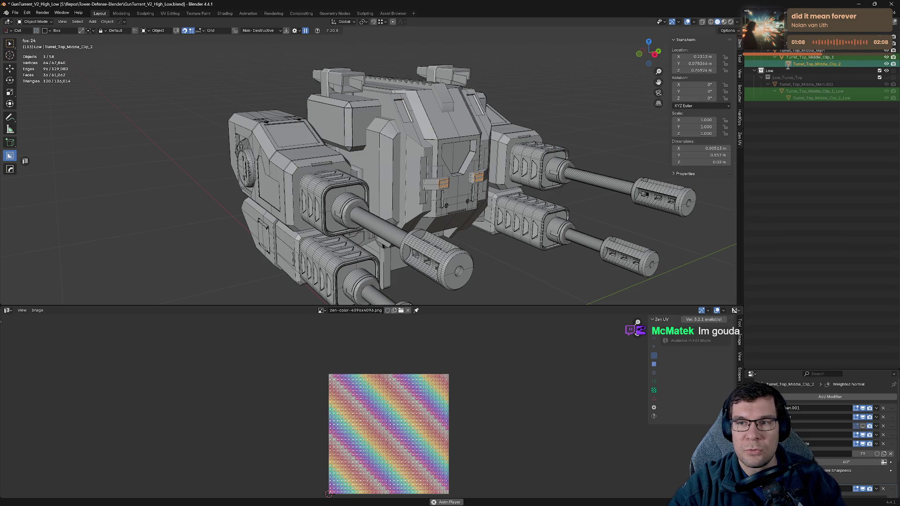
{"action": "scroll", "coordinate": [821, 141], "scroll_direction": "up", "scroll_amount": 10}
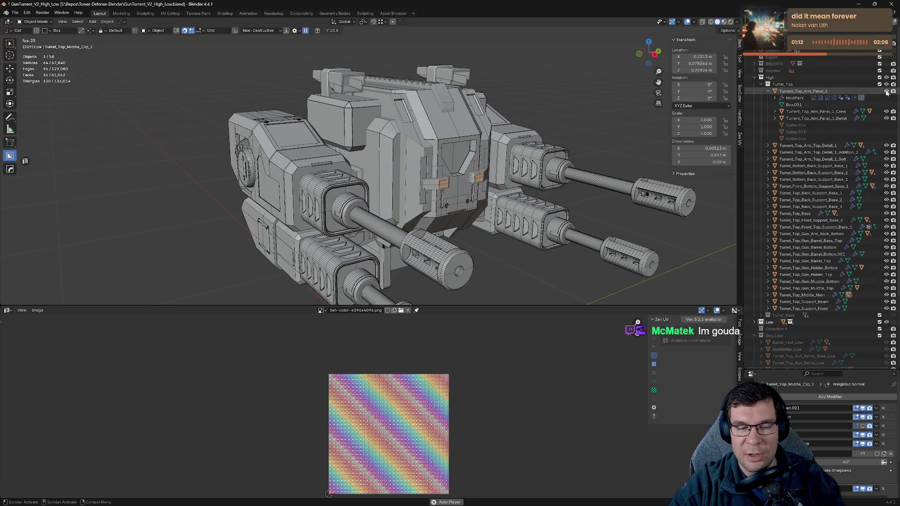
- Hide Turret_Top_Support_Front and the support beam, and expand Turret_Top_Middle_Main's child parts
{"action": "left_click", "coordinate": [825, 91]}
{"action": "scroll", "coordinate": [782, 180], "scroll_direction": "down", "scroll_amount": 3}
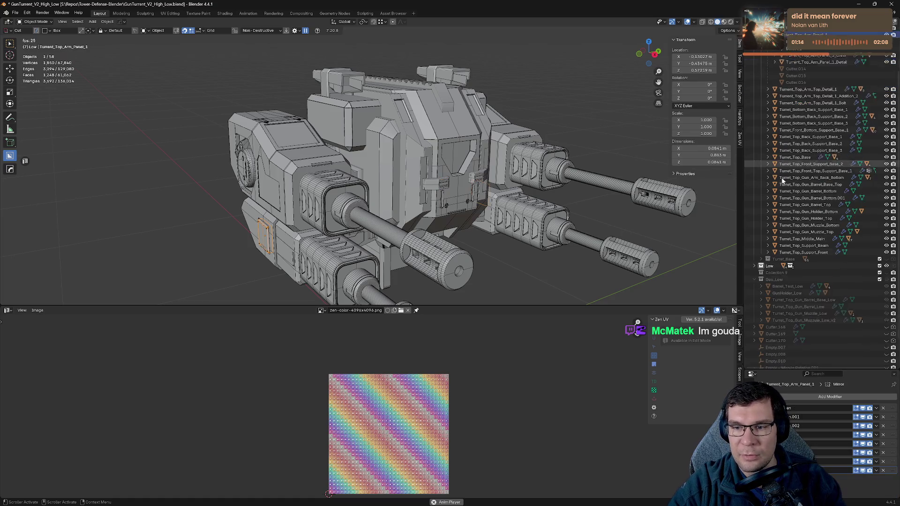
{"action": "scroll", "coordinate": [782, 180], "scroll_direction": "down", "scroll_amount": 2}
{"action": "left_click", "coordinate": [803, 224]}
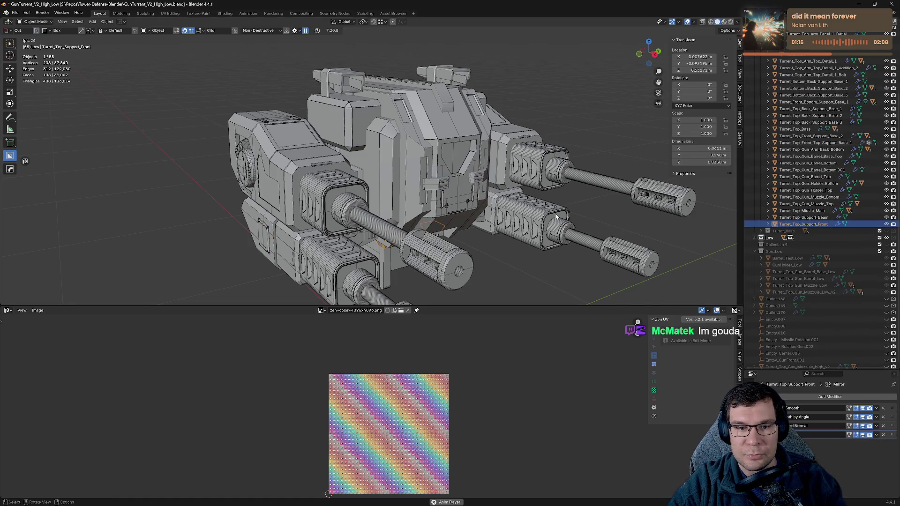
{"action": "middle_click_drag", "start_coordinate": [556, 217], "coordinate": [605, 216]}
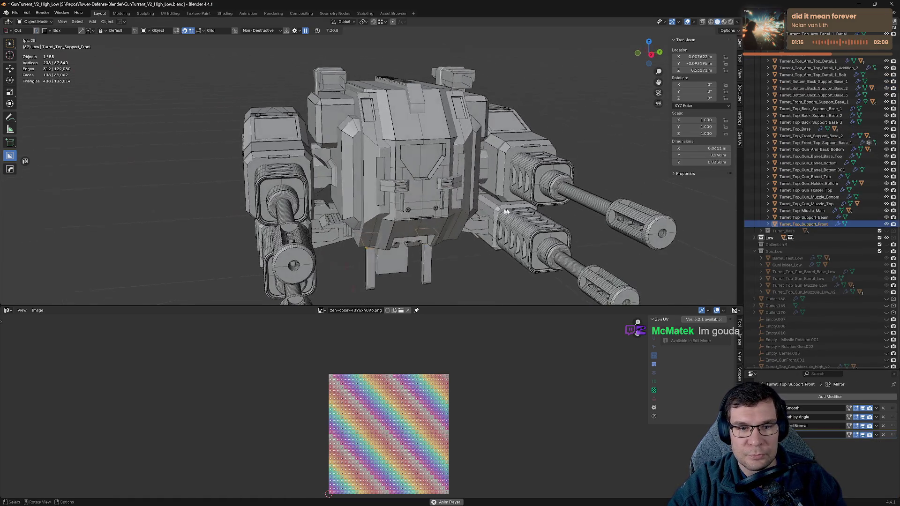
{"action": "left_click_drag", "start_coordinate": [887, 224], "coordinate": [887, 217]}
{"action": "left_click", "coordinate": [886, 211]}
{"action": "left_click", "coordinate": [887, 211]}
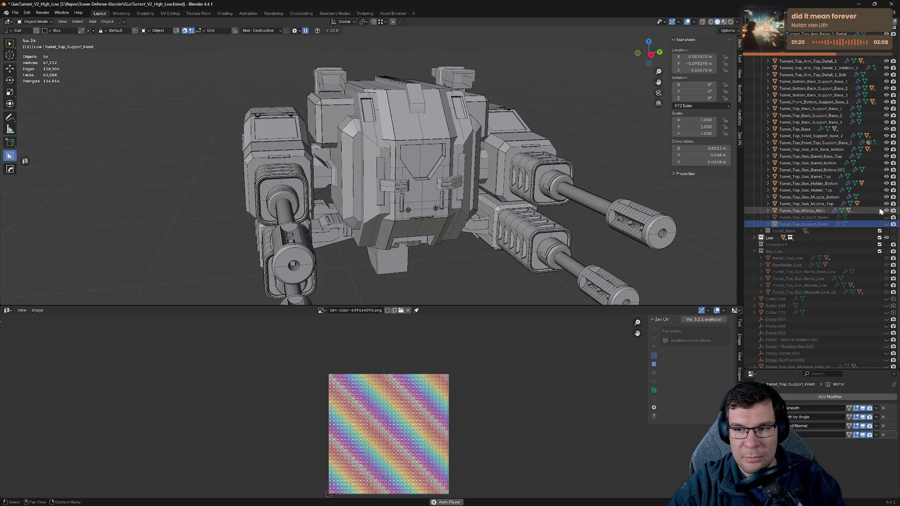
{"action": "left_click", "coordinate": [768, 211]}
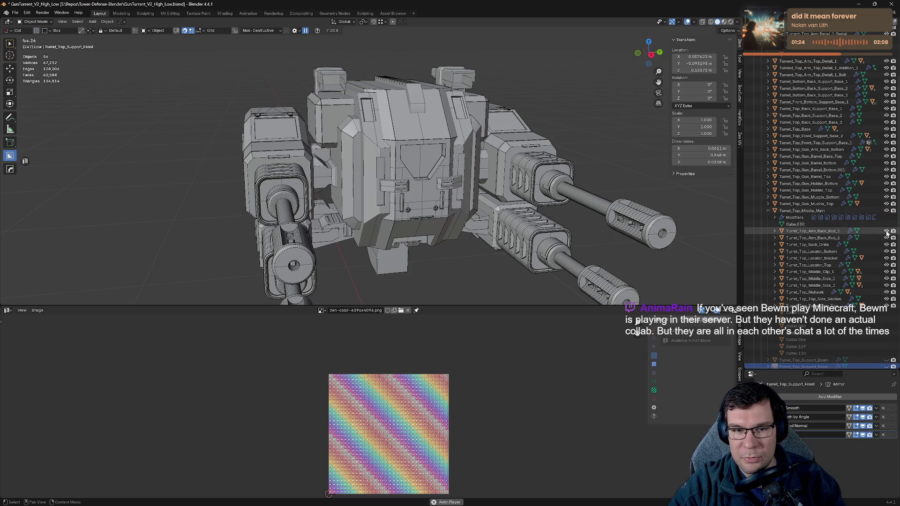
- Hide the back grate and locators, keeping Middle_Main and back rod visible, then select the middle body parts
{"action": "left_click_drag", "start_coordinate": [887, 238], "coordinate": [887, 253]}
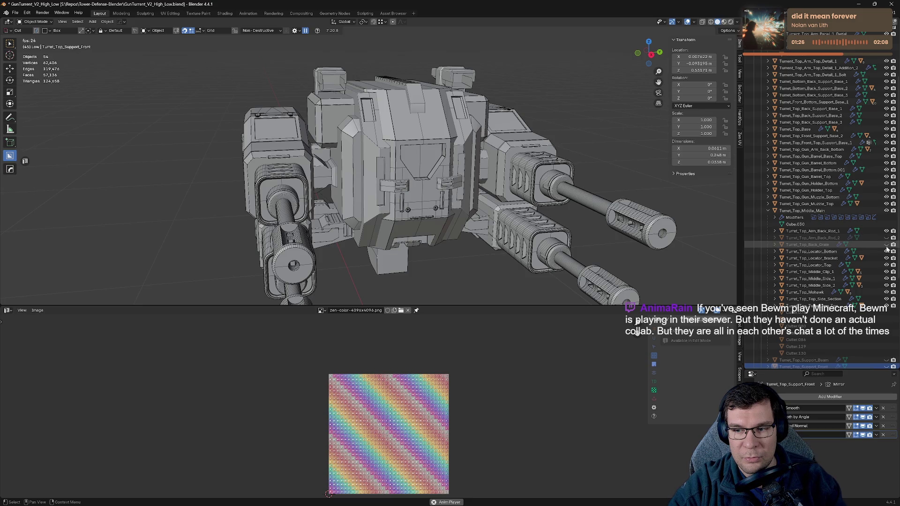
{"action": "left_click", "coordinate": [886, 251]}
{"action": "left_click", "coordinate": [887, 238]}
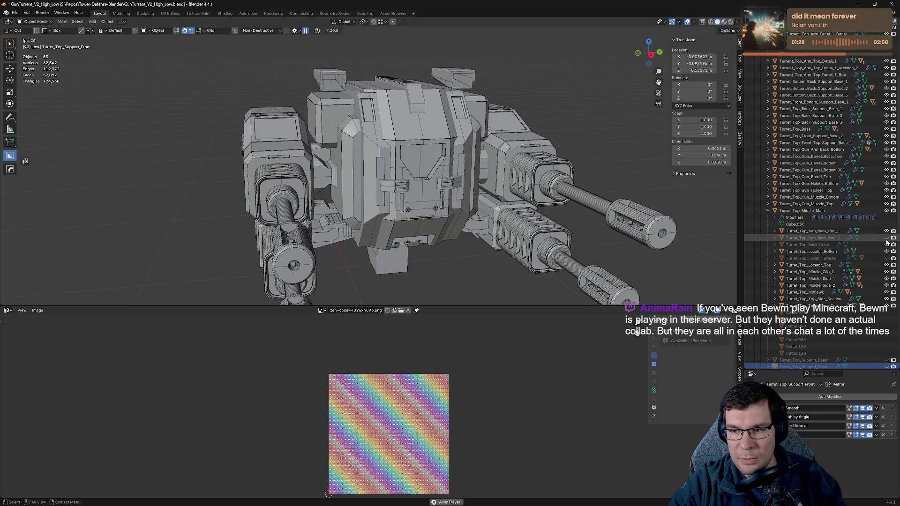
{"action": "left_click", "coordinate": [887, 211]}
{"action": "left_click", "coordinate": [886, 210]}
{"action": "left_click", "coordinate": [887, 211]}
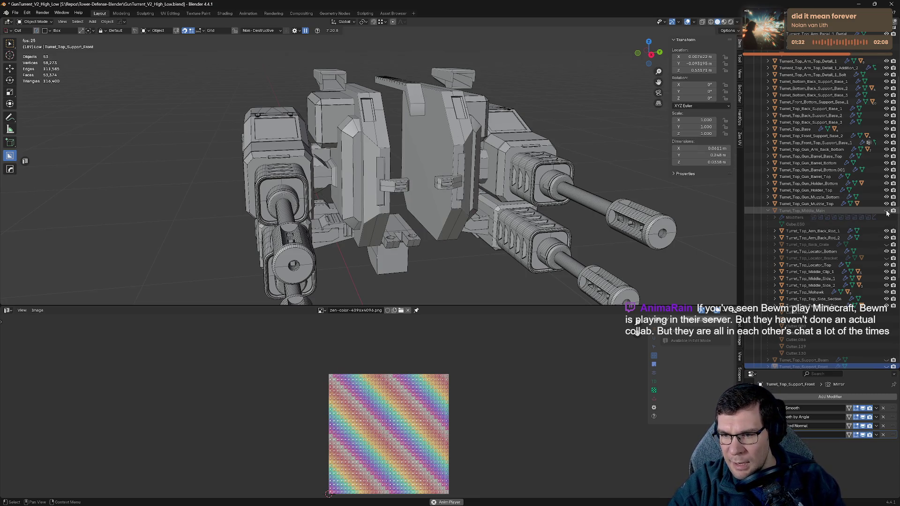
{"action": "left_click", "coordinate": [887, 211]}
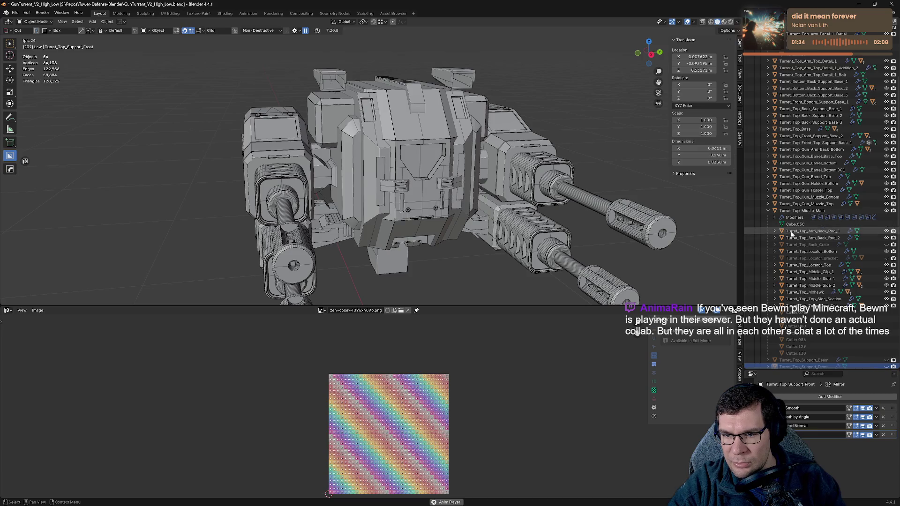
{"action": "left_click", "coordinate": [804, 231]}
{"action": "left_click_drag", "start_coordinate": [815, 309], "coordinate": [816, 238]}
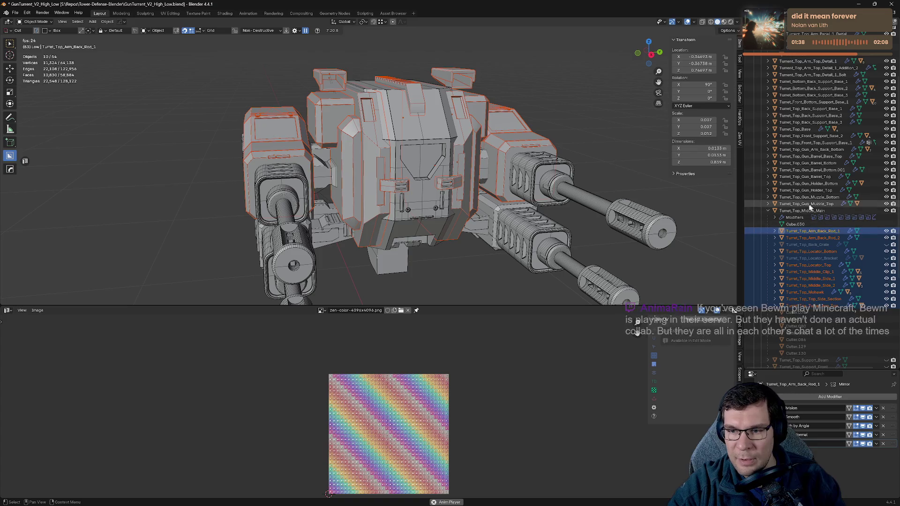
- Hide the gun muzzle and all gun barrel parts, then restore the locator bracket and back grate
{"action": "left_click", "coordinate": [887, 203]}
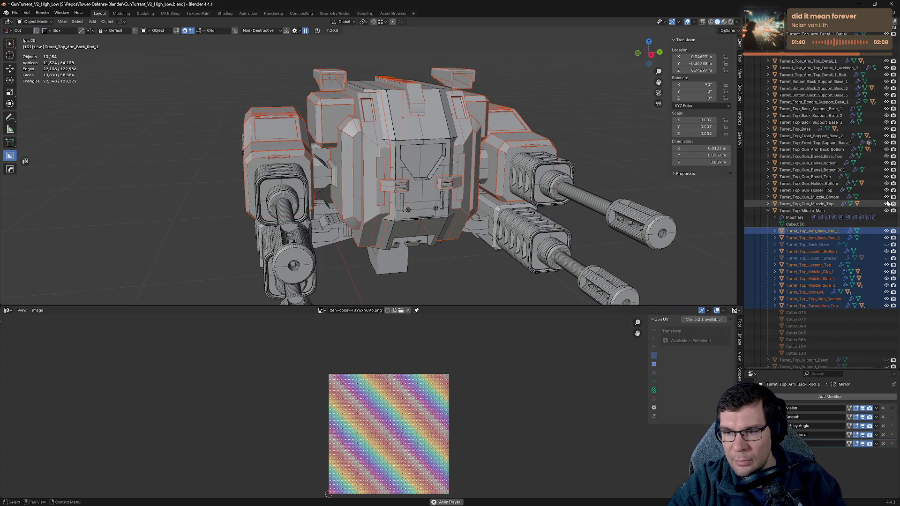
{"action": "left_click_drag", "start_coordinate": [887, 197], "coordinate": [887, 66]}
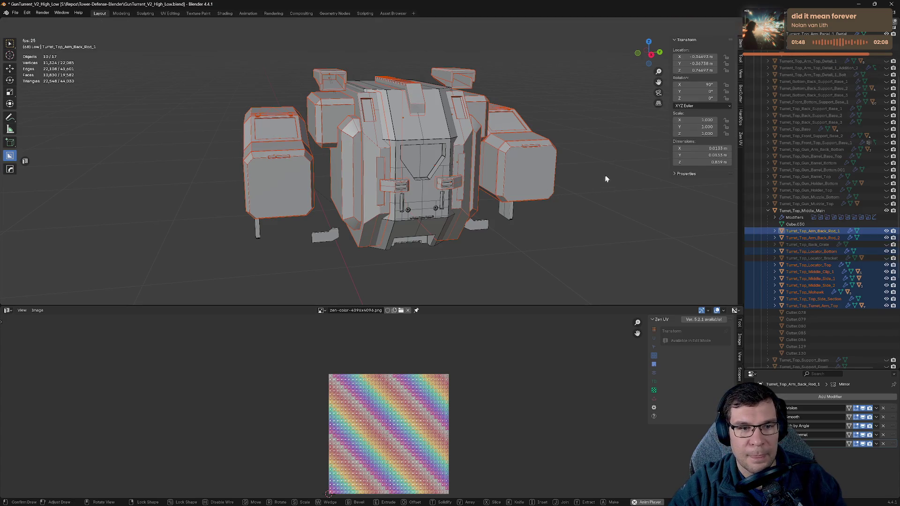
{"action": "middle_click_drag", "start_coordinate": [605, 176], "coordinate": [675, 172]}
{"action": "scroll", "coordinate": [820, 201], "scroll_direction": "down", "scroll_amount": 5}
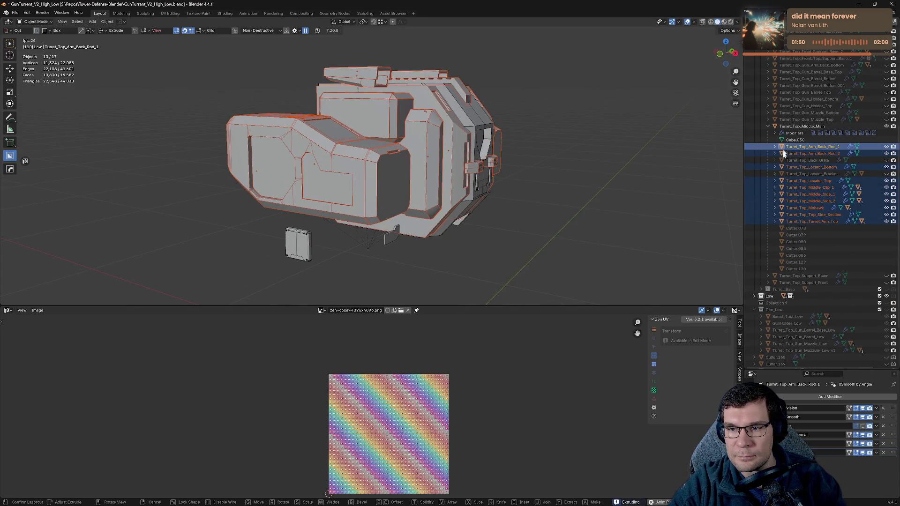
{"action": "middle_click_drag", "start_coordinate": [561, 179], "coordinate": [733, 141]}
{"action": "left_click", "coordinate": [815, 167]}
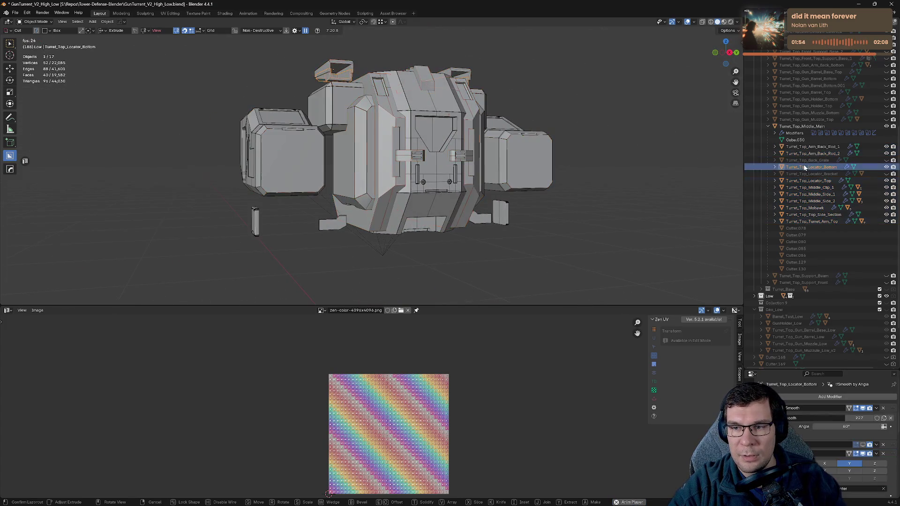
{"action": "left_click", "coordinate": [887, 174]}
{"action": "left_click", "coordinate": [886, 161]}
{"action": "scroll", "coordinate": [836, 165], "scroll_direction": "up", "scroll_amount": 10}
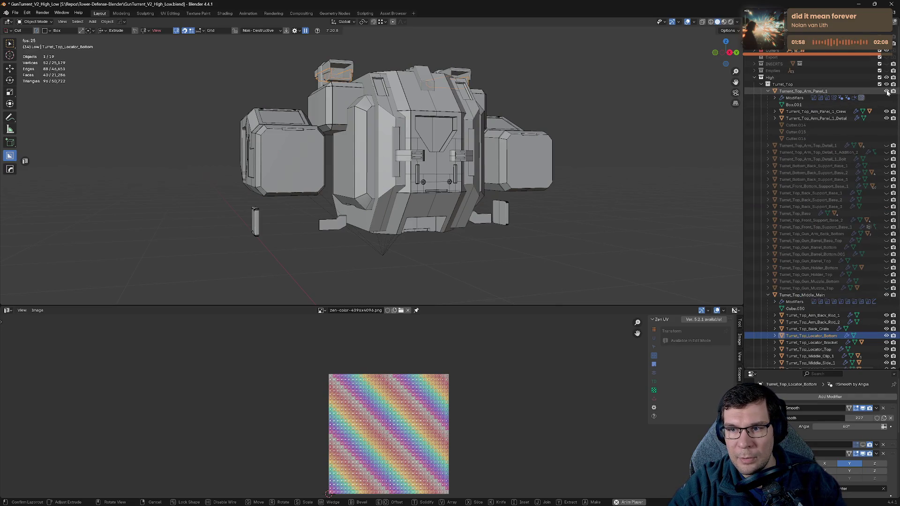
- Hide Turrent_Top_Arm_Panel_1 and its detail part, plus the Turret_Top_Turret_Arm_Top side boxes
{"action": "left_click", "coordinate": [825, 118]}
{"action": "mouse_move", "coordinate": [577, 165]}
{"action": "middle_mouse_down"}
{"action": "mouse_move", "coordinate": [494, 176]}
{"action": "mouse_move", "coordinate": [525, 164]}
{"action": "middle_mouse_up"}
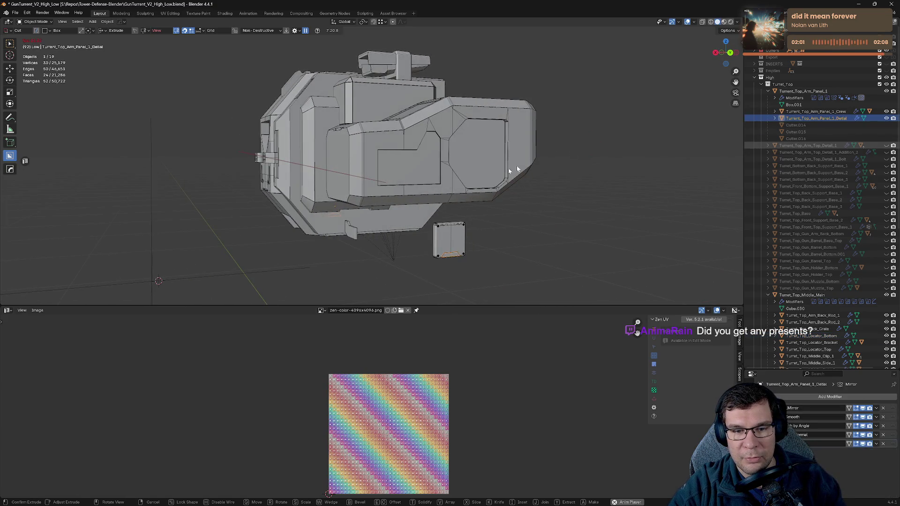
{"action": "left_click", "coordinate": [888, 118]}
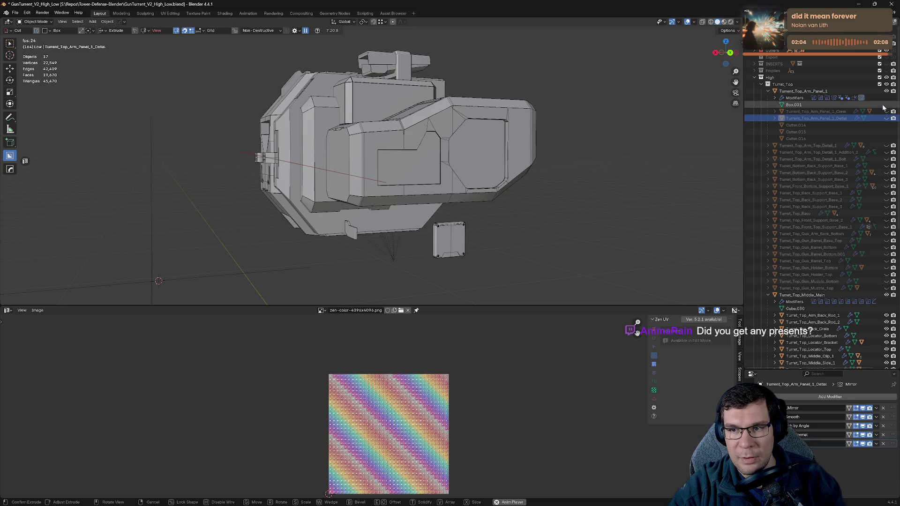
{"action": "left_click", "coordinate": [886, 91]}
{"action": "middle_click_drag", "start_coordinate": [406, 170], "coordinate": [573, 174]}
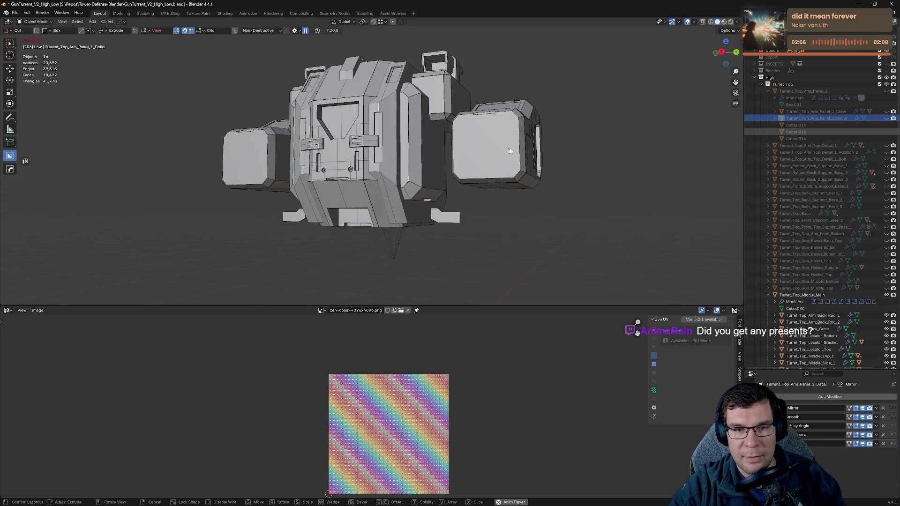
{"action": "left_click", "coordinate": [504, 158]}
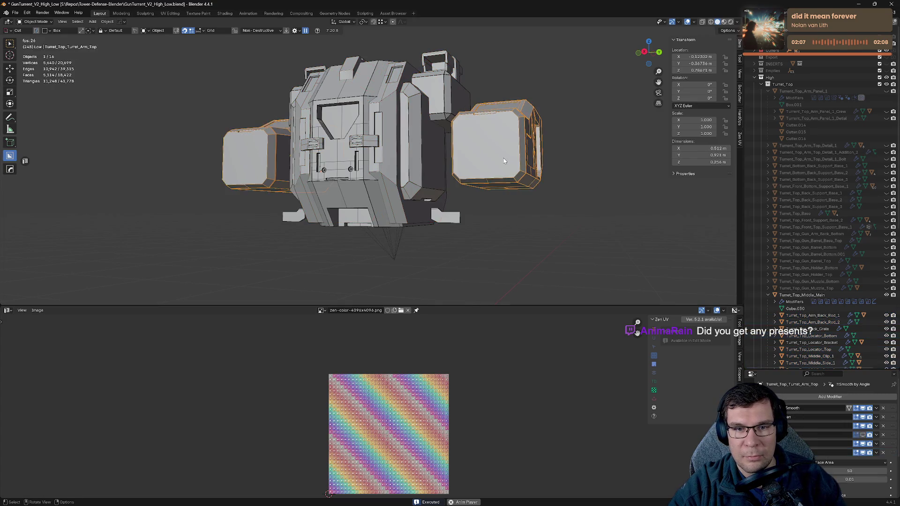
{"action": "scroll", "coordinate": [591, 174], "scroll_direction": "down", "scroll_amount": 3}
{"action": "key", "text": "h"}
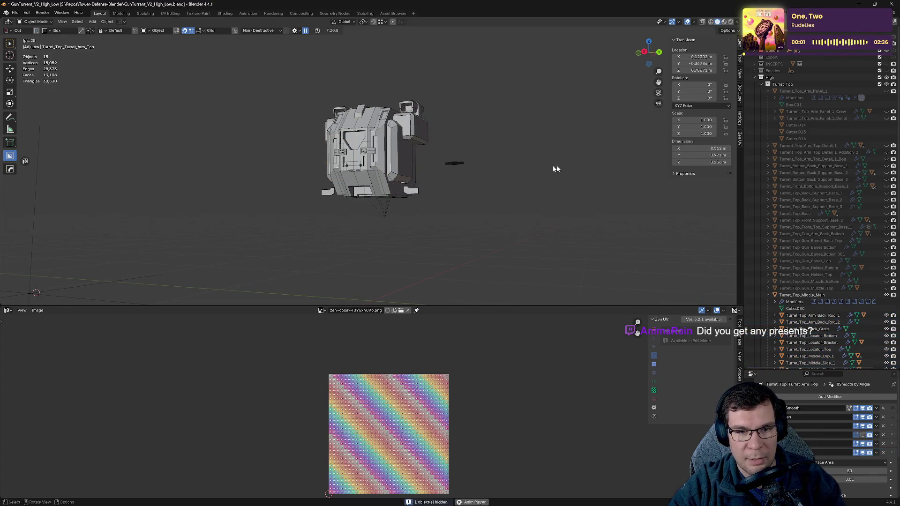
- Nudge Turret_Top_Arm_Back_Rod_1 to a new position with G
{"action": "middle_click_drag", "start_coordinate": [462, 159], "coordinate": [466, 190]}
{"action": "left_click", "coordinate": [464, 188]}
{"action": "key", "text": "g"}
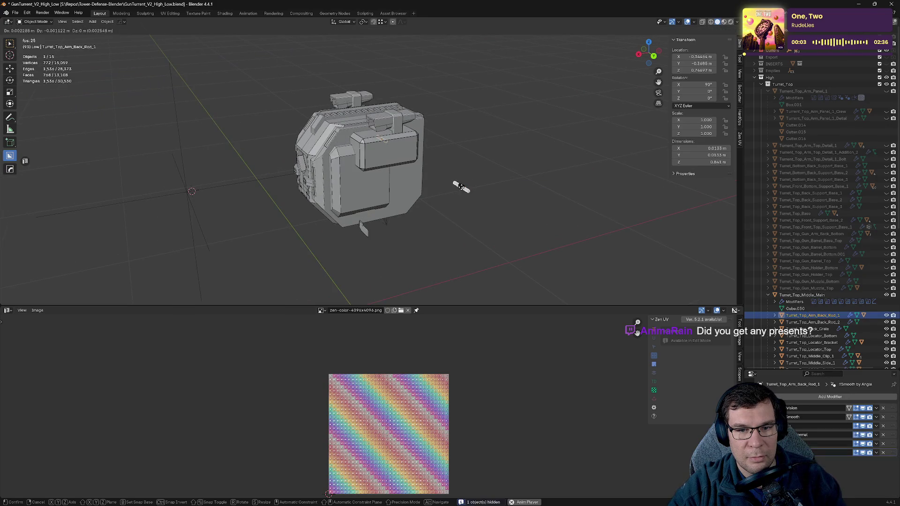
{"action": "left_click", "coordinate": [472, 203]}
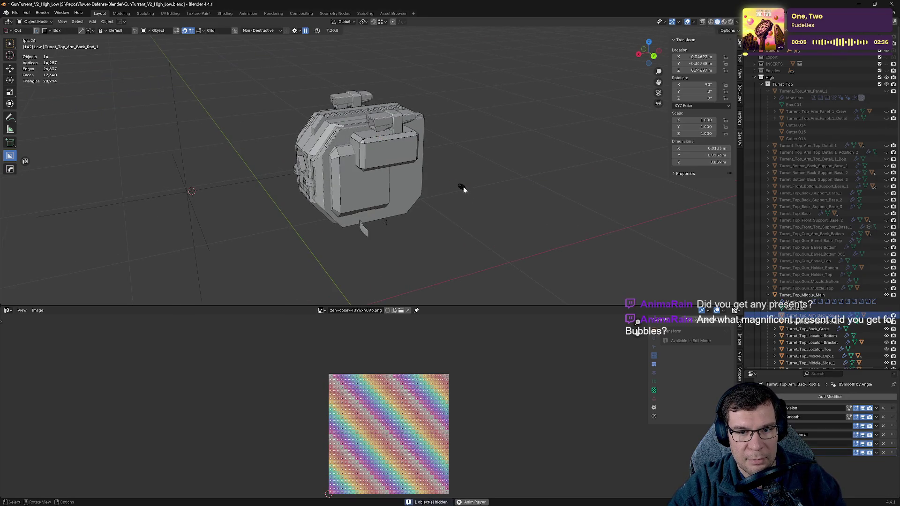
{"action": "mouse_move", "coordinate": [463, 186]}
{"action": "middle_mouse_down"}
{"action": "mouse_move", "coordinate": [400, 221]}
{"action": "mouse_move", "coordinate": [543, 169]}
{"action": "middle_mouse_up"}
{"action": "left_click", "coordinate": [400, 221]}
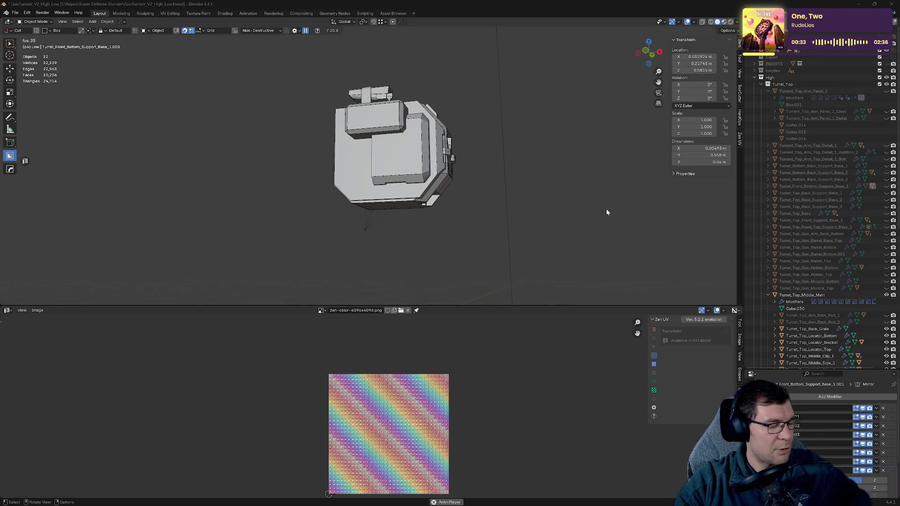
{"action": "mouse_move", "coordinate": [580, 188]}
{"action": "middle_mouse_down"}
{"action": "mouse_move", "coordinate": [488, 165]}
{"action": "mouse_move", "coordinate": [482, 177]}
{"action": "mouse_move", "coordinate": [538, 170]}
{"action": "middle_mouse_up"}
{"action": "scroll", "coordinate": [442, 181], "scroll_direction": "up", "scroll_amount": 5}
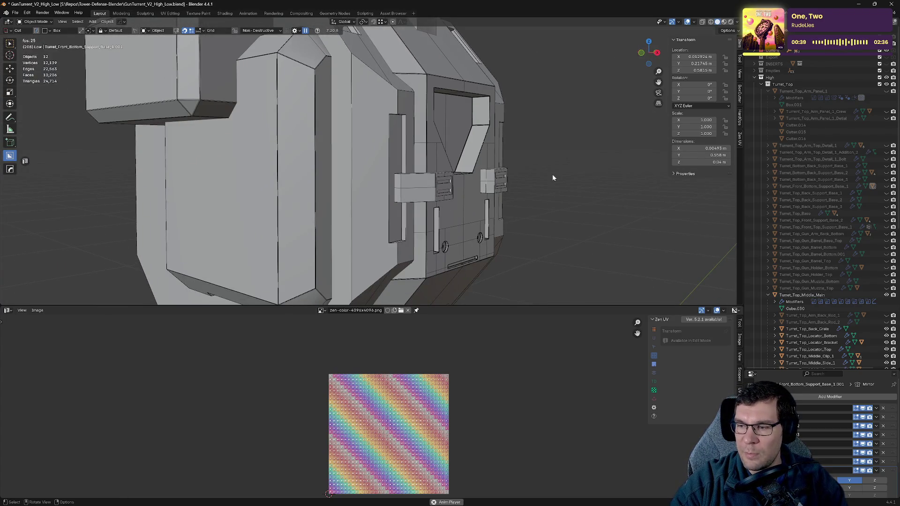
{"action": "mouse_move", "coordinate": [553, 178]}
{"action": "middle_mouse_down"}
{"action": "mouse_move", "coordinate": [392, 187]}
{"action": "mouse_move", "coordinate": [428, 199]}
{"action": "mouse_move", "coordinate": [406, 217]}
{"action": "mouse_move", "coordinate": [467, 196]}
{"action": "middle_mouse_up"}
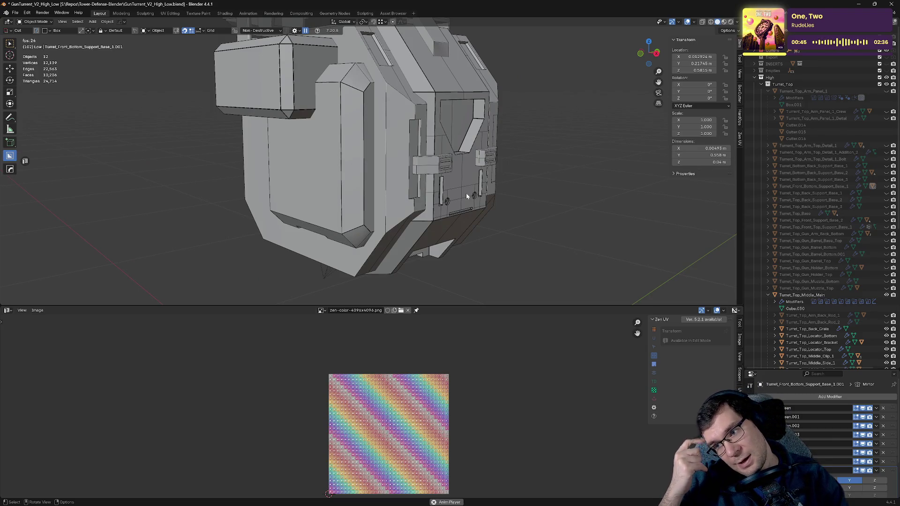
{"action": "mouse_move", "coordinate": [465, 192]}
{"action": "middle_mouse_down"}
{"action": "mouse_move", "coordinate": [441, 173]}
{"action": "mouse_move", "coordinate": [466, 175]}
{"action": "mouse_move", "coordinate": [459, 181]}
{"action": "mouse_move", "coordinate": [515, 166]}
{"action": "middle_mouse_up"}
{"action": "mouse_move", "coordinate": [470, 204]}
{"action": "middle_mouse_down"}
{"action": "mouse_move", "coordinate": [500, 143]}
{"action": "mouse_move", "coordinate": [448, 153]}
{"action": "mouse_move", "coordinate": [391, 196]}
{"action": "mouse_move", "coordinate": [532, 178]}
{"action": "mouse_move", "coordinate": [457, 200]}
{"action": "middle_mouse_up"}
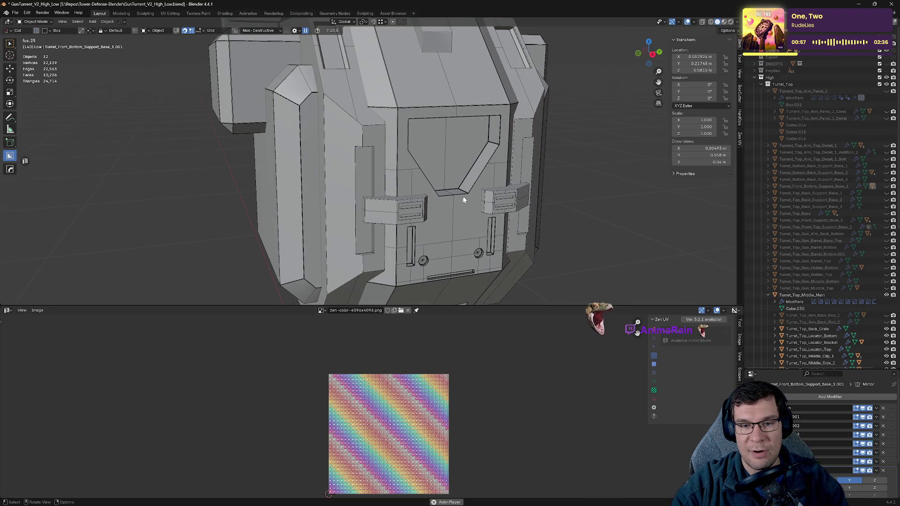
{"action": "scroll", "coordinate": [463, 199], "scroll_direction": "down", "scroll_amount": 4}
{"action": "scroll", "coordinate": [460, 196], "scroll_direction": "down", "scroll_amount": 2}
{"action": "mouse_move", "coordinate": [428, 185]}
{"action": "middle_mouse_down"}
{"action": "mouse_move", "coordinate": [415, 150]}
{"action": "mouse_move", "coordinate": [313, 173]}
{"action": "middle_mouse_up"}
{"action": "scroll", "coordinate": [312, 173], "scroll_direction": "up", "scroll_amount": 3}
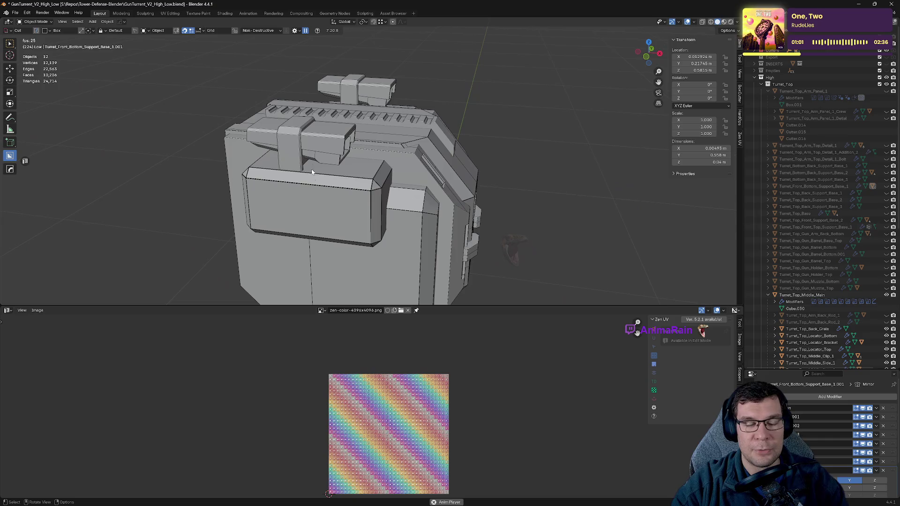
{"action": "left_click", "coordinate": [291, 150]}
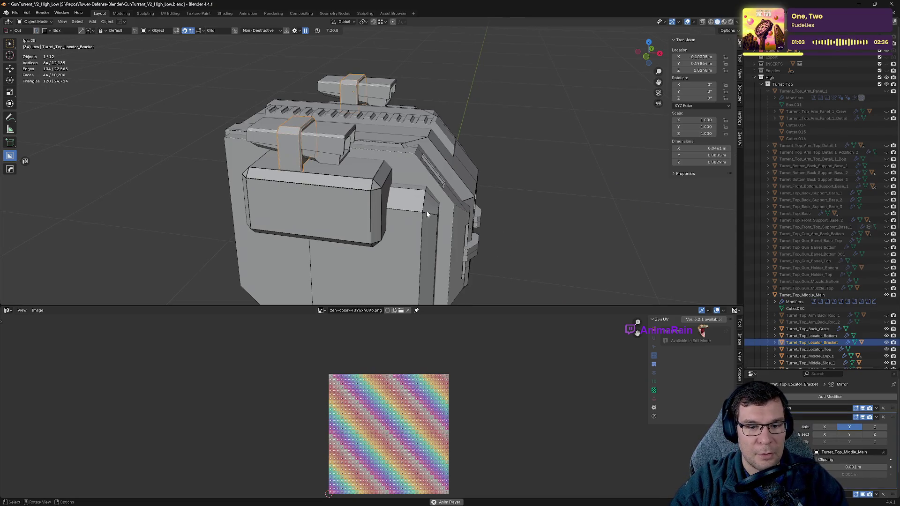
- Sharpen the locator bracket's shading, move its Mirror modifier to the stack bottom, and hide it
{"action": "middle_click_drag", "start_coordinate": [426, 214], "coordinate": [519, 238]}
{"action": "left_click_drag", "start_coordinate": [788, 369], "coordinate": [787, 221]}
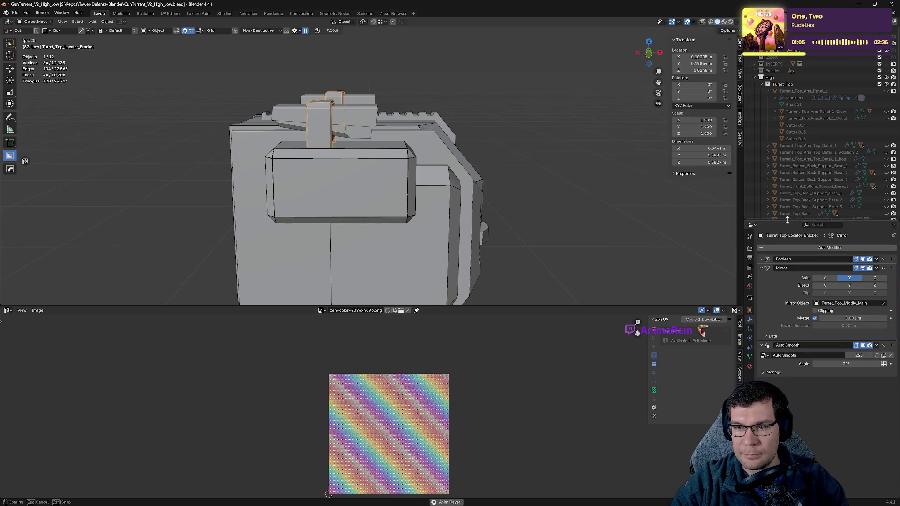
{"action": "scroll", "coordinate": [803, 161], "scroll_direction": "down", "scroll_amount": 5}
{"action": "key", "text": "q"}
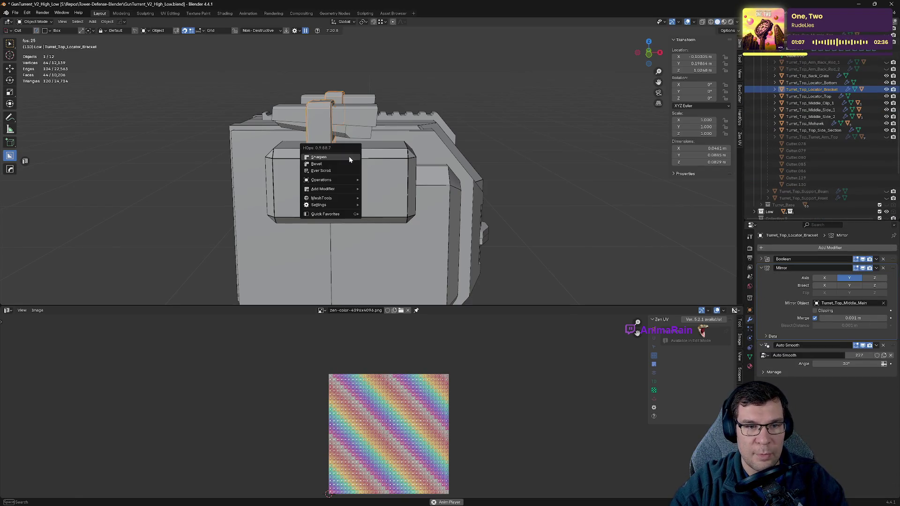
{"action": "left_click", "coordinate": [349, 156]}
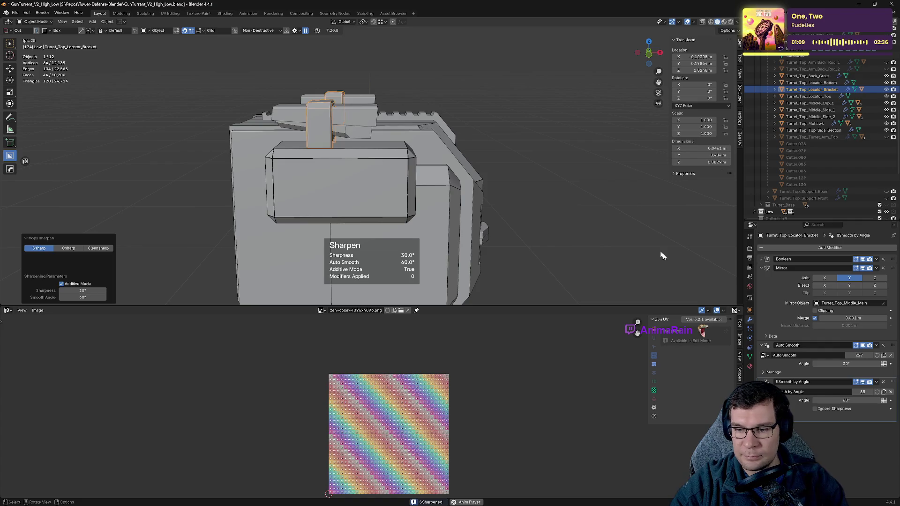
{"action": "left_click", "coordinate": [762, 268]}
{"action": "left_click", "coordinate": [762, 277]}
{"action": "left_click", "coordinate": [762, 286]}
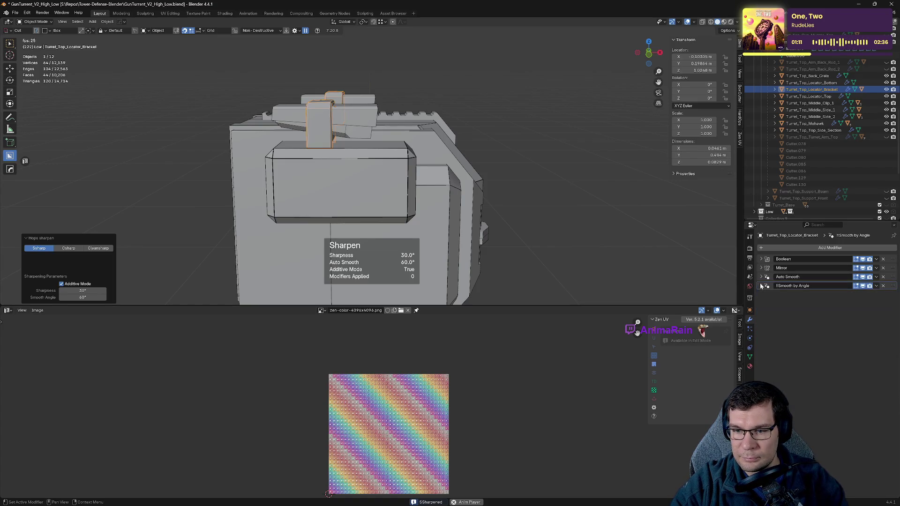
{"action": "left_click_drag", "start_coordinate": [892, 270], "coordinate": [836, 281]}
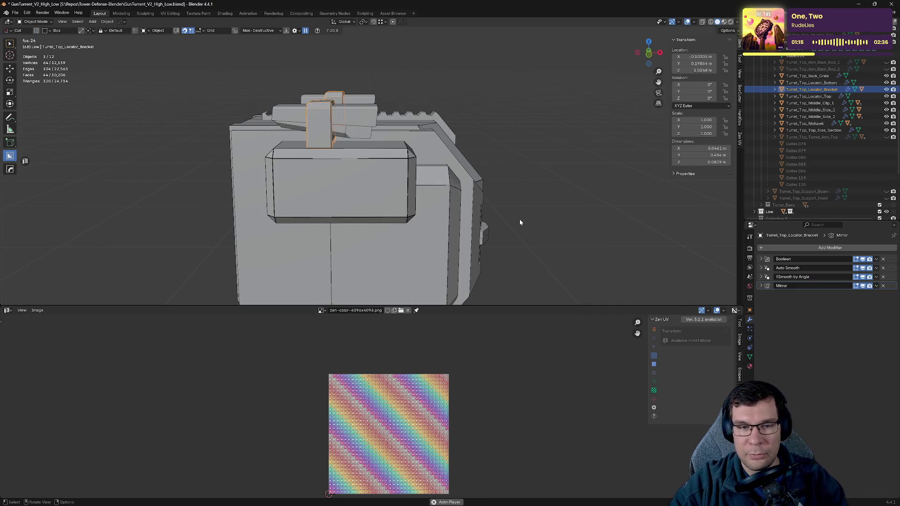
{"action": "key", "text": "h"}
- Sharpen Turret_Top_Locator_Top, place its Mirror below Smooth by Angle, and inspect beneath it
{"action": "left_click", "coordinate": [333, 120]}
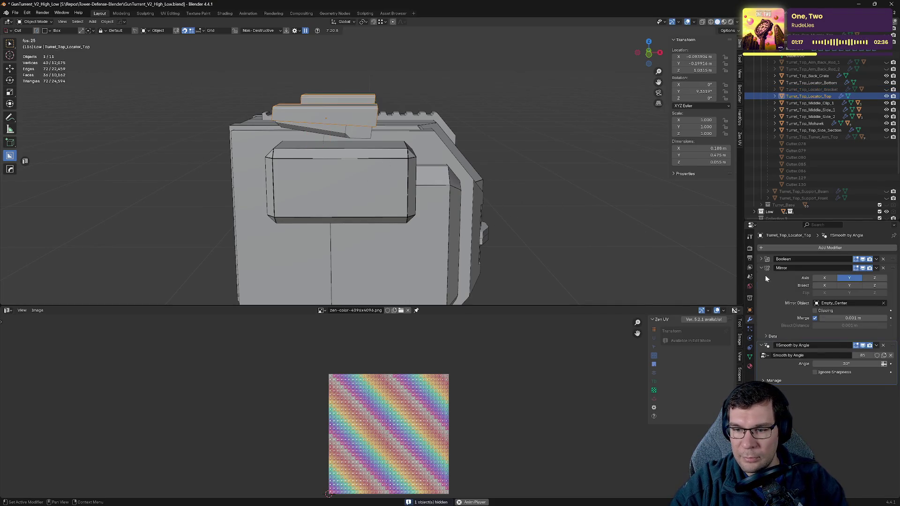
{"action": "left_click_drag", "start_coordinate": [761, 268], "coordinate": [762, 277]}
{"action": "key", "text": "q"}
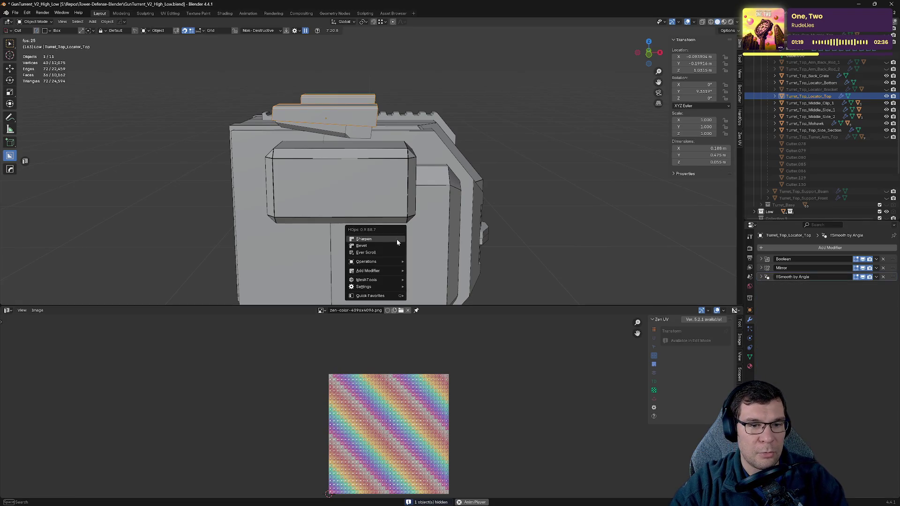
{"action": "left_click", "coordinate": [398, 240]}
{"action": "left_click", "coordinate": [761, 277]}
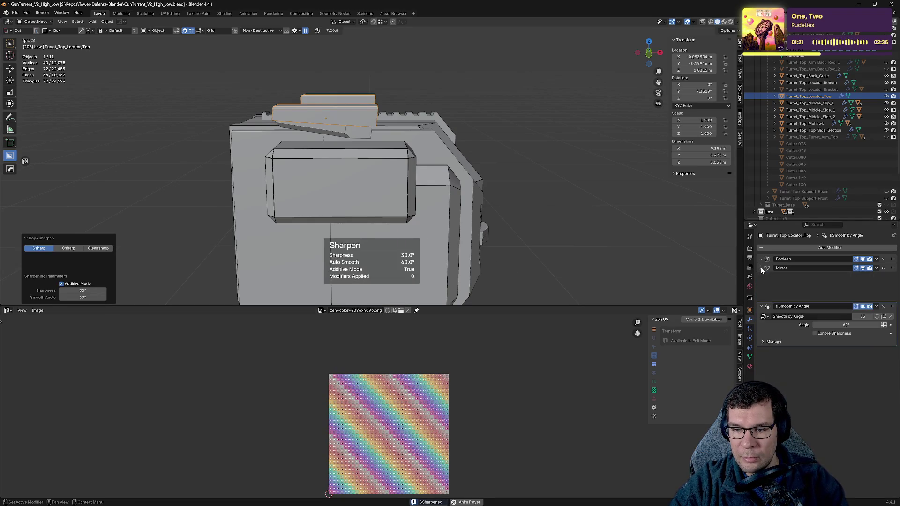
{"action": "left_click_drag", "start_coordinate": [882, 271], "coordinate": [882, 282]}
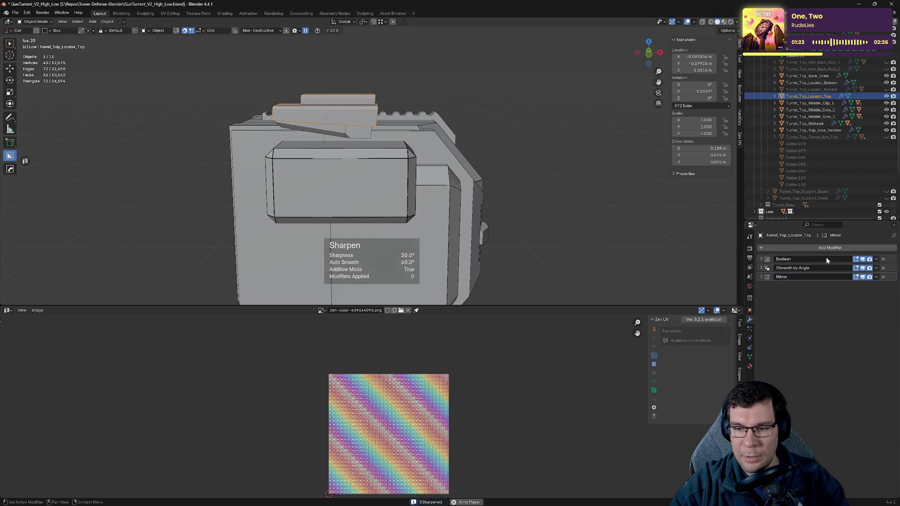
{"action": "middle_click_drag", "start_coordinate": [491, 176], "coordinate": [491, 195]}
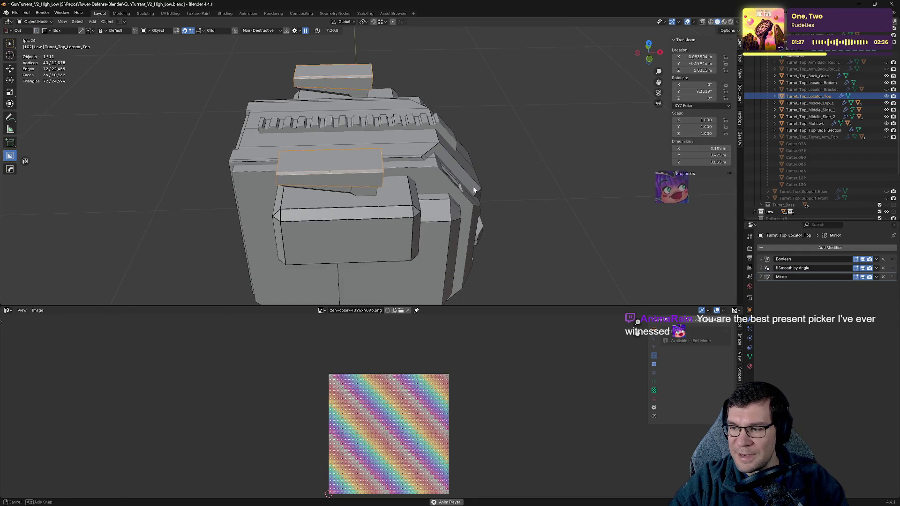
{"action": "mouse_move", "coordinate": [465, 192]}
{"action": "middle_mouse_down", "text": "shift"}
{"action": "mouse_move", "coordinate": [510, 200]}
{"action": "mouse_move", "coordinate": [429, 191]}
{"action": "middle_mouse_up", "text": "shift"}
{"action": "scroll", "coordinate": [510, 200], "scroll_direction": "up", "scroll_amount": 3}
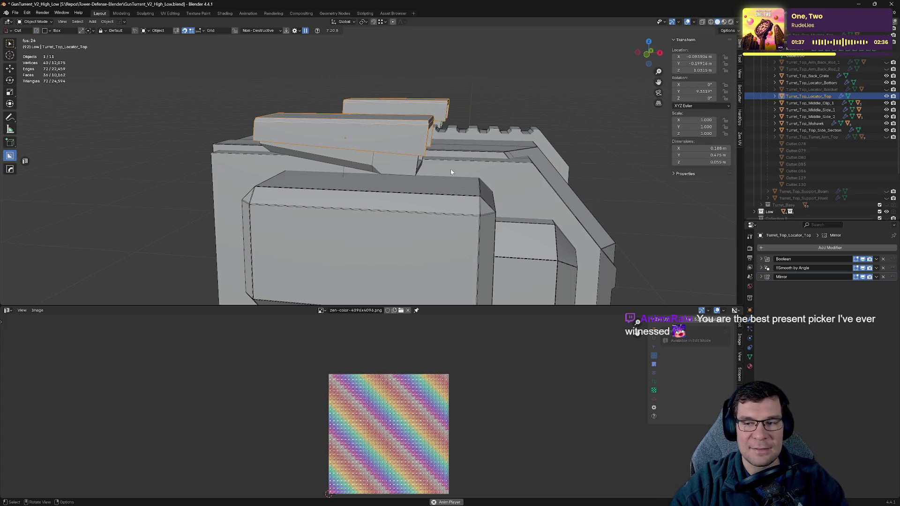
{"action": "key", "text": "h"}
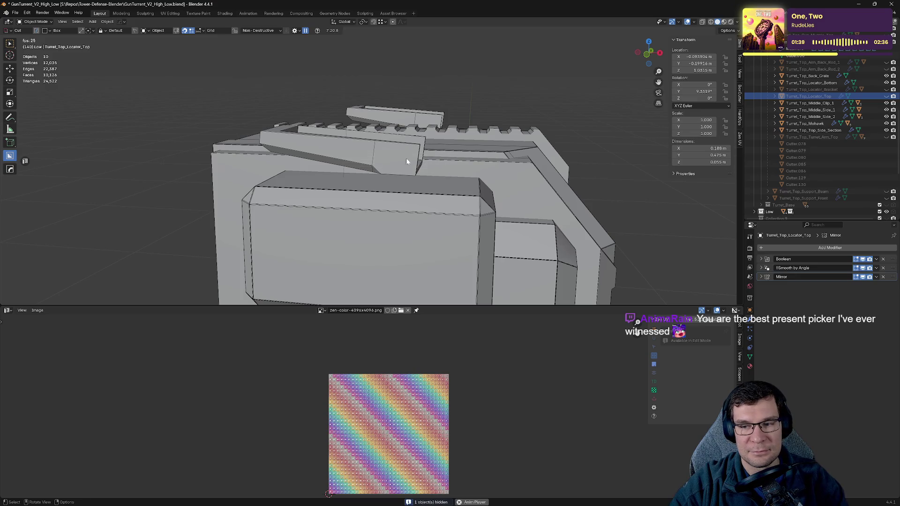
{"action": "key", "text": "alt+h"}
- Resharpen Turret_Top_Locator_Top with a Weighted Normal modifier, put Mirror last, and hide it
{"action": "key", "text": "q"}
{"action": "left_click", "coordinate": [401, 140]}
{"action": "key", "text": "q"}
{"action": "left_click", "coordinate": [394, 168]}
{"action": "left_click_drag", "start_coordinate": [761, 277], "coordinate": [761, 287]}
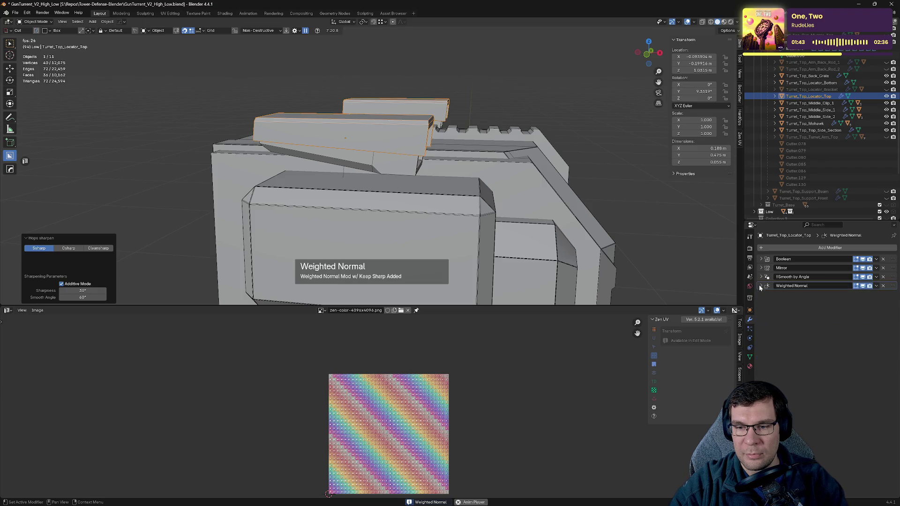
{"action": "left_click_drag", "start_coordinate": [881, 273], "coordinate": [881, 289]}
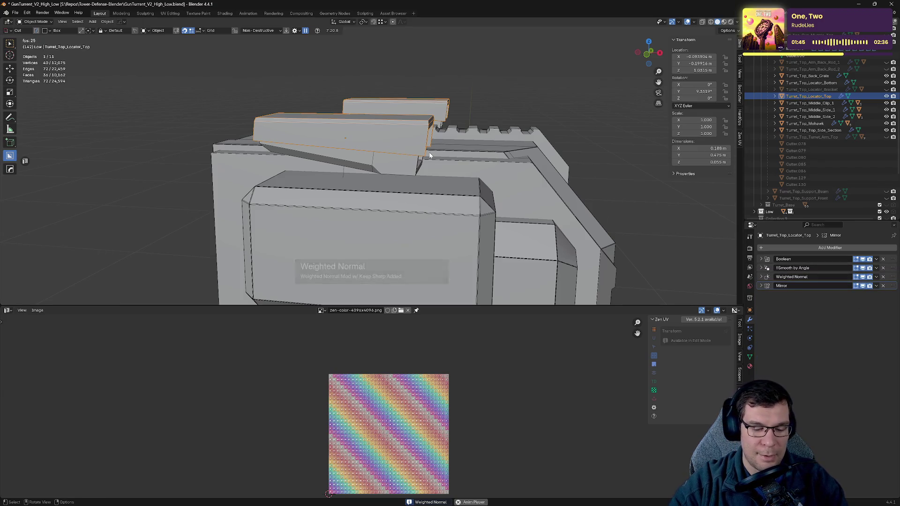
{"action": "key", "text": "h"}
- Sharpen Turret_Top_Locator_Bottom, move its Mirror to the stack bottom, save, and hide it
{"action": "left_click", "coordinate": [402, 141]}
{"action": "key", "text": "q"}
{"action": "left_click", "coordinate": [400, 144]}
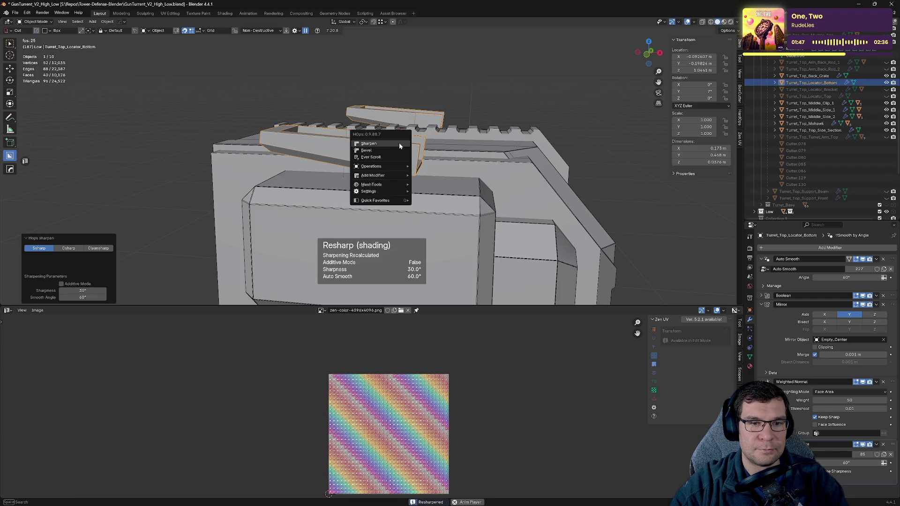
{"action": "left_click", "coordinate": [761, 259]}
{"action": "left_click", "coordinate": [762, 277]}
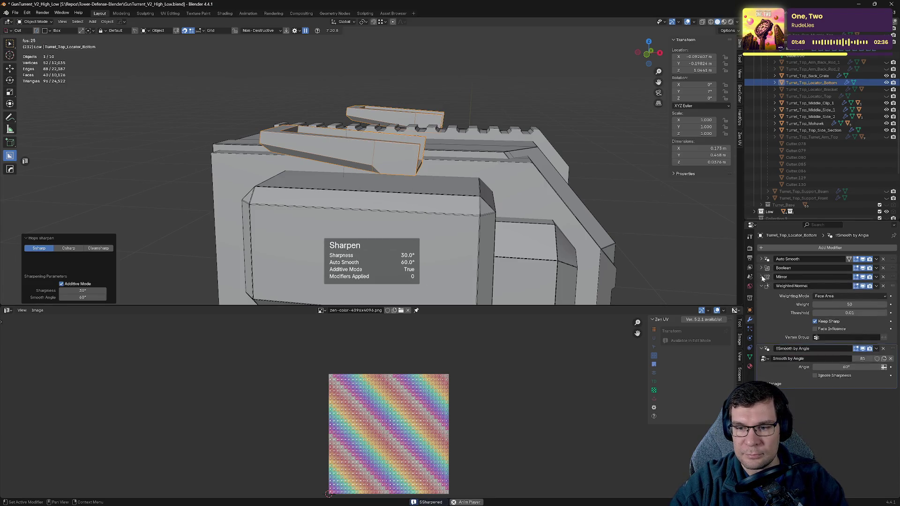
{"action": "left_click", "coordinate": [761, 285]}
{"action": "left_click", "coordinate": [761, 295]}
{"action": "left_click_drag", "start_coordinate": [774, 276], "coordinate": [777, 284]}
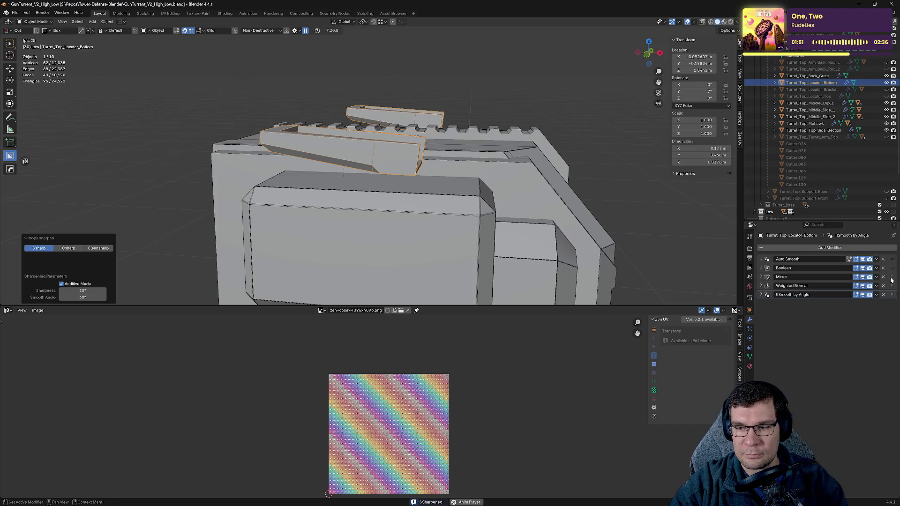
{"action": "key", "text": "ctrl+s"}
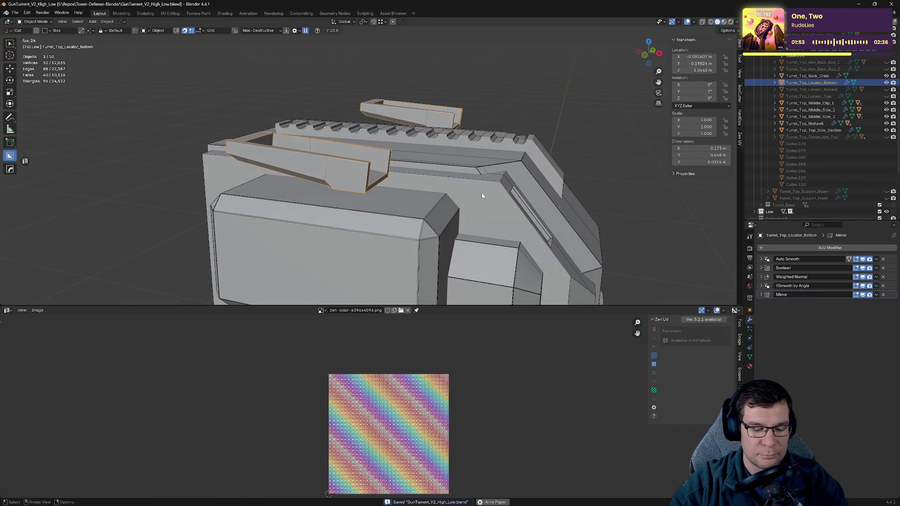
{"action": "key", "text": "h"}
- Sharpen the side section block with weighted normals, move Auto Smooth below Boolean, save, and hide it
{"action": "middle_click_drag", "start_coordinate": [482, 235], "coordinate": [381, 186]}
{"action": "left_click", "coordinate": [381, 186]}
{"action": "key", "text": "q"}
{"action": "left_click", "coordinate": [478, 184]}
{"action": "key", "text": "q"}
{"action": "left_click", "coordinate": [479, 183], "text": "ctrl"}
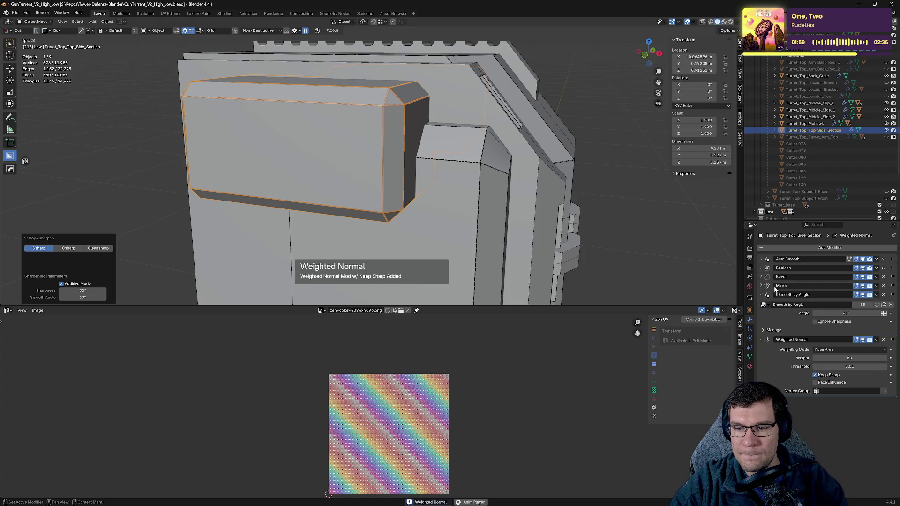
{"action": "left_click", "coordinate": [762, 295], "text": "ctrl"}
{"action": "left_click", "coordinate": [762, 295]}
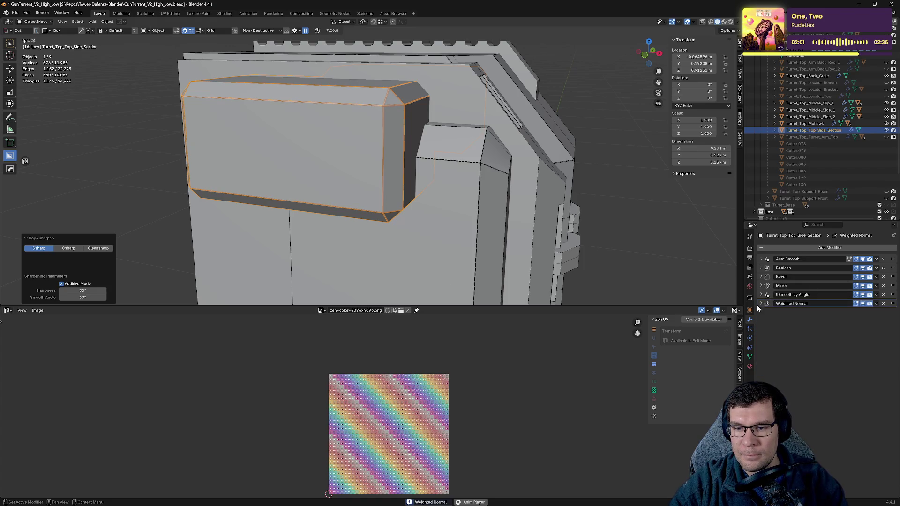
{"action": "left_click_drag", "start_coordinate": [894, 260], "coordinate": [890, 305]}
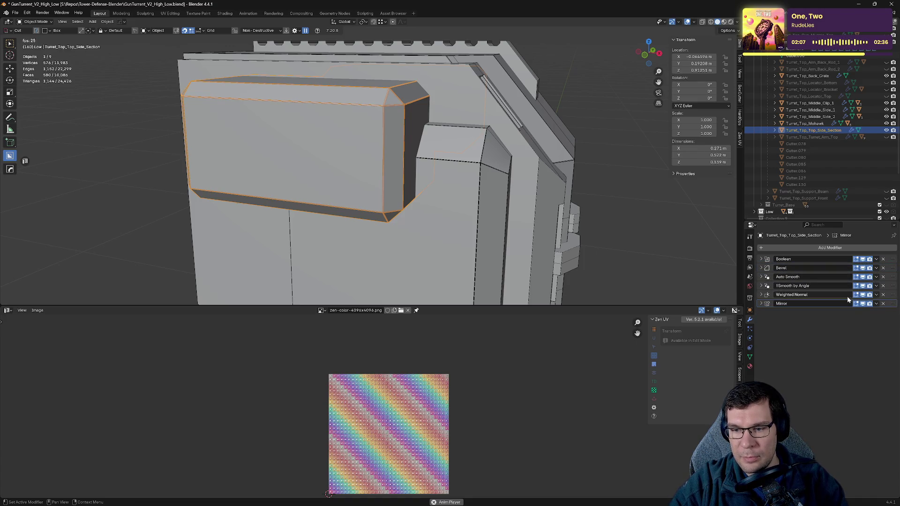
{"action": "key", "text": "ctrl+s"}
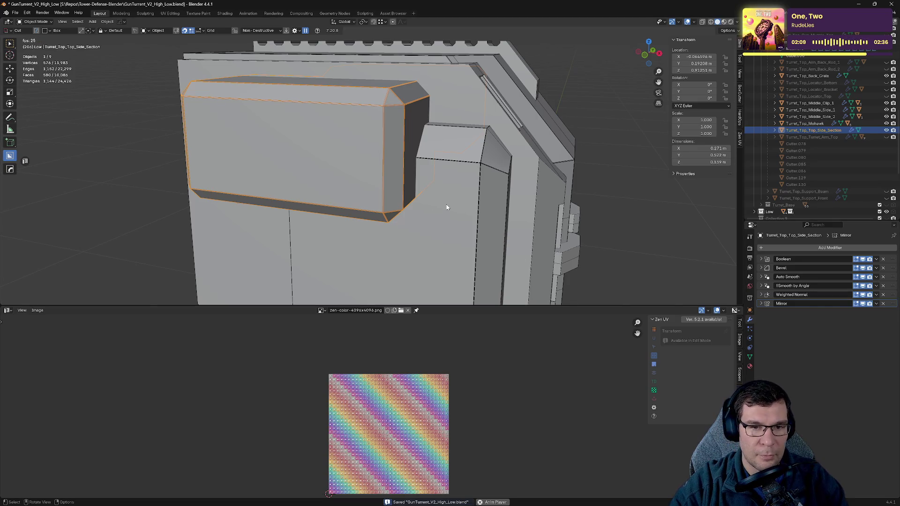
{"action": "key", "text": "h"}
- Sharpen Turret_Top_Middle_Side_1 with weighted normals, move Mirror to the bottom, save, and hide it
{"action": "left_click", "coordinate": [443, 181]}
{"action": "key", "text": "q"}
{"action": "left_click", "coordinate": [560, 216]}
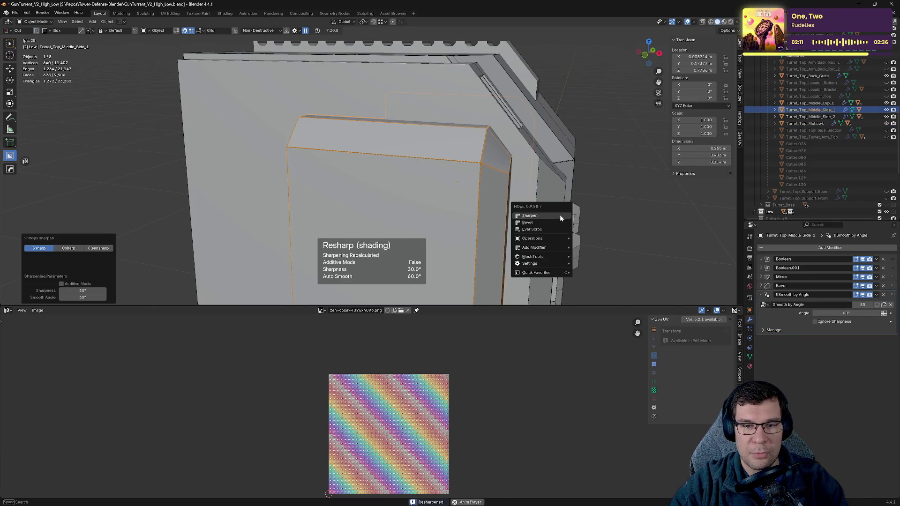
{"action": "left_click", "coordinate": [761, 294]}
{"action": "left_click_drag", "start_coordinate": [882, 279], "coordinate": [856, 345]}
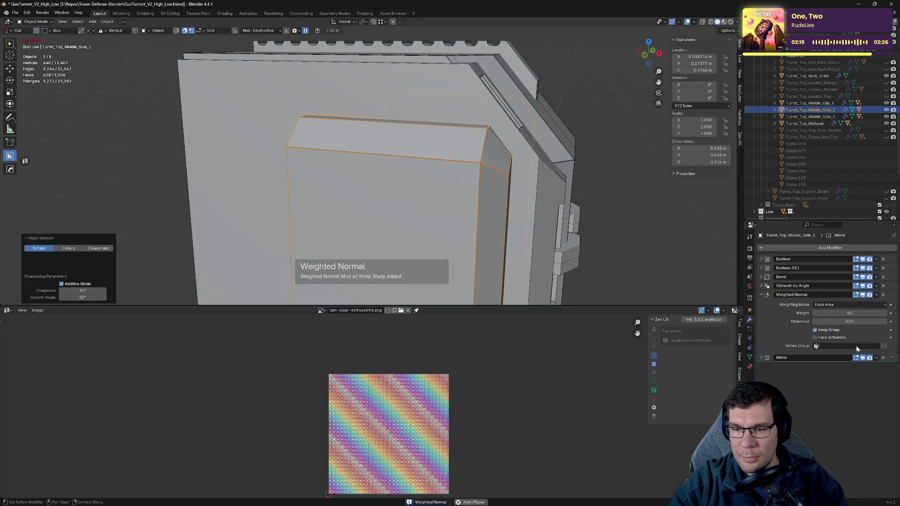
{"action": "left_click", "coordinate": [772, 295]}
{"action": "key", "text": "ctrl+s"}
{"action": "mouse_move", "coordinate": [528, 275]}
{"action": "middle_mouse_down"}
{"action": "mouse_move", "coordinate": [558, 250]}
{"action": "mouse_move", "coordinate": [581, 249]}
{"action": "middle_mouse_up"}
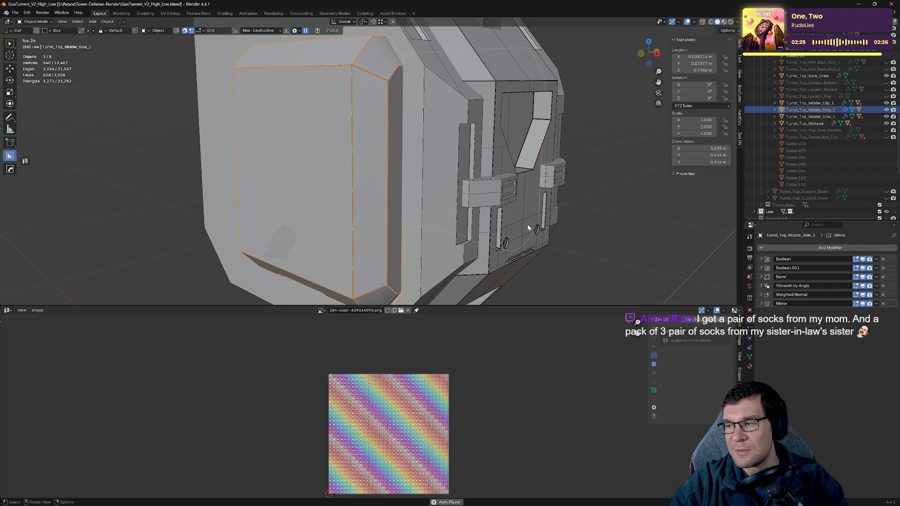
{"action": "mouse_move", "coordinate": [529, 229]}
{"action": "middle_mouse_down"}
{"action": "mouse_move", "coordinate": [516, 217]}
{"action": "mouse_move", "coordinate": [553, 216]}
{"action": "middle_mouse_up"}
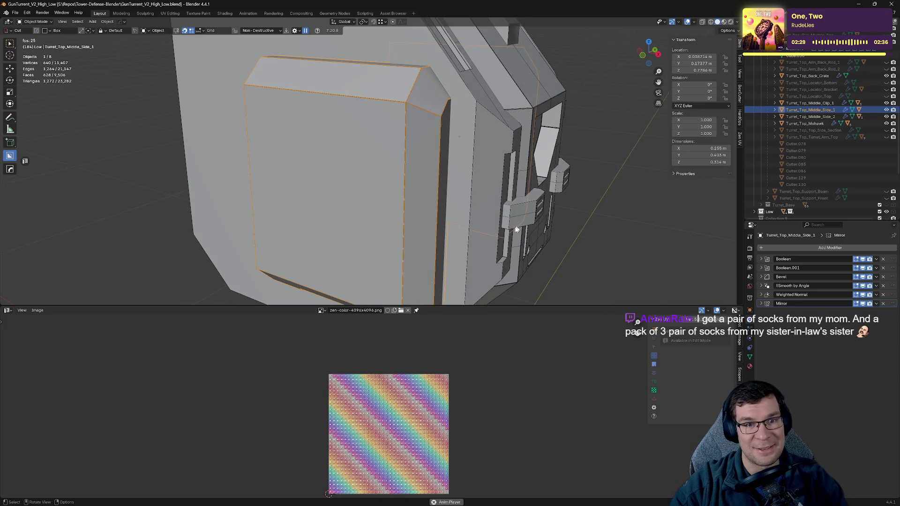
{"action": "key", "text": "ctrl+s"}
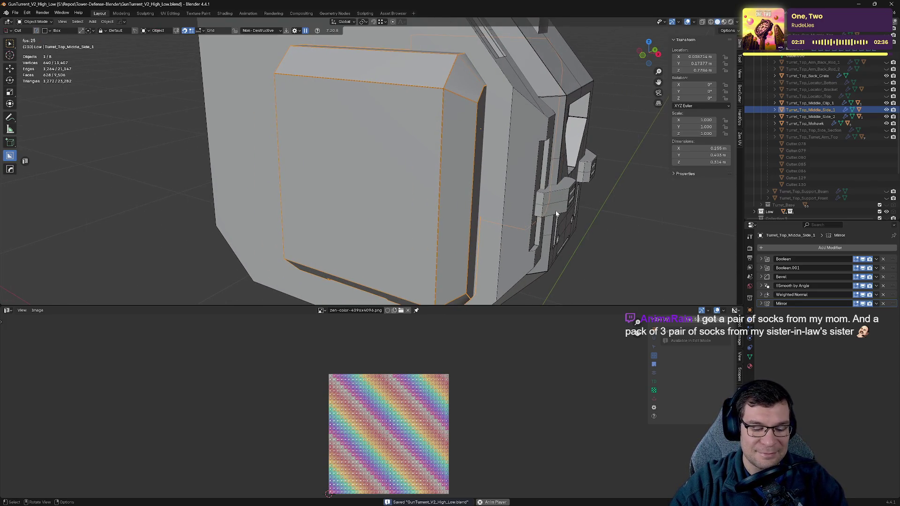
{"action": "key", "text": "h"}
- Select the Turret_Top_Middle_Main piece and orient the view toward the turret front
{"action": "mouse_move", "coordinate": [556, 213]}
{"action": "middle_mouse_down"}
{"action": "mouse_move", "coordinate": [485, 185]}
{"action": "mouse_move", "coordinate": [511, 189]}
{"action": "middle_mouse_up"}
{"action": "left_click", "coordinate": [410, 170]}
{"action": "middle_click_drag", "start_coordinate": [410, 171], "coordinate": [434, 170]}
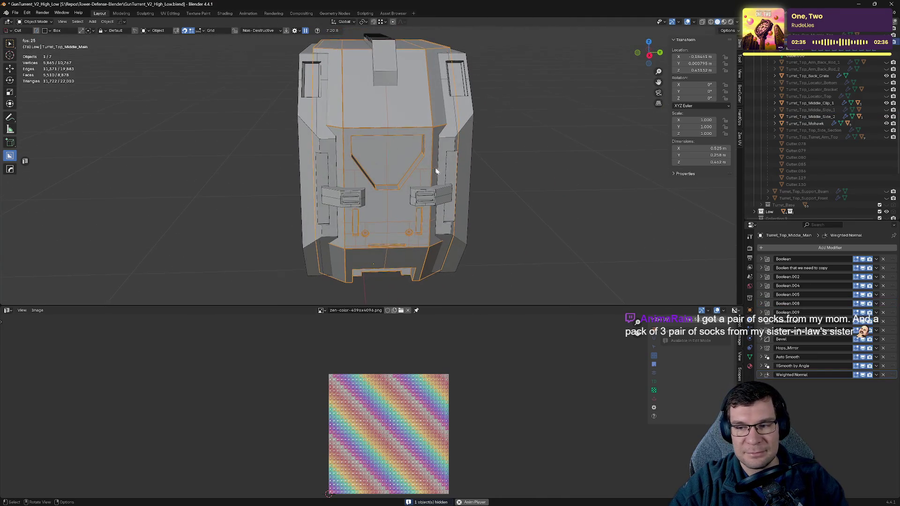
- Copy the Bevel modifier from Turret_Top_Middle_Main onto the Turret_Top_Mohawk grate
{"action": "left_click", "coordinate": [805, 124]}
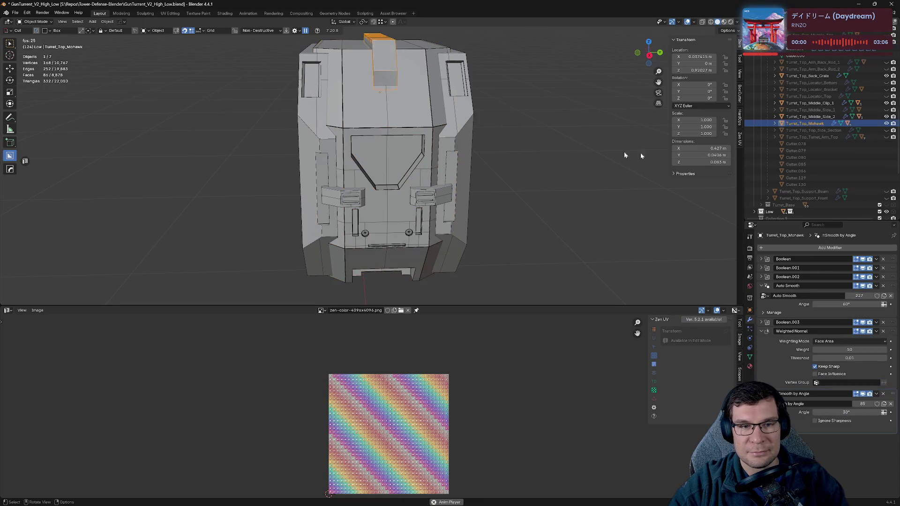
{"action": "middle_click_drag", "start_coordinate": [624, 151], "coordinate": [570, 163]}
{"action": "key", "text": "KP_Decimal"}
{"action": "key", "text": "q"}
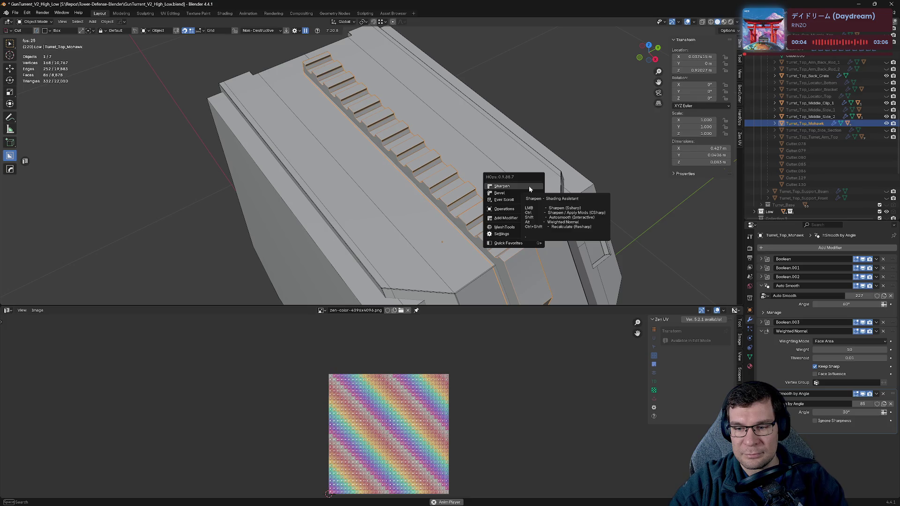
{"action": "left_click", "coordinate": [558, 165]}
{"action": "middle_click_drag", "start_coordinate": [558, 165], "coordinate": [528, 238]}
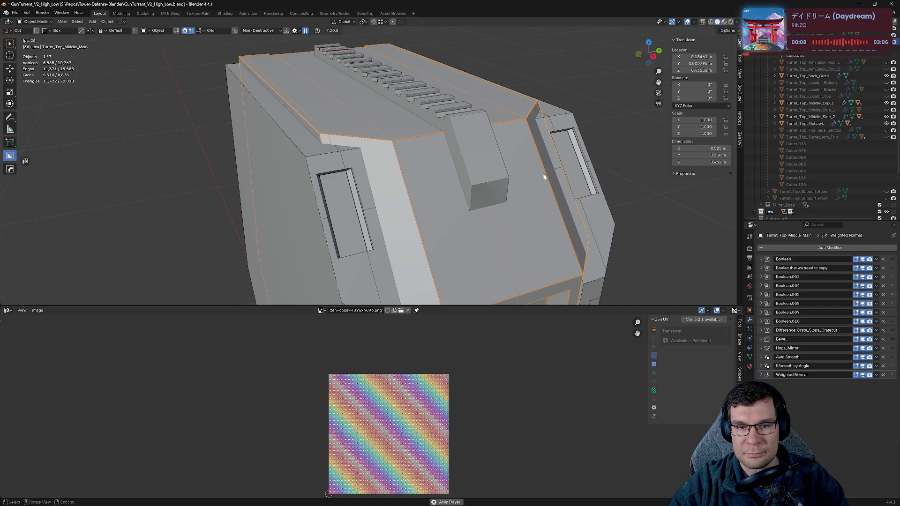
{"action": "left_click", "coordinate": [522, 195], "text": "shift"}
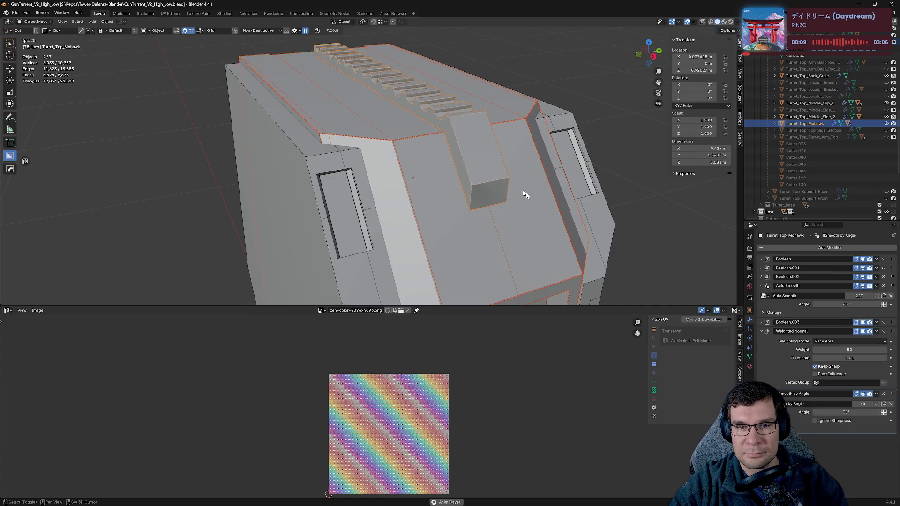
{"action": "left_click", "coordinate": [534, 225], "text": "shift"}
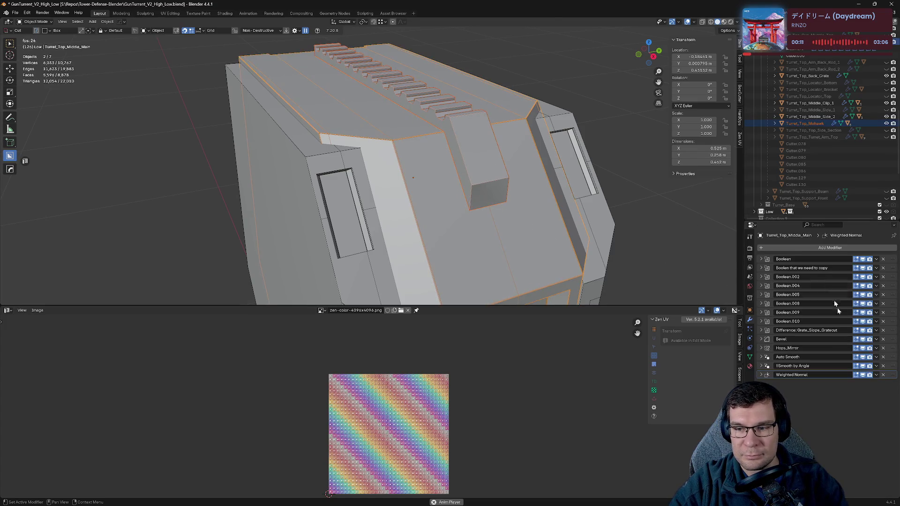
{"action": "left_click", "coordinate": [877, 339]}
{"action": "left_click", "coordinate": [849, 361]}
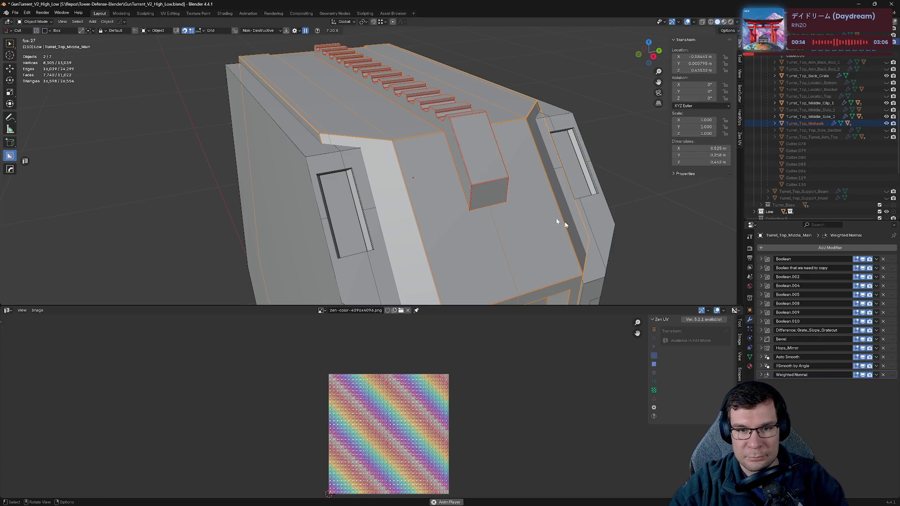
- Resharpen the Mohawk grate with weighted normals and delete the duplicate Smooth by Angle modifier
{"action": "left_click", "coordinate": [490, 177]}
{"action": "middle_click_drag", "start_coordinate": [618, 161], "coordinate": [649, 171]}
{"action": "scroll", "coordinate": [522, 189], "scroll_direction": "up", "scroll_amount": 3}
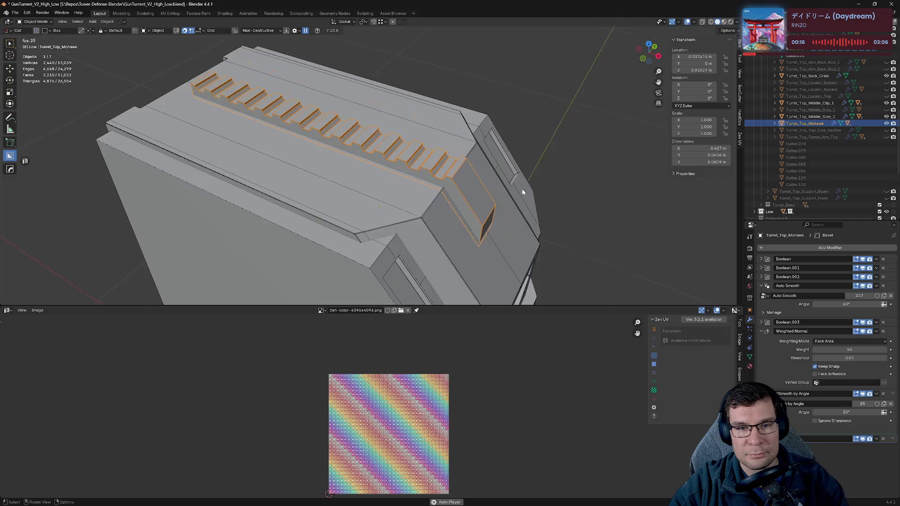
{"action": "scroll", "coordinate": [569, 194], "scroll_direction": "up", "scroll_amount": 4}
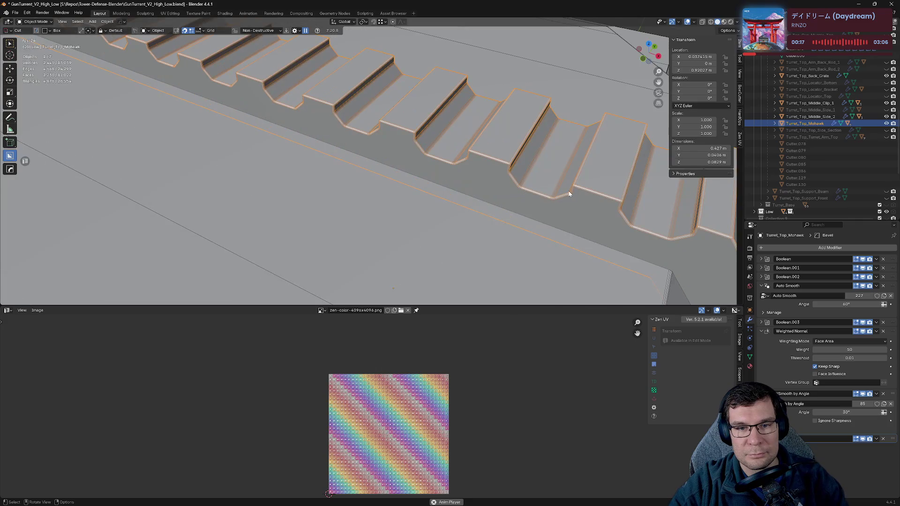
{"action": "left_click", "coordinate": [761, 286]}
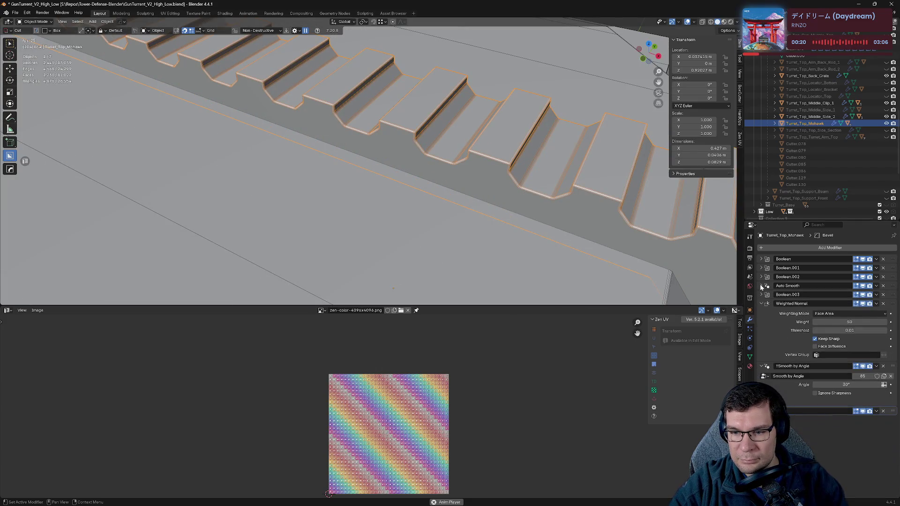
{"action": "left_click", "coordinate": [761, 304]}
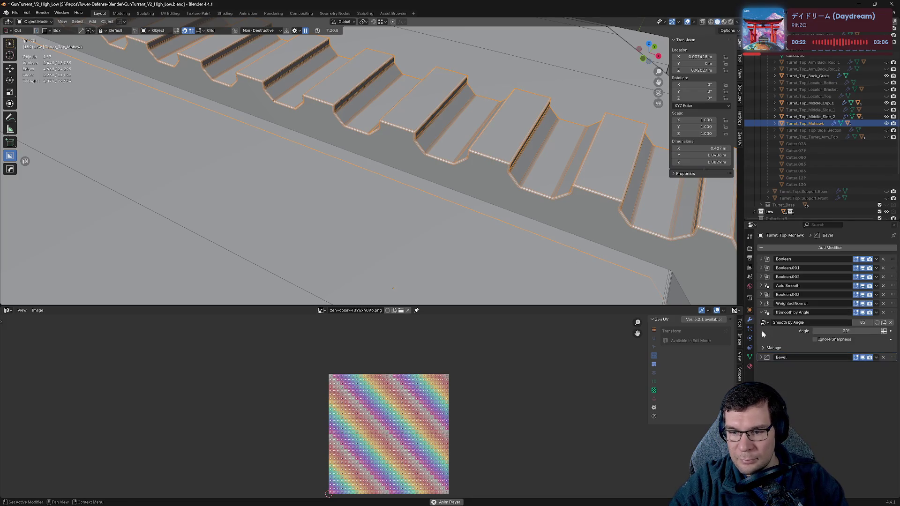
{"action": "key", "text": "q"}
{"action": "left_click", "coordinate": [617, 256]}
{"action": "key", "text": "q"}
{"action": "left_click", "coordinate": [617, 258], "text": "alt"}
{"action": "left_click", "coordinate": [760, 323]}
{"action": "left_click", "coordinate": [760, 323]}
{"action": "key", "text": "ctrl+x"}
{"action": "left_click", "coordinate": [761, 322]}
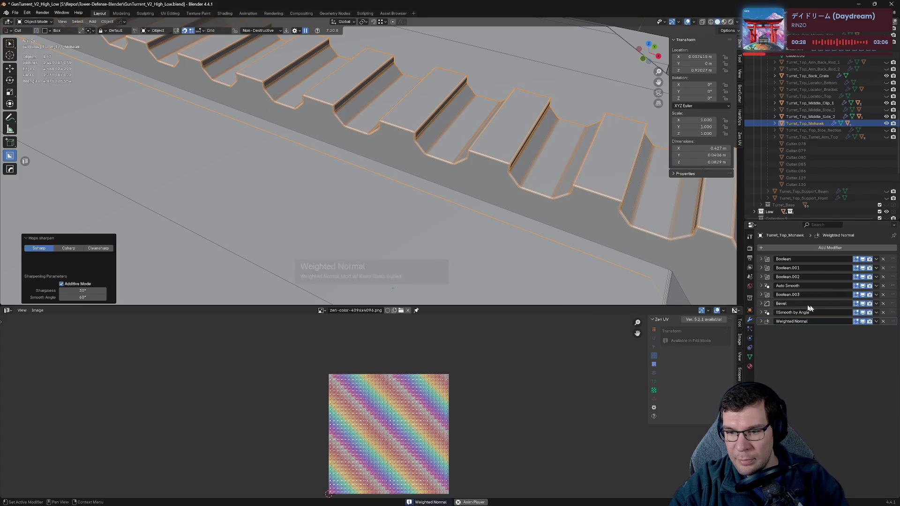
- Move the Bevel right below Boolean.003, set its amount to 0.0004 m, save, and hide the grate
{"action": "left_click_drag", "start_coordinate": [893, 307], "coordinate": [892, 290]}
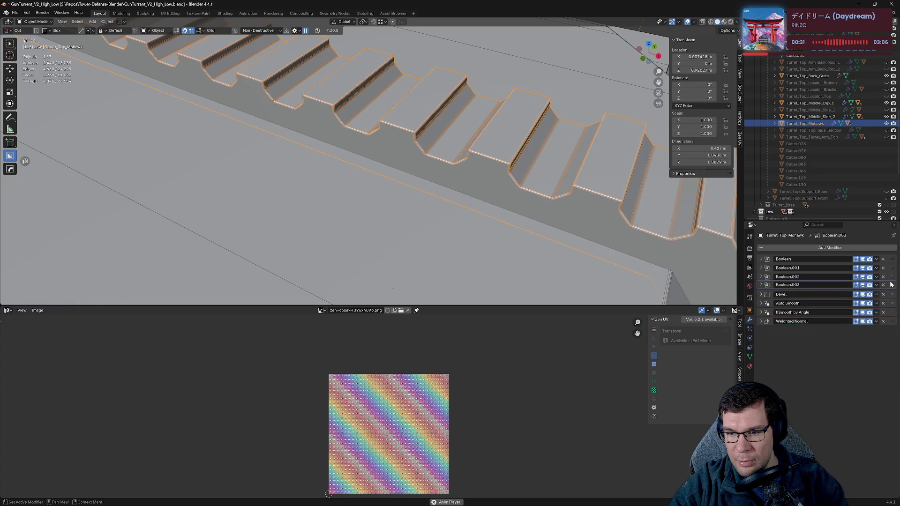
{"action": "left_click", "coordinate": [759, 296]}
{"action": "left_click", "coordinate": [854, 321]}
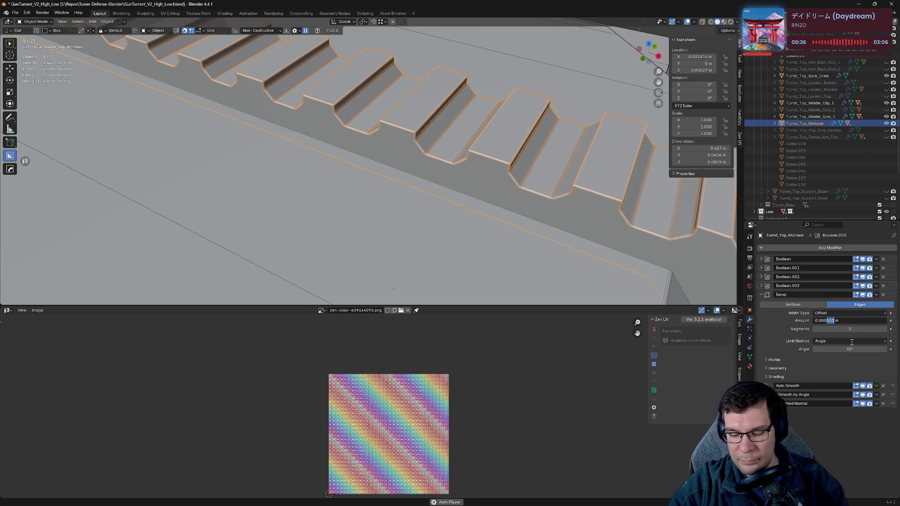
{"action": "type", "text": "4"}
{"action": "key", "text": "Return"}
{"action": "scroll", "coordinate": [545, 196], "scroll_direction": "down", "scroll_amount": 6}
{"action": "mouse_move", "coordinate": [545, 195]}
{"action": "middle_mouse_down"}
{"action": "mouse_move", "coordinate": [517, 176]}
{"action": "mouse_move", "coordinate": [539, 155]}
{"action": "middle_mouse_up"}
{"action": "key", "text": "ctrl+s"}
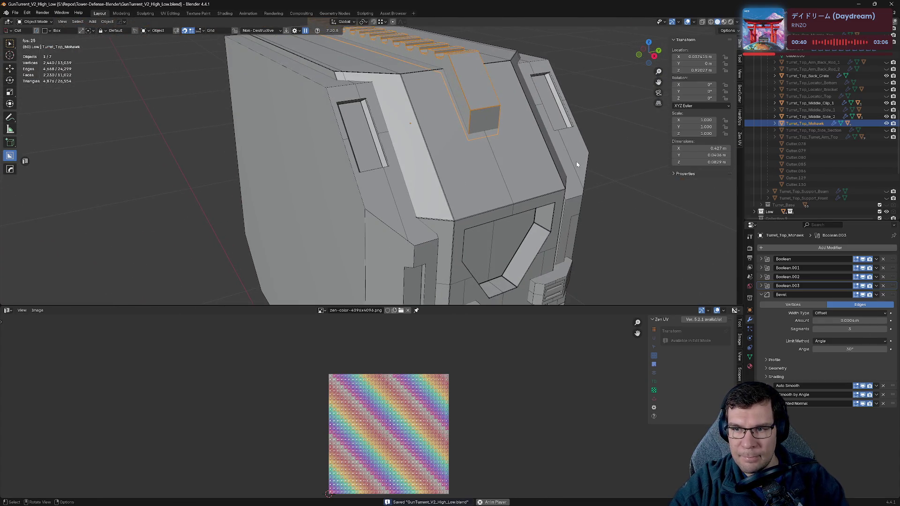
{"action": "key", "text": "h"}
{"action": "left_click", "coordinate": [492, 120]}
- Sharpen Turret_Top_Middle_Side_2 and move its Mirror modifier to the bottom of the stack
{"action": "left_click", "coordinate": [797, 117]}
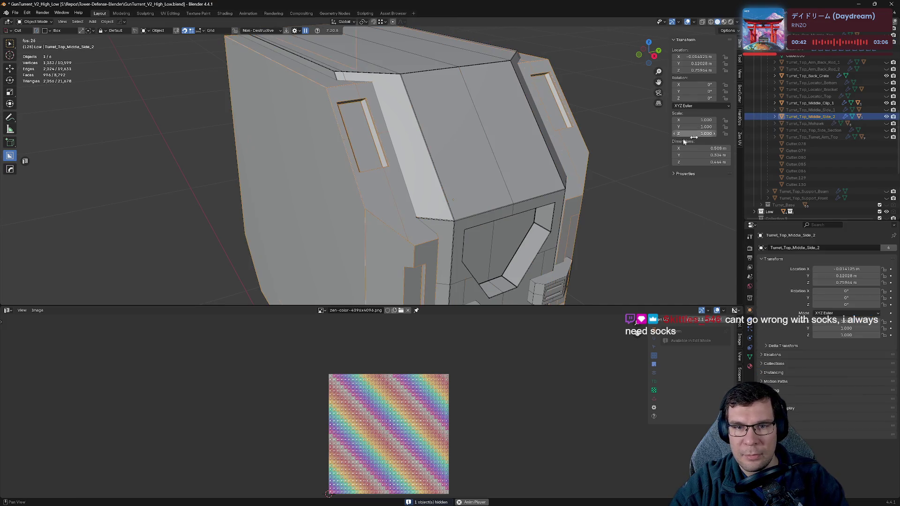
{"action": "key", "text": "KP_Decimal"}
{"action": "key", "text": "q"}
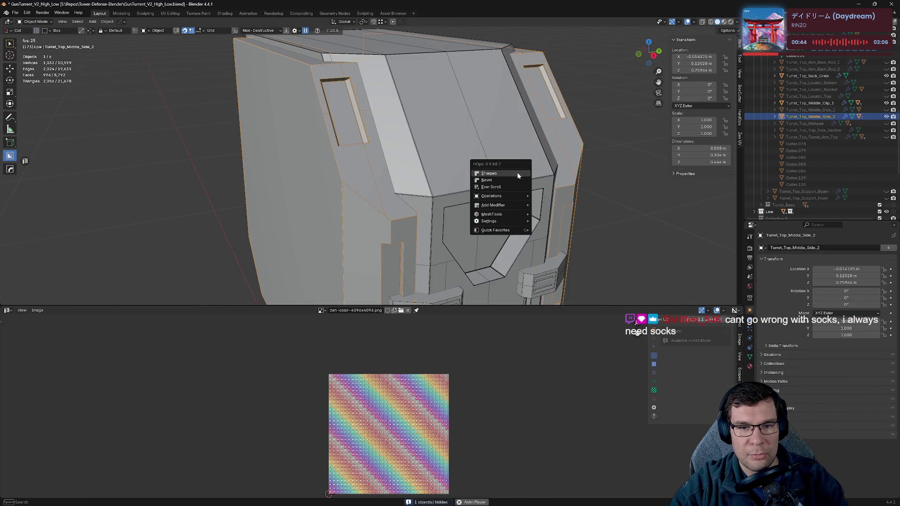
{"action": "left_click", "coordinate": [518, 175]}
{"action": "scroll", "coordinate": [516, 174], "scroll_direction": "down", "scroll_amount": 2}
{"action": "middle_click_drag", "start_coordinate": [558, 212], "coordinate": [737, 264], "text": "shift"}
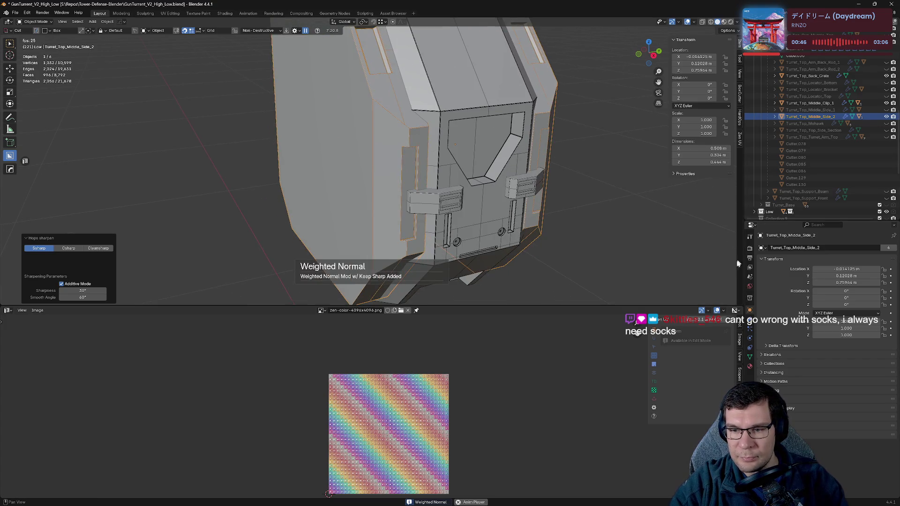
{"action": "left_click", "coordinate": [750, 319]}
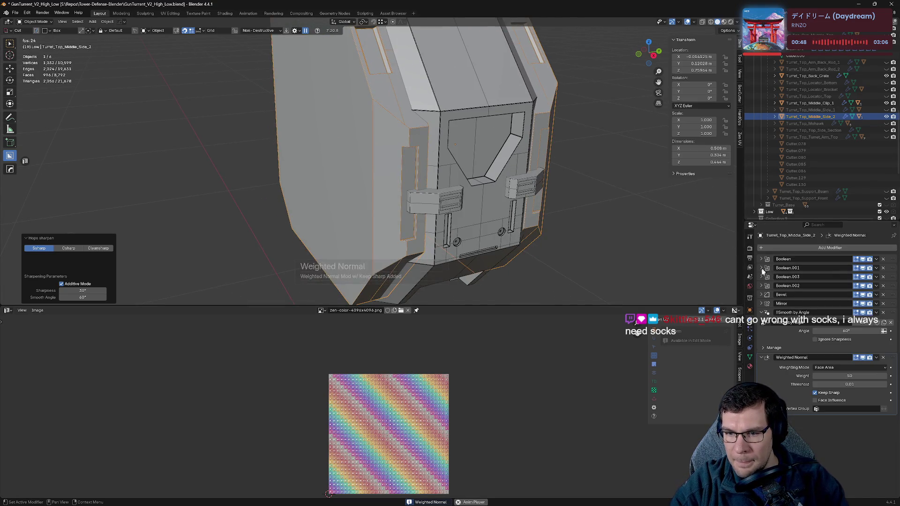
{"action": "left_click", "coordinate": [761, 304]}
{"action": "left_click", "coordinate": [760, 304]}
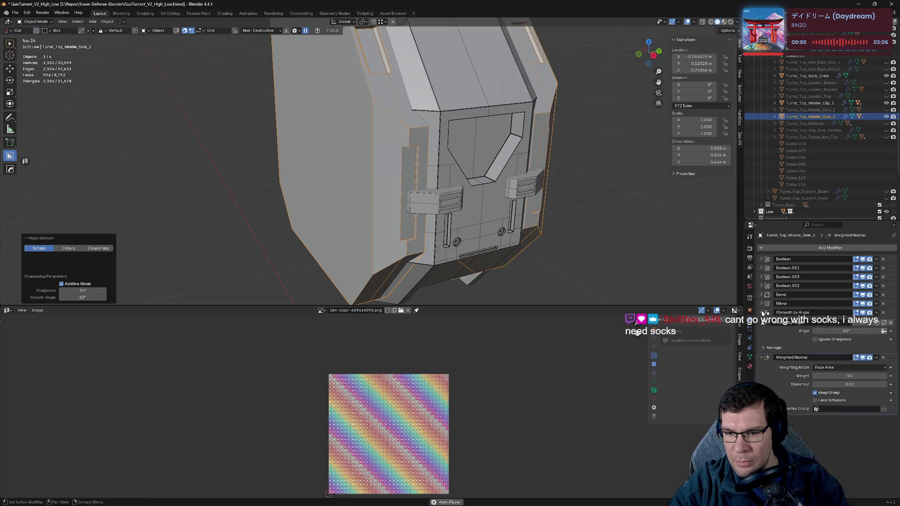
{"action": "left_click", "coordinate": [761, 313]}
{"action": "left_click", "coordinate": [762, 321]}
{"action": "double_click", "coordinate": [782, 303]}
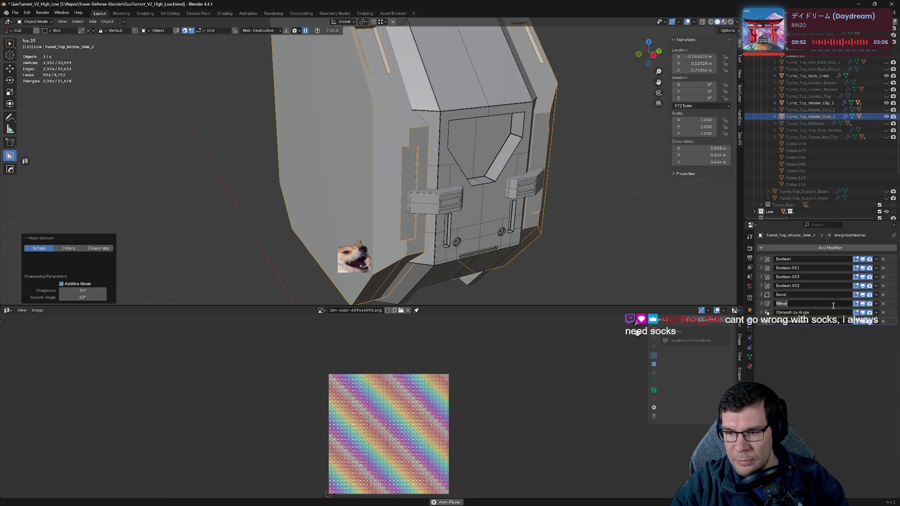
{"action": "left_click_drag", "start_coordinate": [895, 305], "coordinate": [882, 356]}
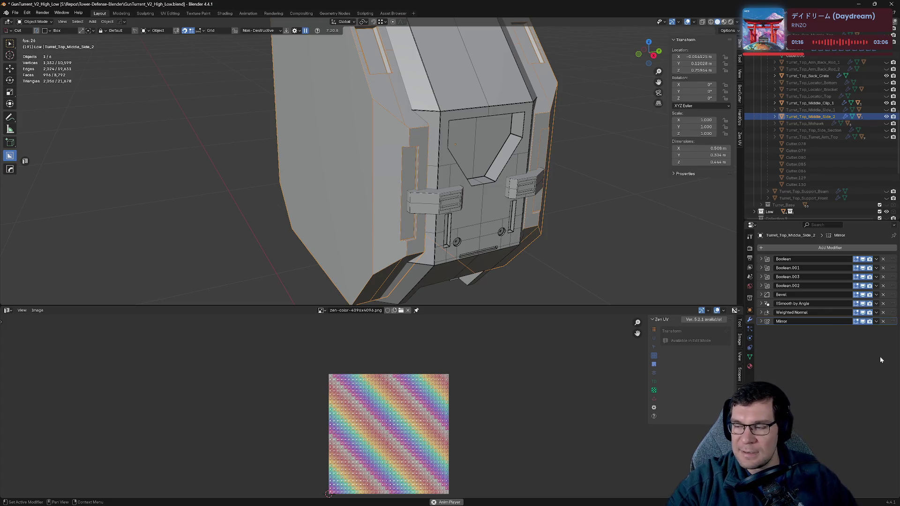
- Save, then resharpen Side_2 again and return its Mirror modifier to the stack bottom
{"action": "mouse_move", "coordinate": [587, 241]}
{"action": "middle_mouse_down"}
{"action": "mouse_move", "coordinate": [515, 173]}
{"action": "mouse_move", "coordinate": [586, 202]}
{"action": "middle_mouse_up"}
{"action": "key", "text": "ctrl+s"}
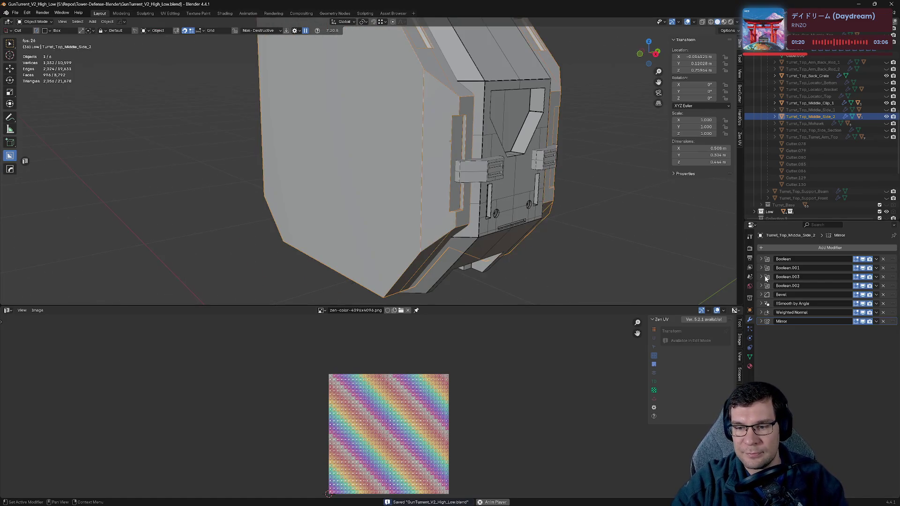
{"action": "middle_click_drag", "start_coordinate": [574, 235], "coordinate": [570, 232]}
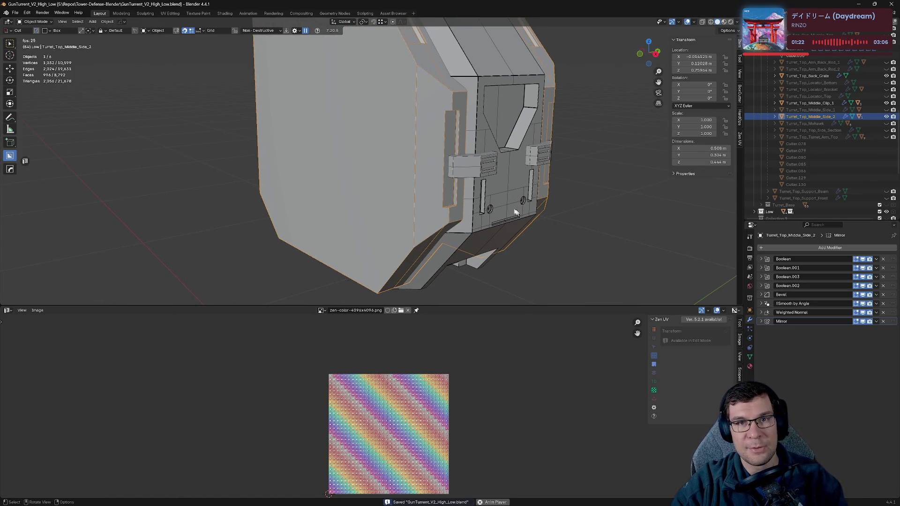
{"action": "middle_click_drag", "start_coordinate": [533, 182], "coordinate": [554, 184]}
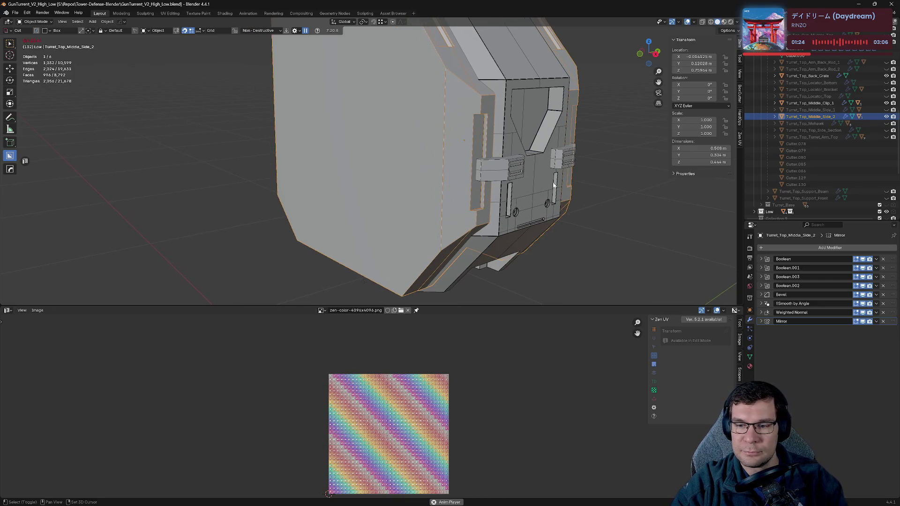
{"action": "key", "text": "q"}
{"action": "left_click", "coordinate": [555, 184]}
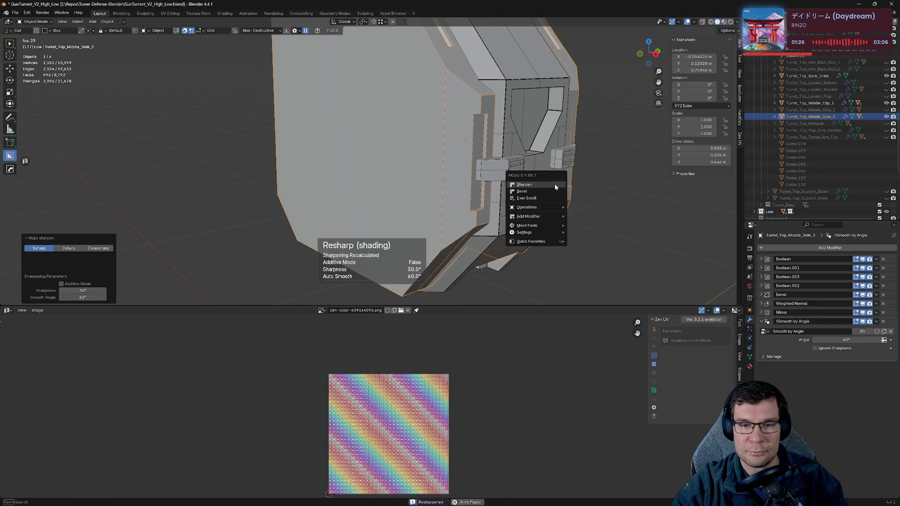
{"action": "left_click", "coordinate": [760, 303]}
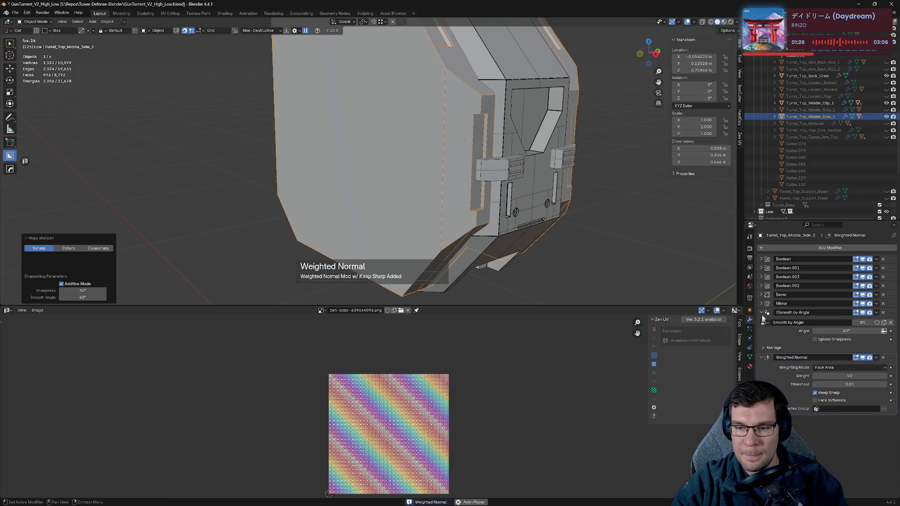
{"action": "left_click", "coordinate": [761, 313]}
{"action": "left_click", "coordinate": [762, 322]}
{"action": "left_click", "coordinate": [762, 322]}
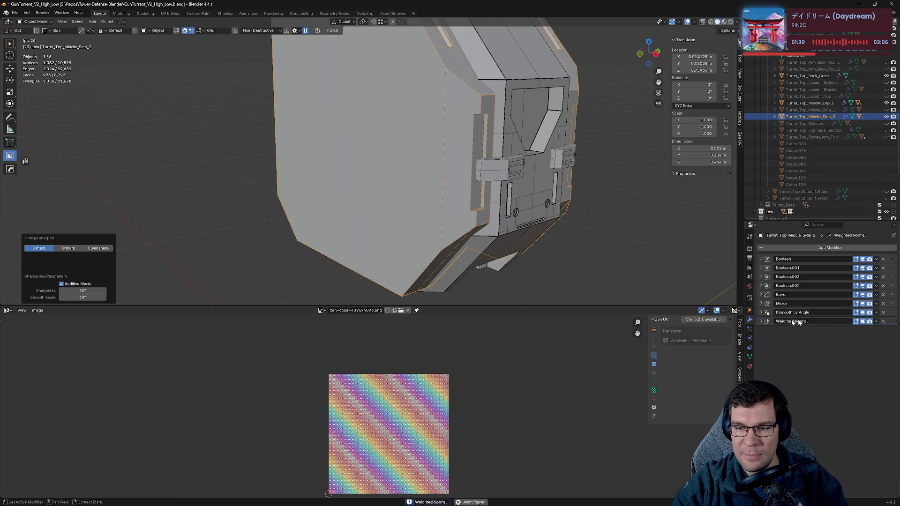
{"action": "left_click_drag", "start_coordinate": [892, 308], "coordinate": [893, 324]}
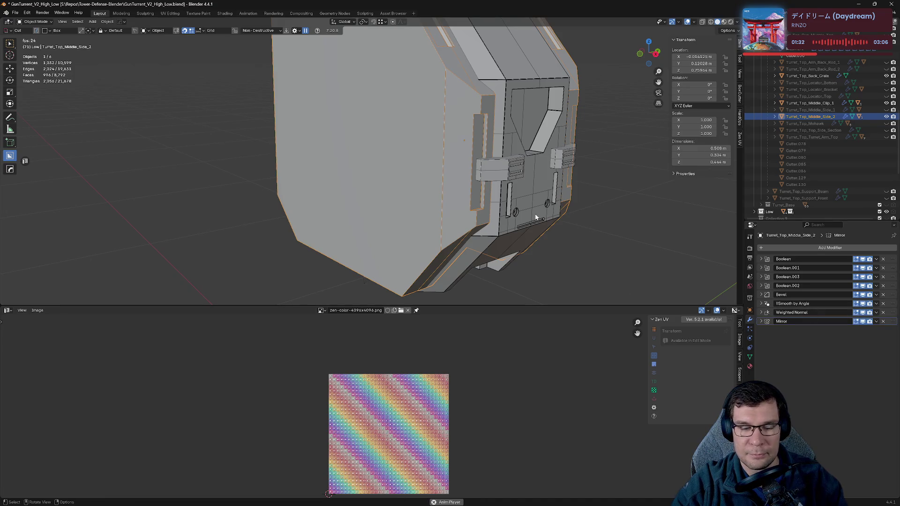
- Hide Side_2 and sharpen Turret_Top_Middle_Clip_1, adding Smooth by Angle and Weighted Normal
{"action": "key", "text": "h"}
{"action": "left_click", "coordinate": [503, 166]}
{"action": "key", "text": "q"}
{"action": "left_click", "coordinate": [649, 211]}
- Add Weighted Normal to Clip_1, reorder its stack so Mirror ends it, and save
{"action": "key", "text": "q"}
{"action": "left_click", "coordinate": [649, 212]}
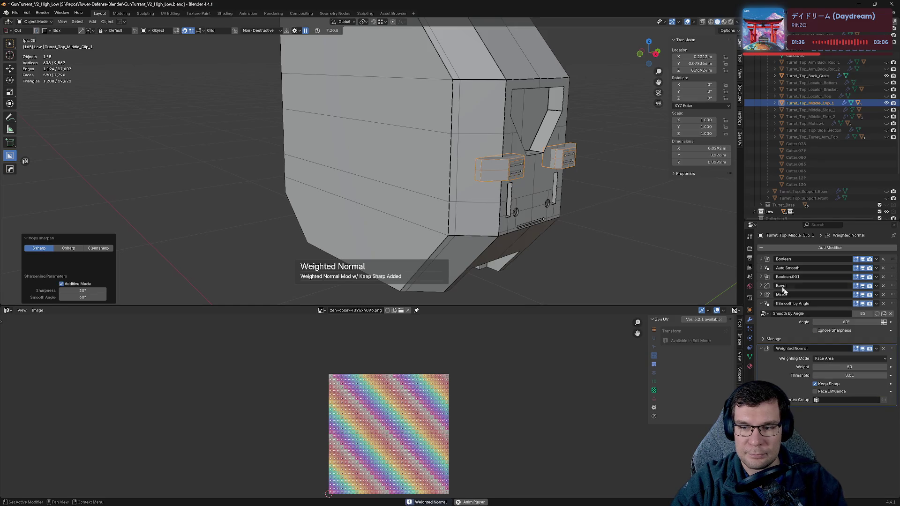
{"action": "left_click", "coordinate": [761, 314]}
{"action": "left_click", "coordinate": [762, 313]}
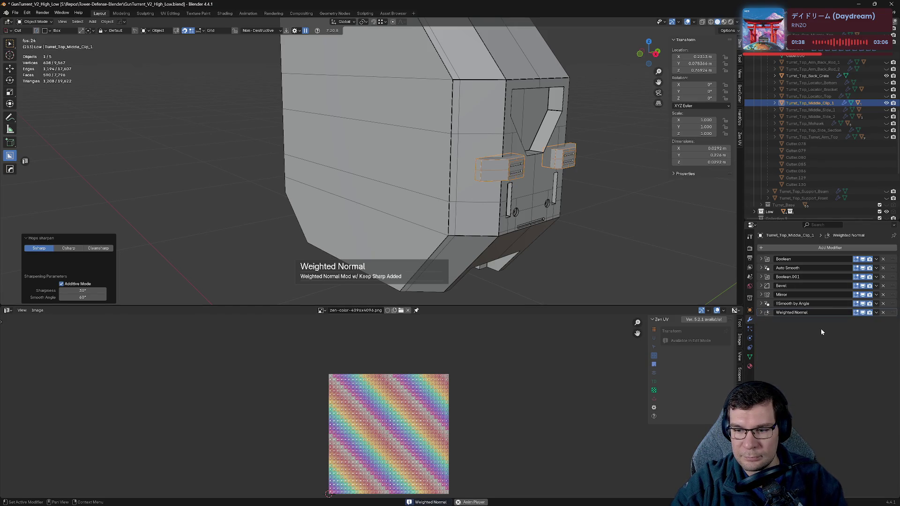
{"action": "left_click", "coordinate": [863, 304]}
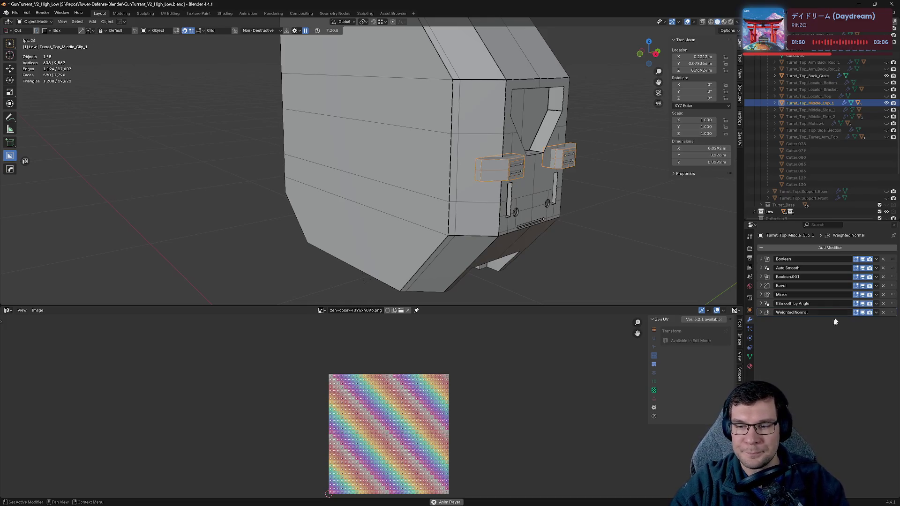
{"action": "left_click_drag", "start_coordinate": [886, 298], "coordinate": [842, 303]}
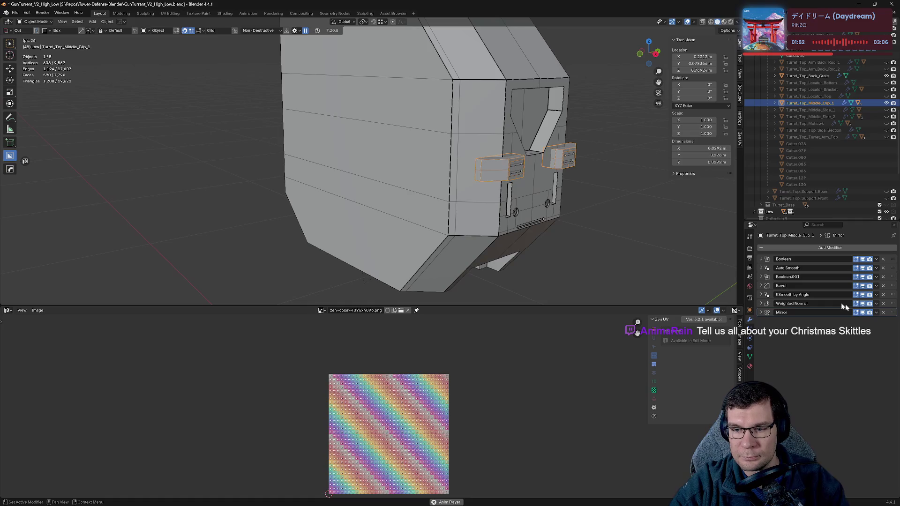
{"action": "left_click_drag", "start_coordinate": [892, 268], "coordinate": [886, 286]}
{"action": "key", "text": "ctrl+s"}
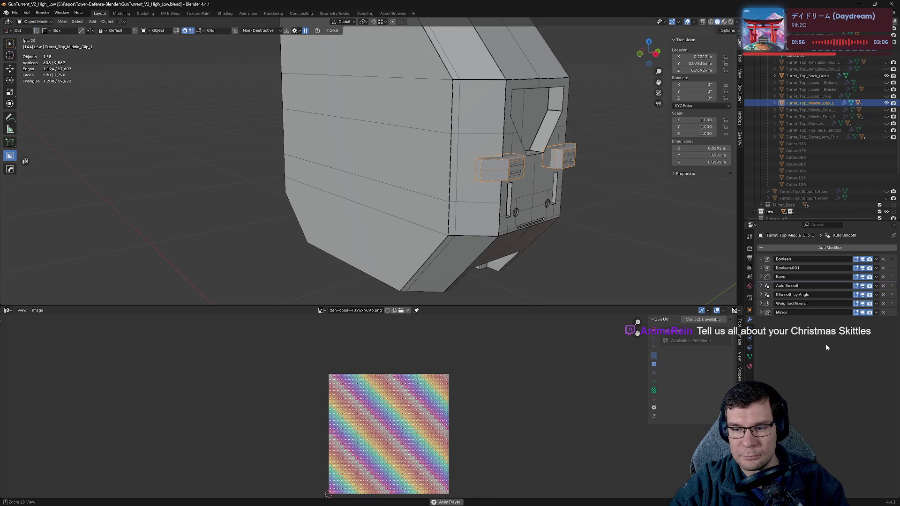
- Frame and hide the Clip_1 pieces, then select the smaller Clip_2 pieces
{"action": "key", "text": "KP_Decimal"}
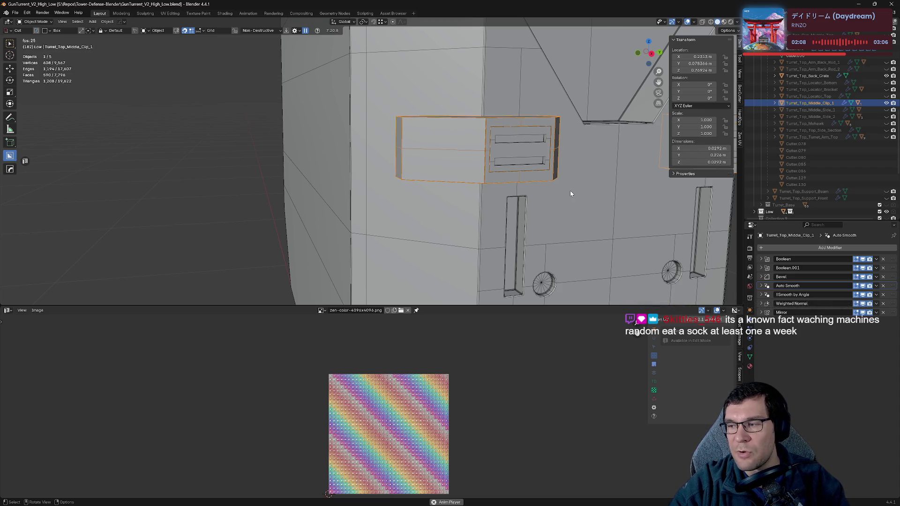
{"action": "scroll", "coordinate": [570, 190], "scroll_direction": "down", "scroll_amount": 5}
{"action": "scroll", "coordinate": [438, 147], "scroll_direction": "up", "scroll_amount": 2}
{"action": "scroll", "coordinate": [514, 209], "scroll_direction": "up", "scroll_amount": 3}
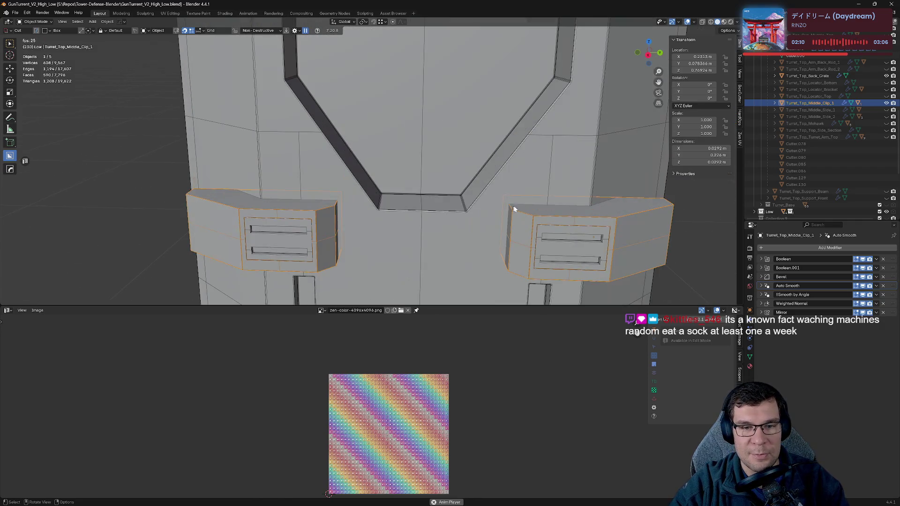
{"action": "scroll", "coordinate": [469, 196], "scroll_direction": "down", "scroll_amount": 1}
{"action": "scroll", "coordinate": [334, 183], "scroll_direction": "up", "scroll_amount": 3}
{"action": "scroll", "coordinate": [467, 197], "scroll_direction": "down", "scroll_amount": 3}
{"action": "scroll", "coordinate": [499, 202], "scroll_direction": "down", "scroll_amount": 1}
{"action": "mouse_move", "coordinate": [499, 202]}
{"action": "middle_mouse_down"}
{"action": "mouse_move", "coordinate": [559, 191]}
{"action": "mouse_move", "coordinate": [485, 205]}
{"action": "middle_mouse_up"}
{"action": "scroll", "coordinate": [497, 201], "scroll_direction": "down", "scroll_amount": 3}
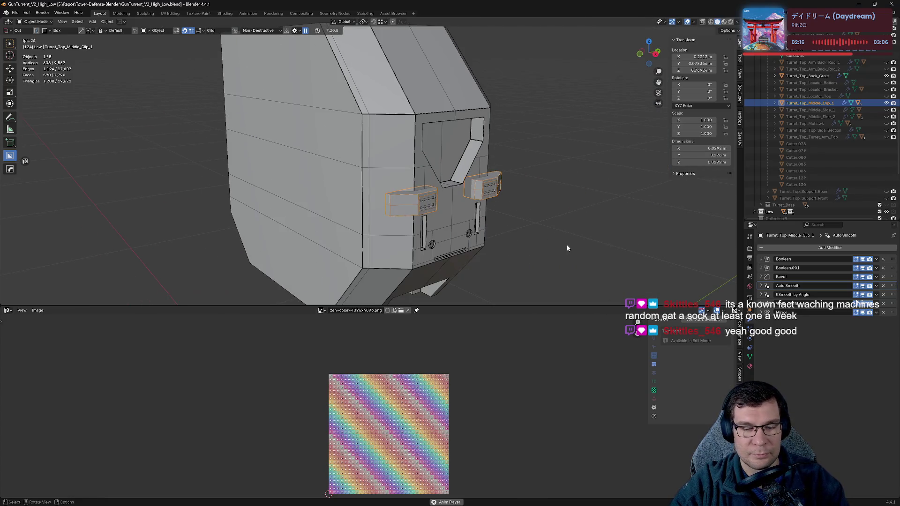
{"action": "key", "text": "h"}
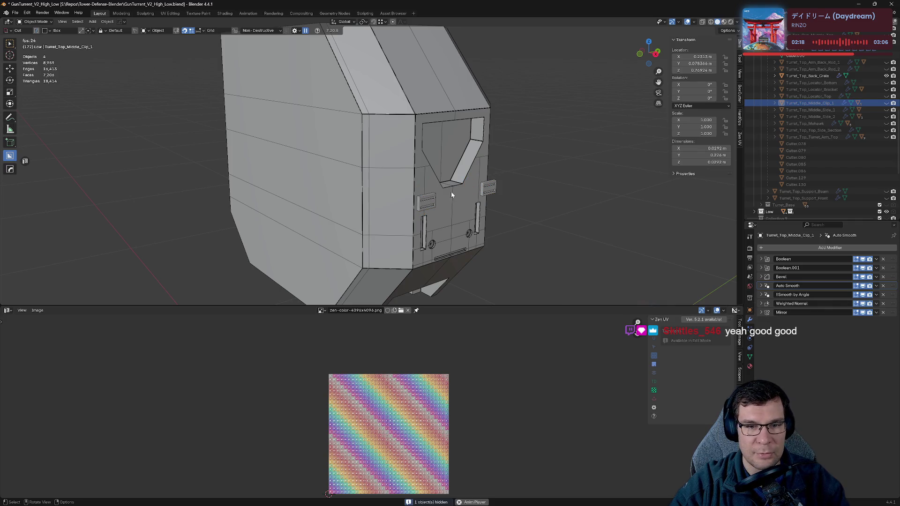
{"action": "left_click", "coordinate": [430, 204]}
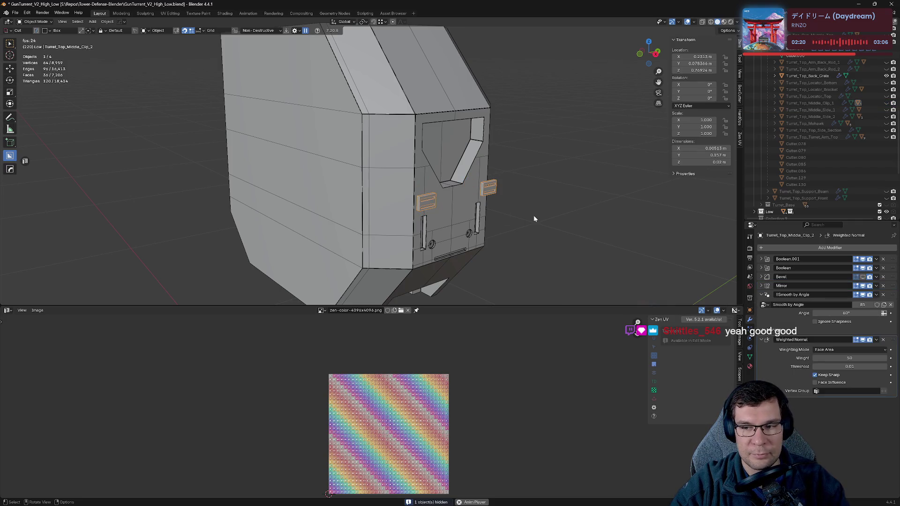
- Enable Clip_2's Bevel in the viewport and move its Mirror modifier to the end
{"action": "scroll", "coordinate": [802, 160], "scroll_direction": "up", "scroll_amount": 10}
{"action": "scroll", "coordinate": [811, 161], "scroll_direction": "down", "scroll_amount": 10}
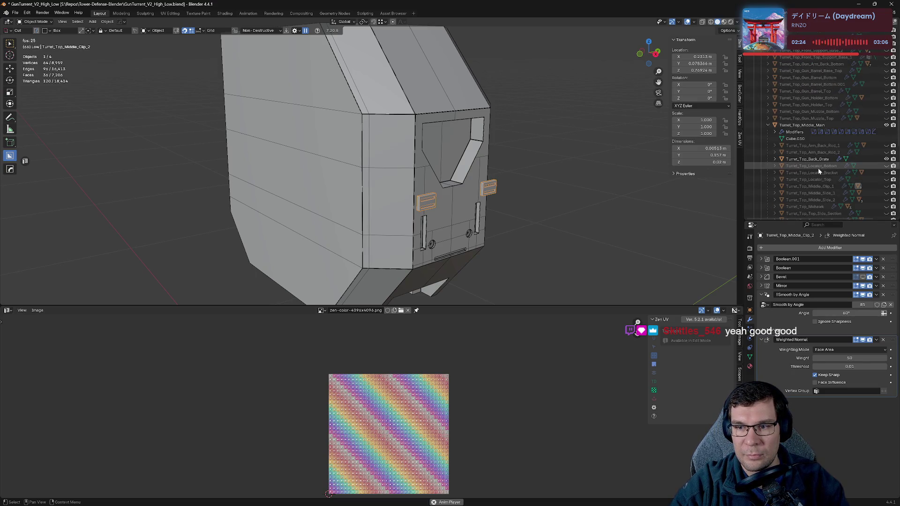
{"action": "left_click", "coordinate": [775, 160]}
{"action": "left_click", "coordinate": [774, 160]}
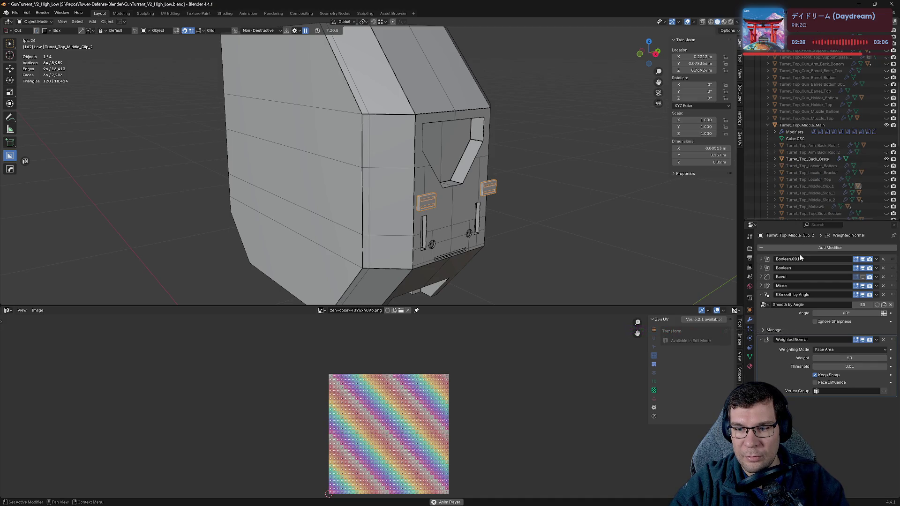
{"action": "left_click", "coordinate": [863, 277]}
{"action": "scroll", "coordinate": [557, 225], "scroll_direction": "up", "scroll_amount": 5}
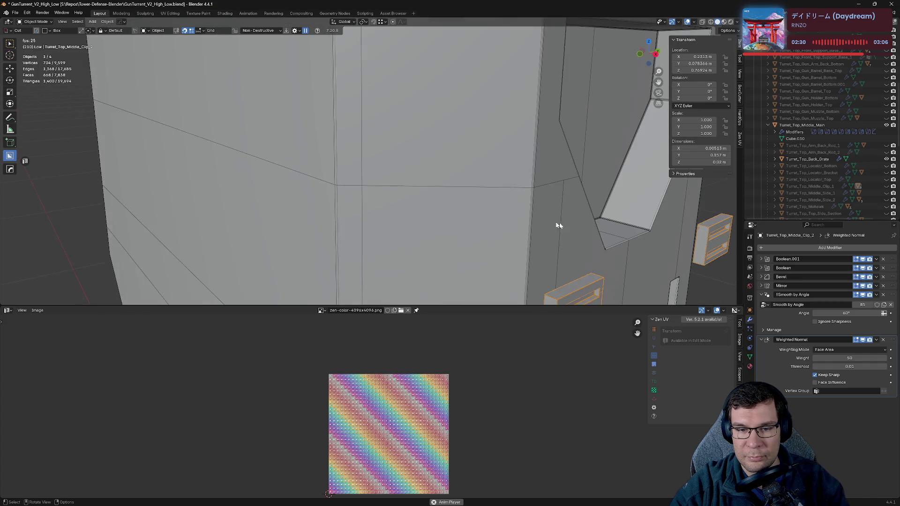
{"action": "left_click", "coordinate": [762, 295]}
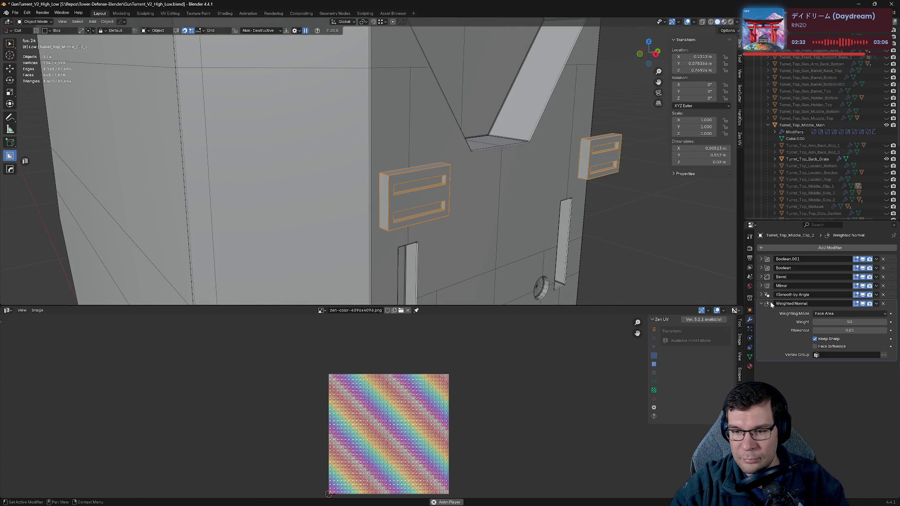
{"action": "left_click", "coordinate": [771, 305]}
{"action": "left_click_drag", "start_coordinate": [892, 287], "coordinate": [892, 305]}
- Sharpen Clip_2 with HardOps, adding Smooth by Angle and Weighted Normal, then put Mirror last
{"action": "key", "text": "q"}
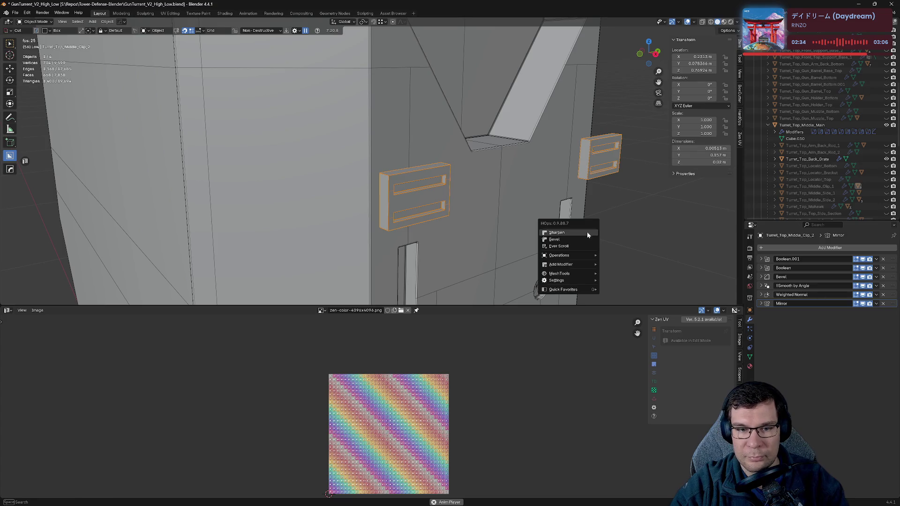
{"action": "left_click", "coordinate": [588, 235]}
{"action": "left_click", "coordinate": [588, 233]}
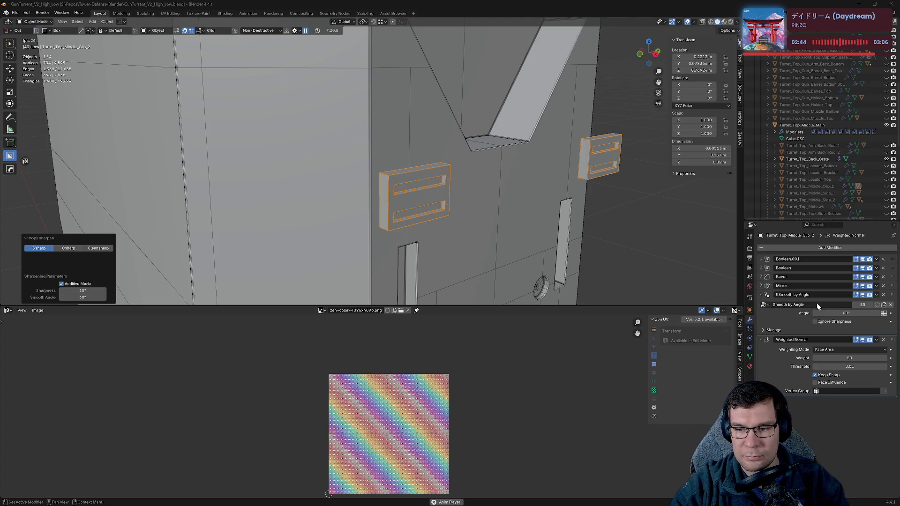
{"action": "left_click", "coordinate": [760, 299]}
{"action": "left_click", "coordinate": [760, 304]}
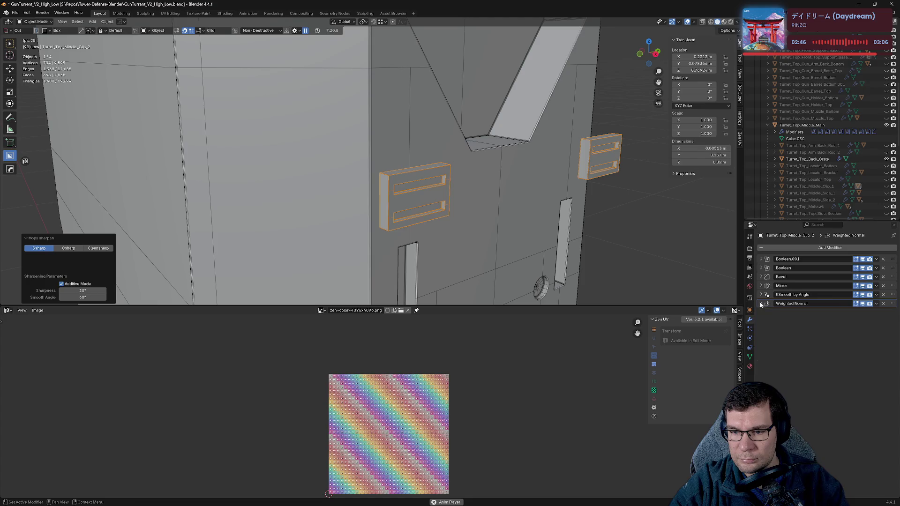
{"action": "left_click_drag", "start_coordinate": [892, 286], "coordinate": [892, 305]}
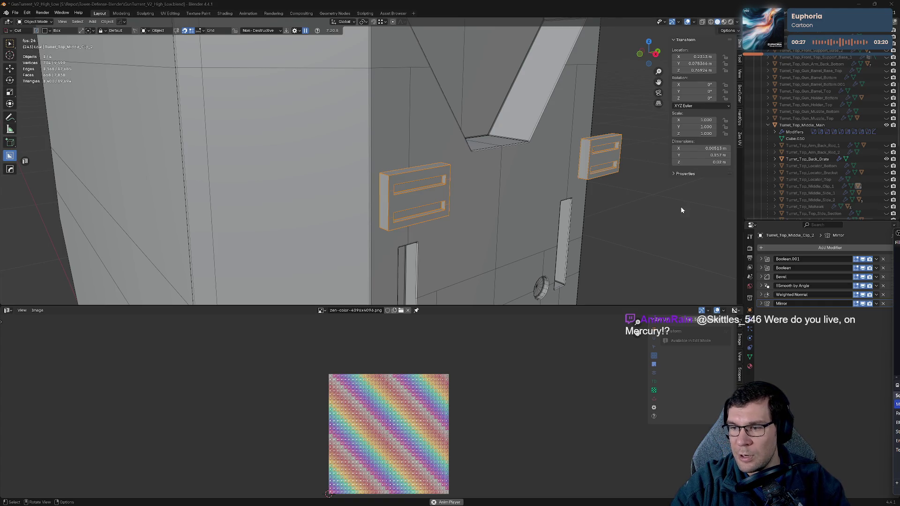
- Orbit to view the mirrored clip pairs more frontally
{"action": "mouse_move", "coordinate": [580, 203]}
{"action": "middle_mouse_down"}
{"action": "mouse_move", "coordinate": [537, 201]}
{"action": "mouse_move", "coordinate": [600, 192]}
{"action": "middle_mouse_up"}
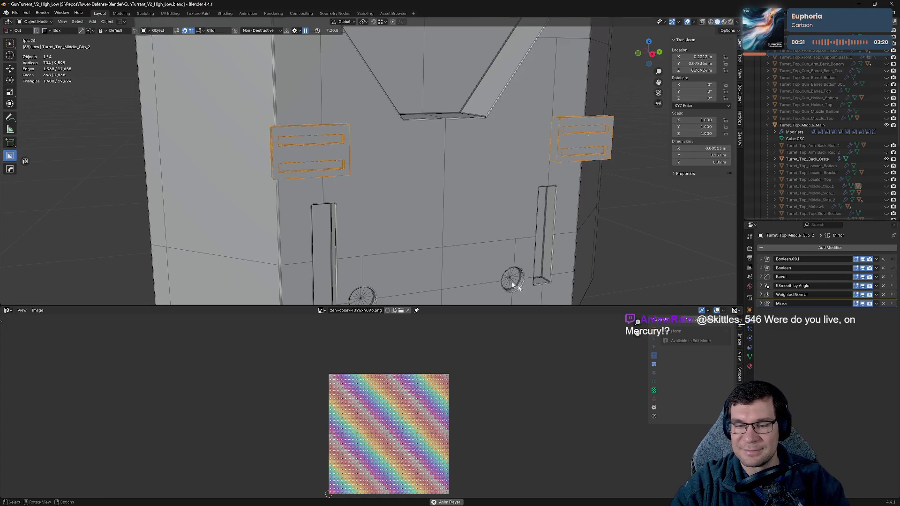
- Hide the clip, then select and frame Turret_Top_Back_Grate
{"action": "key", "text": "h"}
{"action": "scroll", "coordinate": [423, 184], "scroll_direction": "down", "scroll_amount": 5}
{"action": "middle_click_drag", "start_coordinate": [423, 184], "coordinate": [451, 189]}
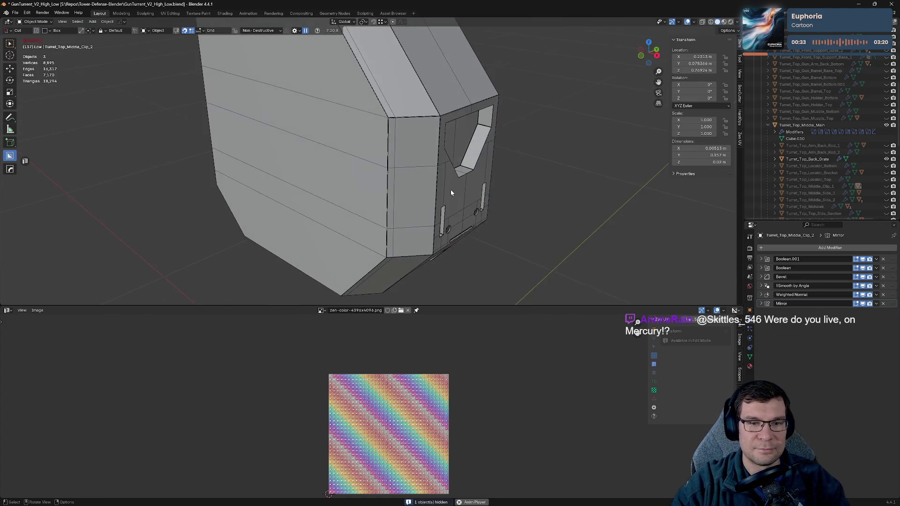
{"action": "left_click", "coordinate": [451, 189]}
{"action": "left_click", "coordinate": [819, 159]}
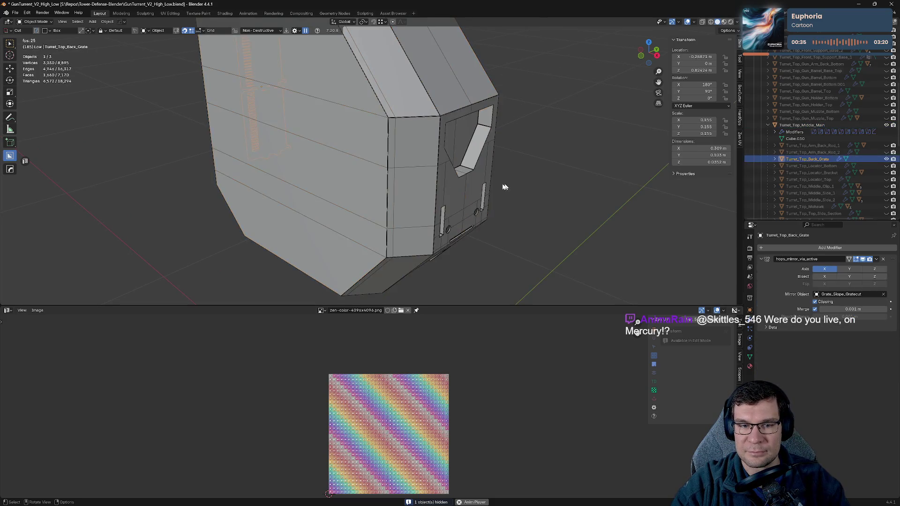
{"action": "key", "text": "KP_Decimal"}
{"action": "scroll", "coordinate": [534, 172], "scroll_direction": "down", "scroll_amount": 3}
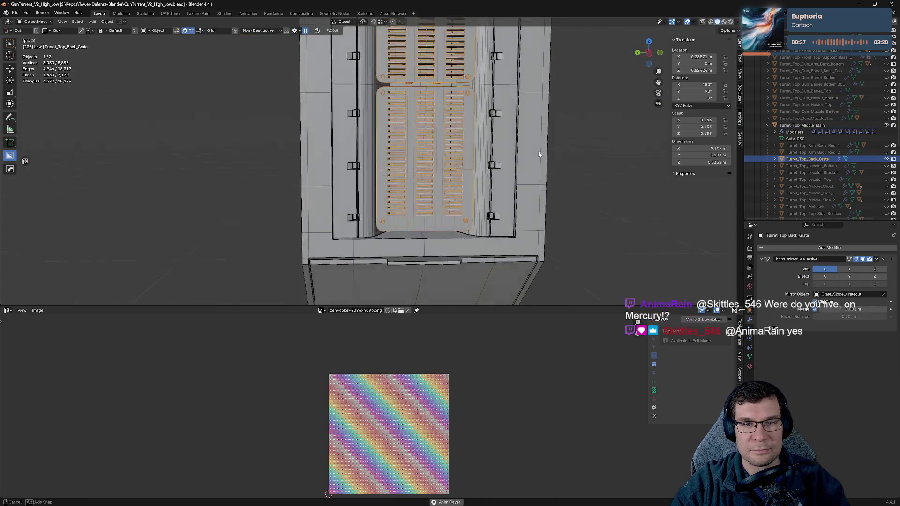
{"action": "middle_click_drag", "start_coordinate": [535, 172], "coordinate": [561, 147]}
{"action": "scroll", "coordinate": [535, 230], "scroll_direction": "up", "scroll_amount": 3}
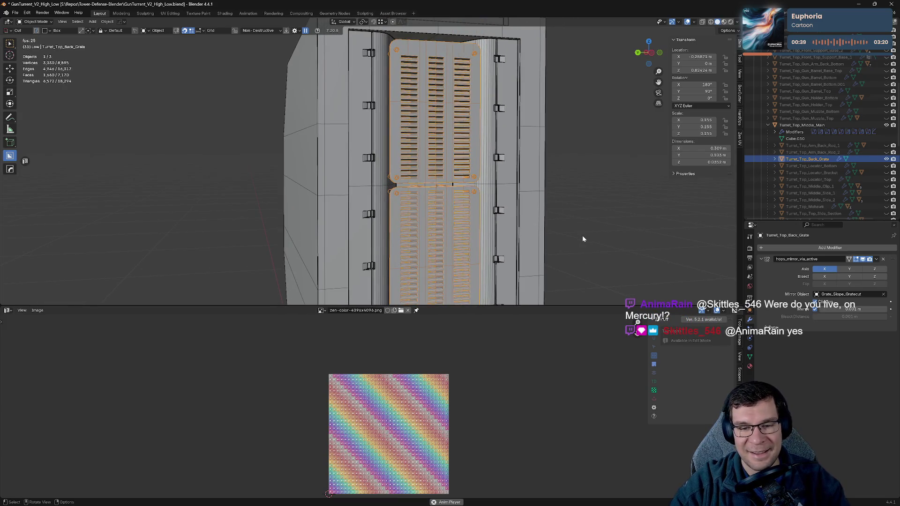
- Sharpen the back grate with HardOps, adding Smooth by Angle and Weighted Normal
{"action": "key", "text": "q"}
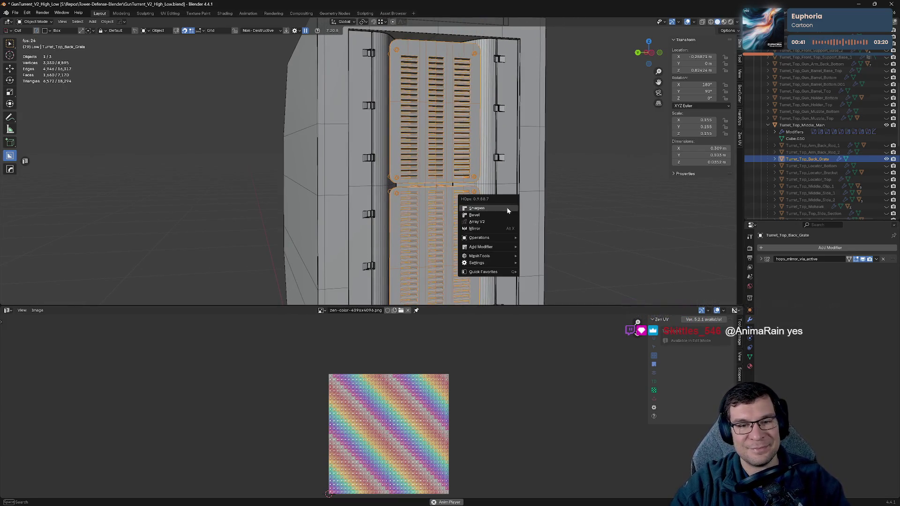
{"action": "left_click", "coordinate": [507, 207]}
{"action": "scroll", "coordinate": [624, 256], "scroll_direction": "up", "scroll_amount": 3}
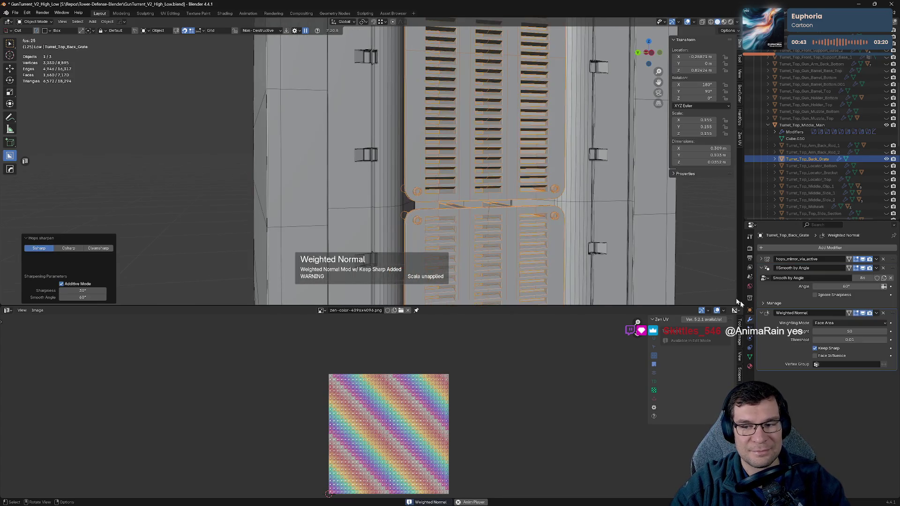
{"action": "left_click", "coordinate": [844, 268]}
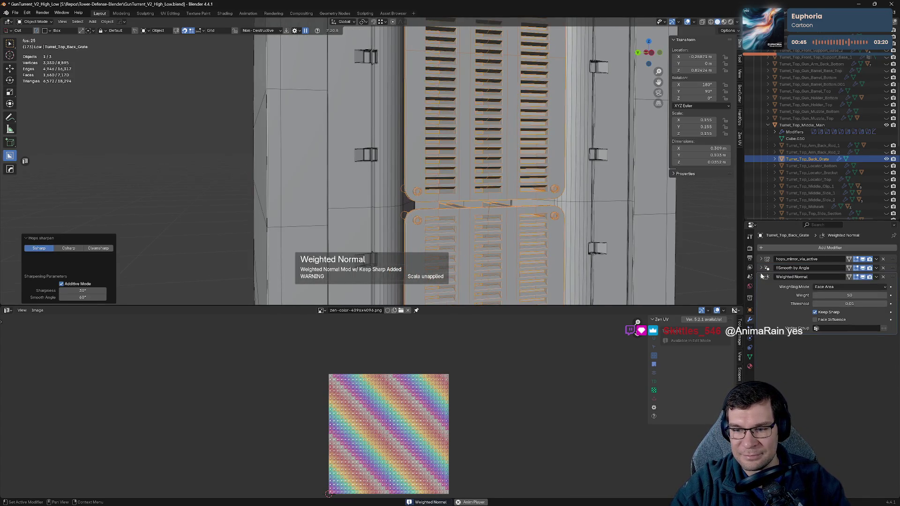
{"action": "left_click", "coordinate": [844, 277]}
{"action": "scroll", "coordinate": [606, 202], "scroll_direction": "down", "scroll_amount": 4}
{"action": "middle_click_drag", "start_coordinate": [605, 201], "coordinate": [565, 225]}
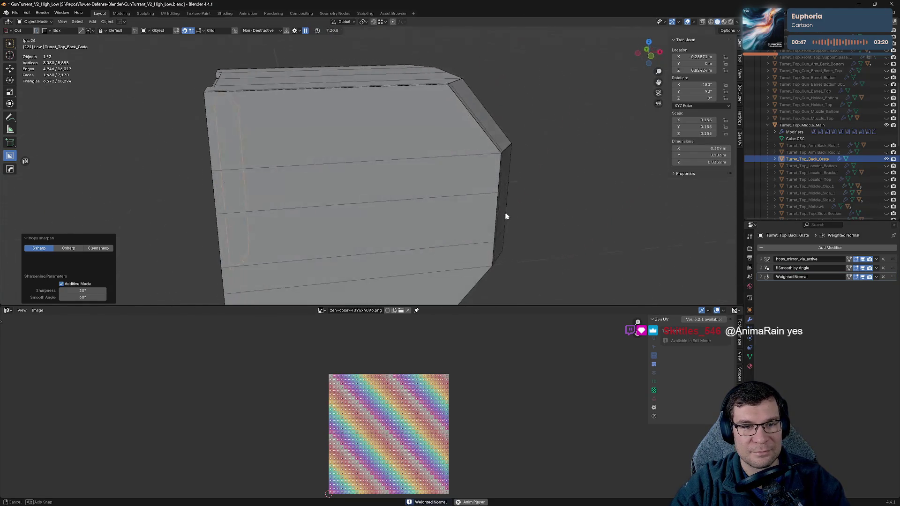
- Hide the back grate, select Turret_Top_Middle_Main, and save the file
{"action": "key", "text": "h"}
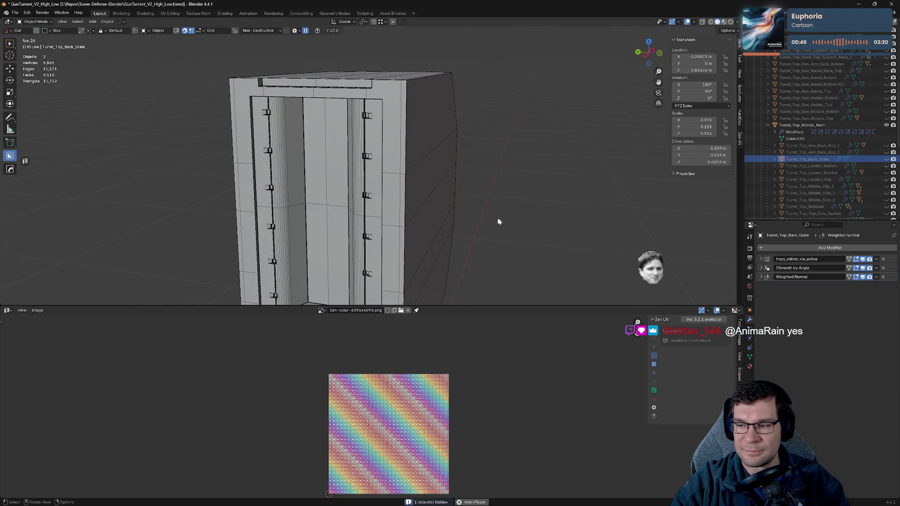
{"action": "mouse_move", "coordinate": [446, 216]}
{"action": "middle_mouse_down"}
{"action": "mouse_move", "coordinate": [514, 220]}
{"action": "mouse_move", "coordinate": [400, 200]}
{"action": "mouse_move", "coordinate": [485, 195]}
{"action": "mouse_move", "coordinate": [437, 201]}
{"action": "mouse_move", "coordinate": [454, 208]}
{"action": "middle_mouse_up"}
{"action": "left_click", "coordinate": [515, 220]}
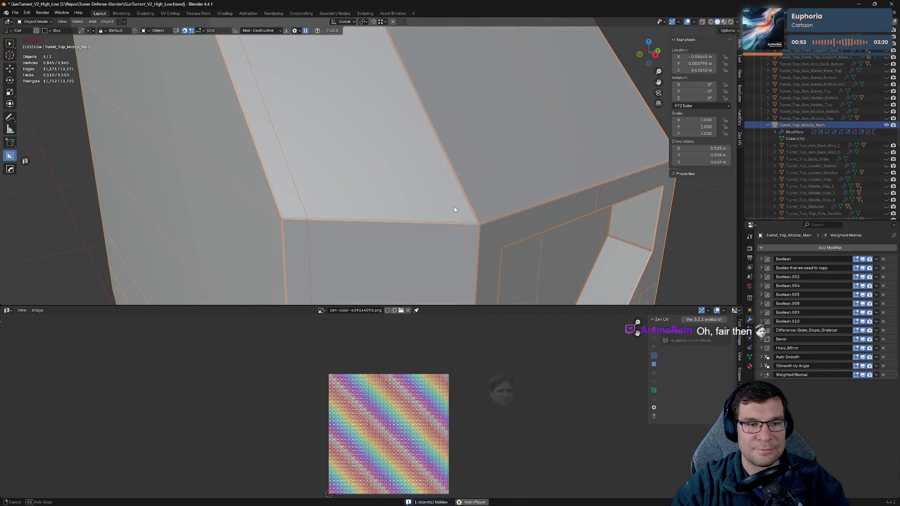
{"action": "key", "text": "ctrl+s"}
- Inspect Turret_Top_Middle_Main's underside and grate opening, briefly toggling Edit Mode
{"action": "scroll", "coordinate": [461, 212], "scroll_direction": "down", "scroll_amount": 5}
{"action": "mouse_move", "coordinate": [513, 199]}
{"action": "middle_mouse_down"}
{"action": "mouse_move", "coordinate": [557, 161]}
{"action": "mouse_move", "coordinate": [364, 185]}
{"action": "middle_mouse_up"}
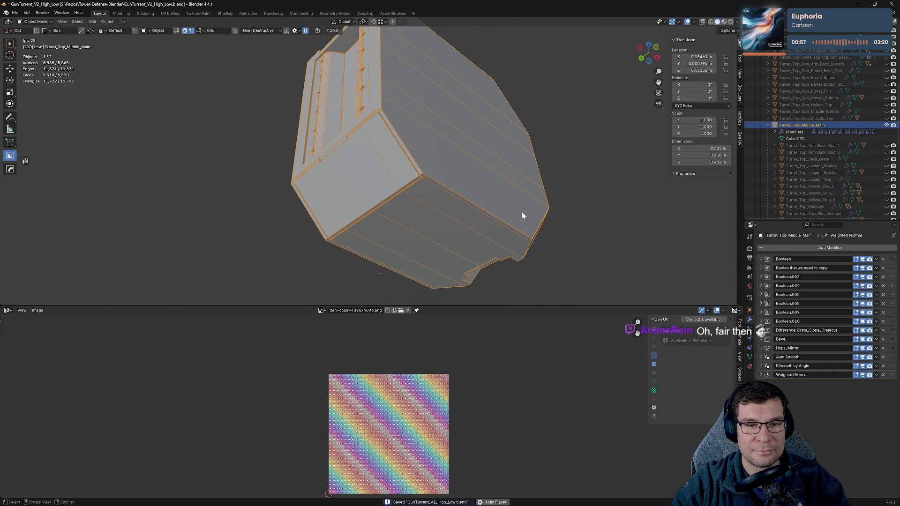
{"action": "mouse_move", "coordinate": [563, 218]}
{"action": "middle_mouse_down"}
{"action": "mouse_move", "coordinate": [499, 230]}
{"action": "mouse_move", "coordinate": [556, 249]}
{"action": "mouse_move", "coordinate": [490, 203]}
{"action": "mouse_move", "coordinate": [546, 235]}
{"action": "middle_mouse_up"}
{"action": "key", "text": "Tab"}
{"action": "key", "text": "Tab"}
- Enter Edit Mode on the turret body and select an edge
{"action": "scroll", "coordinate": [525, 195], "scroll_direction": "up", "scroll_amount": 5}
{"action": "key", "text": "Tab"}
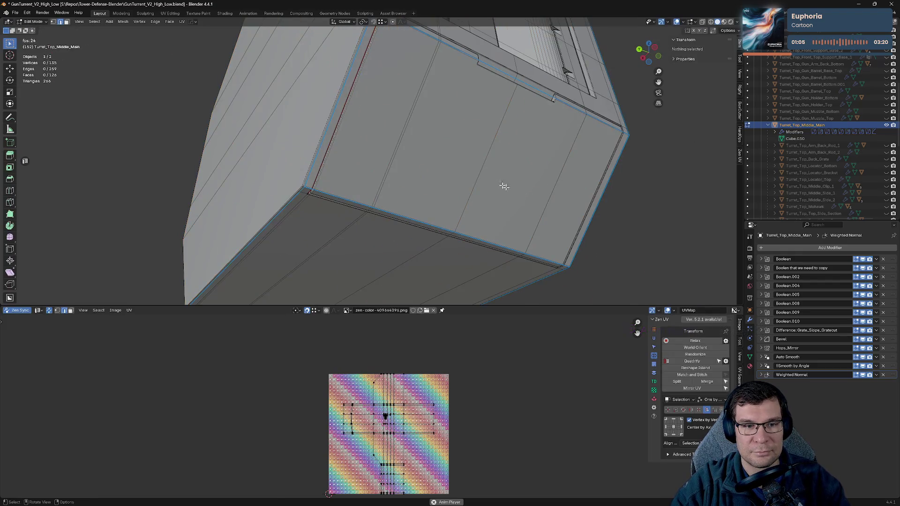
{"action": "key", "text": "Tab"}
{"action": "key", "text": "Tab"}
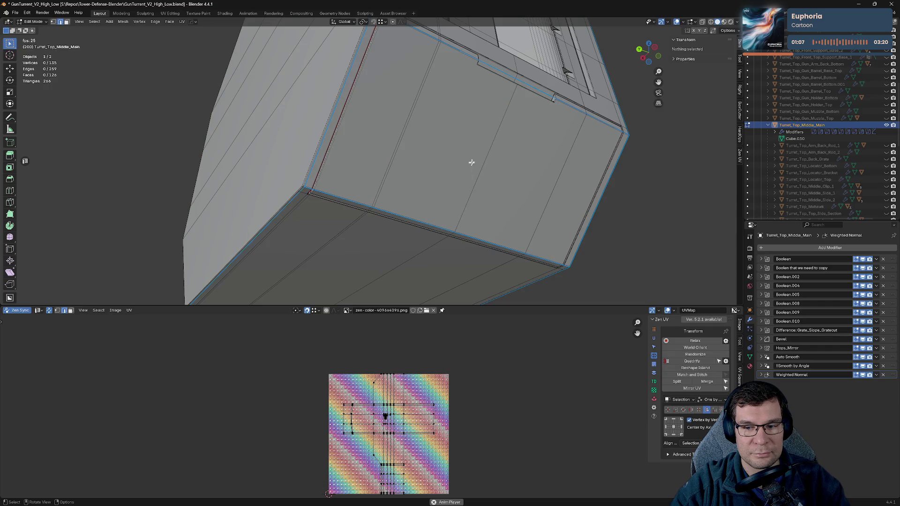
{"action": "key", "text": "Tab"}
{"action": "key", "text": "Tab"}
{"action": "left_click", "coordinate": [516, 81]}
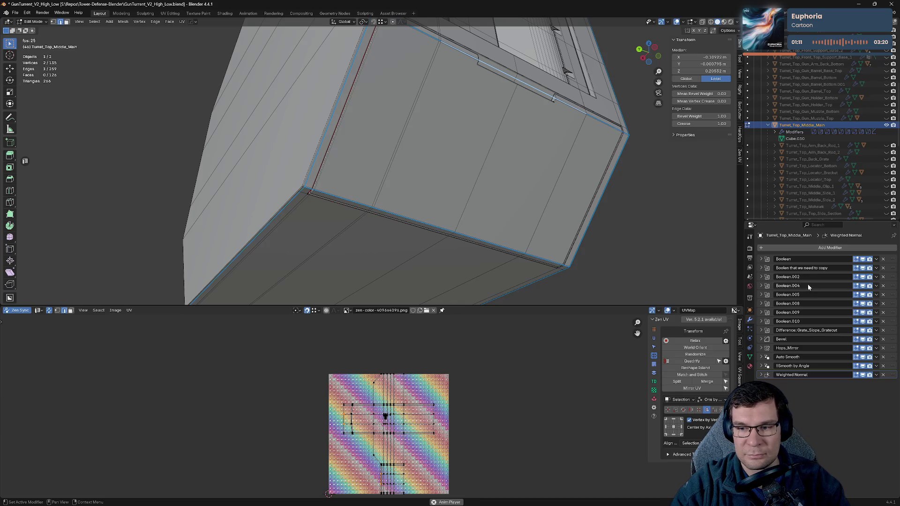
- Toggle the Booleans' and Bevel's viewport visibility to compare their effect, and open Boolean.008's options
{"action": "left_click", "coordinate": [863, 271]}
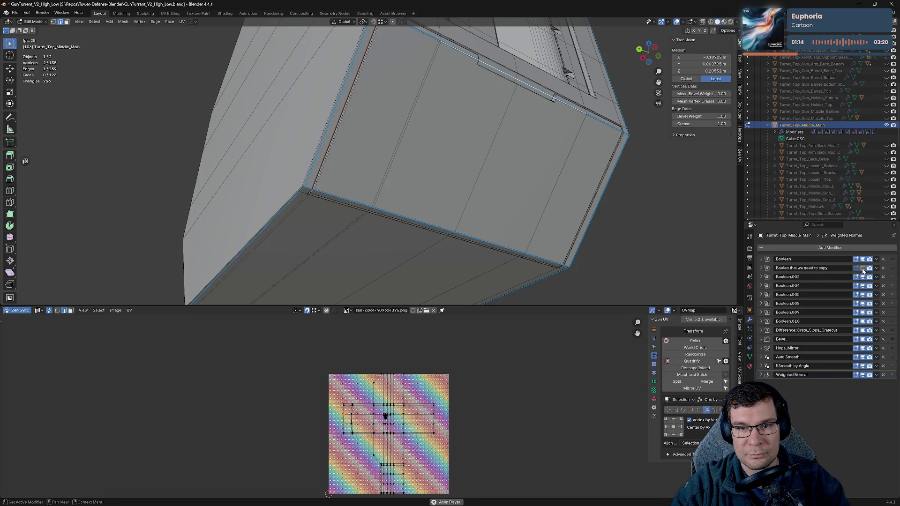
{"action": "left_click", "coordinate": [863, 331]}
{"action": "left_click", "coordinate": [864, 331]}
{"action": "left_click", "coordinate": [864, 339]}
{"action": "left_click", "coordinate": [864, 339]}
{"action": "left_click", "coordinate": [864, 339]}
{"action": "left_click", "coordinate": [864, 340]}
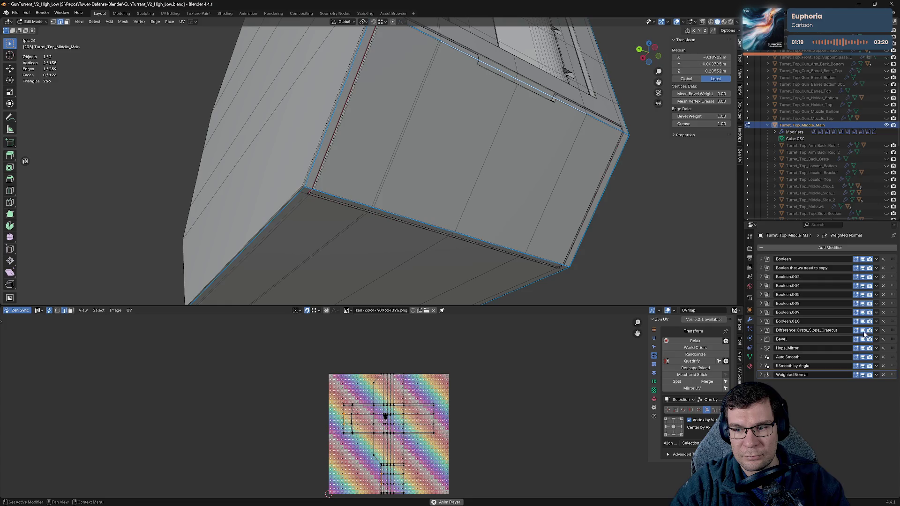
{"action": "left_click", "coordinate": [863, 322]}
{"action": "left_click", "coordinate": [864, 322]}
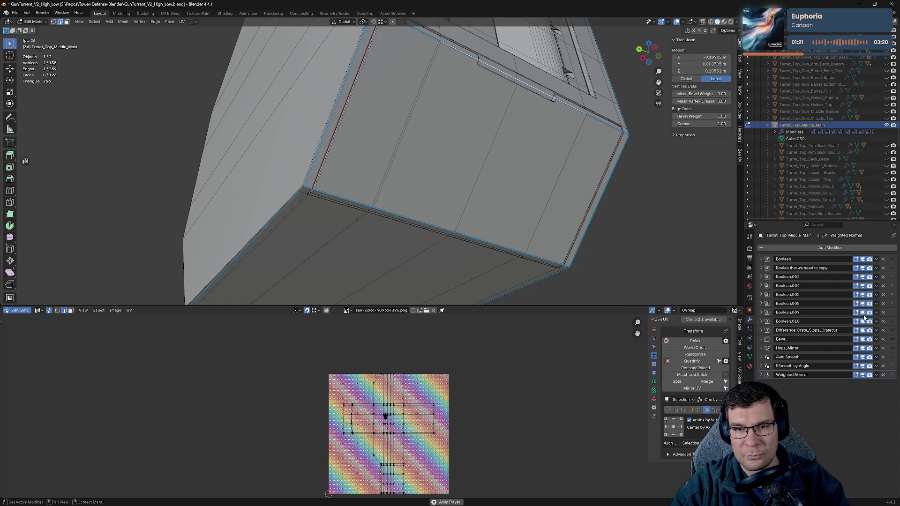
{"action": "left_click", "coordinate": [864, 307]}
{"action": "left_click", "coordinate": [864, 306]}
{"action": "left_click", "coordinate": [876, 304]}
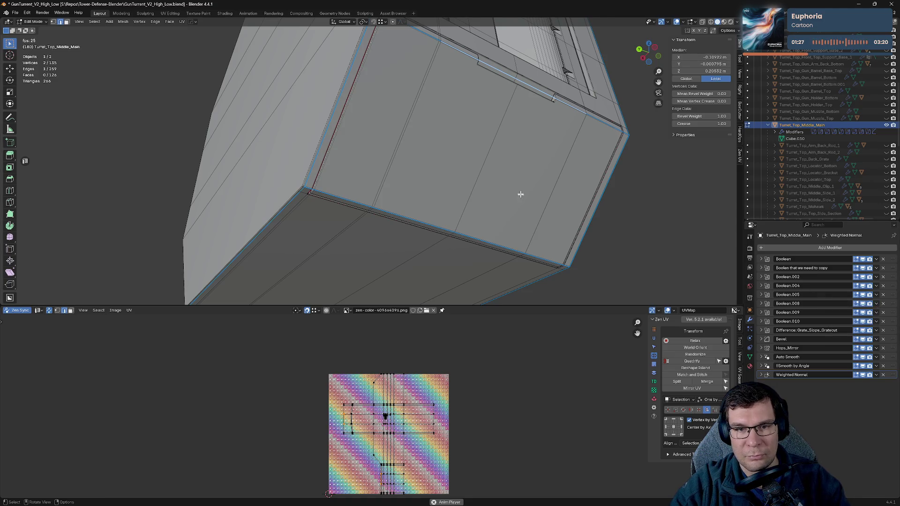
- Save the file and return the turret body to Object Mode
{"action": "middle_click_drag", "start_coordinate": [520, 192], "coordinate": [530, 226]}
{"action": "key", "text": "ctrl+s"}
{"action": "mouse_move", "coordinate": [502, 177]}
{"action": "middle_mouse_down"}
{"action": "mouse_move", "coordinate": [506, 200]}
{"action": "mouse_move", "coordinate": [512, 182]}
{"action": "middle_mouse_up"}
{"action": "key", "text": "Tab"}
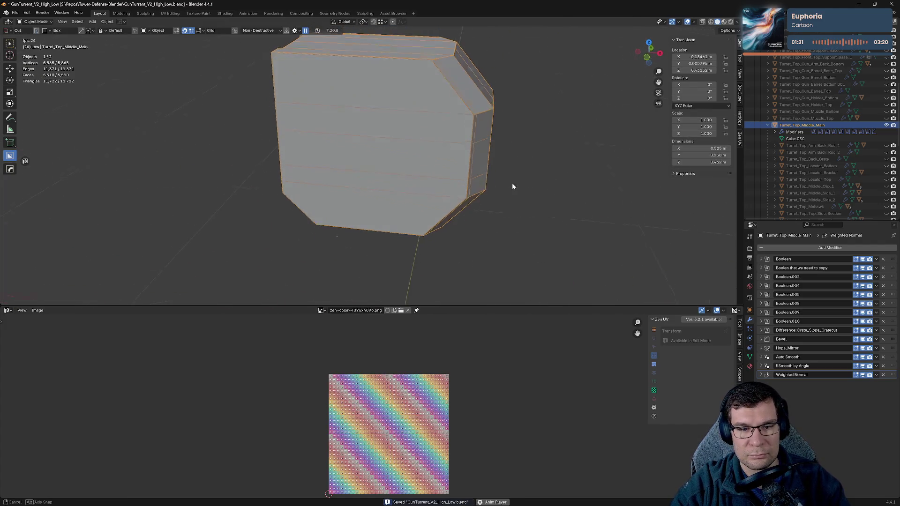
- Hide the turret body and select the top parts down to Turret_Top_Support_Front
{"action": "key", "text": "h"}
{"action": "scroll", "coordinate": [765, 155], "scroll_direction": "up", "scroll_amount": 3}
{"action": "scroll", "coordinate": [809, 145], "scroll_direction": "up", "scroll_amount": 4}
{"action": "scroll", "coordinate": [835, 122], "scroll_direction": "up", "scroll_amount": 4}
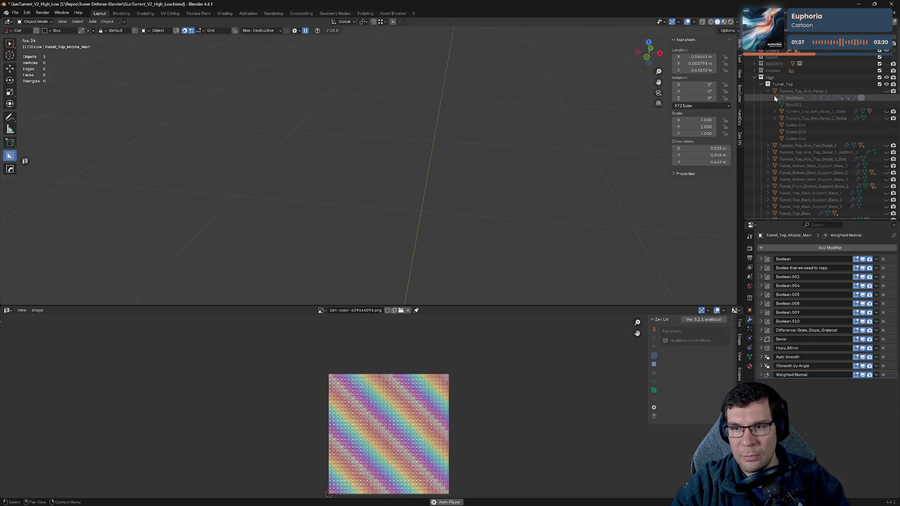
{"action": "left_click", "coordinate": [800, 91]}
{"action": "scroll", "coordinate": [806, 148], "scroll_direction": "down", "scroll_amount": 10}
{"action": "left_click", "coordinate": [768, 163]}
{"action": "left_click", "coordinate": [805, 175], "text": "shift"}
{"action": "scroll", "coordinate": [810, 175], "scroll_direction": "up", "scroll_amount": 5}
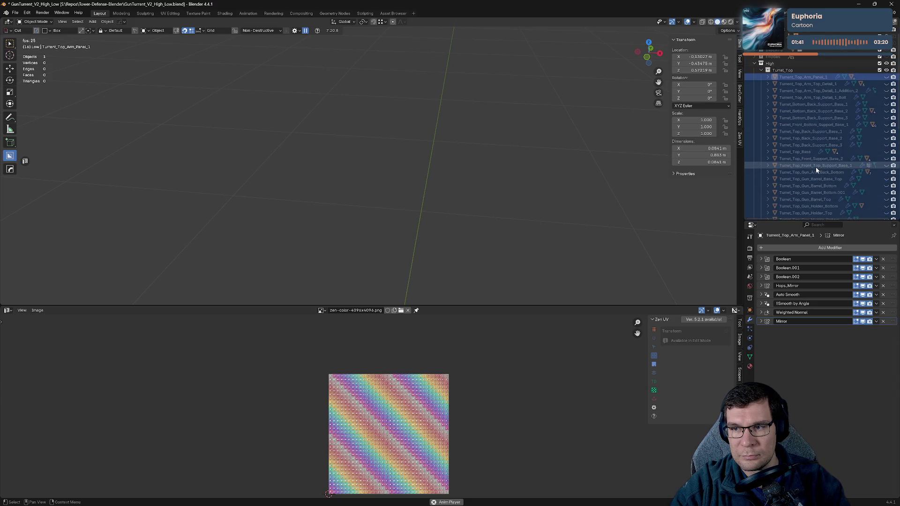
- Isolate the selection in local view and unhide the arm panels through Turret_Front_Bottom_Support_Base_1
{"action": "key", "text": "KP_Divide"}
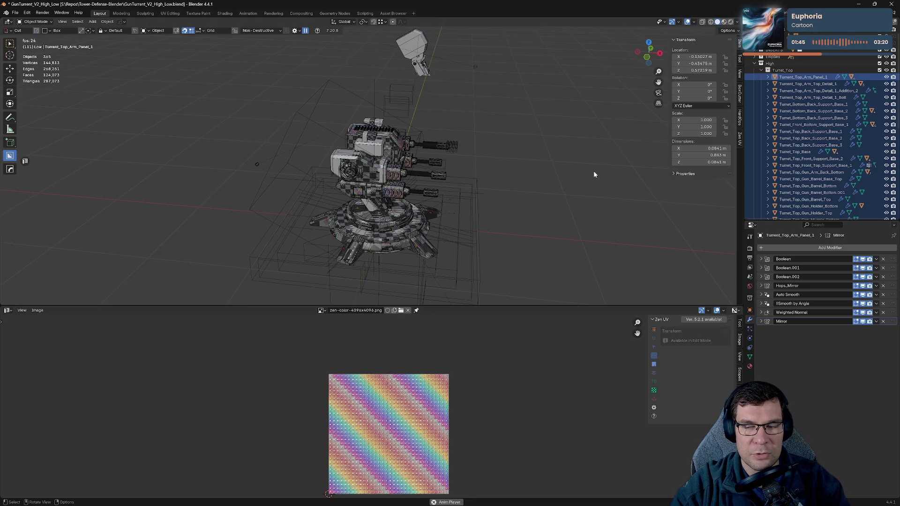
{"action": "key", "text": "KP_Divide"}
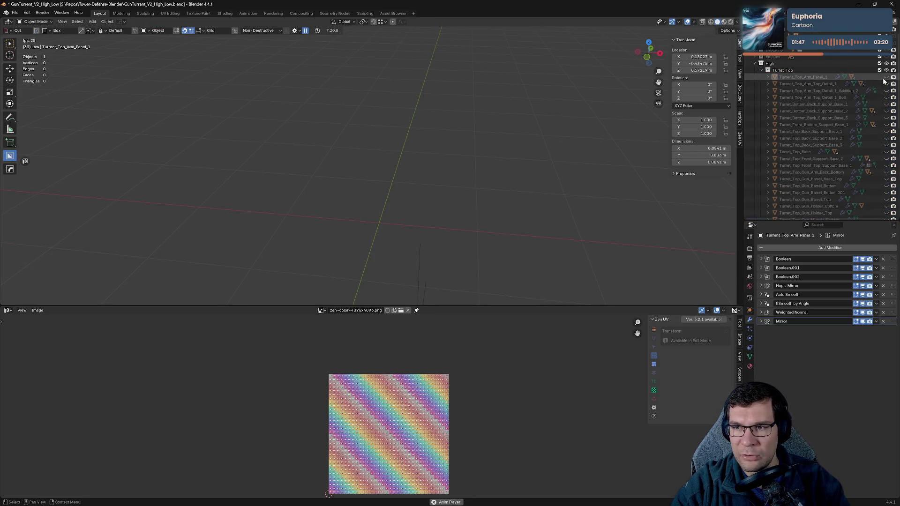
{"action": "mouse_move", "coordinate": [886, 78]}
{"action": "left_mouse_down"}
{"action": "mouse_move", "coordinate": [887, 203]}
{"action": "mouse_move", "coordinate": [887, 160]}
{"action": "mouse_move", "coordinate": [887, 176]}
{"action": "left_mouse_up"}
{"action": "middle_click_drag", "start_coordinate": [458, 175], "coordinate": [469, 175]}
- Unhide the body's children from Arm_Back_Rod_1 to Locator_Top, plus Top_Side_Section and Turret_Arm_Top
{"action": "scroll", "coordinate": [537, 174], "scroll_direction": "up", "scroll_amount": 5}
{"action": "middle_click_drag", "start_coordinate": [538, 175], "coordinate": [493, 159]}
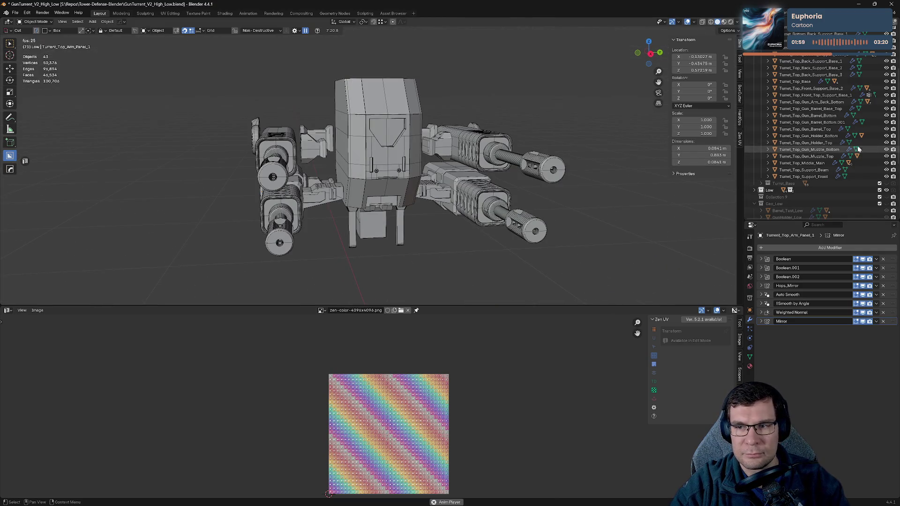
{"action": "left_click", "coordinate": [768, 163]}
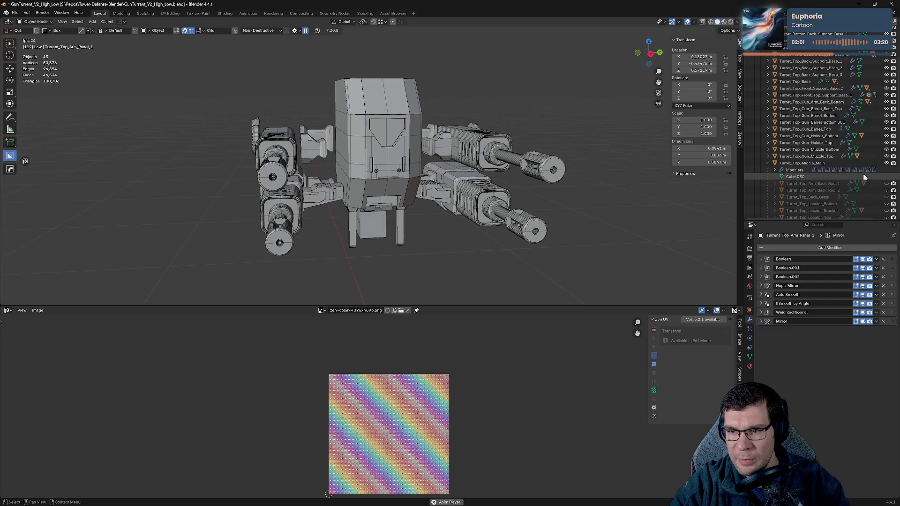
{"action": "scroll", "coordinate": [844, 141], "scroll_direction": "down", "scroll_amount": 2}
{"action": "left_click_drag", "start_coordinate": [887, 141], "coordinate": [889, 211]}
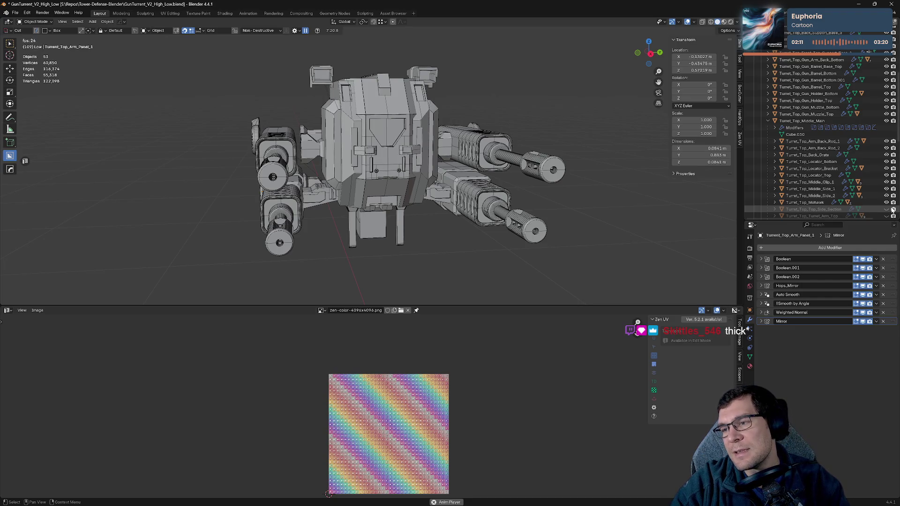
{"action": "scroll", "coordinate": [894, 206], "scroll_direction": "down", "scroll_amount": 3}
{"action": "left_click", "coordinate": [886, 153]}
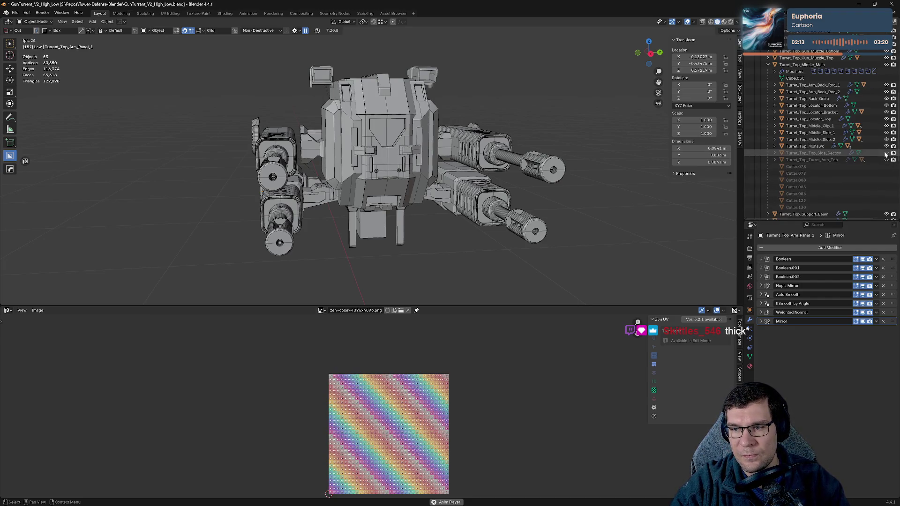
{"action": "left_click", "coordinate": [887, 161]}
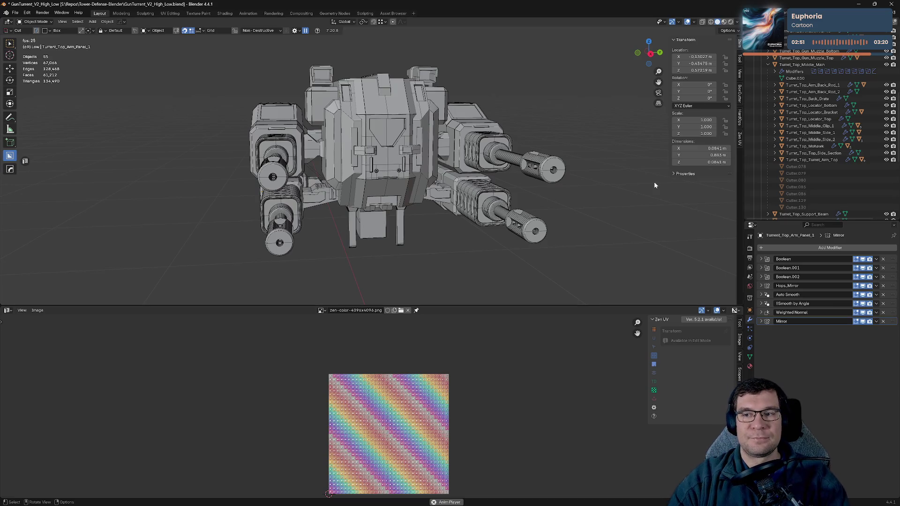
- Collapse the body's child list and show the Turret_Base collection again
{"action": "mouse_move", "coordinate": [583, 177]}
{"action": "middle_mouse_down"}
{"action": "mouse_move", "coordinate": [531, 137]}
{"action": "mouse_move", "coordinate": [536, 203]}
{"action": "mouse_move", "coordinate": [573, 196]}
{"action": "middle_mouse_up"}
{"action": "scroll", "coordinate": [533, 200], "scroll_direction": "up", "scroll_amount": 5}
{"action": "scroll", "coordinate": [533, 200], "scroll_direction": "up", "scroll_amount": 2}
{"action": "scroll", "coordinate": [512, 194], "scroll_direction": "up", "scroll_amount": 3}
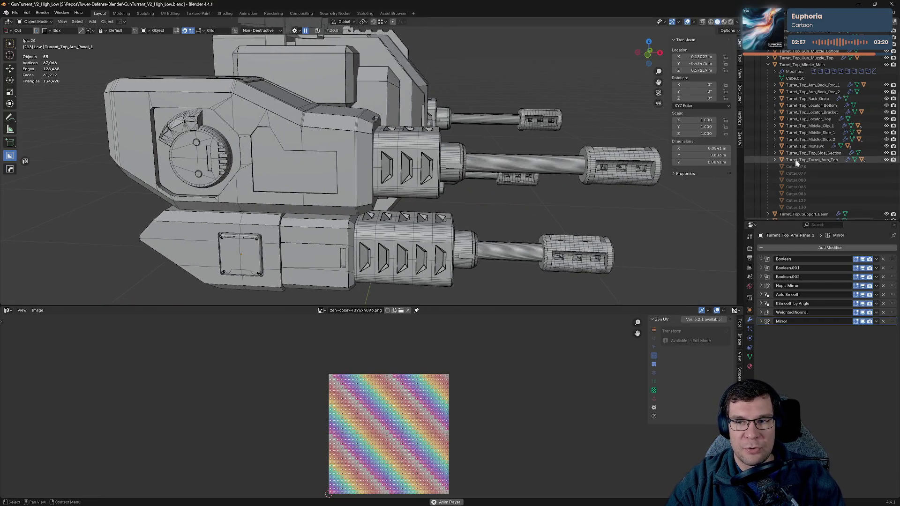
{"action": "left_click", "coordinate": [768, 64]}
{"action": "scroll", "coordinate": [773, 99], "scroll_direction": "up", "scroll_amount": 2}
{"action": "scroll", "coordinate": [663, 147], "scroll_direction": "down", "scroll_amount": 5}
{"action": "middle_click_drag", "start_coordinate": [664, 147], "coordinate": [494, 144]}
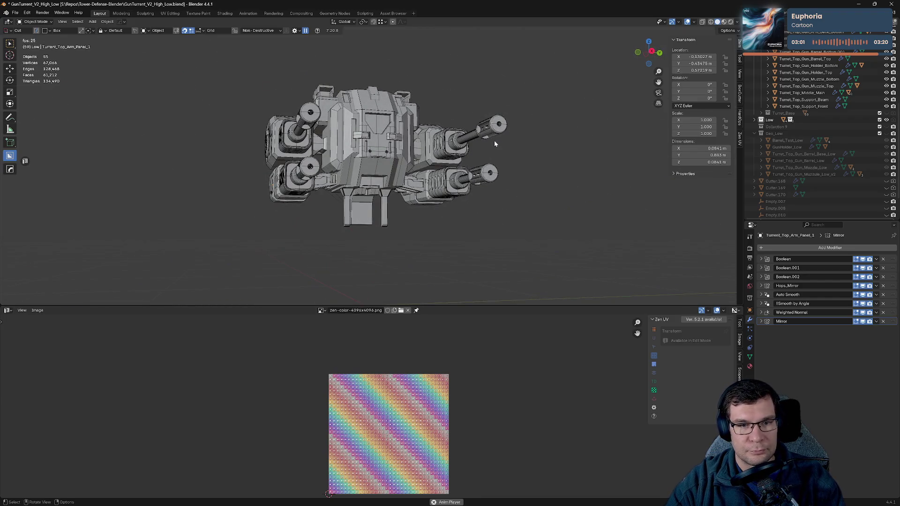
{"action": "left_click", "coordinate": [880, 113]}
{"action": "scroll", "coordinate": [589, 185], "scroll_direction": "down", "scroll_amount": 3}
{"action": "mouse_move", "coordinate": [590, 185]}
{"action": "middle_mouse_down"}
{"action": "mouse_move", "coordinate": [676, 228]}
{"action": "mouse_move", "coordinate": [684, 221]}
{"action": "mouse_move", "coordinate": [570, 190]}
{"action": "middle_mouse_up"}
- Hide the Empty.009 marker and save the blend file
{"action": "left_click", "coordinate": [575, 200]}
{"action": "scroll", "coordinate": [810, 158], "scroll_direction": "up", "scroll_amount": 4}
{"action": "scroll", "coordinate": [824, 167], "scroll_direction": "up", "scroll_amount": 6}
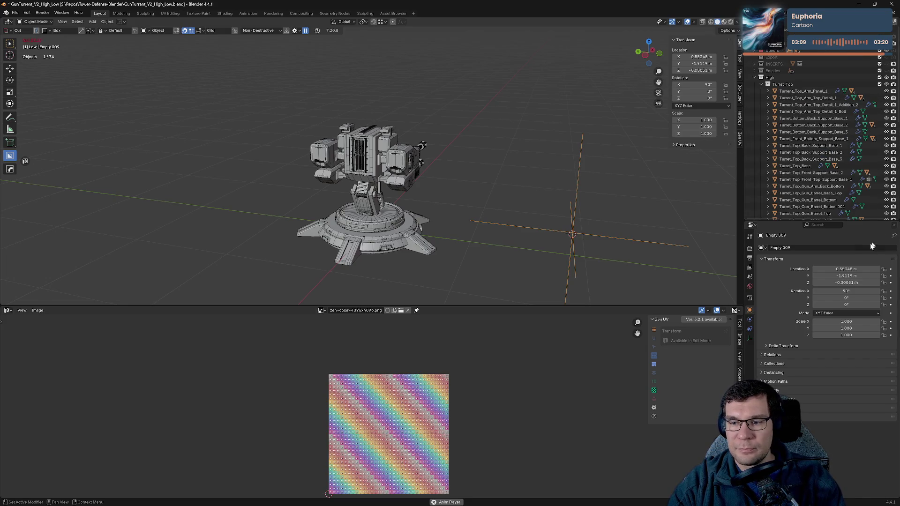
{"action": "left_click", "coordinate": [820, 244]}
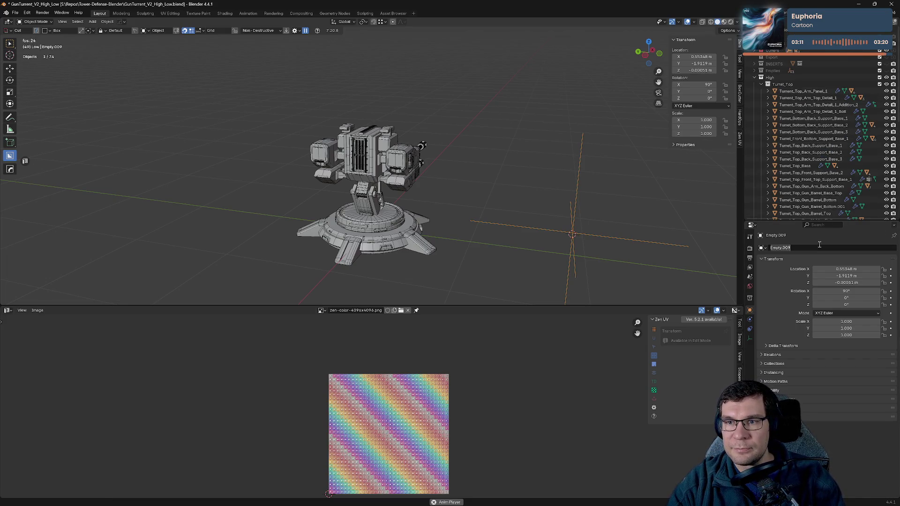
{"action": "key", "text": "Escape"}
{"action": "key", "text": "h"}
{"action": "mouse_move", "coordinate": [617, 187]}
{"action": "middle_mouse_down"}
{"action": "mouse_move", "coordinate": [459, 197]}
{"action": "mouse_move", "coordinate": [490, 195]}
{"action": "mouse_move", "coordinate": [523, 173]}
{"action": "mouse_move", "coordinate": [540, 199]}
{"action": "middle_mouse_up"}
{"action": "scroll", "coordinate": [529, 166], "scroll_direction": "up", "scroll_amount": 5}
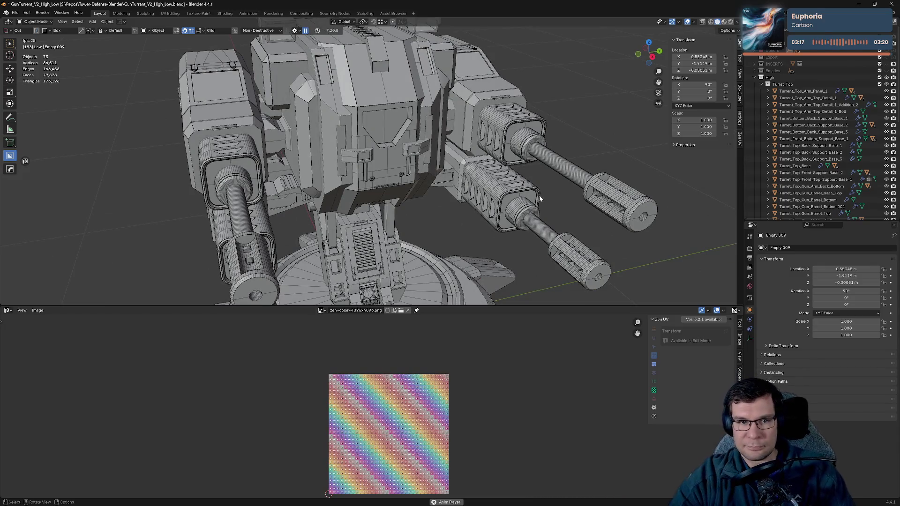
{"action": "middle_click_drag", "start_coordinate": [541, 199], "coordinate": [450, 174]}
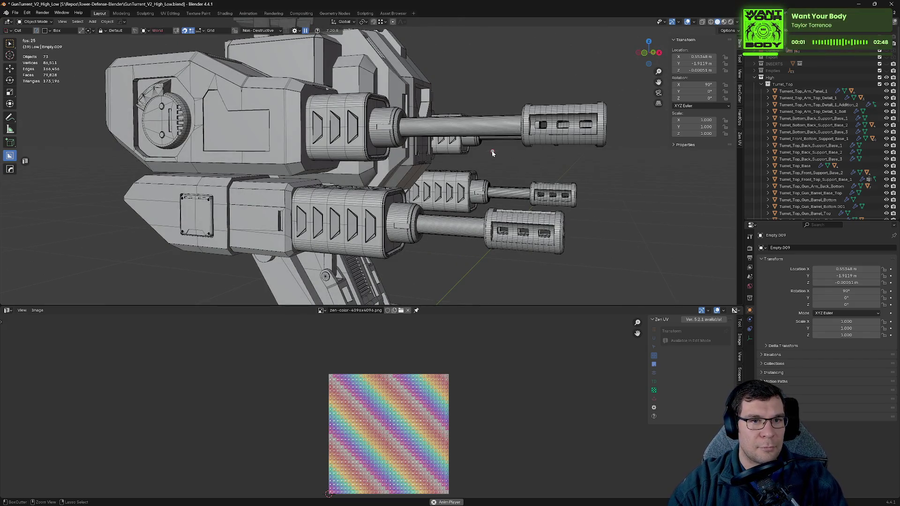
{"action": "key", "text": "ctrl+s"}
{"action": "left_click", "coordinate": [15, 13]}
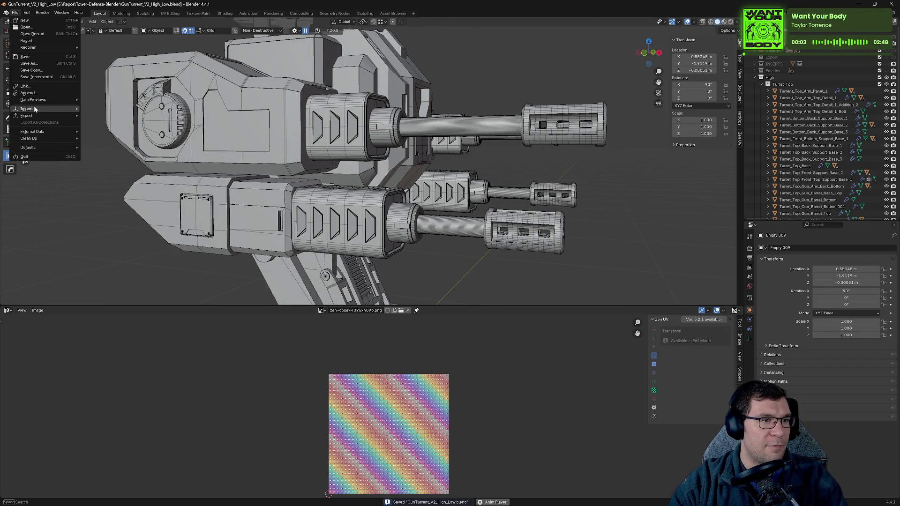
- Begin an FBX export and point the file browser at the Tower-Defense-Blender folder
{"action": "mouse_move", "coordinate": [35, 115]}
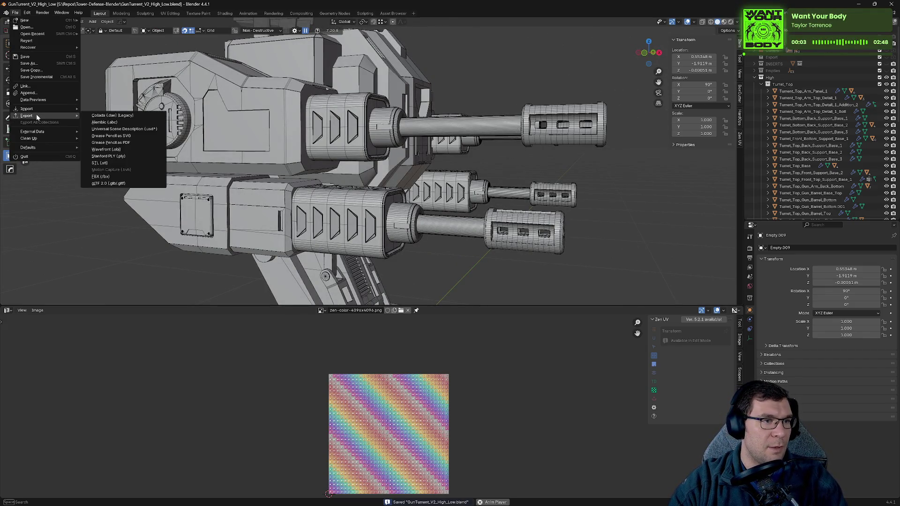
{"action": "left_click", "coordinate": [125, 177]}
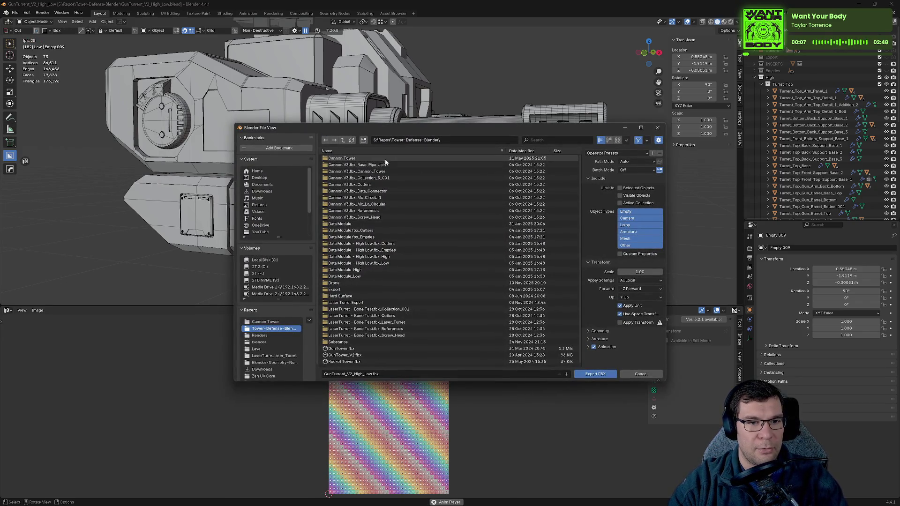
{"action": "right_click", "coordinate": [413, 349]}
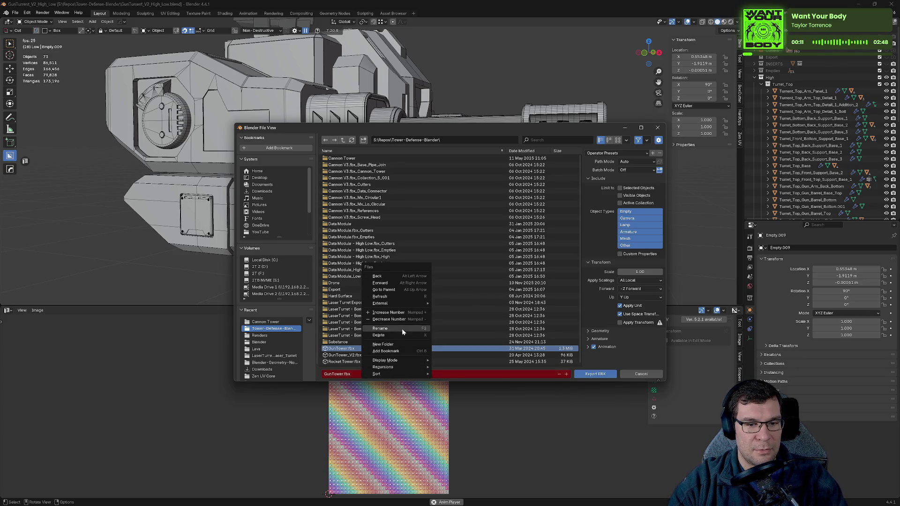
{"action": "left_click", "coordinate": [468, 355]}
{"action": "right_click", "coordinate": [468, 353]}
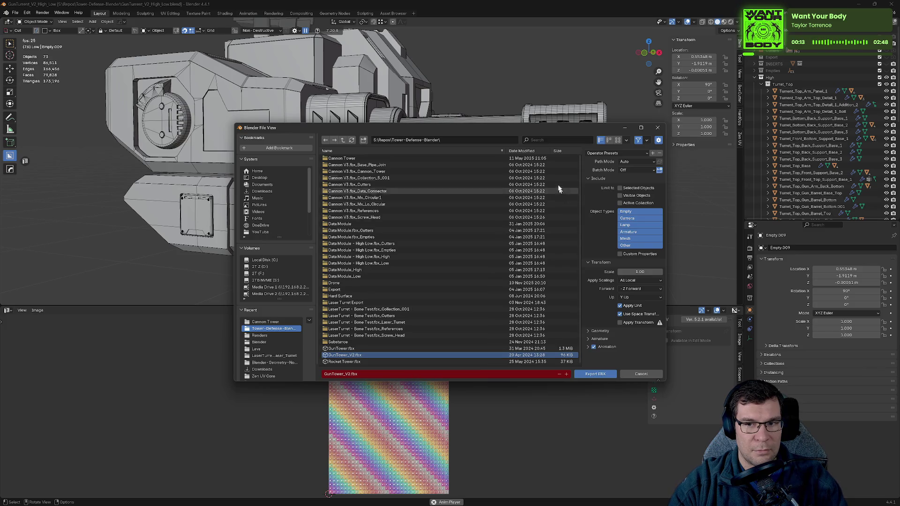
{"action": "left_click", "coordinate": [458, 139]}
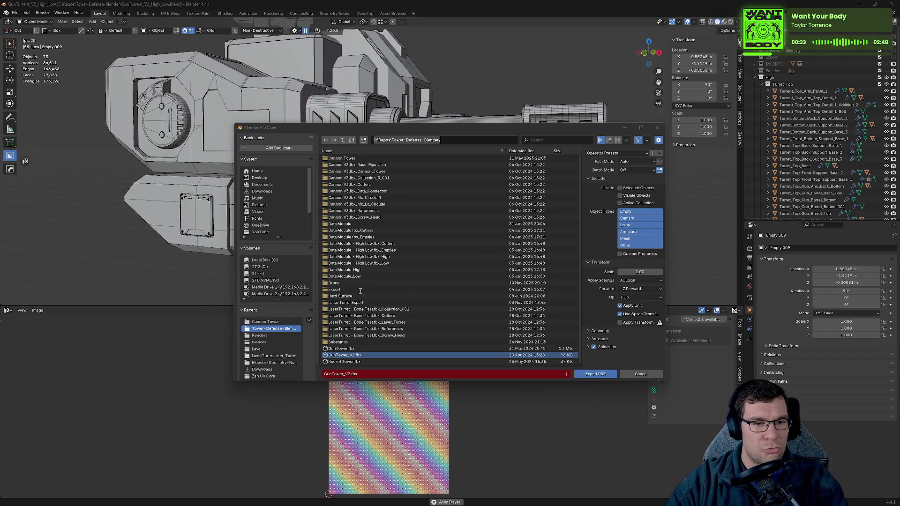
{"action": "key", "text": "Return"}
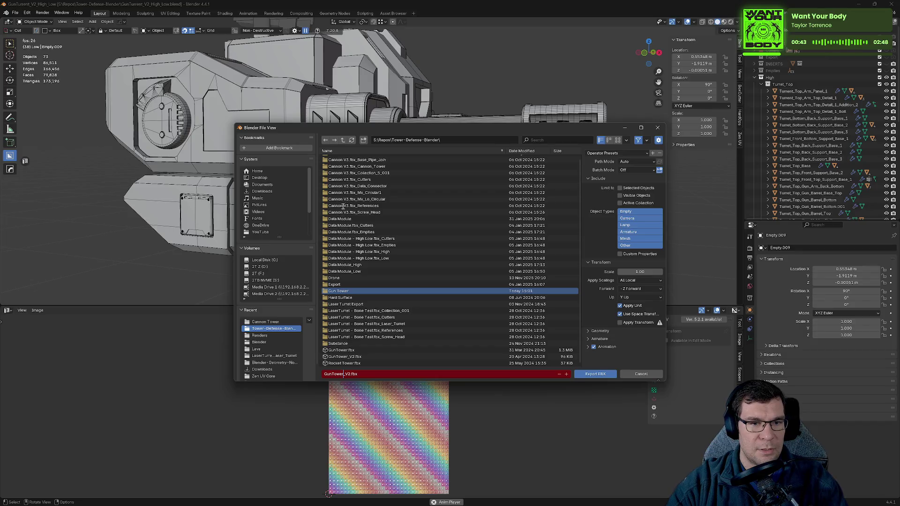
- Browse into the Gun Tower folder as the export destination
{"action": "scroll", "coordinate": [334, 173], "scroll_direction": "up", "scroll_amount": 3}
{"action": "double_click", "coordinate": [342, 159]}
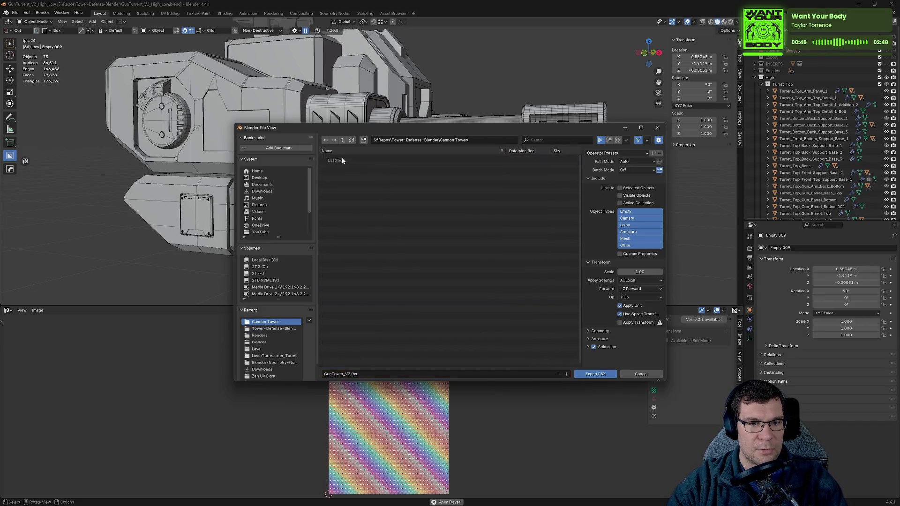
{"action": "left_click", "coordinate": [368, 165]}
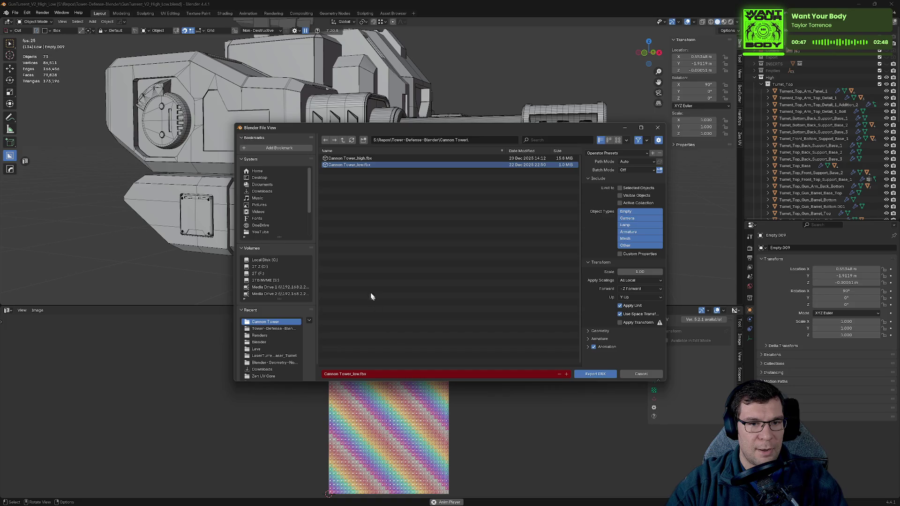
{"action": "key", "text": "Up"}
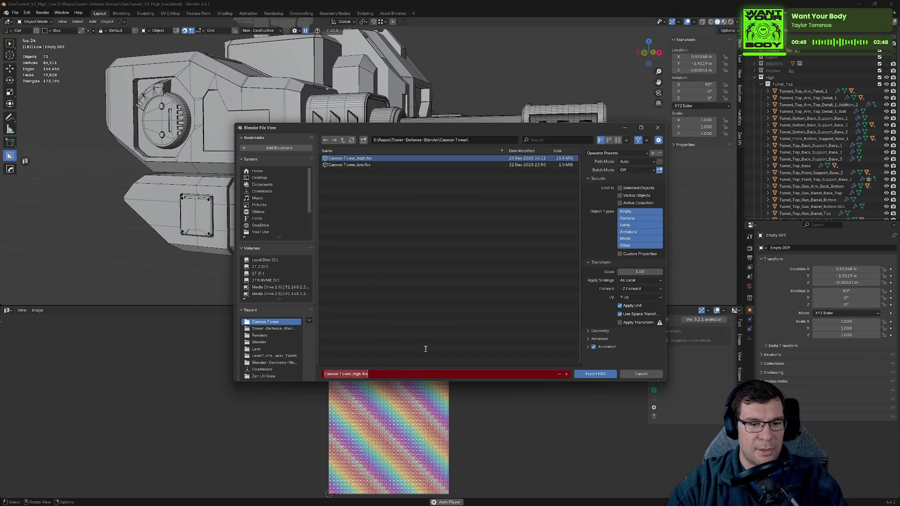
{"action": "left_click", "coordinate": [343, 140]}
{"action": "scroll", "coordinate": [382, 292], "scroll_direction": "down", "scroll_amount": 5}
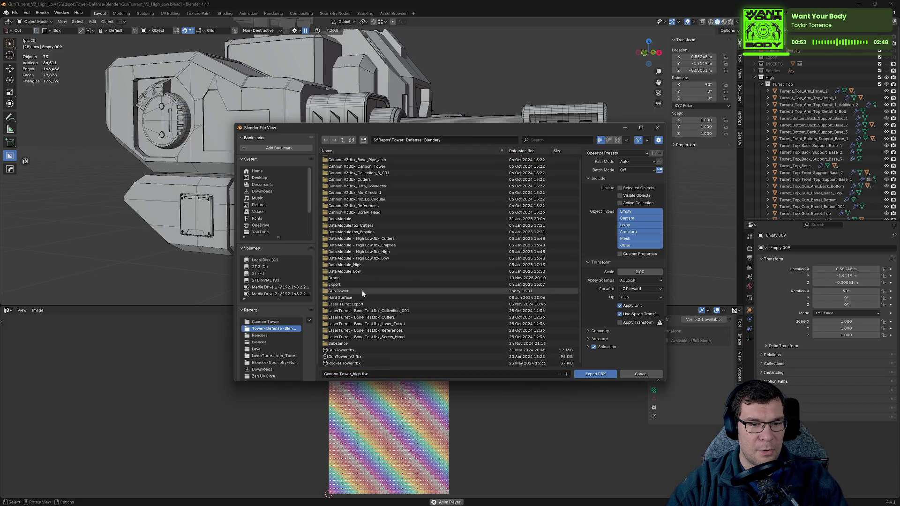
{"action": "double_click", "coordinate": [362, 292]}
- Rename the file to Gun_Tower_high.fbx, export it, then select all objects
{"action": "left_click", "coordinate": [380, 375]}
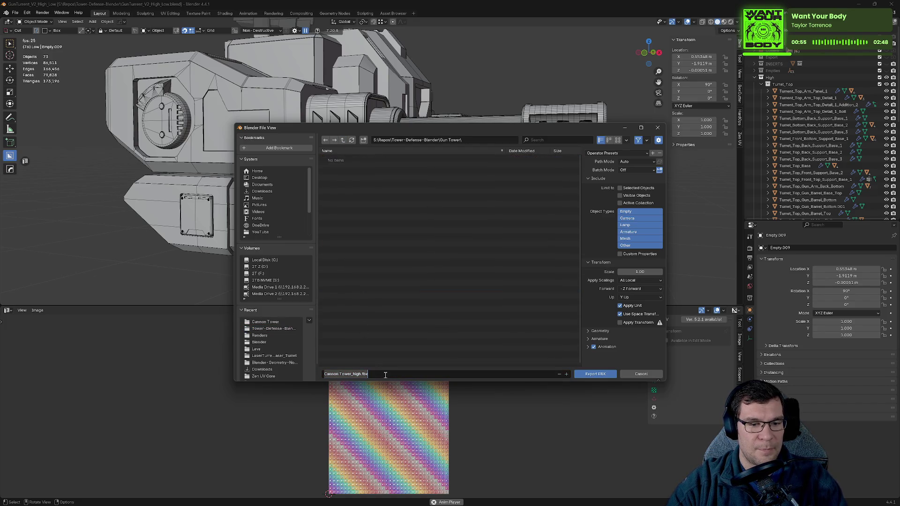
{"action": "key", "text": "Home"}
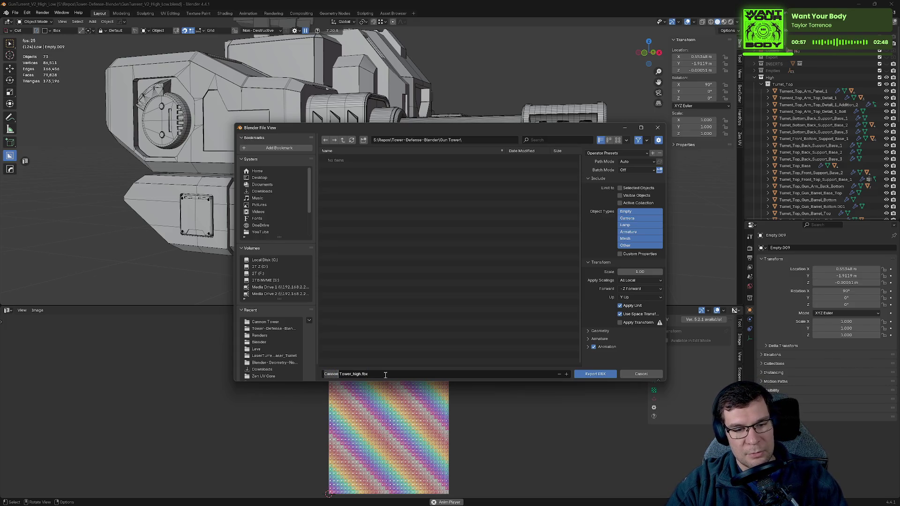
{"action": "key", "text": "BackSpace"}
{"action": "type", "text": "Gun"}
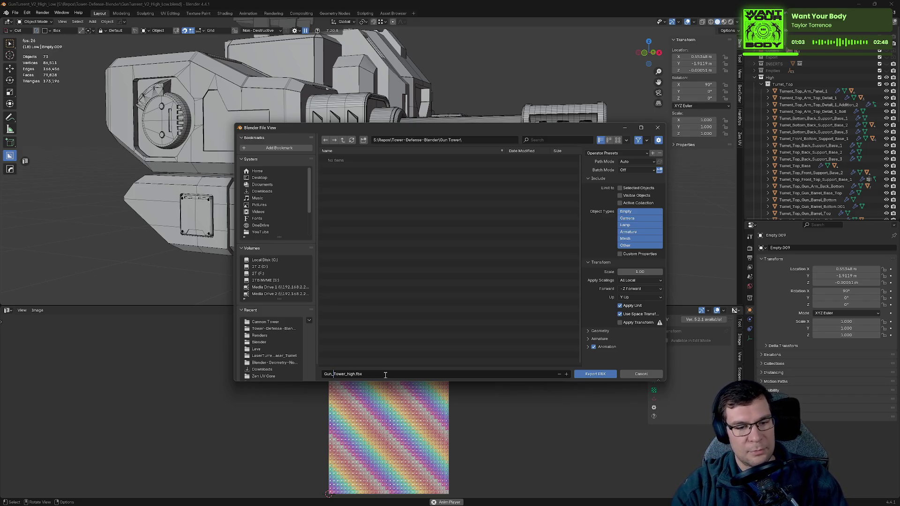
{"action": "type", "text": "_"}
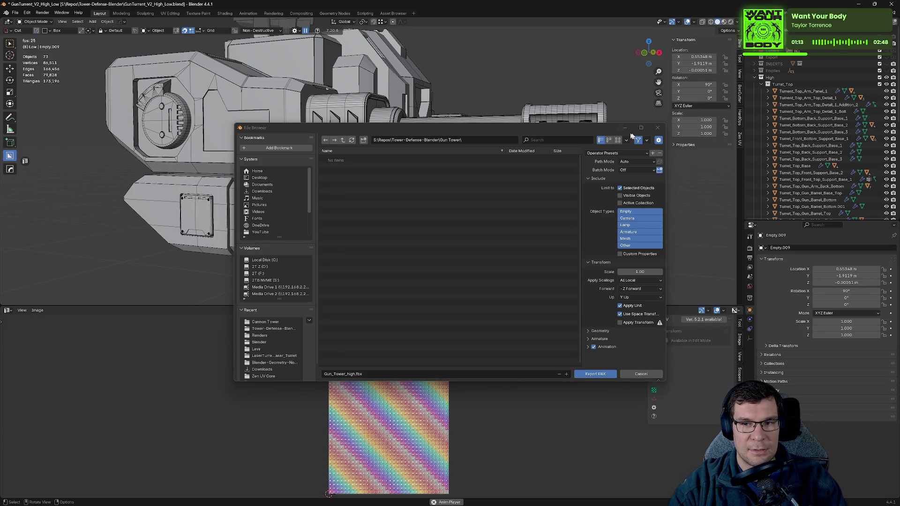
{"action": "left_click", "coordinate": [596, 374]}
{"action": "key", "text": "a"}
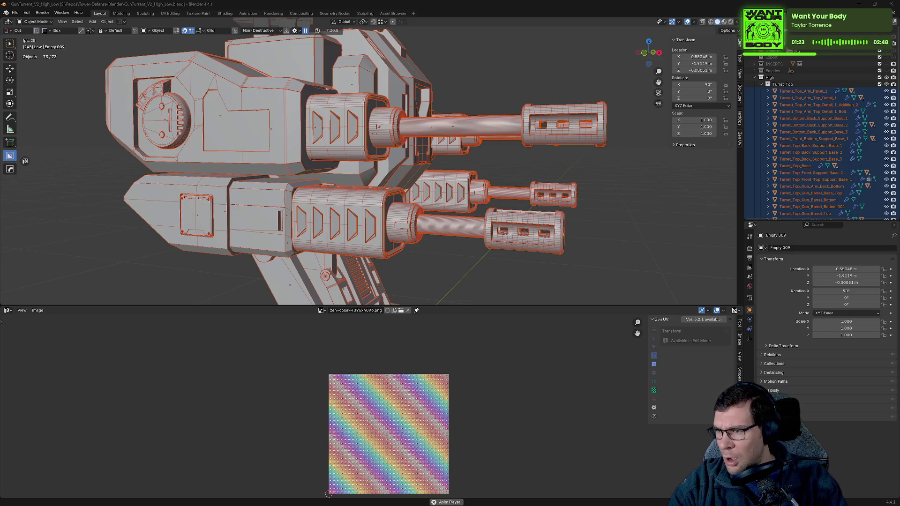
- Confirm Gun_Tower_high.fbx in Explorer, move that window aside, and save GunTurrent_V2_High_Low.blend
{"action": "key", "text": "alt+Tab"}
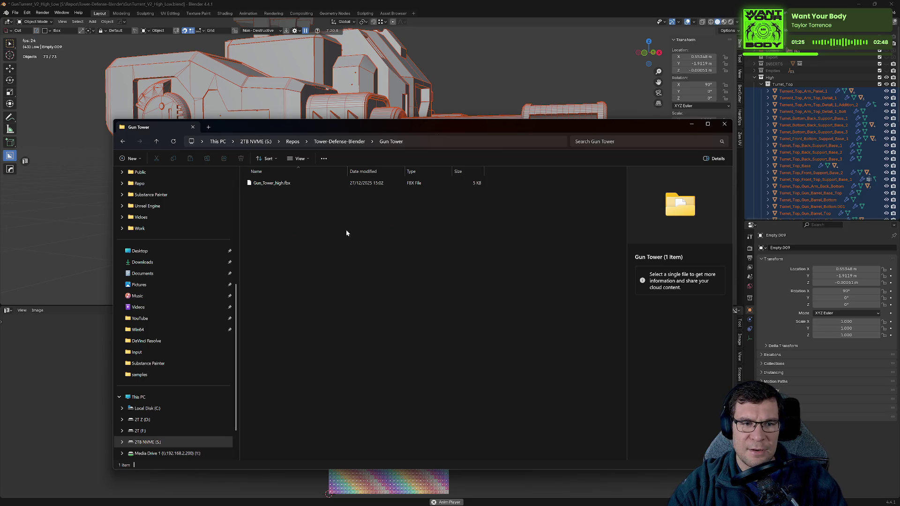
{"action": "left_click_drag", "start_coordinate": [675, 126], "coordinate": [899, 126]}
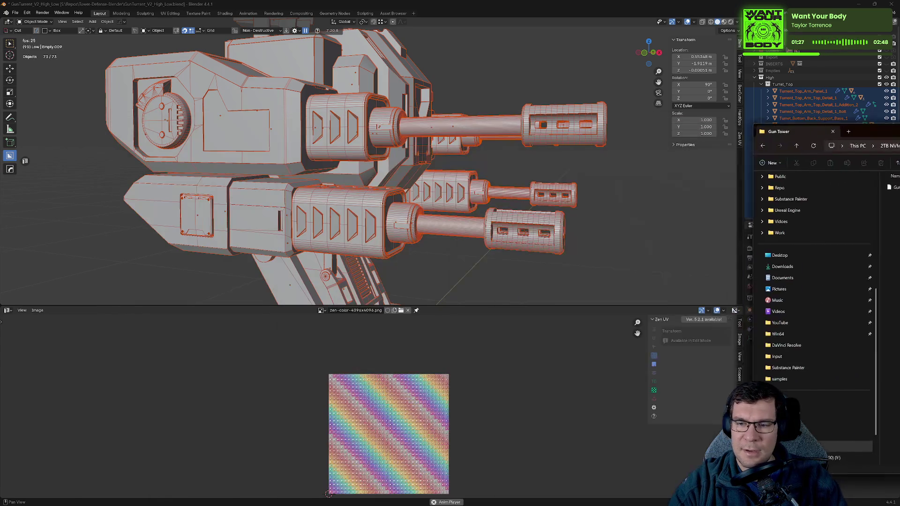
{"action": "left_click", "coordinate": [794, 115]}
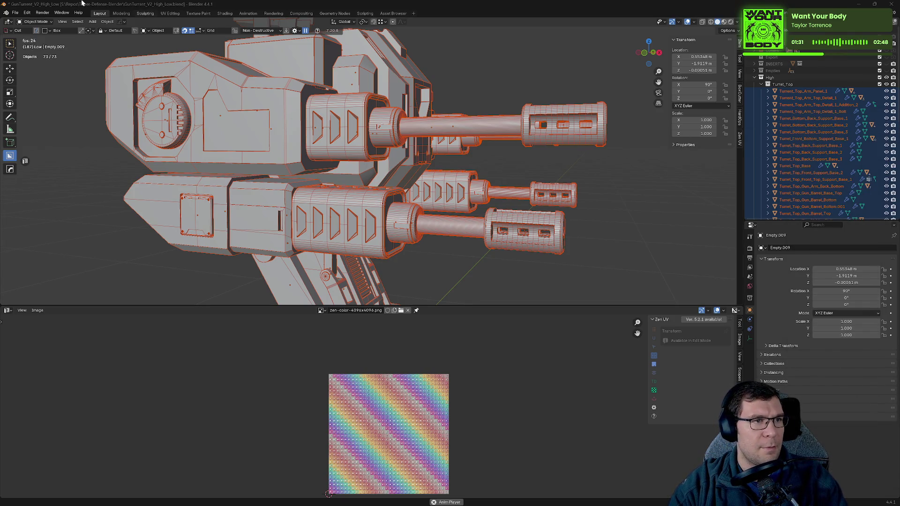
{"action": "key", "text": "ctrl+s"}
{"action": "left_click", "coordinate": [15, 13]}
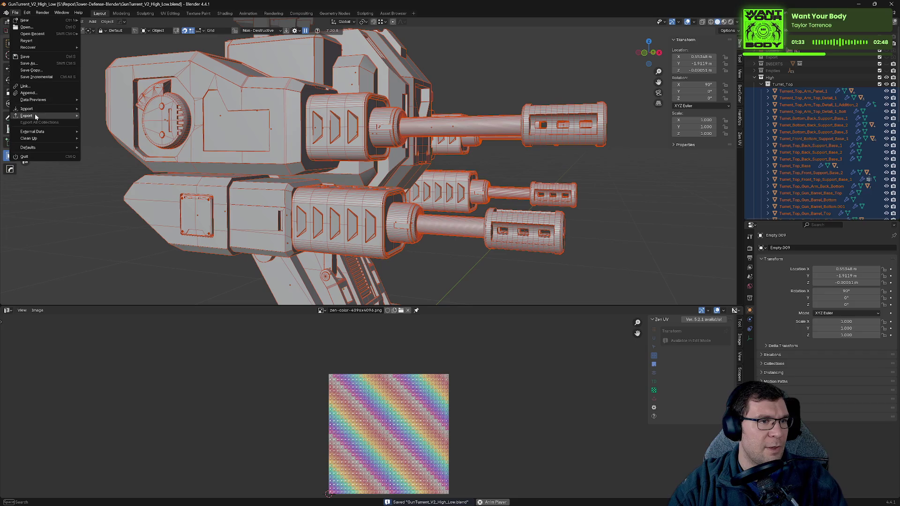
- Clear the selection, then select every object of the turret
{"action": "scroll", "coordinate": [440, 64], "scroll_direction": "down", "scroll_amount": 8}
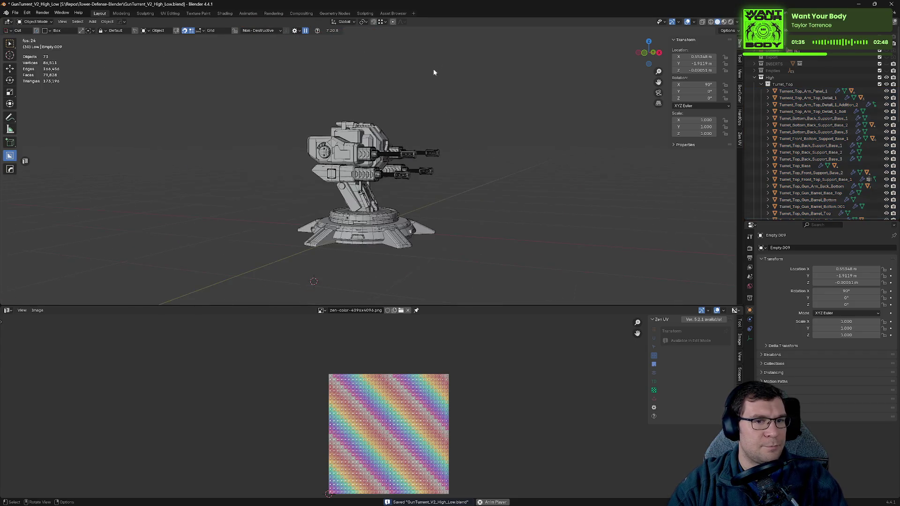
{"action": "mouse_move", "coordinate": [433, 68]}
{"action": "middle_mouse_down"}
{"action": "mouse_move", "coordinate": [449, 93]}
{"action": "mouse_move", "coordinate": [436, 105]}
{"action": "mouse_move", "coordinate": [503, 126]}
{"action": "middle_mouse_up"}
{"action": "left_click", "coordinate": [450, 125]}
{"action": "scroll", "coordinate": [469, 127], "scroll_direction": "up", "scroll_amount": 3}
{"action": "key", "text": "a"}
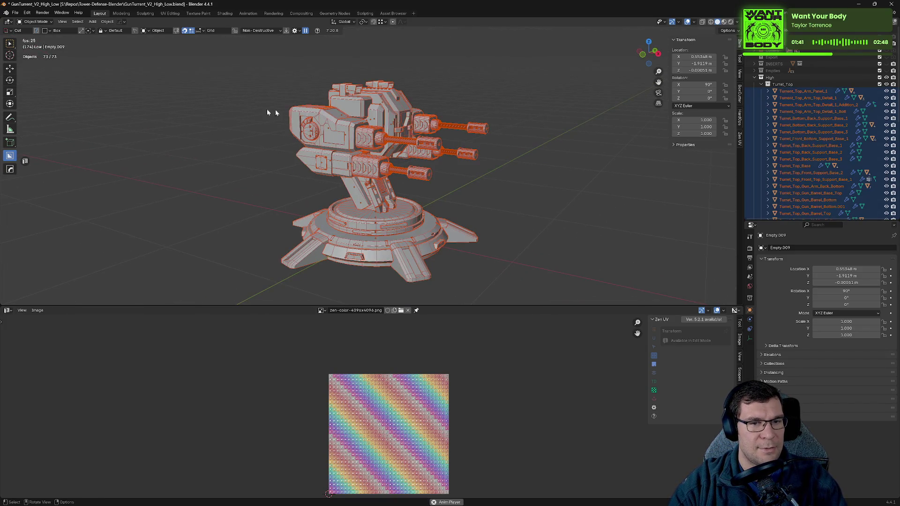
- Re-export the selection over Gun_Tower_high.fbx and bring the Gun Tower folder window forward
{"action": "left_click", "coordinate": [15, 13]}
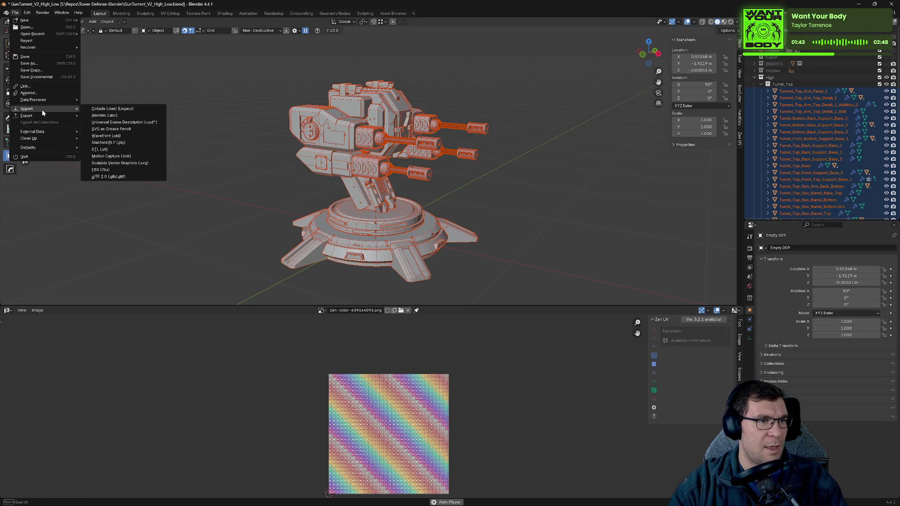
{"action": "mouse_move", "coordinate": [28, 115]}
{"action": "left_click", "coordinate": [138, 177]}
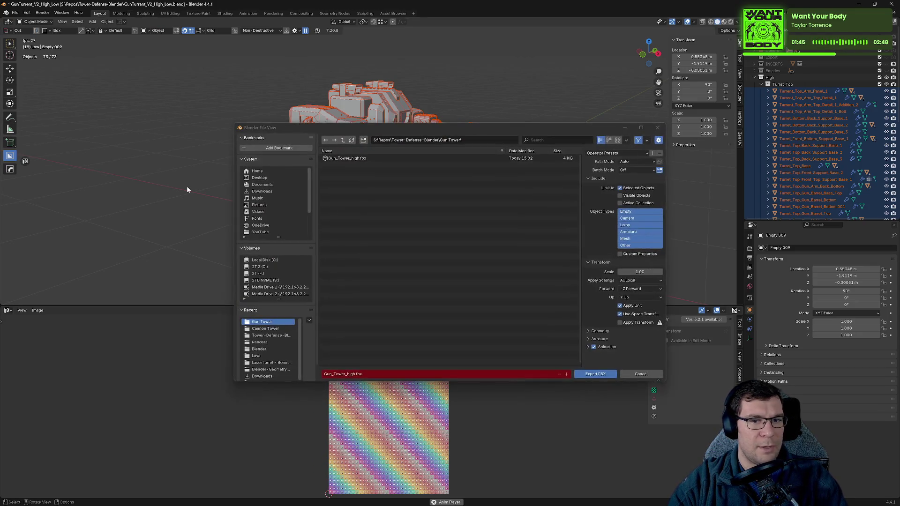
{"action": "left_click", "coordinate": [349, 159]}
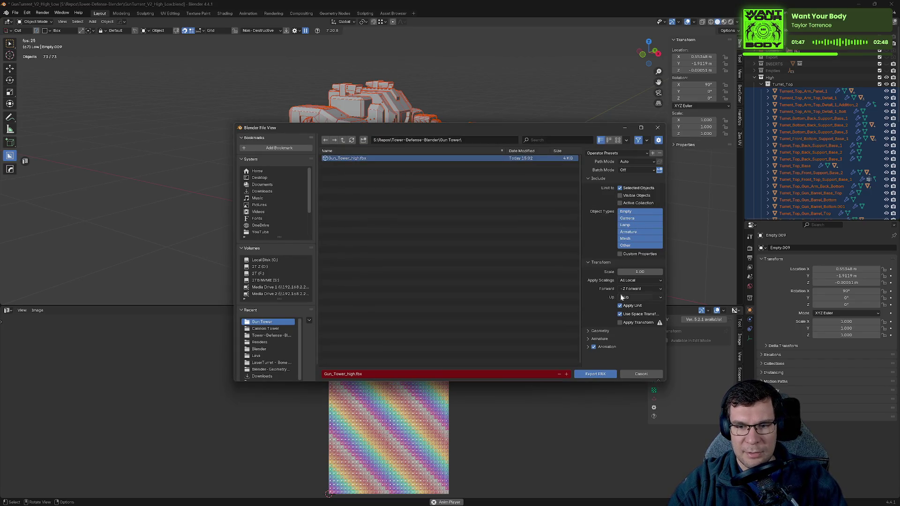
{"action": "left_click", "coordinate": [595, 374]}
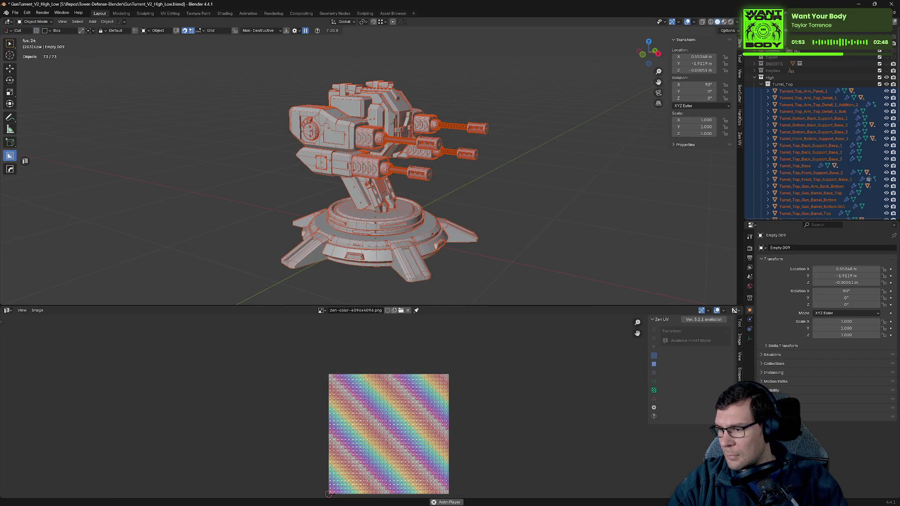
{"action": "left_click_drag", "start_coordinate": [899, 236], "coordinate": [524, 157]}
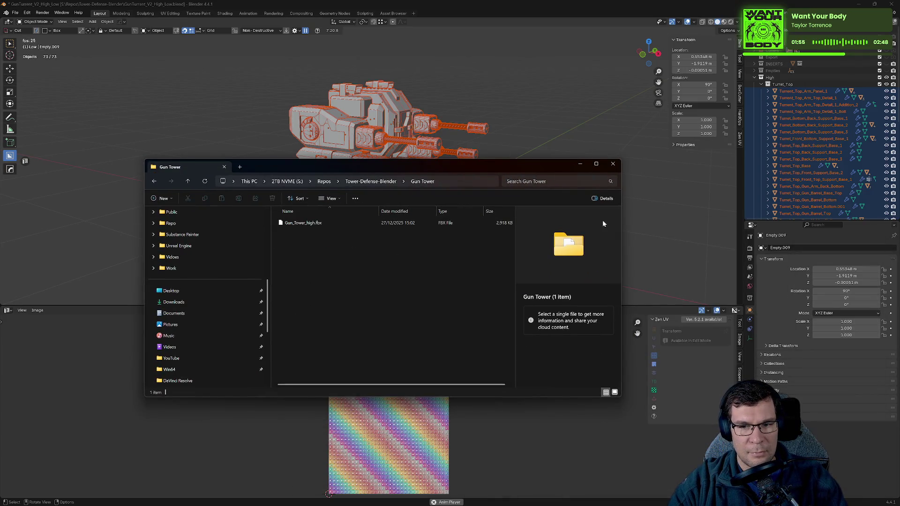
- Widen Explorer and check that Gun_Tower_high.fbx is 2,918 KB
{"action": "left_click_drag", "start_coordinate": [621, 220], "coordinate": [654, 230]}
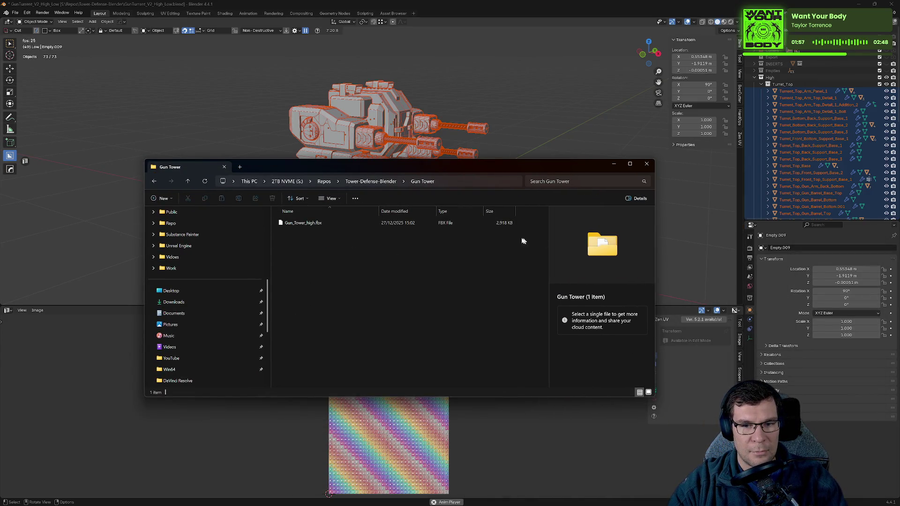
{"action": "left_click_drag", "start_coordinate": [498, 233], "coordinate": [491, 224]}
{"action": "left_click", "coordinate": [525, 270]}
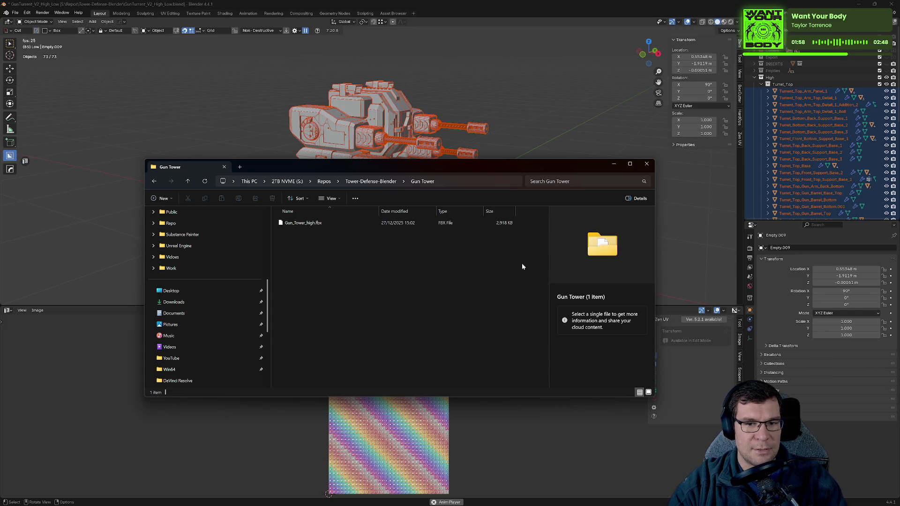
{"action": "left_click", "coordinate": [386, 182]}
- Browse Tower-Defense-Blender's export folders, open Cannon Tower, then switch back to Blender
{"action": "scroll", "coordinate": [356, 274], "scroll_direction": "down", "scroll_amount": 8}
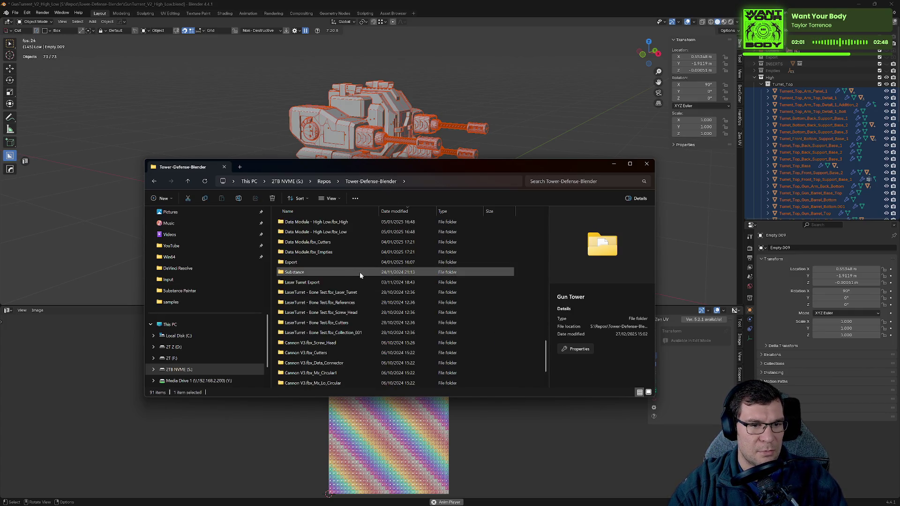
{"action": "left_click", "coordinate": [359, 282]}
{"action": "scroll", "coordinate": [345, 287], "scroll_direction": "down", "scroll_amount": 2}
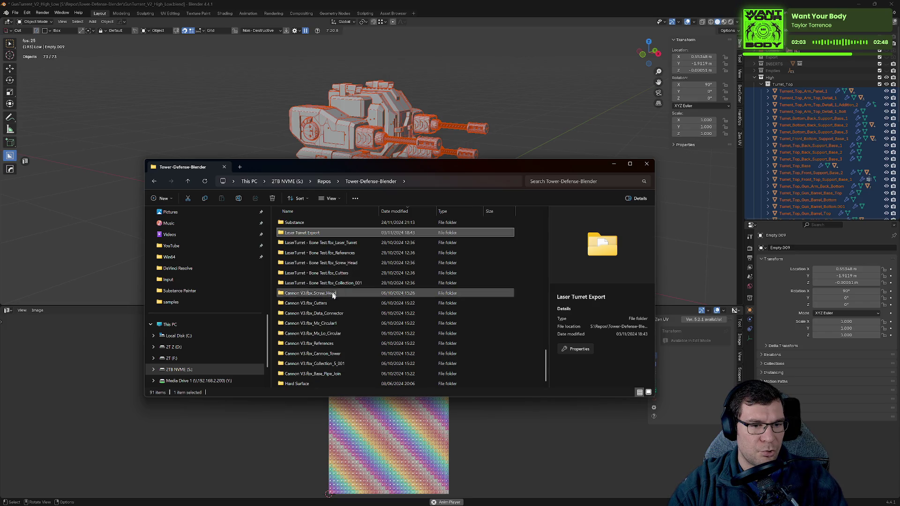
{"action": "left_click", "coordinate": [322, 312]}
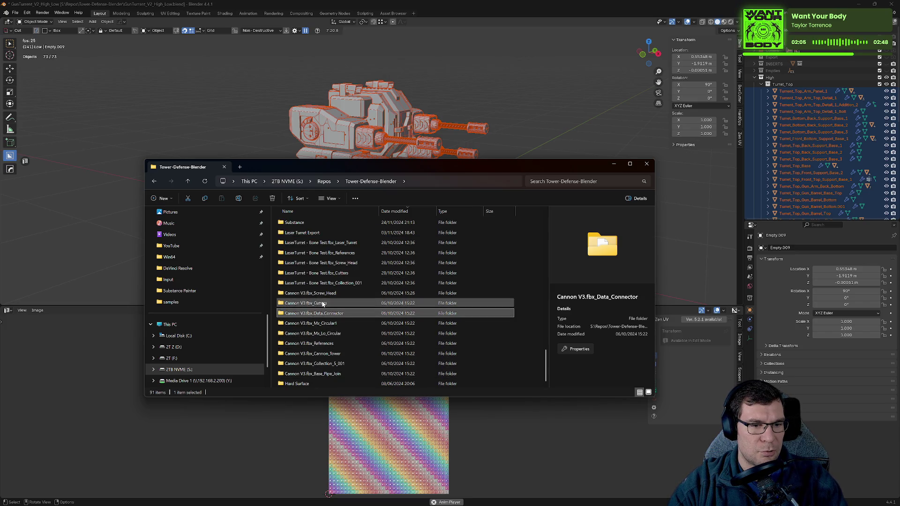
{"action": "left_click", "coordinate": [323, 303]}
{"action": "left_click", "coordinate": [328, 313]}
{"action": "left_click", "coordinate": [333, 324]}
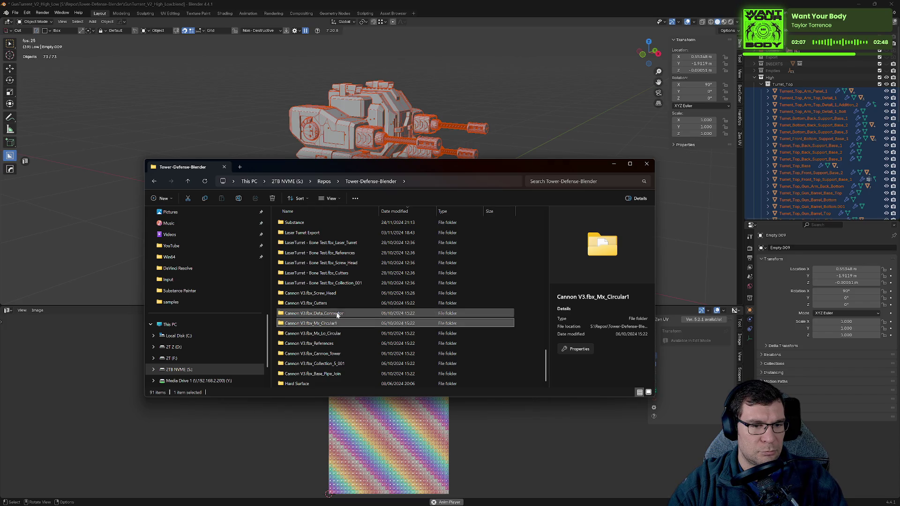
{"action": "scroll", "coordinate": [340, 303], "scroll_direction": "up", "scroll_amount": 5}
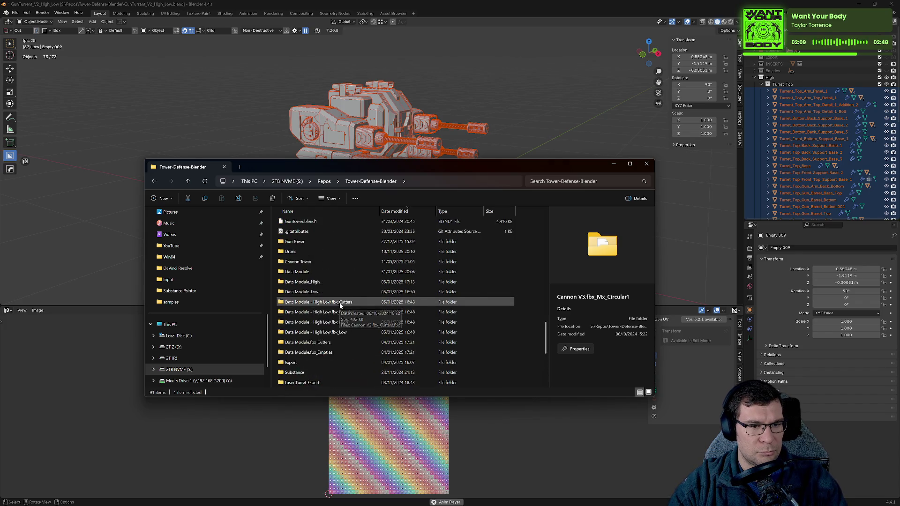
{"action": "scroll", "coordinate": [340, 302], "scroll_direction": "up", "scroll_amount": 2}
{"action": "double_click", "coordinate": [338, 322]}
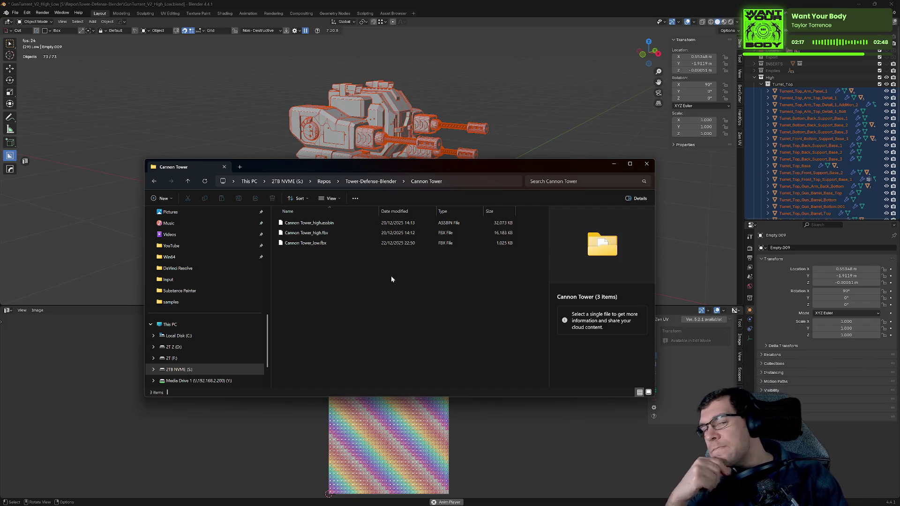
{"action": "key", "text": "alt+Tab"}
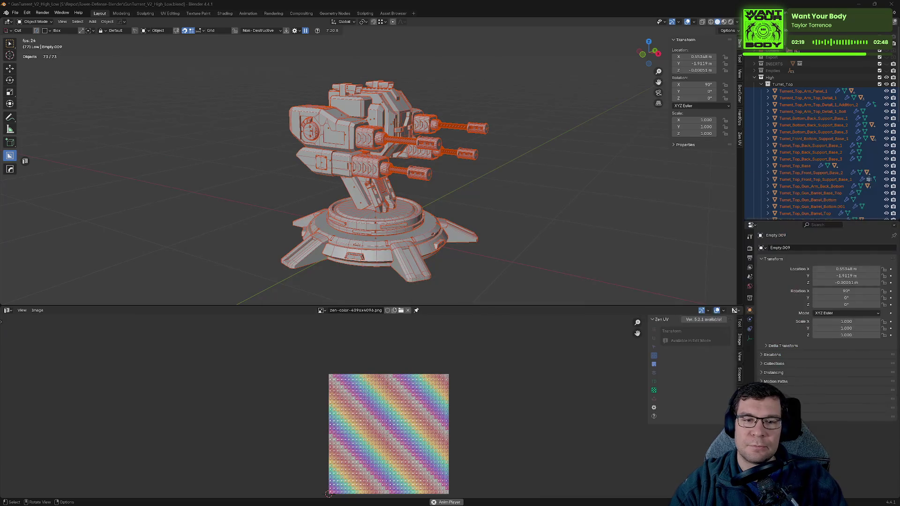
- Deselect the turret, save the file, and hide the high-poly parts
{"action": "key", "text": "alt+a"}
{"action": "middle_click_drag", "start_coordinate": [545, 166], "coordinate": [505, 161]}
{"action": "key", "text": "ctrl+s"}
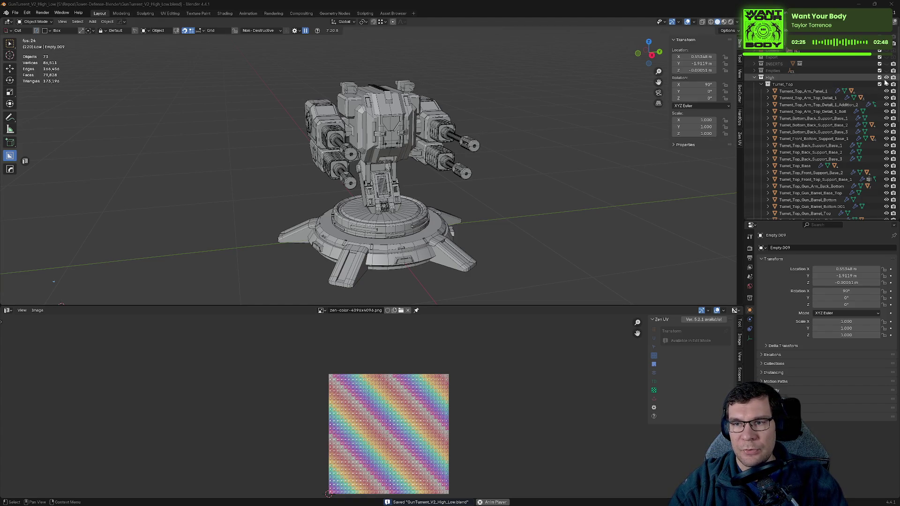
{"action": "key", "text": "h"}
- Collapse High and enable the Low collection with its turret base and top
{"action": "left_click", "coordinate": [758, 78]}
{"action": "left_click", "coordinate": [755, 78]}
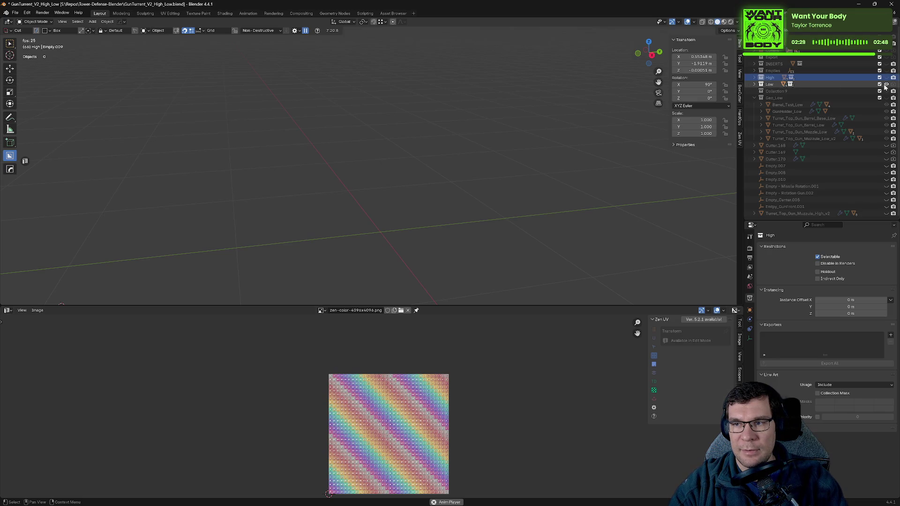
{"action": "left_click", "coordinate": [754, 84]}
{"action": "key", "text": "alt+h"}
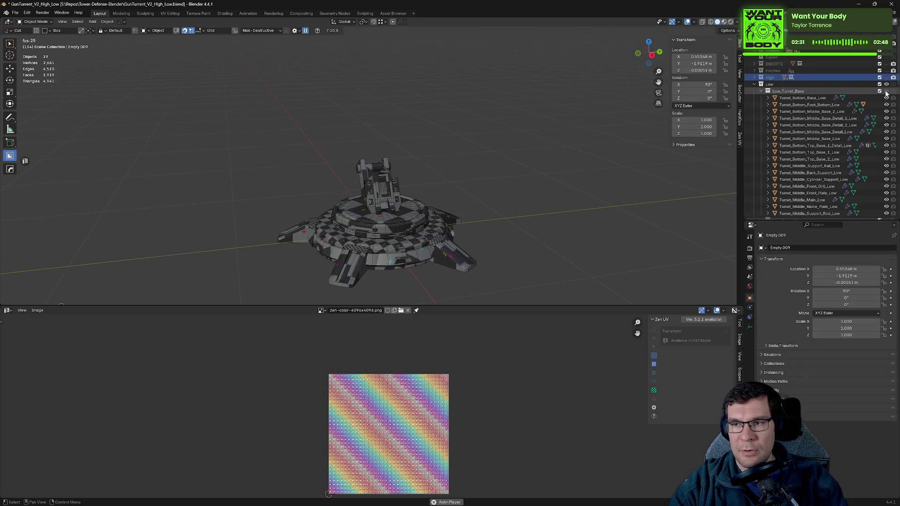
{"action": "scroll", "coordinate": [836, 140], "scroll_direction": "down", "scroll_amount": 5}
{"action": "left_click", "coordinate": [880, 150]}
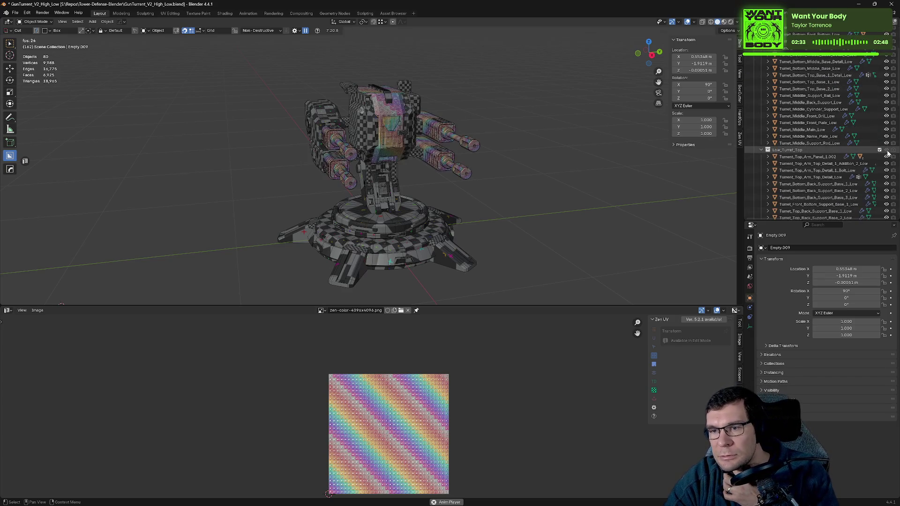
{"action": "scroll", "coordinate": [412, 112], "scroll_direction": "up", "scroll_amount": 3}
{"action": "scroll", "coordinate": [413, 113], "scroll_direction": "up", "scroll_amount": 3}
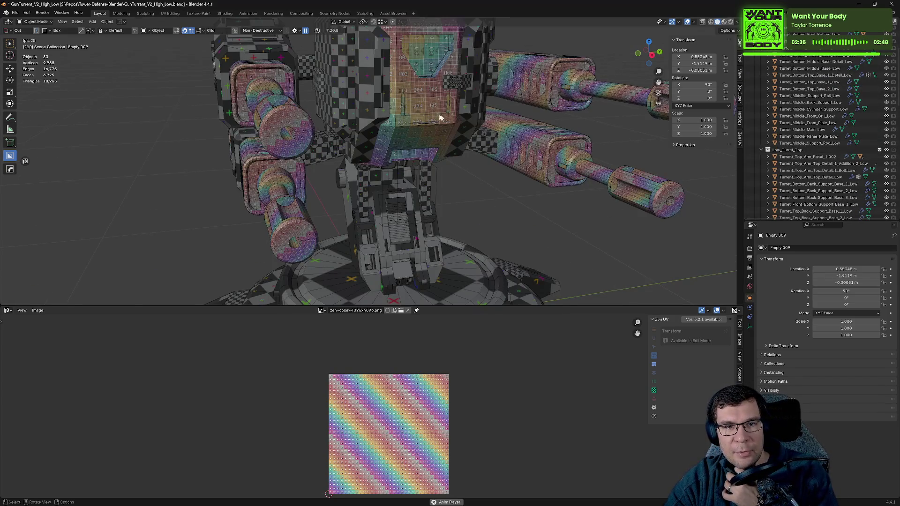
{"action": "scroll", "coordinate": [483, 128], "scroll_direction": "down", "scroll_amount": 5}
{"action": "scroll", "coordinate": [528, 137], "scroll_direction": "down", "scroll_amount": 4}
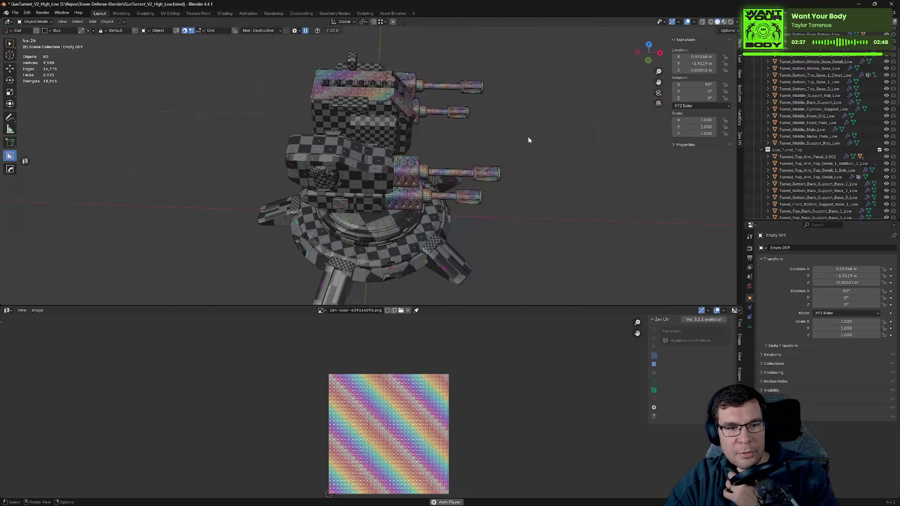
- Hide Low_Turret_Top to view the base alone and select Turret_Bottom_Foot_Bottom_Low
{"action": "middle_click_drag", "start_coordinate": [528, 137], "coordinate": [471, 213]}
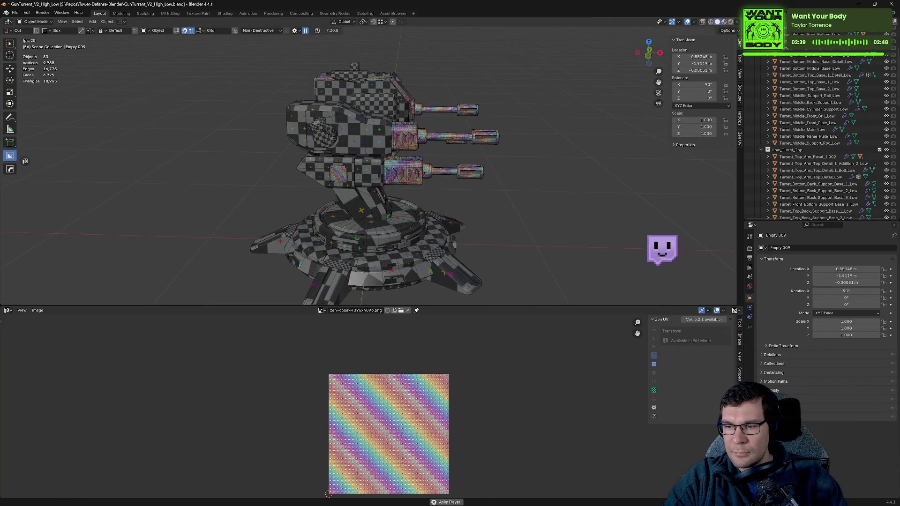
{"action": "middle_click_drag", "start_coordinate": [610, 266], "coordinate": [586, 253]}
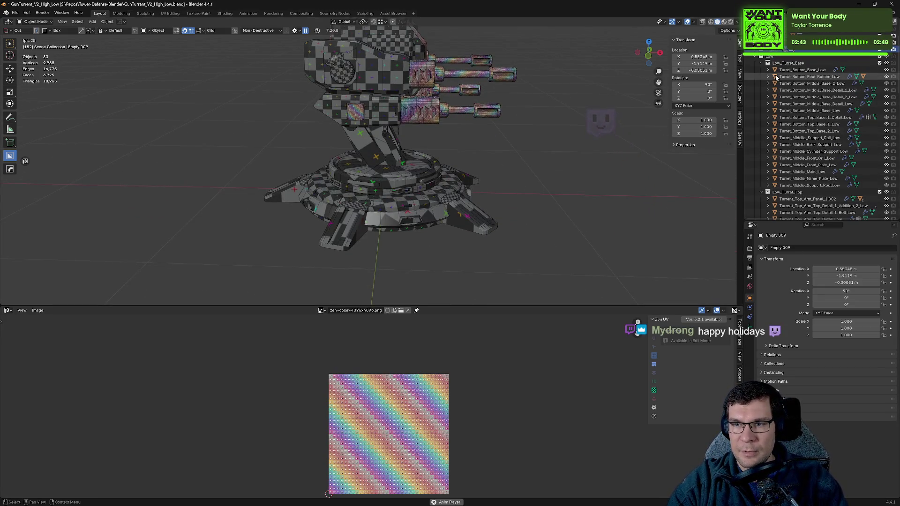
{"action": "scroll", "coordinate": [874, 65], "scroll_direction": "up", "scroll_amount": 2}
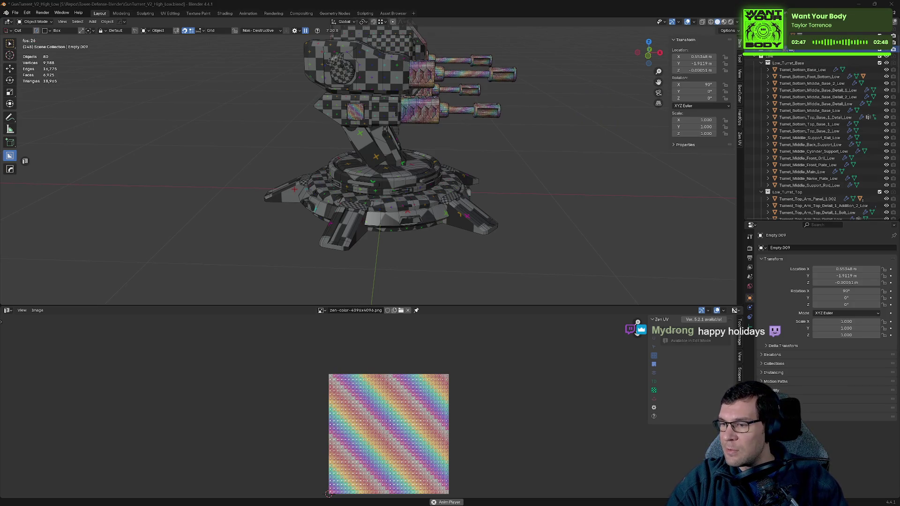
{"action": "mouse_move", "coordinate": [536, 173]}
{"action": "middle_mouse_down"}
{"action": "mouse_move", "coordinate": [510, 149]}
{"action": "mouse_move", "coordinate": [510, 187]}
{"action": "middle_mouse_up"}
{"action": "scroll", "coordinate": [510, 186], "scroll_direction": "up", "scroll_amount": 4}
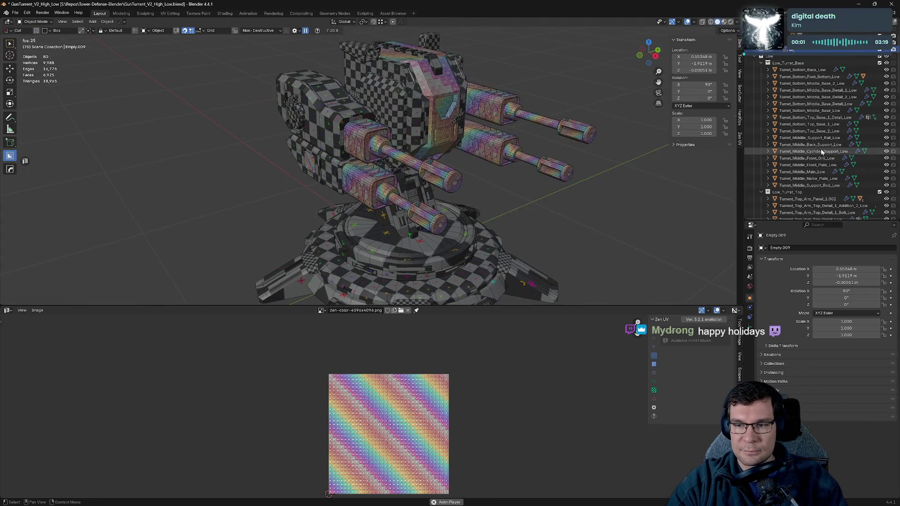
{"action": "left_click", "coordinate": [887, 192]}
{"action": "mouse_move", "coordinate": [463, 189]}
{"action": "middle_mouse_down"}
{"action": "mouse_move", "coordinate": [483, 197]}
{"action": "mouse_move", "coordinate": [520, 164]}
{"action": "middle_mouse_up"}
{"action": "left_click", "coordinate": [483, 197]}
{"action": "scroll", "coordinate": [519, 164], "scroll_direction": "up", "scroll_amount": 4}
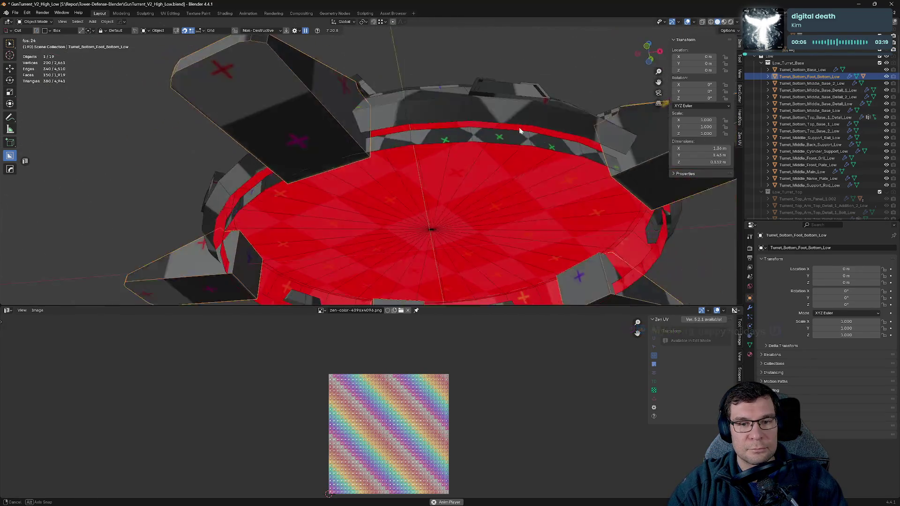
- Select all base parts and inspect their checker UVs in Edit Mode
{"action": "middle_click_drag", "start_coordinate": [495, 139], "coordinate": [520, 148]}
{"action": "scroll", "coordinate": [481, 196], "scroll_direction": "down", "scroll_amount": 5}
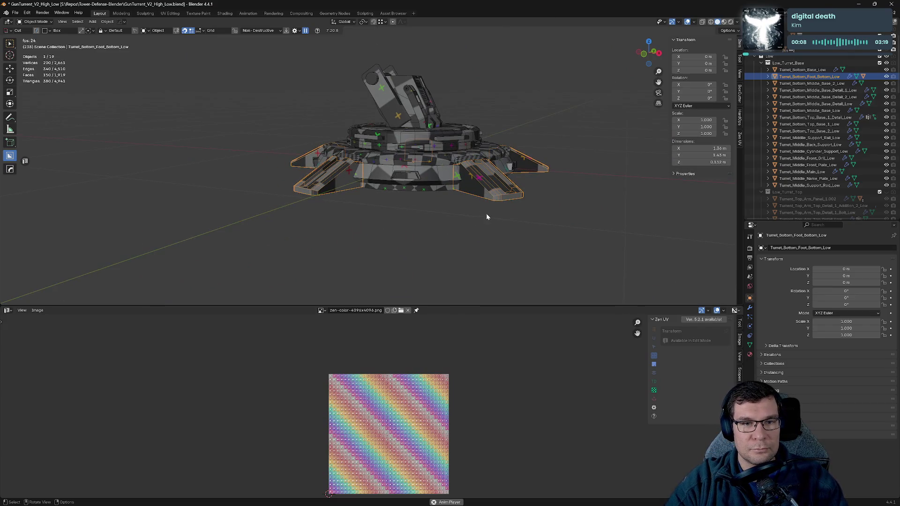
{"action": "key", "text": "a"}
{"action": "left_click_drag", "start_coordinate": [483, 307], "coordinate": [497, 171]}
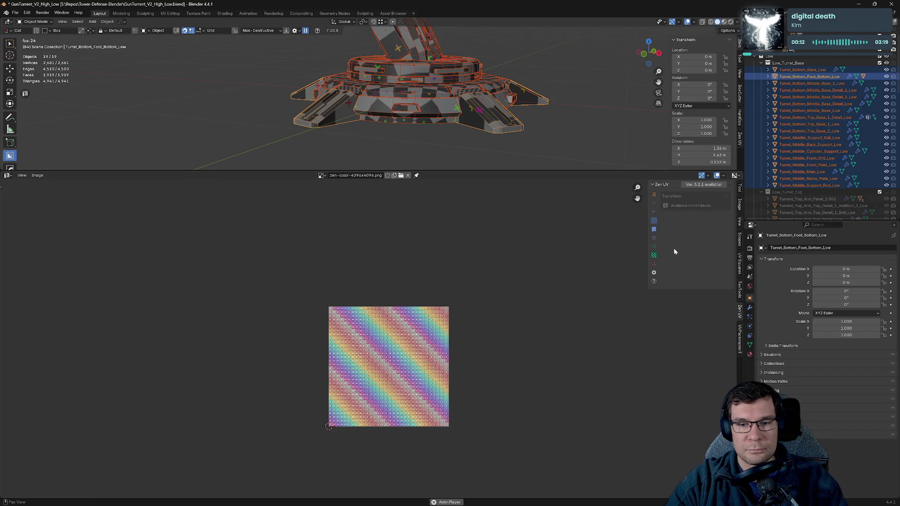
{"action": "key", "text": "Tab"}
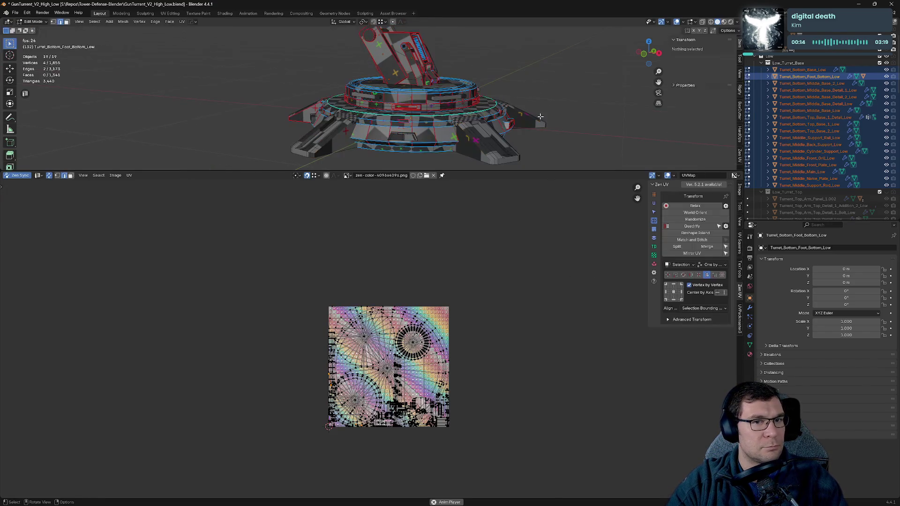
{"action": "key", "text": "a"}
{"action": "scroll", "coordinate": [519, 225], "scroll_direction": "down", "scroll_amount": 2}
{"action": "mouse_move", "coordinate": [469, 162]}
{"action": "middle_mouse_down"}
{"action": "mouse_move", "coordinate": [458, 155]}
{"action": "mouse_move", "coordinate": [522, 134]}
{"action": "middle_mouse_up"}
{"action": "key", "text": "Tab"}
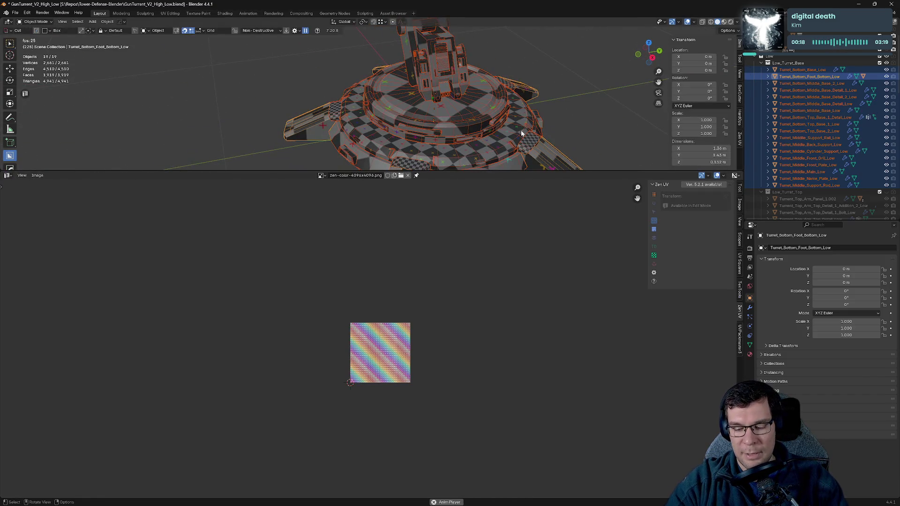
{"action": "left_click_drag", "start_coordinate": [610, 172], "coordinate": [516, 405]}
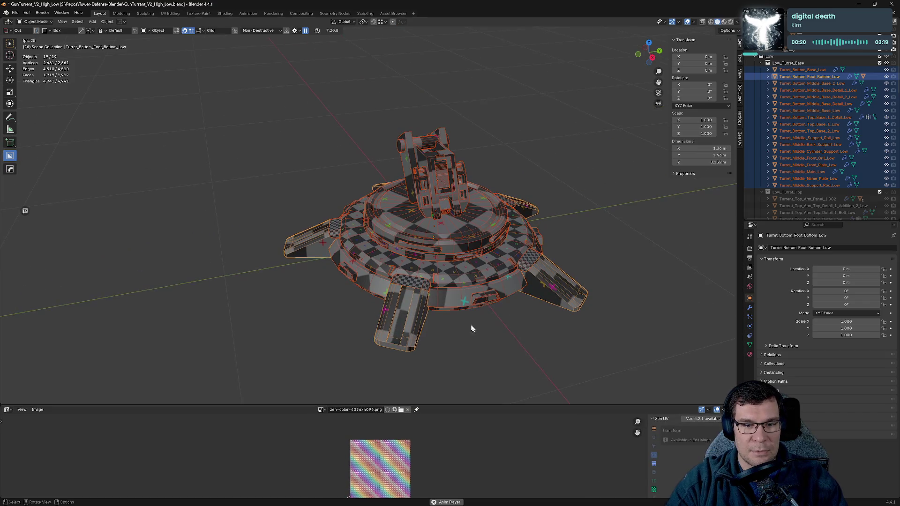
{"action": "middle_click_drag", "start_coordinate": [515, 328], "coordinate": [508, 312]}
- Make Turret_Middle_Support_Rod_Low the active object
{"action": "key", "text": "Tab"}
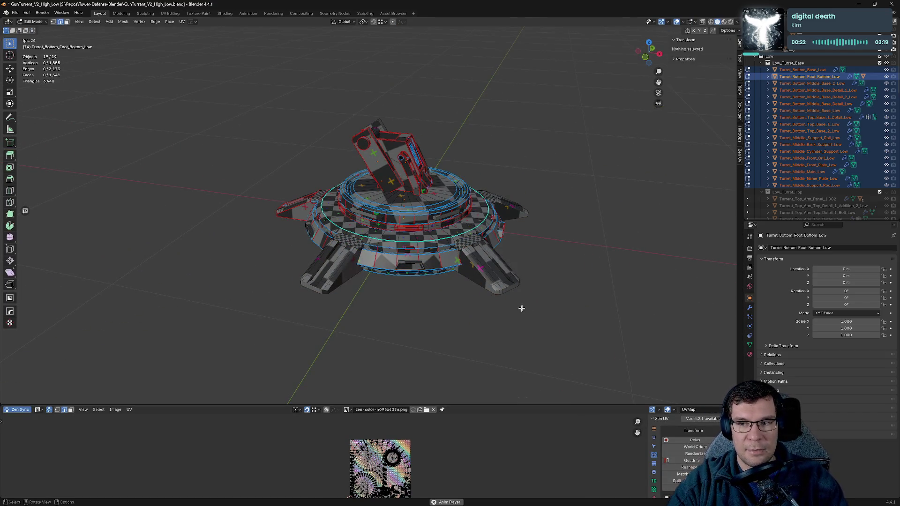
{"action": "left_click", "coordinate": [802, 75]}
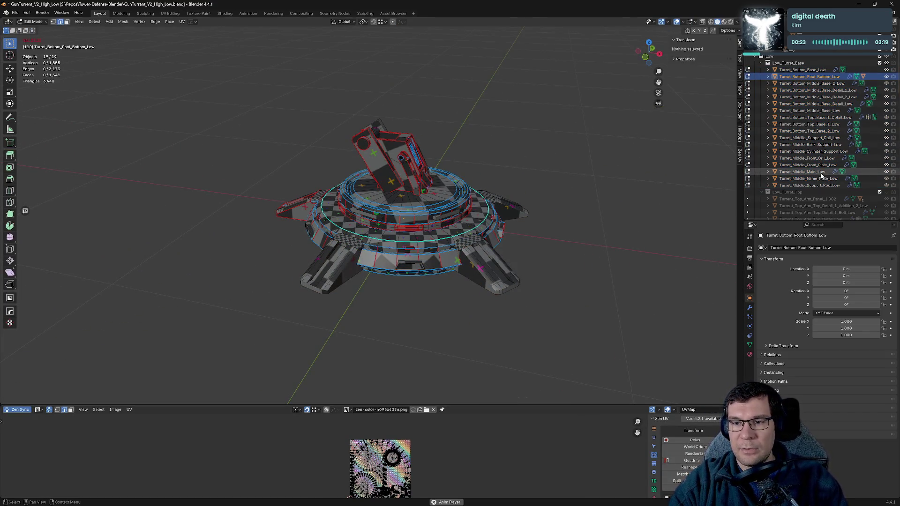
{"action": "left_click", "coordinate": [748, 185]}
{"action": "left_click", "coordinate": [749, 186]}
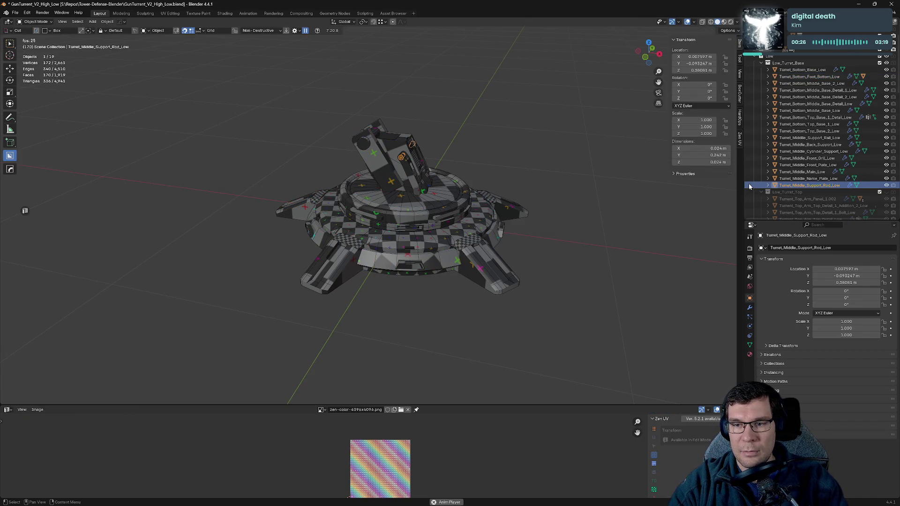
{"action": "left_click", "coordinate": [489, 173]}
{"action": "key", "text": "Tab"}
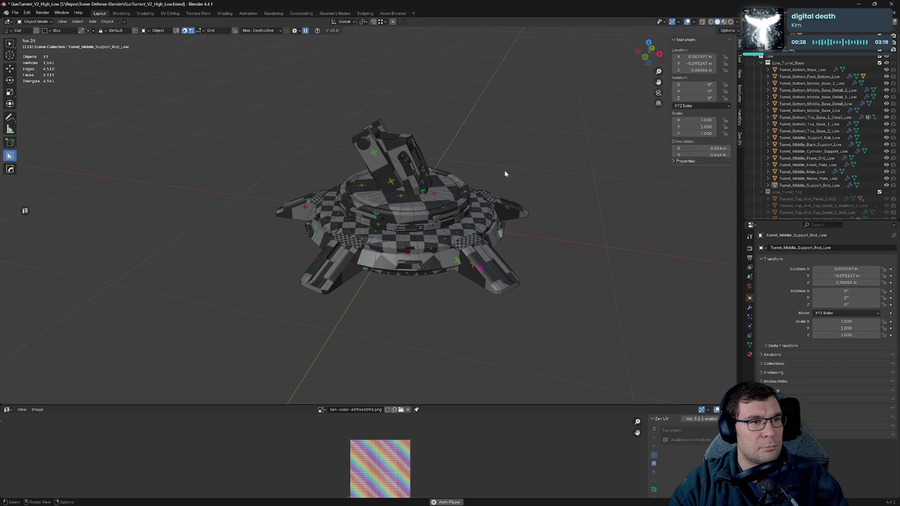
{"action": "key", "text": "Tab"}
{"action": "middle_click_drag", "start_coordinate": [512, 172], "coordinate": [505, 167]}
{"action": "scroll", "coordinate": [607, 165], "scroll_direction": "up", "scroll_amount": 3}
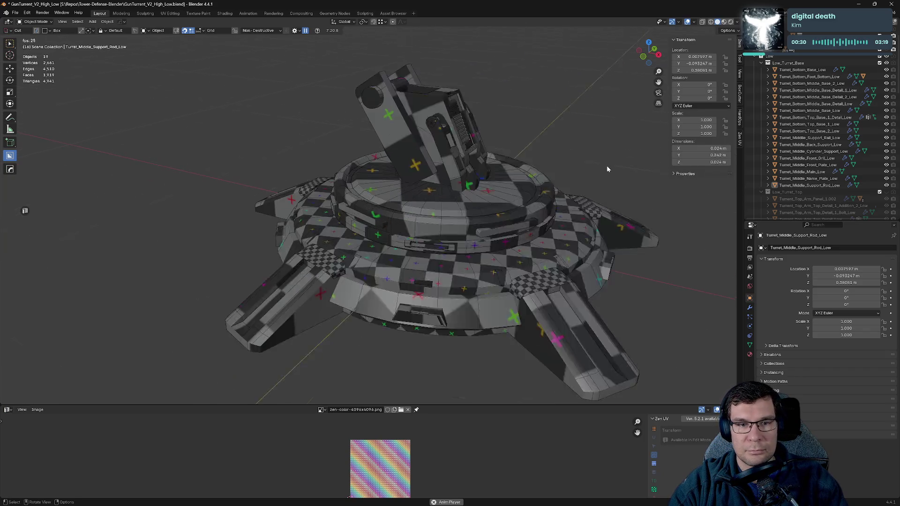
{"action": "scroll", "coordinate": [607, 167], "scroll_direction": "up", "scroll_amount": 3}
{"action": "scroll", "coordinate": [592, 220], "scroll_direction": "down", "scroll_amount": 3}
{"action": "left_click", "coordinate": [645, 323]}
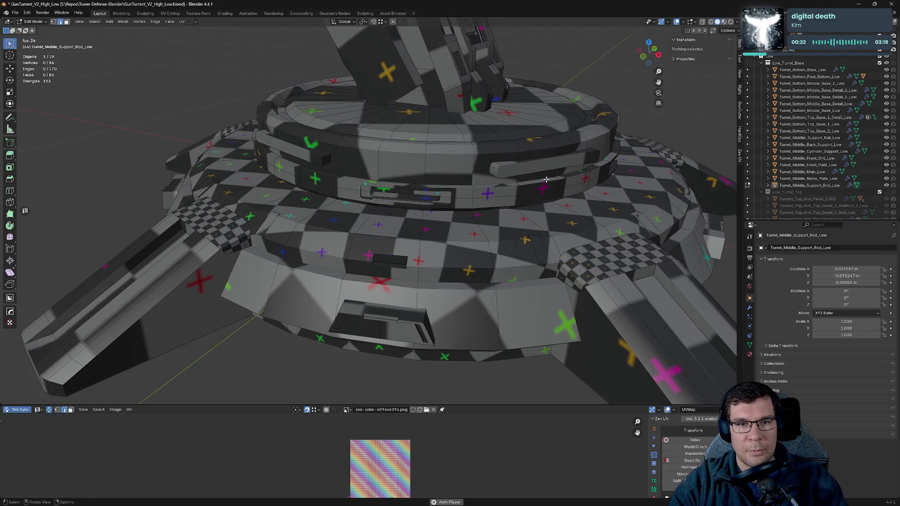
{"action": "left_click", "coordinate": [809, 185]}
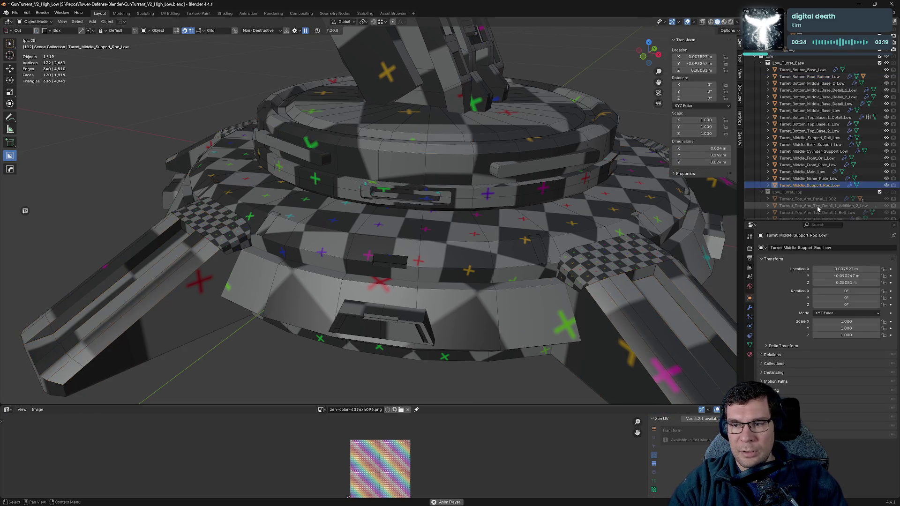
- Drag the rod's Mirror modifier below Weighted Normal and TT-checker-override, then frame the rod
{"action": "left_click", "coordinate": [750, 309]}
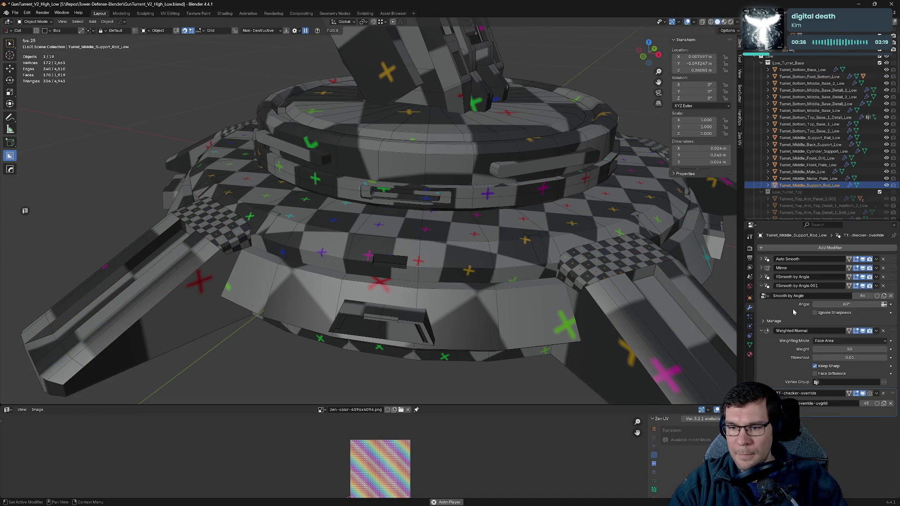
{"action": "left_click", "coordinate": [762, 285]}
{"action": "left_click", "coordinate": [762, 295]}
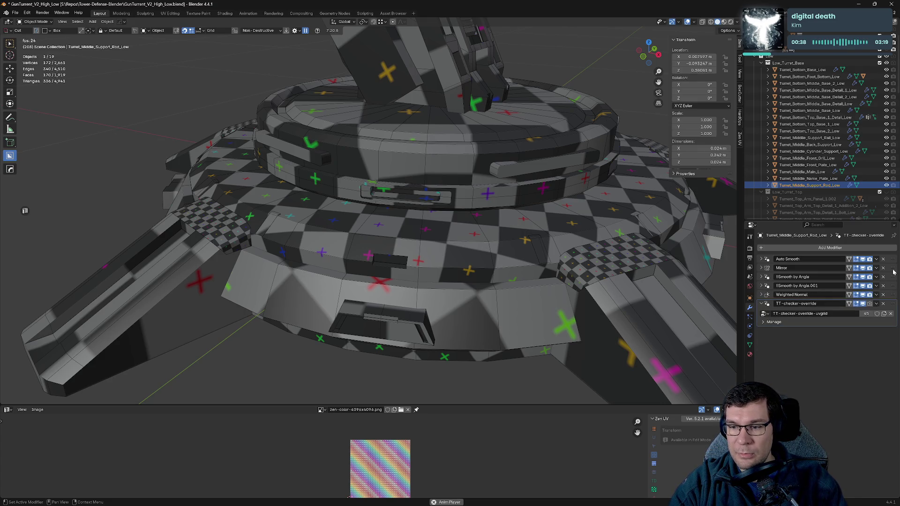
{"action": "left_click_drag", "start_coordinate": [893, 268], "coordinate": [893, 342]}
{"action": "left_click", "coordinate": [761, 295]}
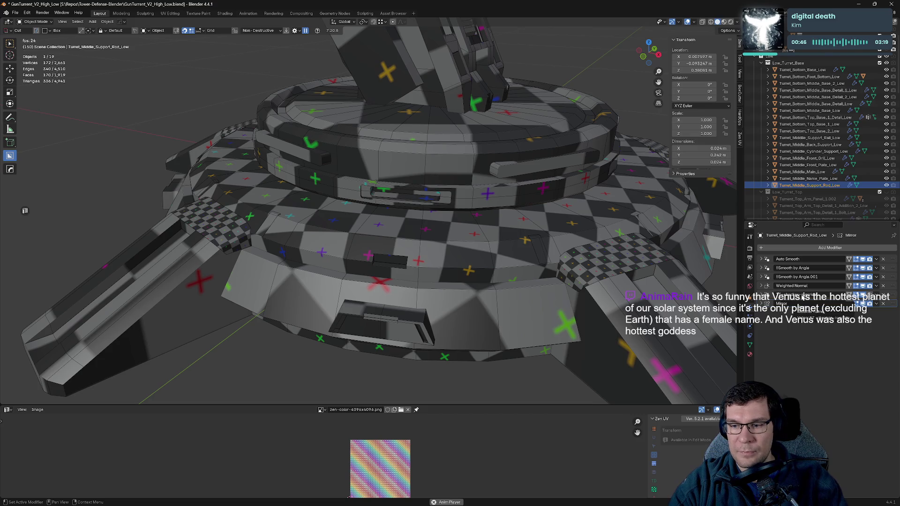
{"action": "scroll", "coordinate": [534, 263], "scroll_direction": "down", "scroll_amount": 6}
{"action": "scroll", "coordinate": [531, 140], "scroll_direction": "up", "scroll_amount": 7}
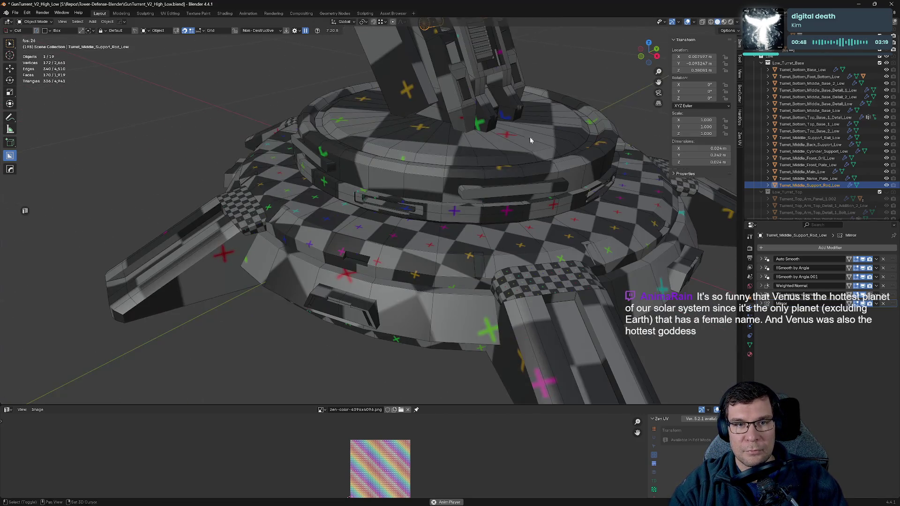
{"action": "key", "text": "KP_Decimal"}
{"action": "middle_click_drag", "start_coordinate": [531, 140], "coordinate": [480, 243]}
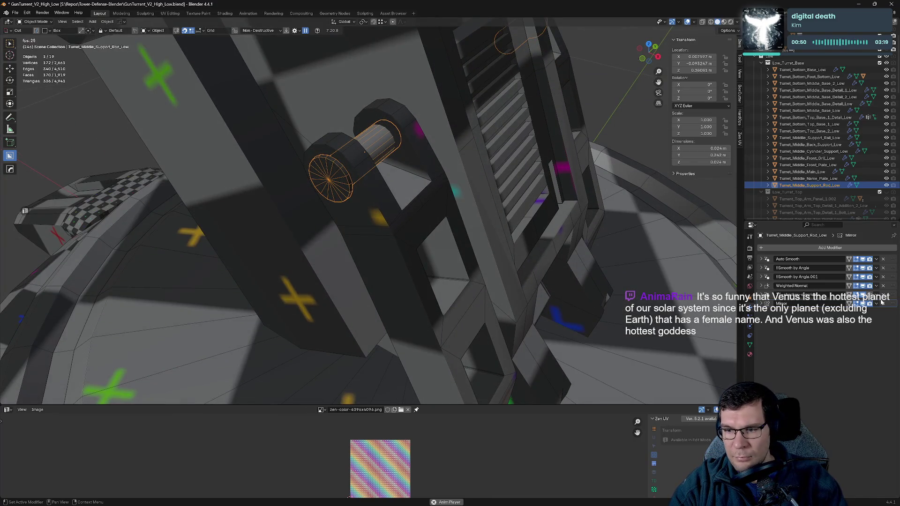
- Remove the checker-override modifier and apply the Zen UV checker texture to the whole rod
{"action": "left_click", "coordinate": [883, 303]}
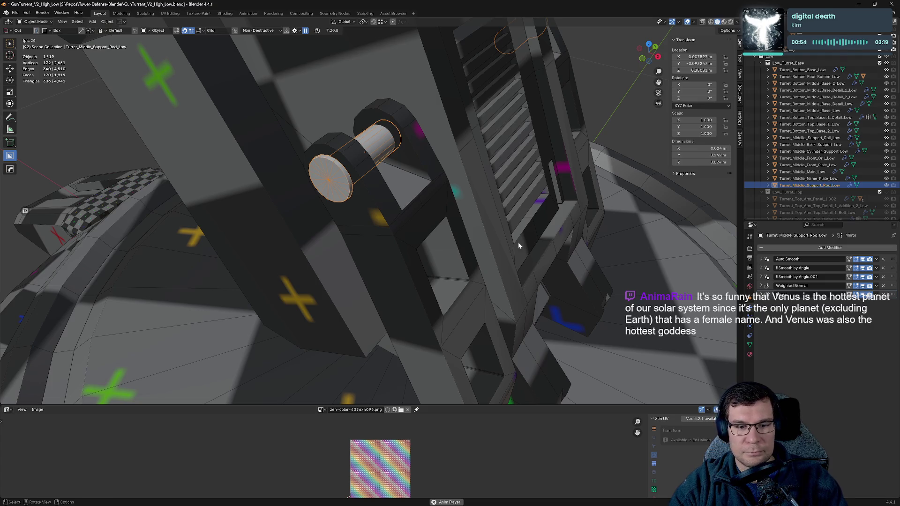
{"action": "key", "text": "Tab"}
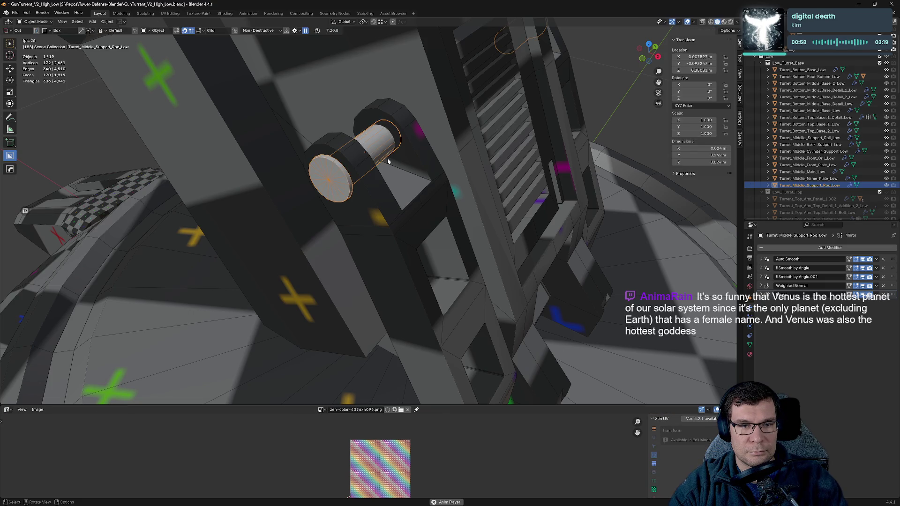
{"action": "key", "text": "a"}
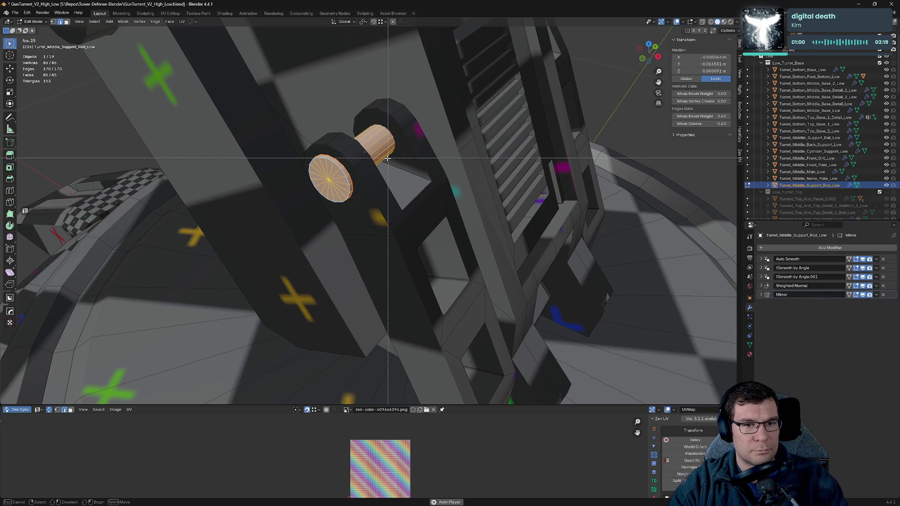
{"action": "key", "text": "alt+q"}
{"action": "left_click", "coordinate": [444, 184]}
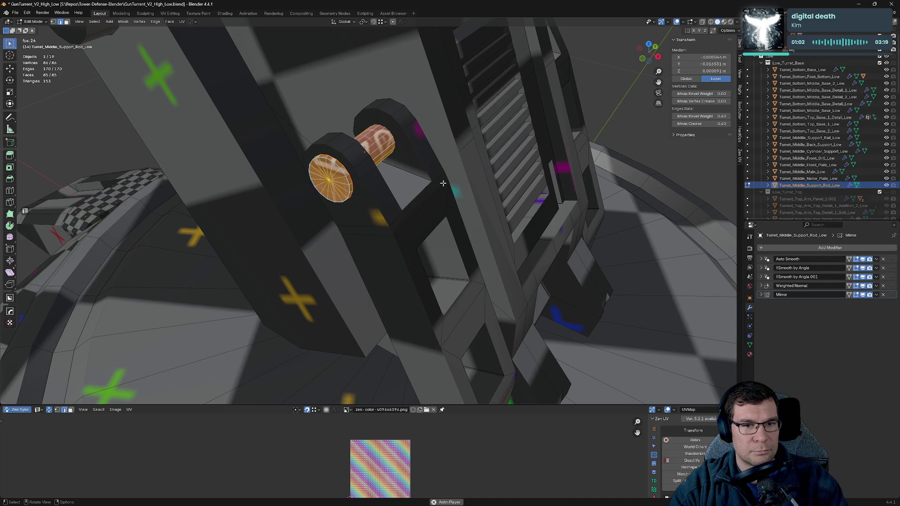
{"action": "middle_click_drag", "start_coordinate": [398, 163], "coordinate": [411, 169]}
{"action": "key", "text": "Tab"}
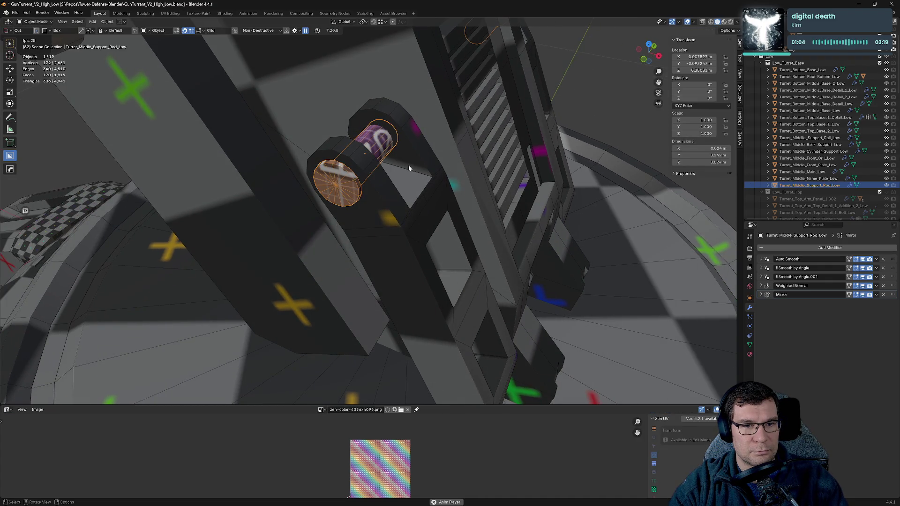
- Isolate the rod in local view and turn off its Mirror modifier in the viewport
{"action": "key", "text": "KP_Divide"}
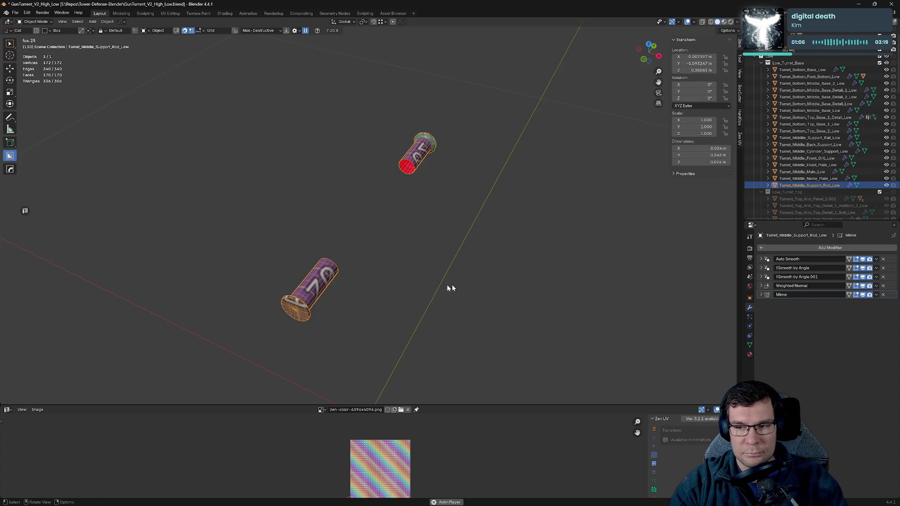
{"action": "middle_click_drag", "start_coordinate": [452, 288], "coordinate": [526, 216], "text": "shift"}
{"action": "left_click", "coordinate": [863, 295]}
{"action": "scroll", "coordinate": [445, 261], "scroll_direction": "up", "scroll_amount": 4}
{"action": "scroll", "coordinate": [444, 261], "scroll_direction": "up", "scroll_amount": 4}
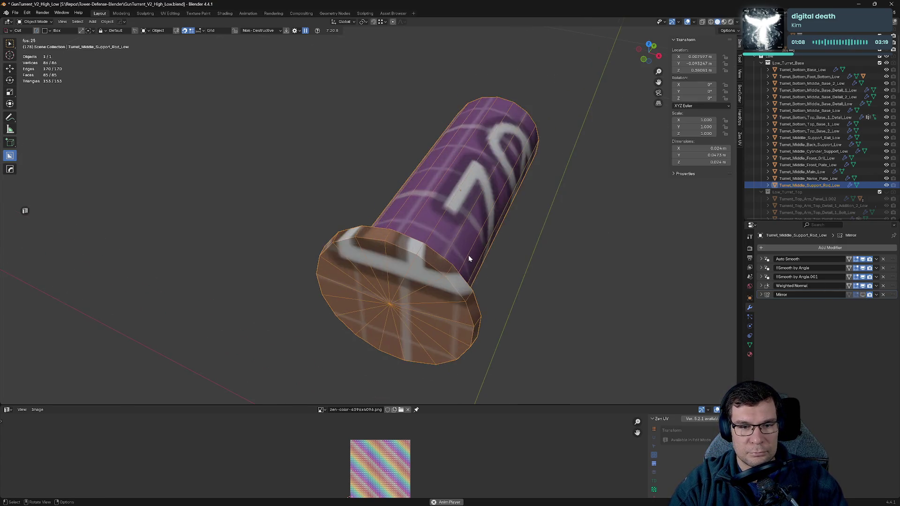
- Mark a seam along the rod's rim edge
{"action": "key", "text": "Tab"}
{"action": "left_click", "coordinate": [437, 262]}
{"action": "mouse_move", "coordinate": [436, 262]}
{"action": "middle_mouse_down"}
{"action": "mouse_move", "coordinate": [399, 247]}
{"action": "mouse_move", "coordinate": [472, 247]}
{"action": "middle_mouse_up"}
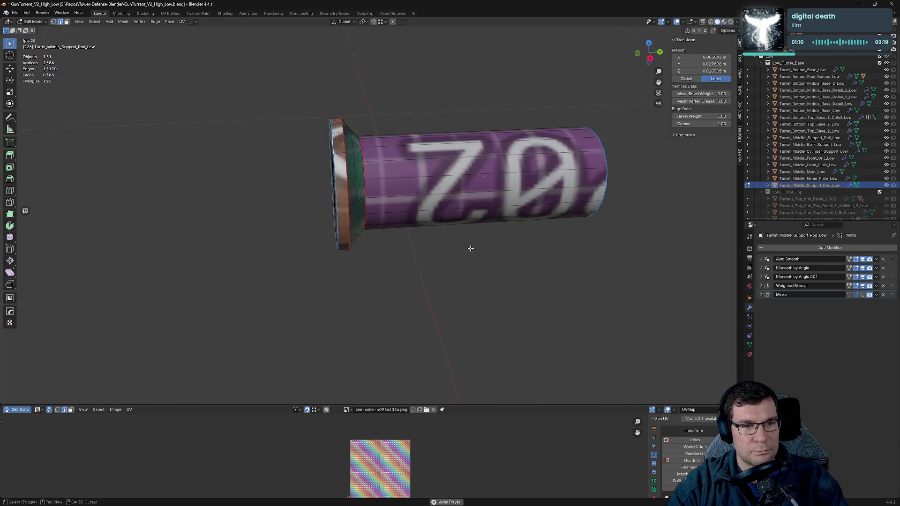
{"action": "key", "text": "alt+e"}
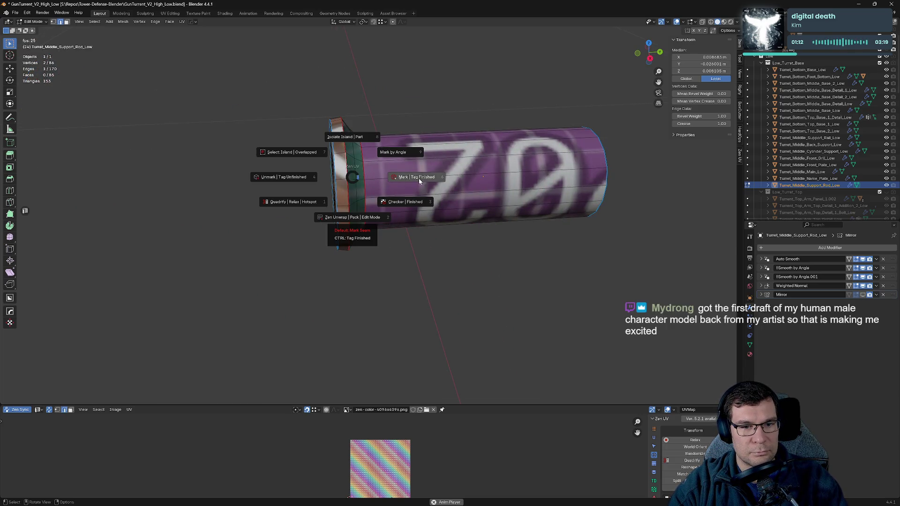
{"action": "left_click", "coordinate": [419, 179]}
{"action": "mouse_move", "coordinate": [419, 178]}
{"action": "middle_mouse_down"}
{"action": "mouse_move", "coordinate": [368, 181]}
{"action": "mouse_move", "coordinate": [370, 160]}
{"action": "mouse_move", "coordinate": [350, 125]}
{"action": "mouse_move", "coordinate": [325, 134]}
{"action": "mouse_move", "coordinate": [422, 269]}
{"action": "middle_mouse_up"}
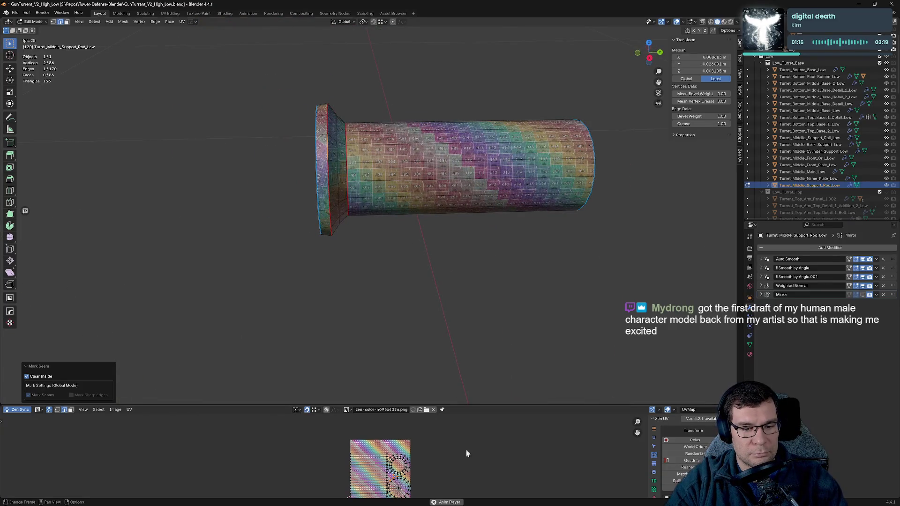
{"action": "scroll", "coordinate": [416, 460], "scroll_direction": "up", "scroll_amount": 6}
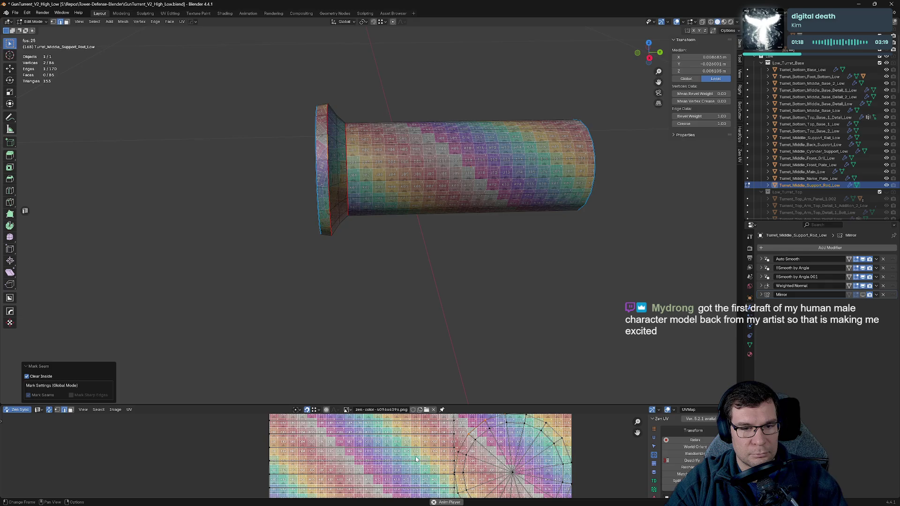
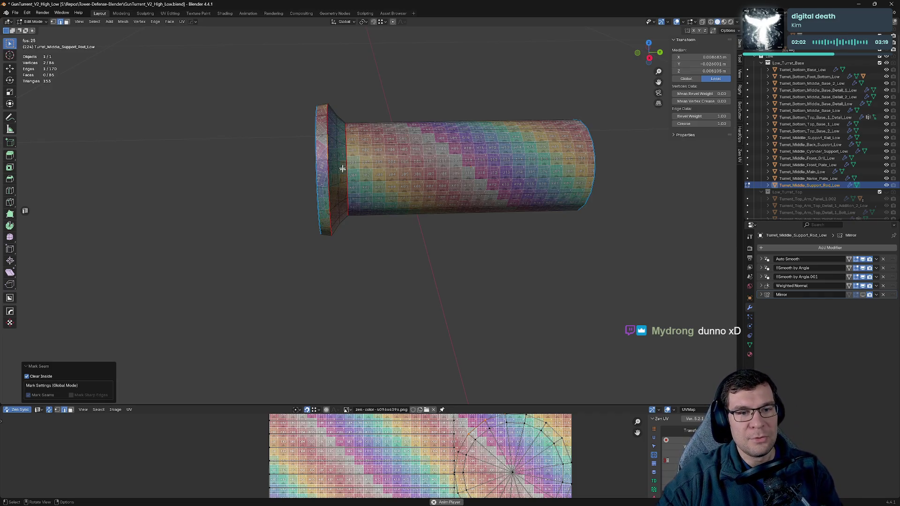
- Inspect the rod's UV grid, save GunTurret_V2_High_Low.blend, and exit local view to see the whole turret
{"action": "middle_click_drag", "start_coordinate": [451, 361], "coordinate": [366, 137]}
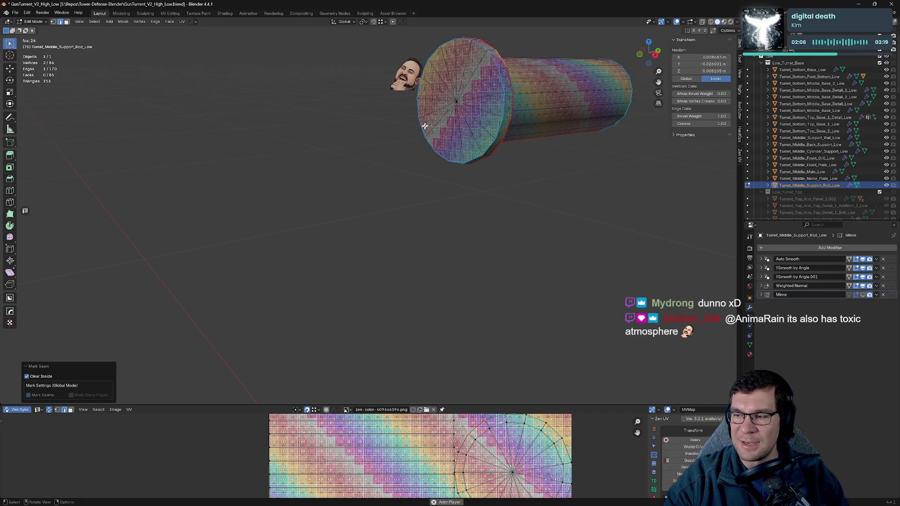
{"action": "mouse_move", "coordinate": [441, 127]}
{"action": "middle_mouse_down"}
{"action": "mouse_move", "coordinate": [527, 140]}
{"action": "mouse_move", "coordinate": [441, 150]}
{"action": "mouse_move", "coordinate": [517, 168]}
{"action": "middle_mouse_up"}
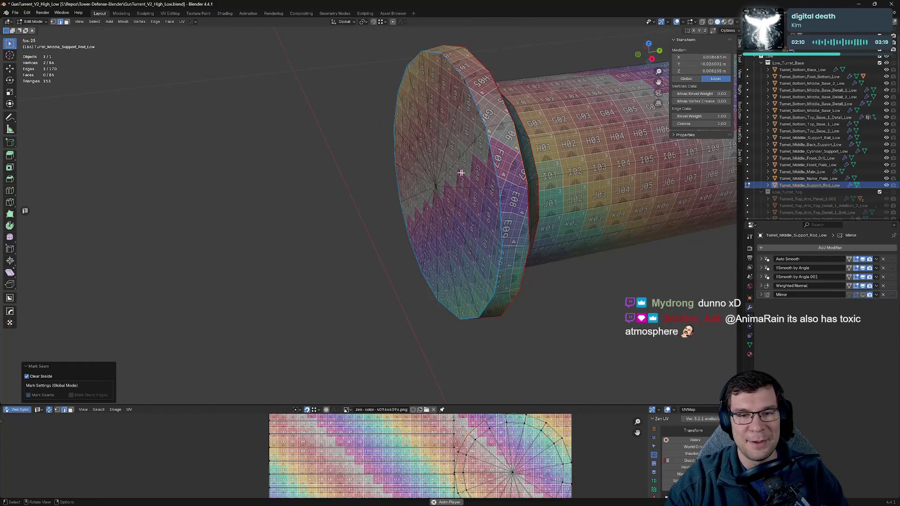
{"action": "key", "text": "ctrl+s"}
{"action": "key", "text": "KP_Divide"}
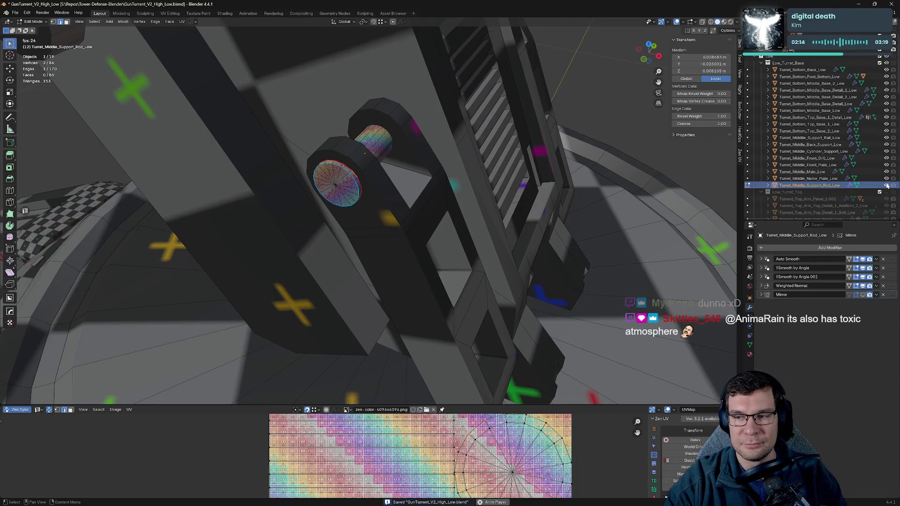
- Turn on the rod Mirror modifier's edit-mode display, then select and frame the name plate
{"action": "left_click", "coordinate": [856, 295]}
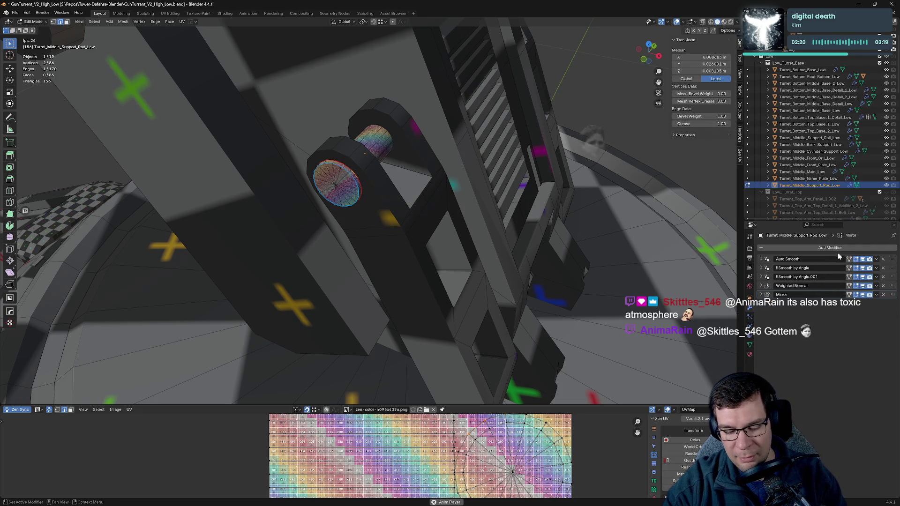
{"action": "left_click", "coordinate": [813, 178]}
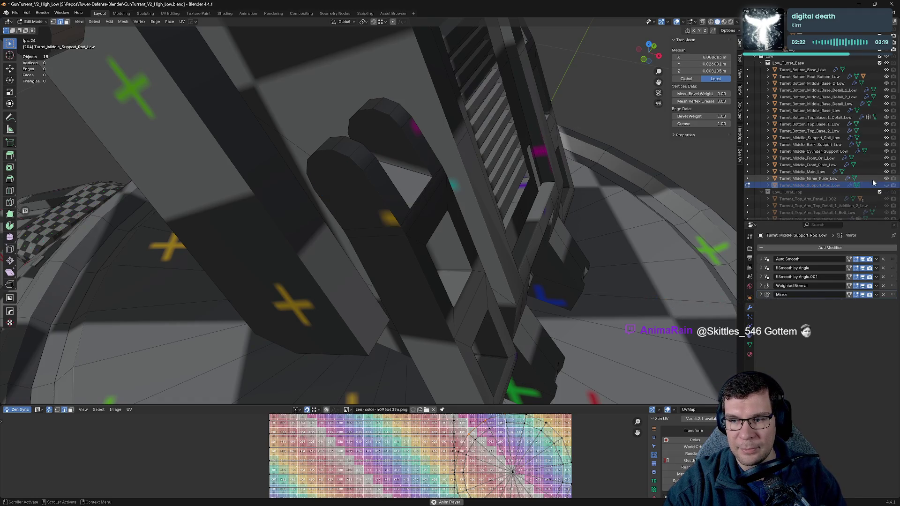
{"action": "middle_click_drag", "start_coordinate": [436, 207], "coordinate": [465, 220]}
{"action": "key", "text": "KP_Decimal"}
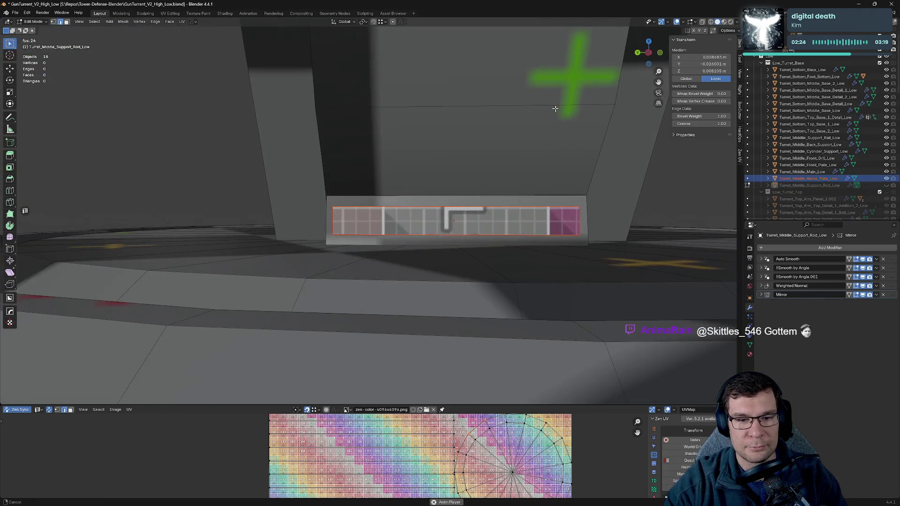
{"action": "mouse_move", "coordinate": [555, 105]}
{"action": "middle_mouse_down"}
{"action": "mouse_move", "coordinate": [562, 181]}
{"action": "mouse_move", "coordinate": [551, 177]}
{"action": "middle_mouse_up"}
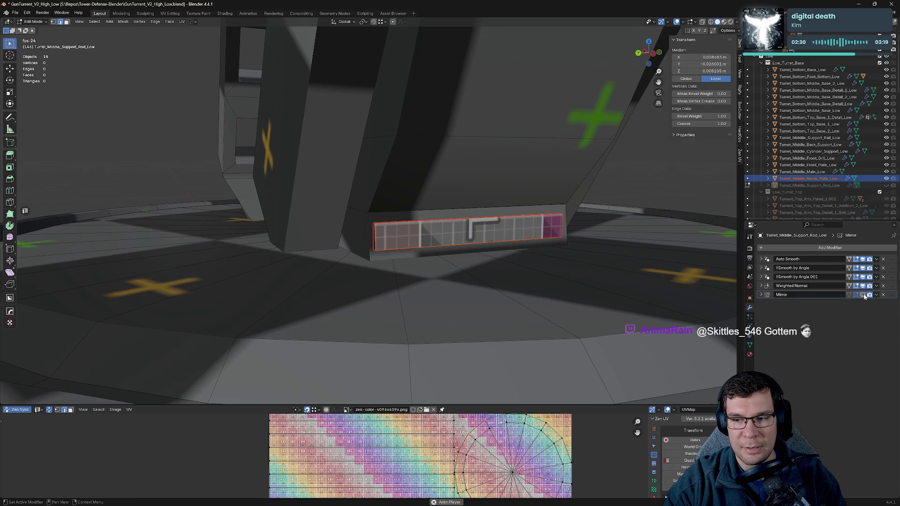
- Inspect the name plate close up and in a straight front view
{"action": "key", "text": "Home"}
{"action": "scroll", "coordinate": [618, 252], "scroll_direction": "down", "scroll_amount": 6}
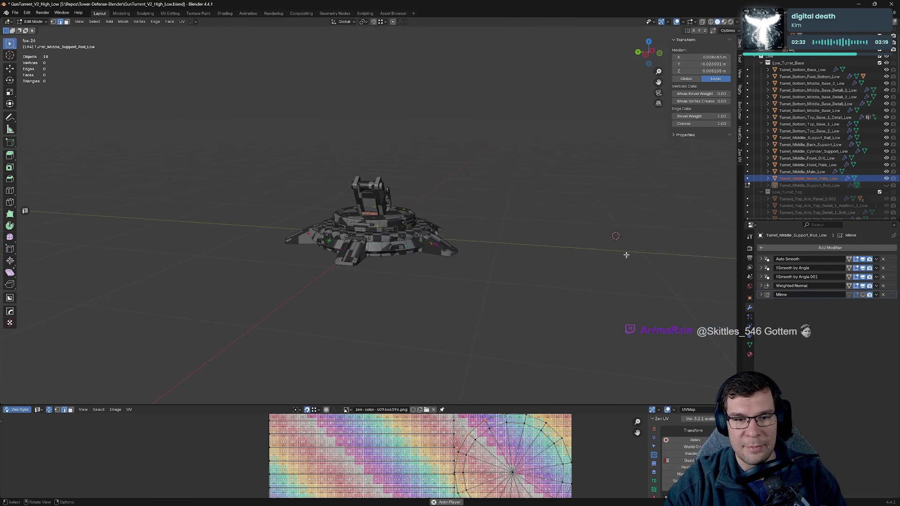
{"action": "key", "text": "KP_Decimal"}
{"action": "key", "text": "KP_1"}
{"action": "key", "text": "Home"}
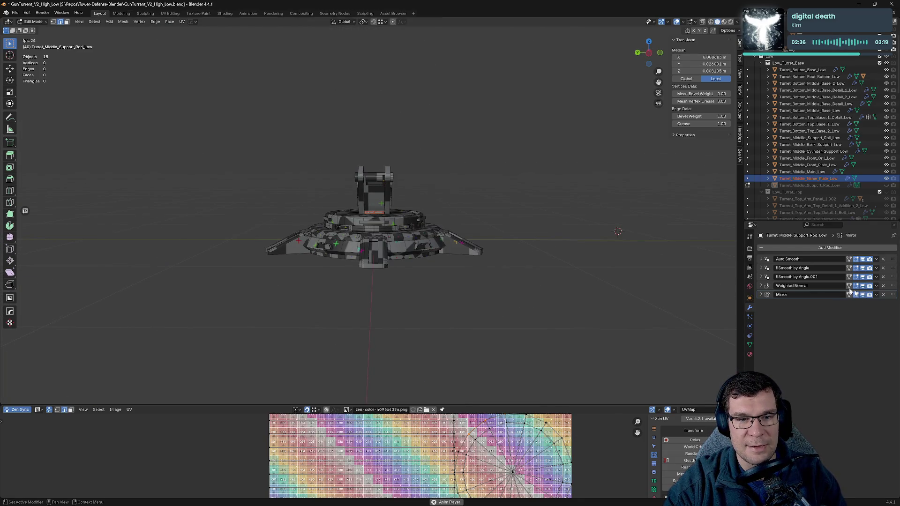
- Select Turret_Middle_Main_Low and return to Object Mode
{"action": "key", "text": "KP_Decimal"}
{"action": "middle_click_drag", "start_coordinate": [375, 211], "coordinate": [446, 155]}
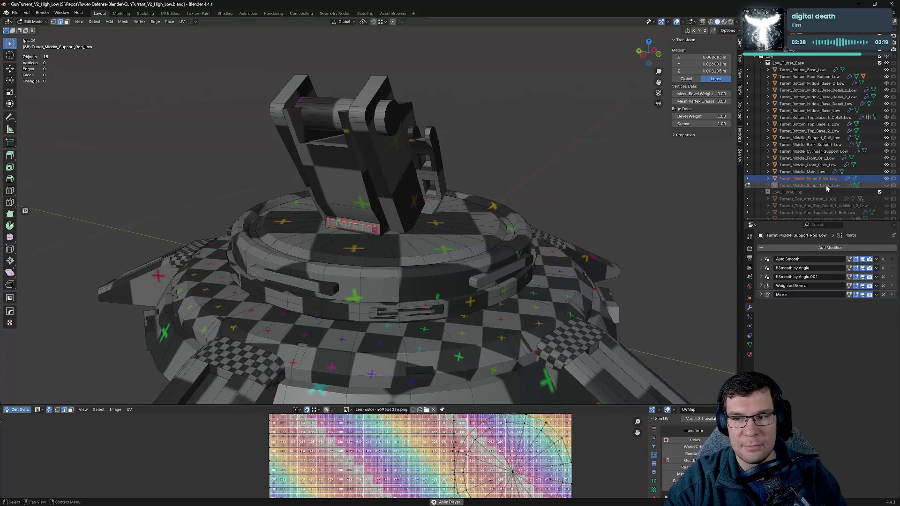
{"action": "left_click", "coordinate": [803, 172]}
{"action": "key", "text": "Tab"}
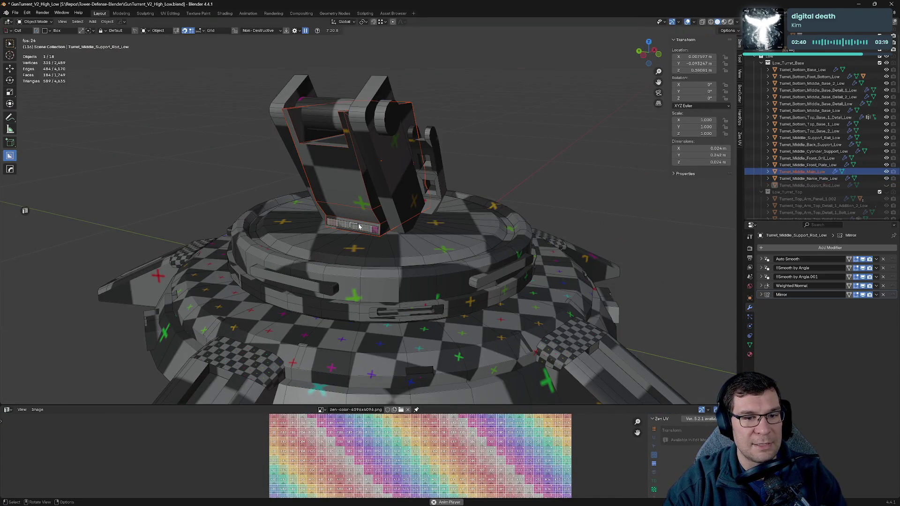
- Collapse the name plate's modifier panels, hide it with H, and select Turret_Middle_Main_Low
{"action": "left_click", "coordinate": [360, 227]}
{"action": "left_click_drag", "start_coordinate": [763, 268], "coordinate": [762, 304]}
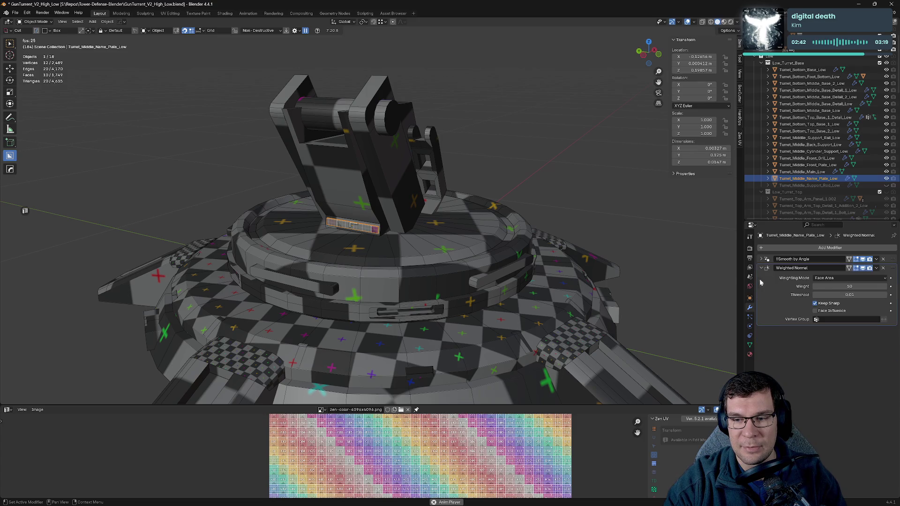
{"action": "key", "text": "KP_Decimal"}
{"action": "scroll", "coordinate": [466, 202], "scroll_direction": "up", "scroll_amount": 3}
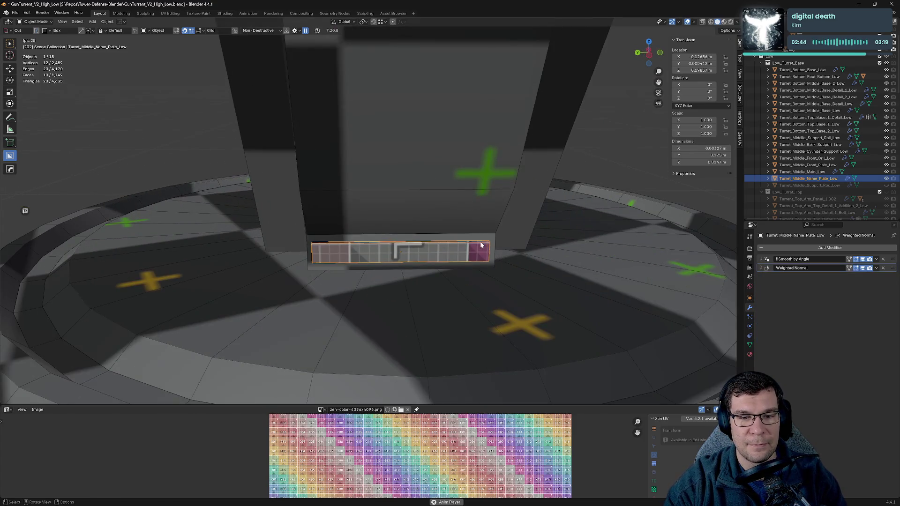
{"action": "mouse_move", "coordinate": [466, 202]}
{"action": "middle_mouse_down"}
{"action": "mouse_move", "coordinate": [530, 268]}
{"action": "mouse_move", "coordinate": [536, 238]}
{"action": "mouse_move", "coordinate": [512, 235]}
{"action": "middle_mouse_up"}
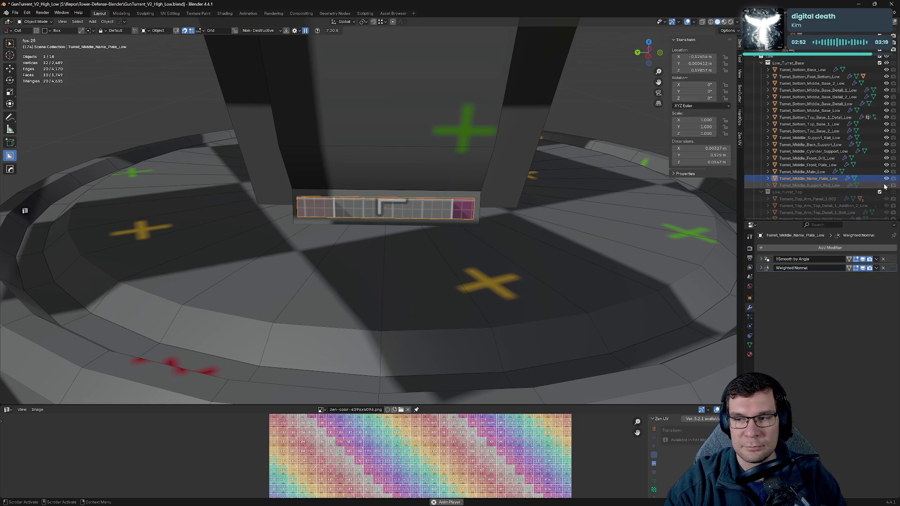
{"action": "key", "text": "h"}
{"action": "left_click", "coordinate": [861, 171]}
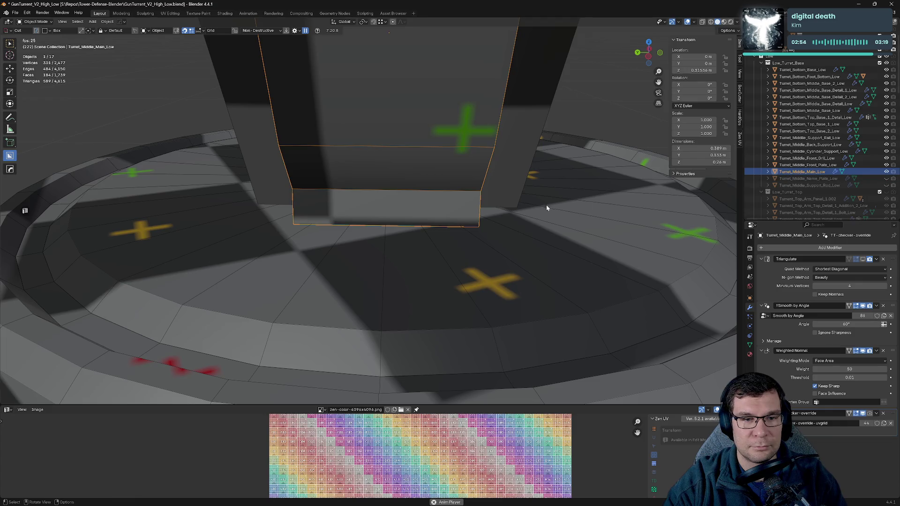
- Collapse the main body's modifier panels, show Triangulate in viewport, and delete TT-checker-override
{"action": "scroll", "coordinate": [554, 205], "scroll_direction": "down", "scroll_amount": 8}
{"action": "mouse_move", "coordinate": [558, 205]}
{"action": "middle_mouse_down"}
{"action": "mouse_move", "coordinate": [686, 213]}
{"action": "mouse_move", "coordinate": [856, 277]}
{"action": "middle_mouse_up"}
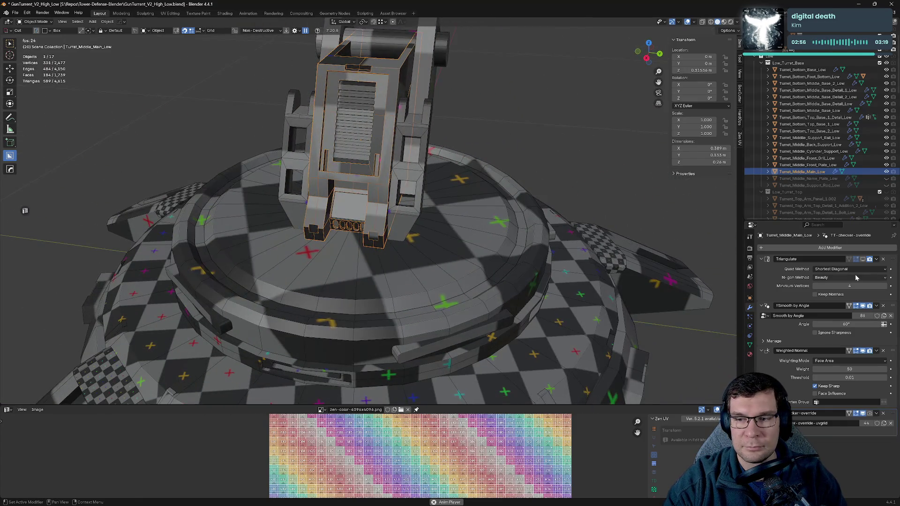
{"action": "left_click", "coordinate": [765, 260]}
{"action": "left_click", "coordinate": [764, 268]}
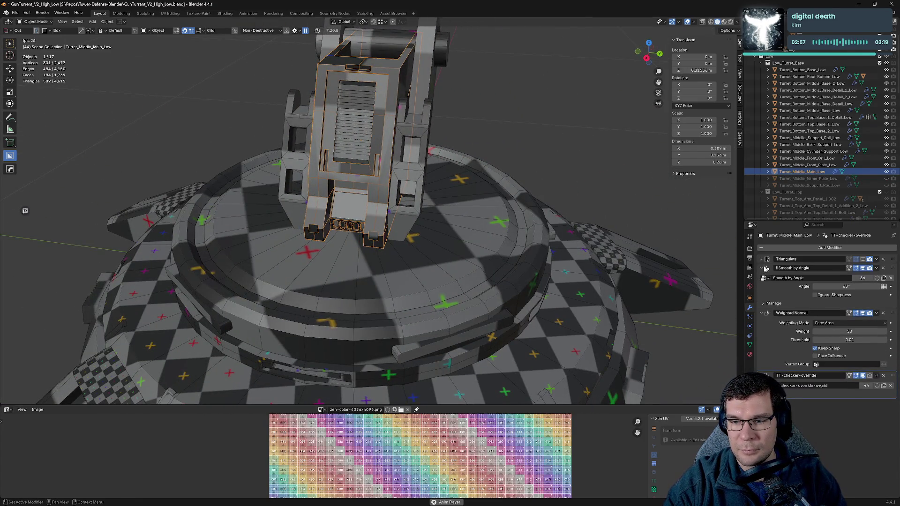
{"action": "left_click", "coordinate": [863, 259]}
{"action": "left_click", "coordinate": [761, 277]}
{"action": "left_click", "coordinate": [761, 286]}
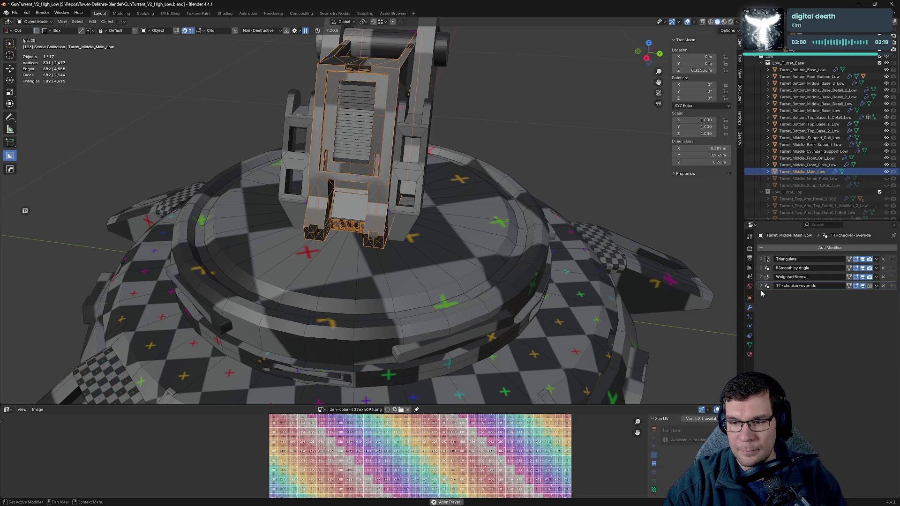
{"action": "left_click", "coordinate": [883, 286]}
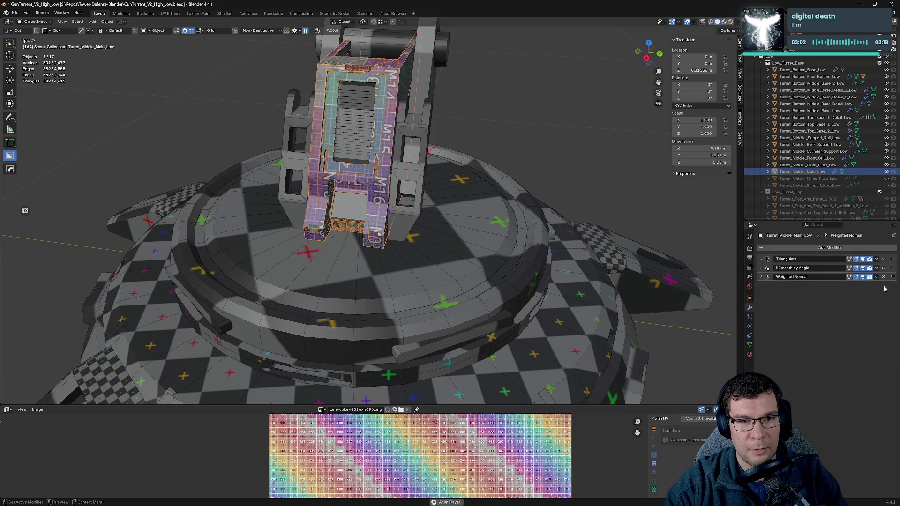
- Resharpen the main body's edges with HOps Q > Sharpen in Additive Mode
{"action": "middle_click_drag", "start_coordinate": [515, 238], "coordinate": [526, 249]}
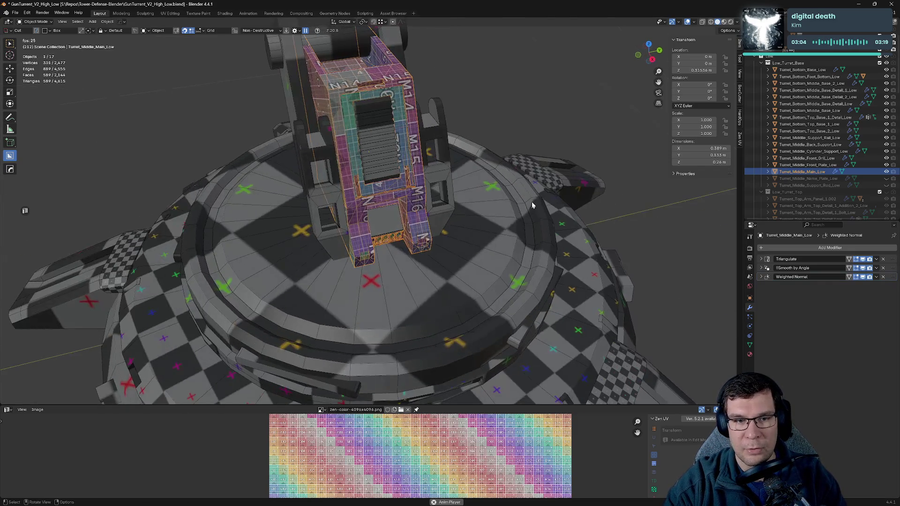
{"action": "scroll", "coordinate": [507, 243], "scroll_direction": "up", "scroll_amount": 3}
{"action": "key", "text": "q"}
{"action": "left_click", "coordinate": [508, 243]}
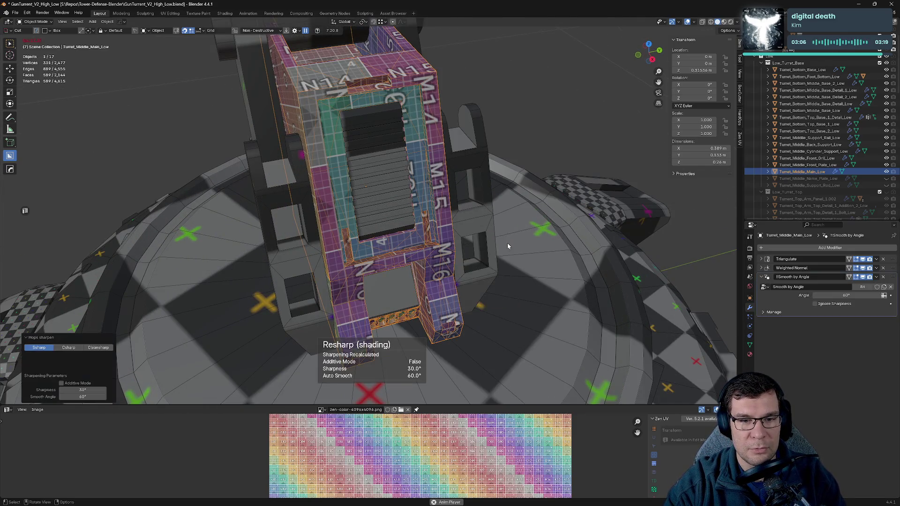
{"action": "key", "text": "q"}
{"action": "left_click", "coordinate": [507, 243]}
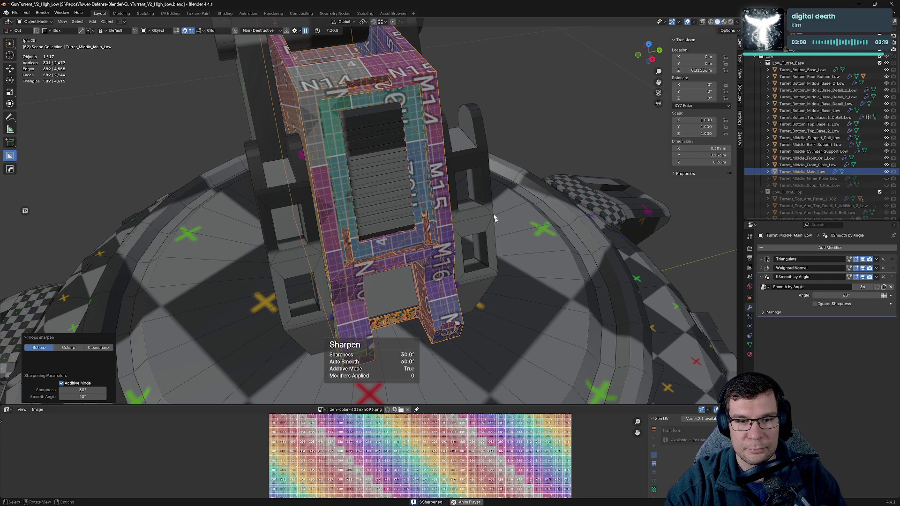
- Save the file, hide Turret_Middle_Main_Low, and select the front plate
{"action": "middle_click_drag", "start_coordinate": [510, 243], "coordinate": [520, 221]}
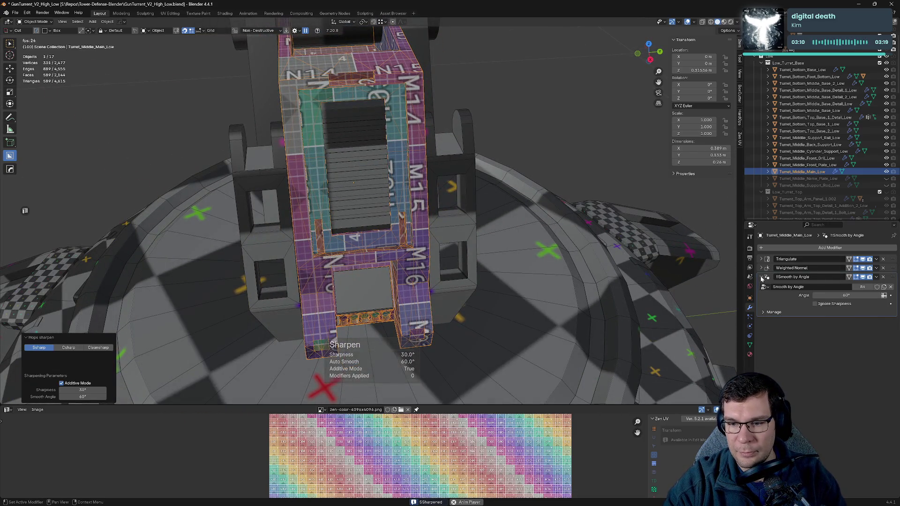
{"action": "middle_click_drag", "start_coordinate": [626, 262], "coordinate": [568, 249]}
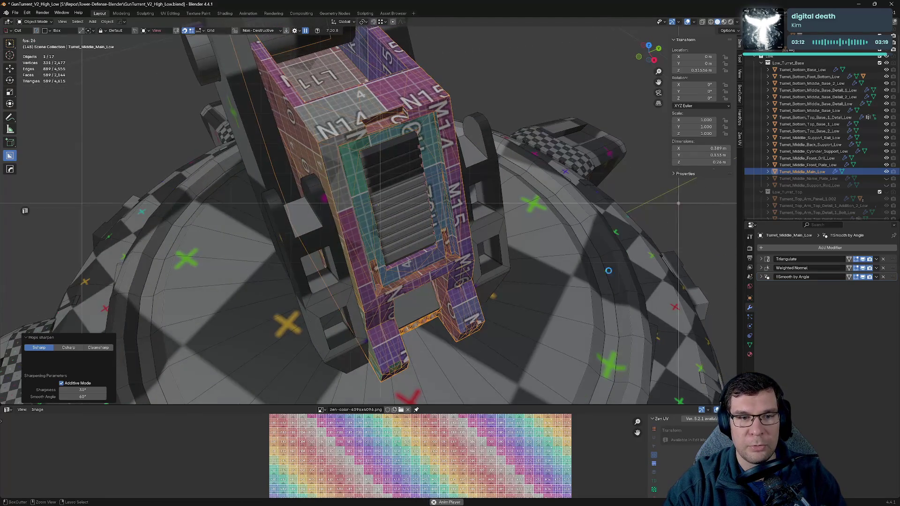
{"action": "key", "text": "ctrl+s"}
{"action": "left_click", "coordinate": [886, 171]}
{"action": "left_click", "coordinate": [808, 165]}
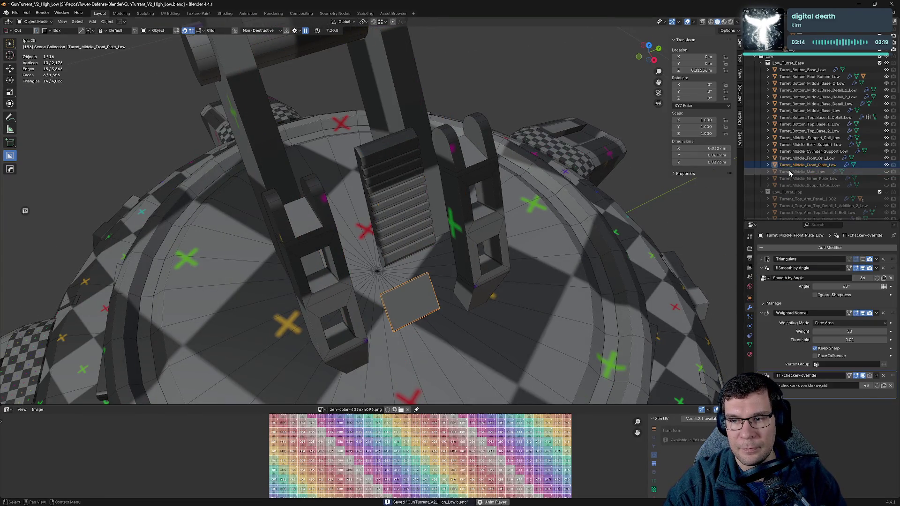
- Collapse the front plate's modifier panels, delete its TT-checker-override modifier, and save
{"action": "left_click", "coordinate": [765, 270]}
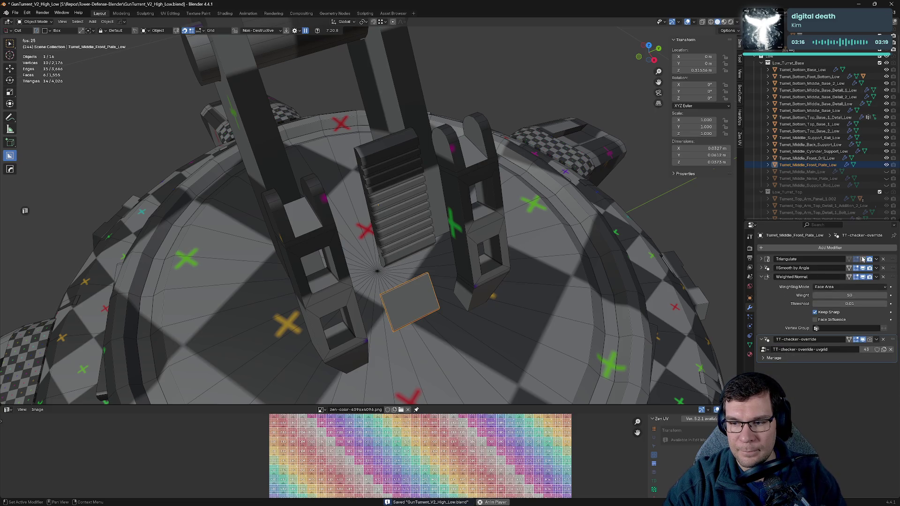
{"action": "left_click", "coordinate": [761, 277]}
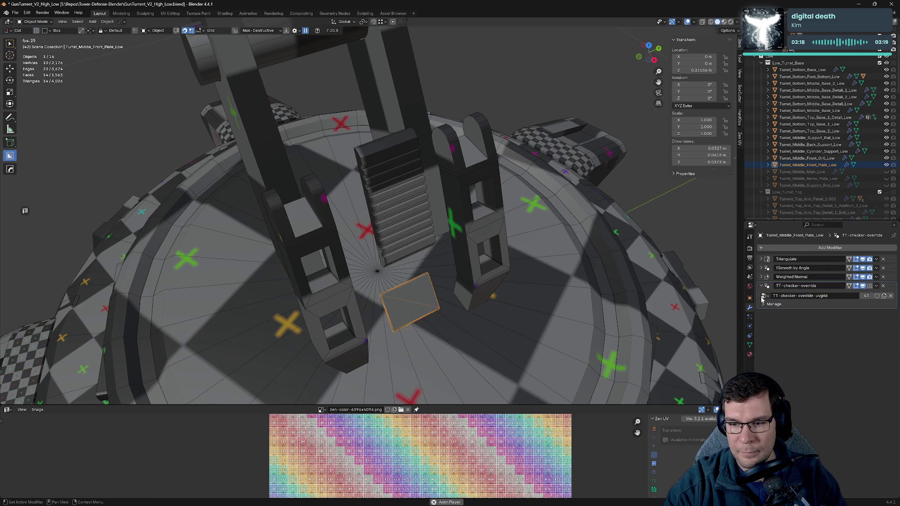
{"action": "middle_click_drag", "start_coordinate": [539, 291], "coordinate": [566, 303]}
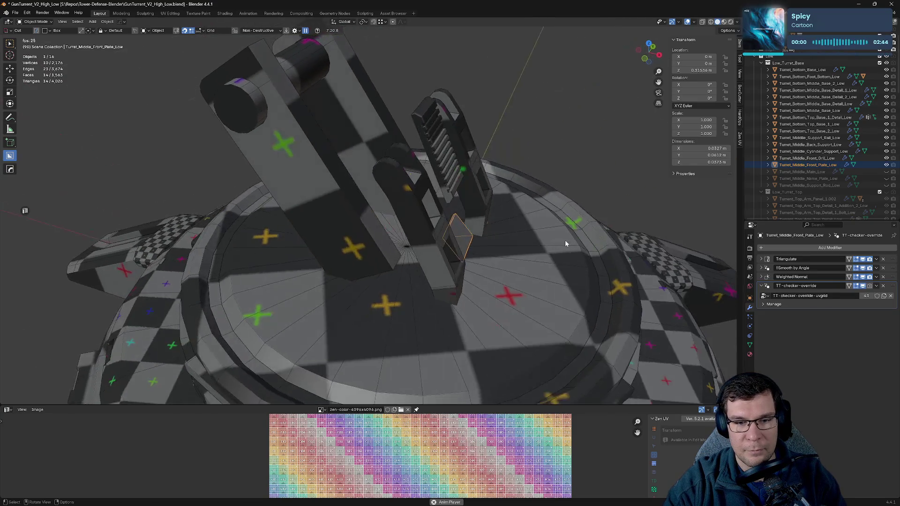
{"action": "scroll", "coordinate": [566, 304], "scroll_direction": "up", "scroll_amount": 4}
{"action": "key", "text": "KP_Decimal"}
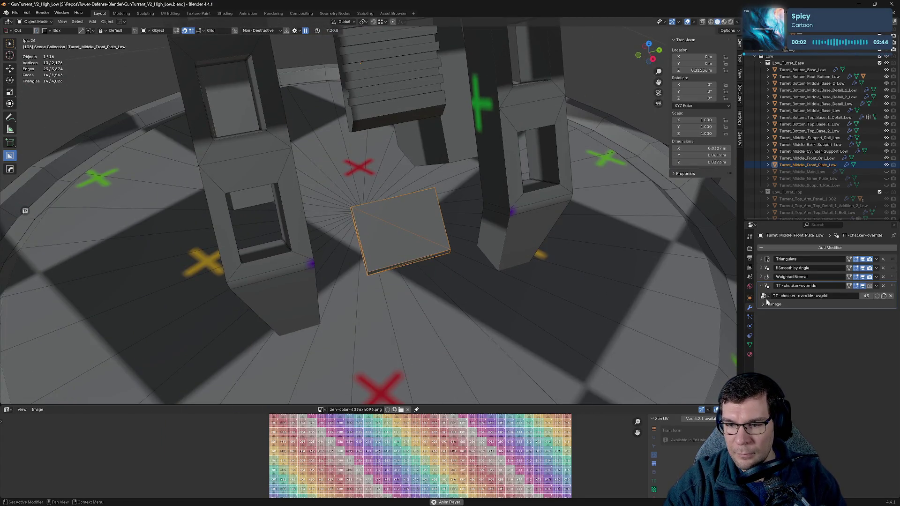
{"action": "left_click", "coordinate": [762, 286]}
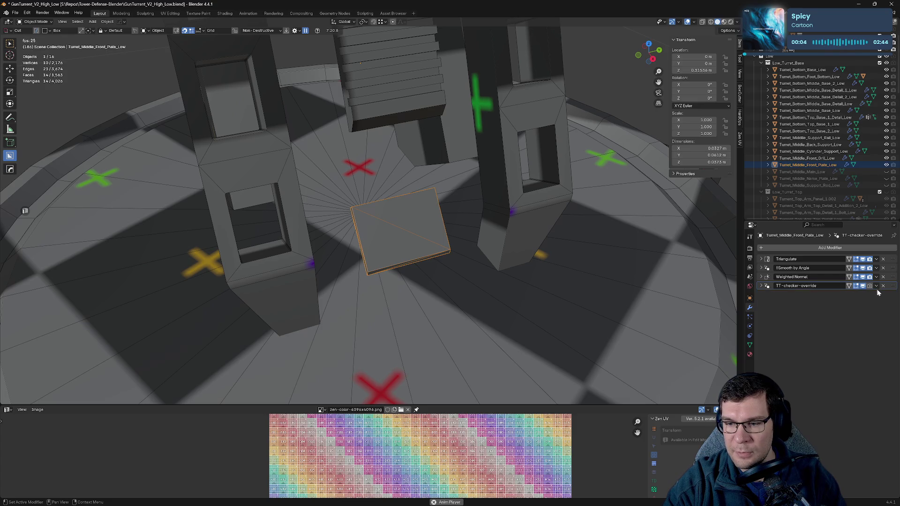
{"action": "left_click", "coordinate": [884, 286]}
{"action": "key", "text": "ctrl+s"}
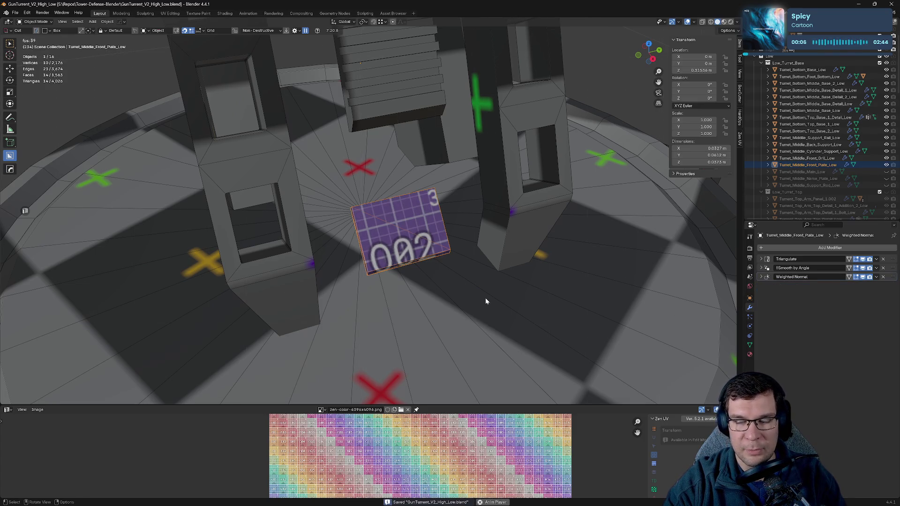
- Put the front plate into Edit Mode and view the turret base
{"action": "middle_click_drag", "start_coordinate": [485, 297], "coordinate": [479, 308]}
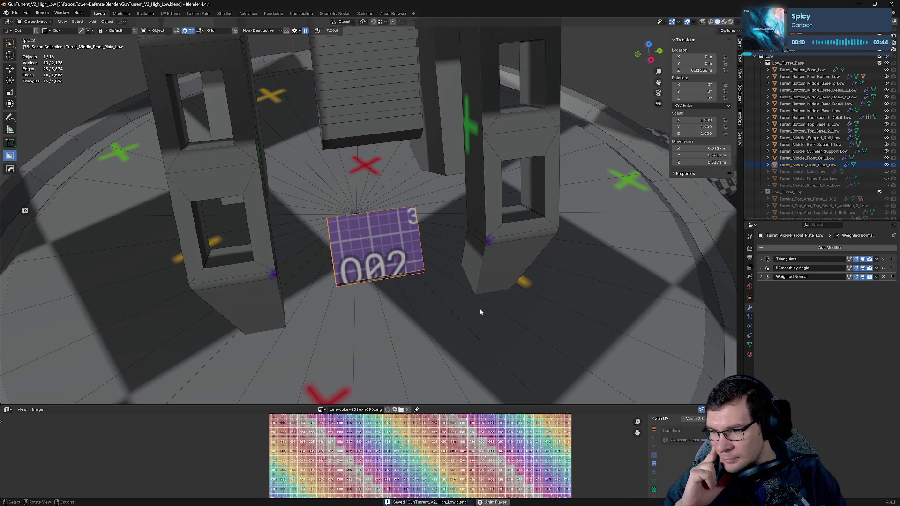
{"action": "key", "text": "Tab"}
{"action": "scroll", "coordinate": [480, 308], "scroll_direction": "down", "scroll_amount": 5}
{"action": "mouse_move", "coordinate": [480, 309]}
{"action": "middle_mouse_down"}
{"action": "mouse_move", "coordinate": [467, 250]}
{"action": "mouse_move", "coordinate": [432, 275]}
{"action": "middle_mouse_up"}
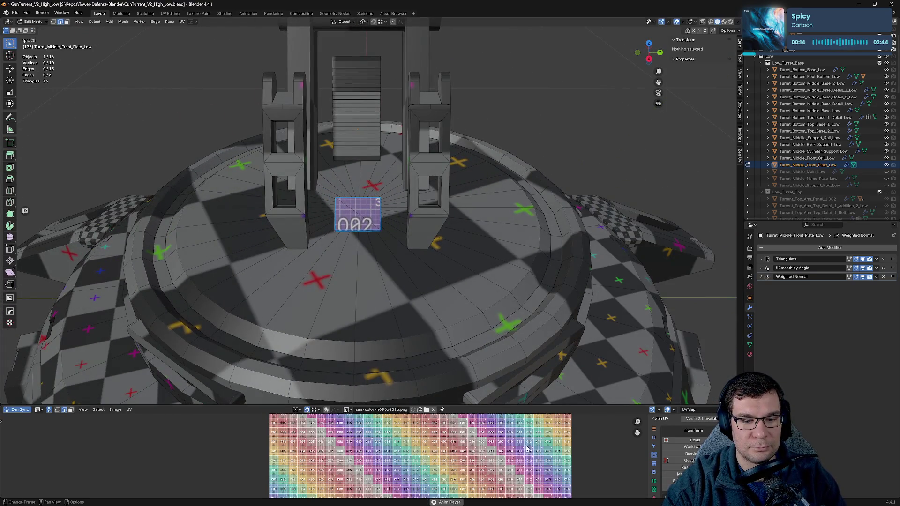
- Select all the plate's geometry to check its UVs, then return to Object Mode and save
{"action": "key", "text": "a"}
{"action": "key", "text": "KP_Decimal"}
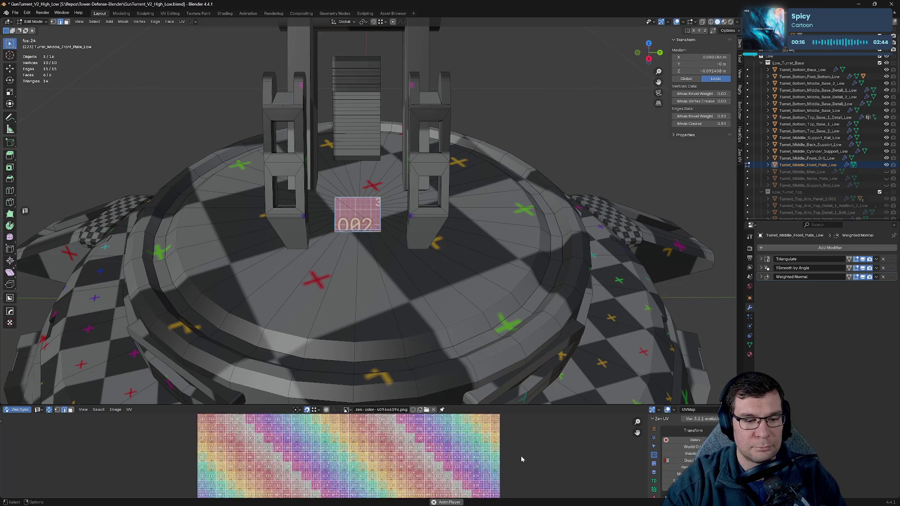
{"action": "scroll", "coordinate": [381, 455], "scroll_direction": "down", "scroll_amount": 3}
{"action": "key", "text": "Tab"}
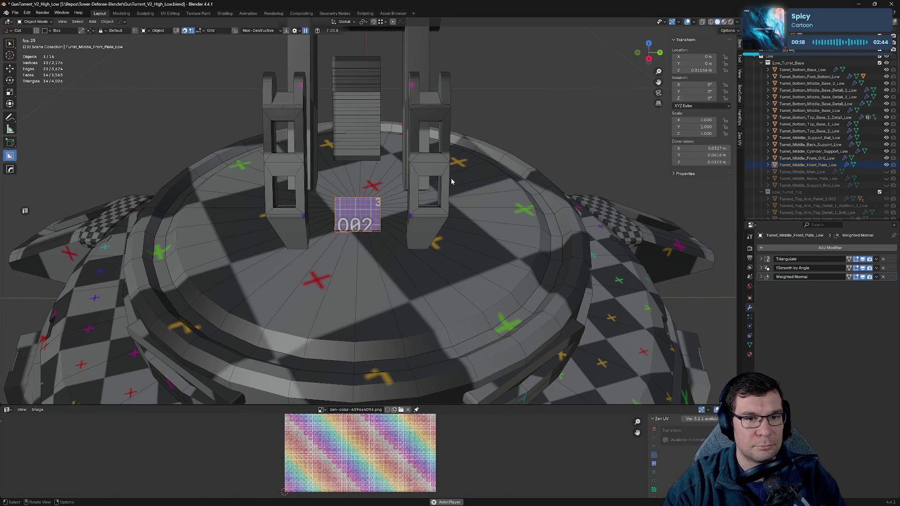
{"action": "middle_click_drag", "start_coordinate": [453, 182], "coordinate": [527, 205]}
{"action": "key", "text": "ctrl+s"}
- Recheck the plate in Edit Mode, deselect all, return to Object Mode, and hide the front plate
{"action": "key", "text": "KP_Decimal"}
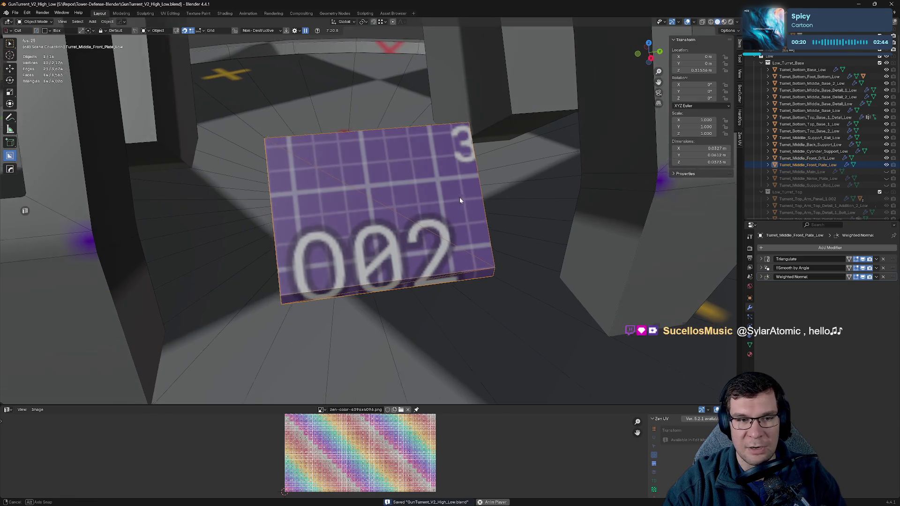
{"action": "mouse_move", "coordinate": [459, 197]}
{"action": "middle_mouse_down"}
{"action": "mouse_move", "coordinate": [492, 187]}
{"action": "mouse_move", "coordinate": [484, 165]}
{"action": "mouse_move", "coordinate": [502, 173]}
{"action": "mouse_move", "coordinate": [461, 178]}
{"action": "middle_mouse_up"}
{"action": "key", "text": "Tab"}
{"action": "key", "text": "alt+a"}
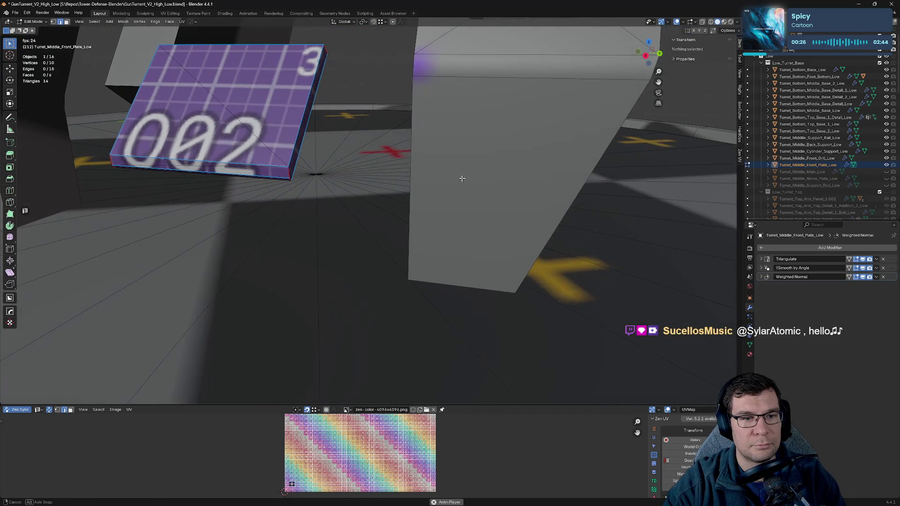
{"action": "middle_click_drag", "start_coordinate": [392, 180], "coordinate": [397, 202]}
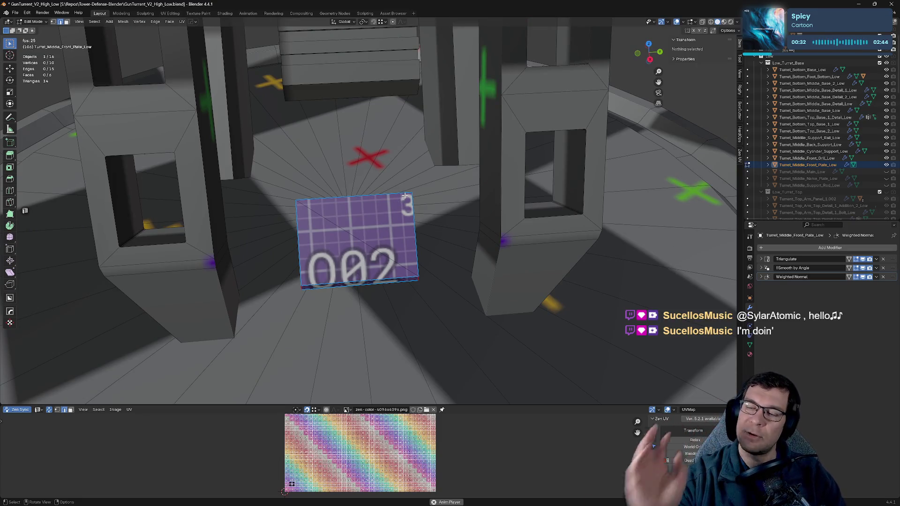
{"action": "scroll", "coordinate": [405, 196], "scroll_direction": "down", "scroll_amount": 6}
{"action": "middle_click_drag", "start_coordinate": [404, 196], "coordinate": [524, 199]}
{"action": "scroll", "coordinate": [454, 197], "scroll_direction": "up", "scroll_amount": 5}
{"action": "key", "text": "Tab"}
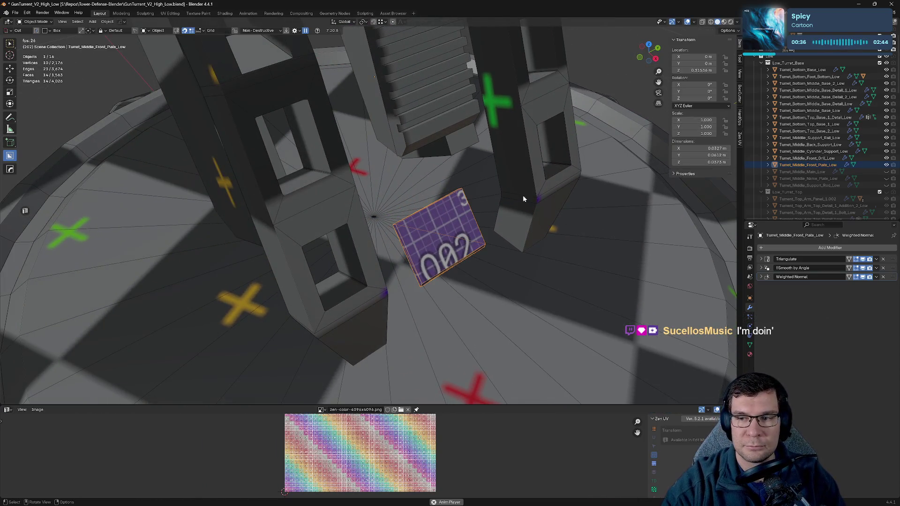
{"action": "left_click", "coordinate": [886, 165]}
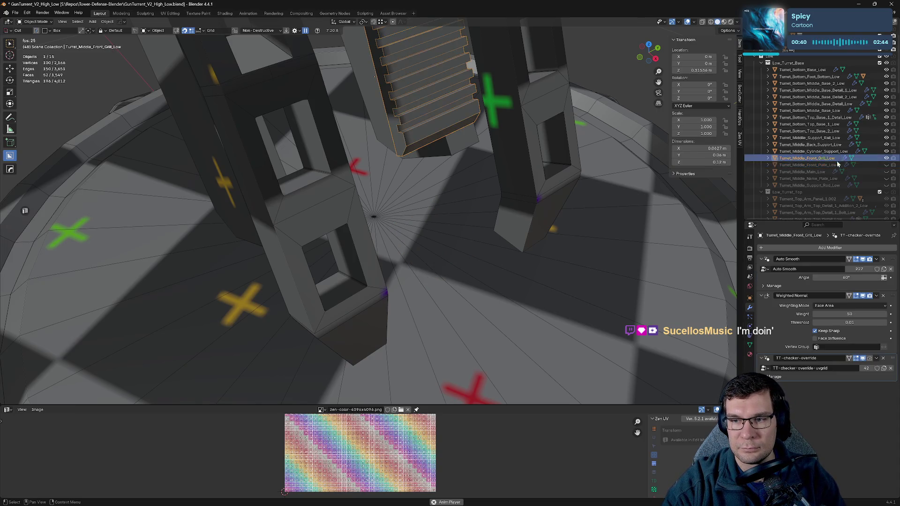
- Delete Turret_Middle_Front_Grill_Low's TT-checker-override, collapse its Auto Smooth and Weighted Normal panels, and save
{"action": "left_click", "coordinate": [807, 158]}
{"action": "mouse_move", "coordinate": [469, 183]}
{"action": "middle_mouse_down"}
{"action": "mouse_move", "coordinate": [495, 182]}
{"action": "mouse_move", "coordinate": [500, 201]}
{"action": "middle_mouse_up"}
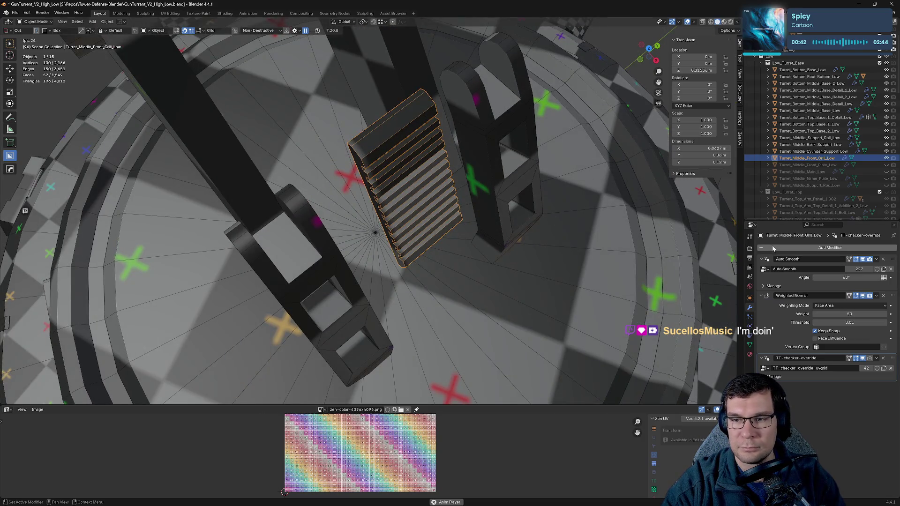
{"action": "left_click", "coordinate": [884, 358]}
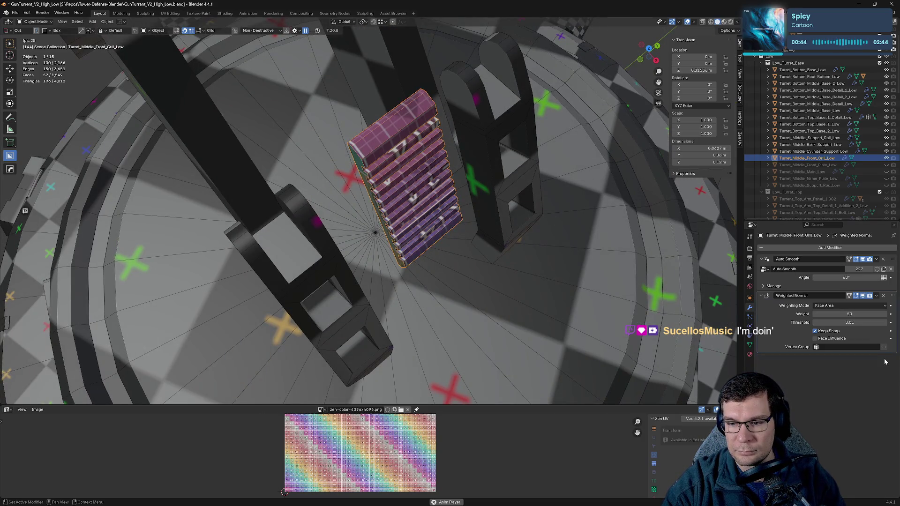
{"action": "left_click", "coordinate": [761, 259]}
{"action": "left_click", "coordinate": [761, 268]}
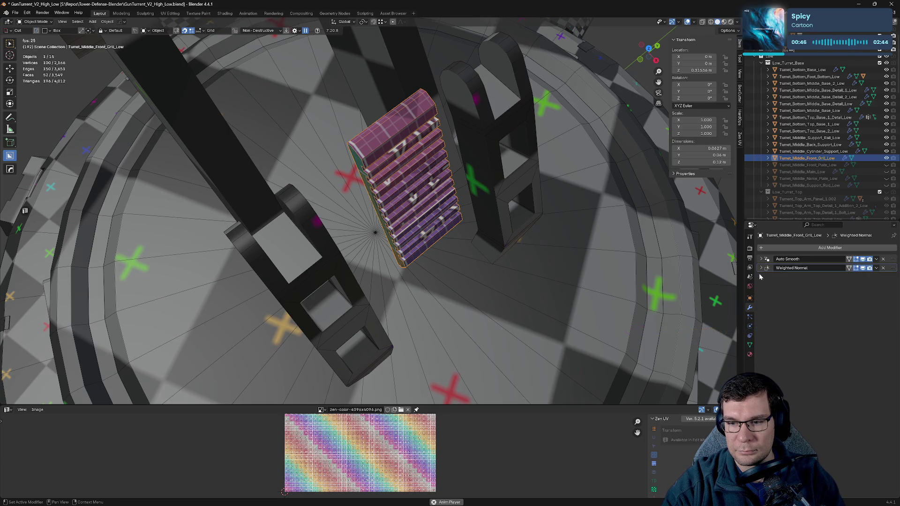
{"action": "mouse_move", "coordinate": [539, 243]}
{"action": "middle_mouse_down"}
{"action": "mouse_move", "coordinate": [585, 259]}
{"action": "mouse_move", "coordinate": [577, 225]}
{"action": "mouse_move", "coordinate": [445, 191]}
{"action": "mouse_move", "coordinate": [509, 186]}
{"action": "mouse_move", "coordinate": [543, 222]}
{"action": "middle_mouse_up"}
{"action": "key", "text": "ctrl+s"}
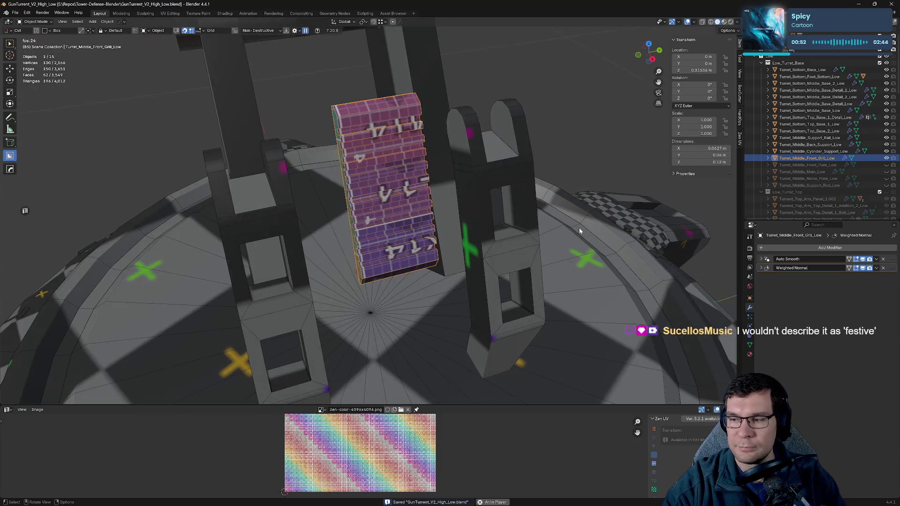
- Put the front grill into Edit Mode, inspect it from the front, and save GunTurret_V2_High_Low.blend
{"action": "key", "text": "Tab"}
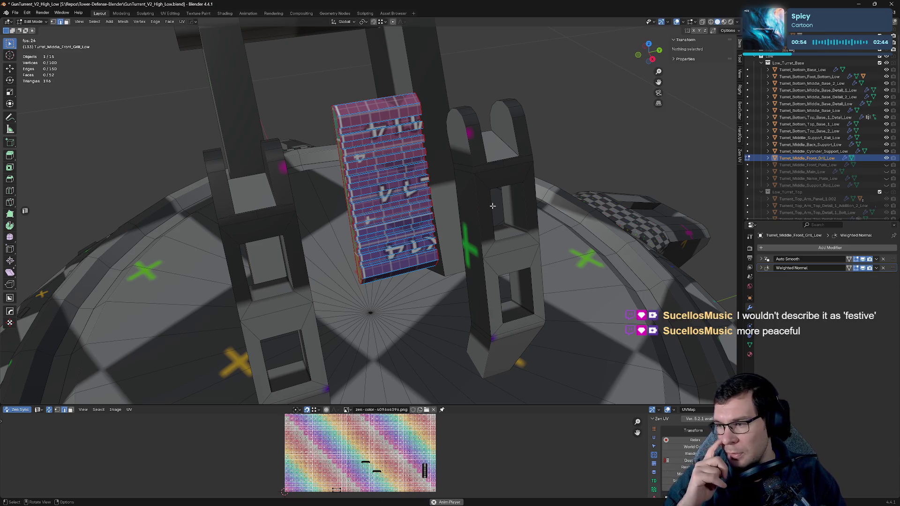
{"action": "mouse_move", "coordinate": [492, 206]}
{"action": "middle_mouse_down"}
{"action": "mouse_move", "coordinate": [480, 173]}
{"action": "mouse_move", "coordinate": [389, 180]}
{"action": "mouse_move", "coordinate": [466, 191]}
{"action": "middle_mouse_up"}
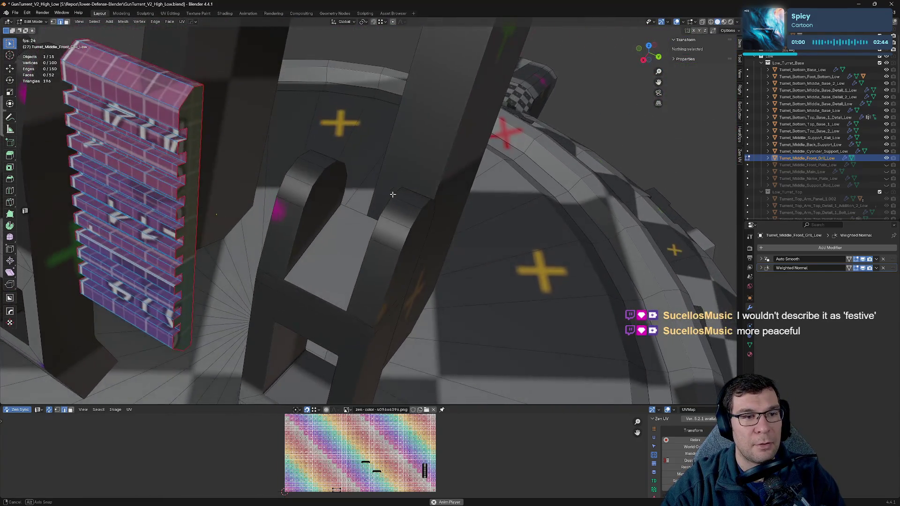
{"action": "key", "text": "ctrl+s"}
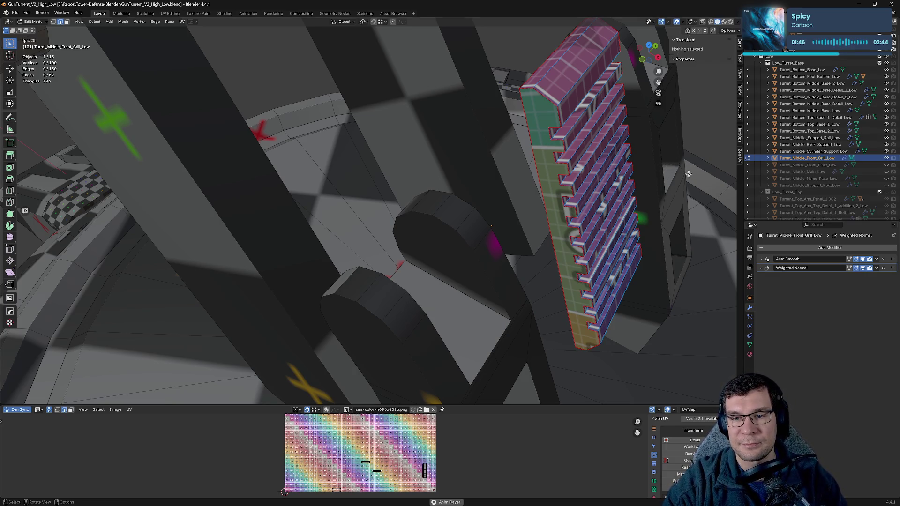
{"action": "mouse_move", "coordinate": [671, 171]}
{"action": "middle_mouse_down"}
{"action": "mouse_move", "coordinate": [640, 213]}
{"action": "mouse_move", "coordinate": [571, 178]}
{"action": "mouse_move", "coordinate": [516, 262]}
{"action": "middle_mouse_up"}
{"action": "key", "text": "ctrl+s"}
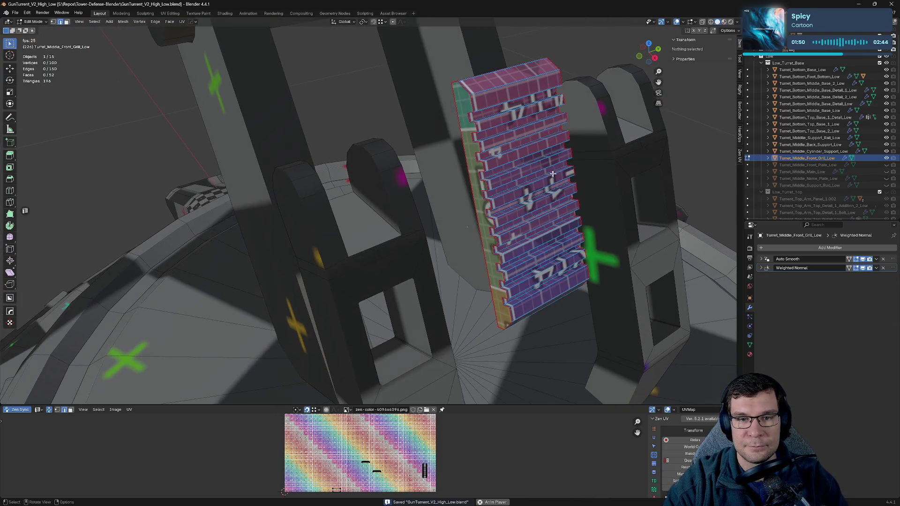
- Select all grill geometry and temporarily enlarge the UV Editor to inspect its UVs on the grid
{"action": "key", "text": "a"}
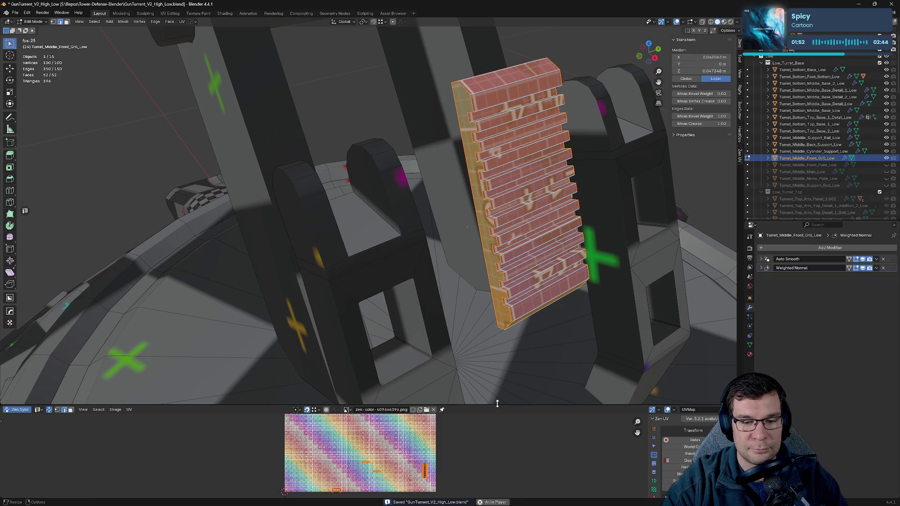
{"action": "left_click_drag", "start_coordinate": [497, 404], "coordinate": [497, 115]}
{"action": "scroll", "coordinate": [450, 283], "scroll_direction": "up", "scroll_amount": 5}
{"action": "scroll", "coordinate": [415, 336], "scroll_direction": "up", "scroll_amount": 3}
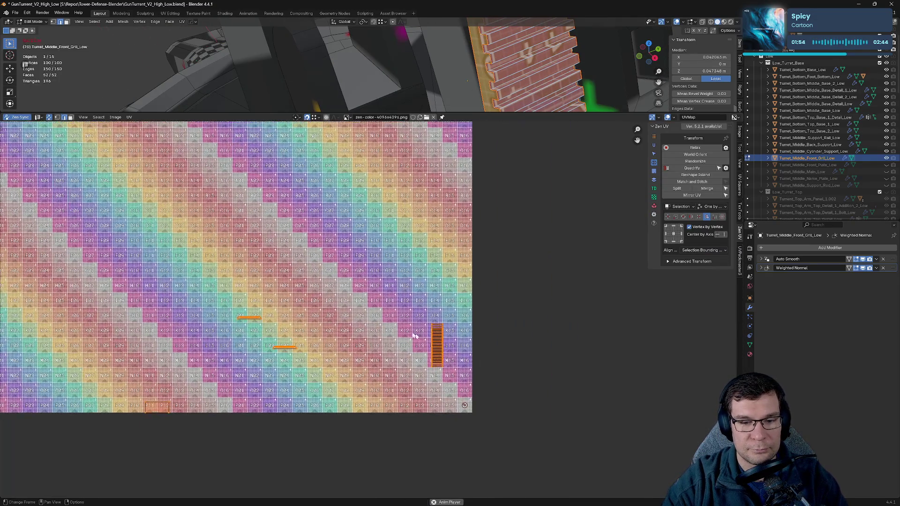
{"action": "scroll", "coordinate": [415, 336], "scroll_direction": "up", "scroll_amount": 8}
{"action": "scroll", "coordinate": [424, 342], "scroll_direction": "up", "scroll_amount": 4}
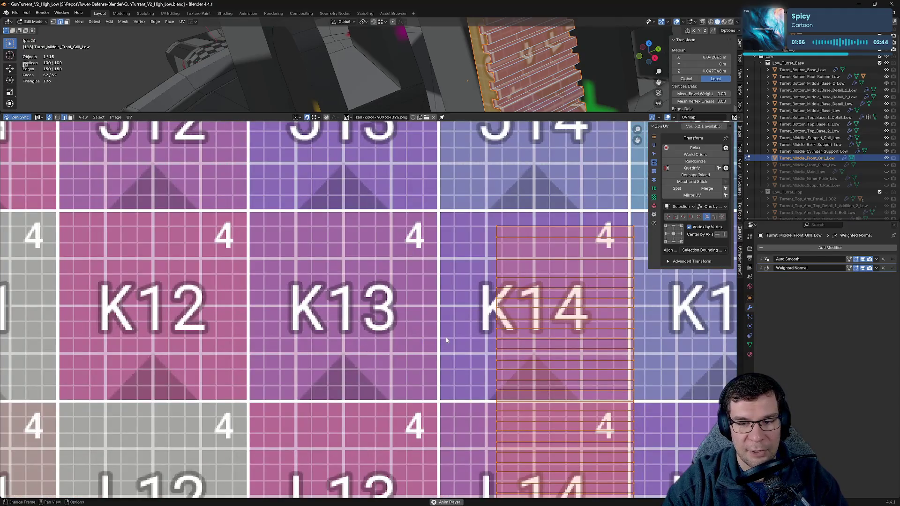
{"action": "scroll", "coordinate": [446, 341], "scroll_direction": "down", "scroll_amount": 6}
{"action": "scroll", "coordinate": [472, 199], "scroll_direction": "down", "scroll_amount": 2}
{"action": "scroll", "coordinate": [551, 141], "scroll_direction": "down", "scroll_amount": 3}
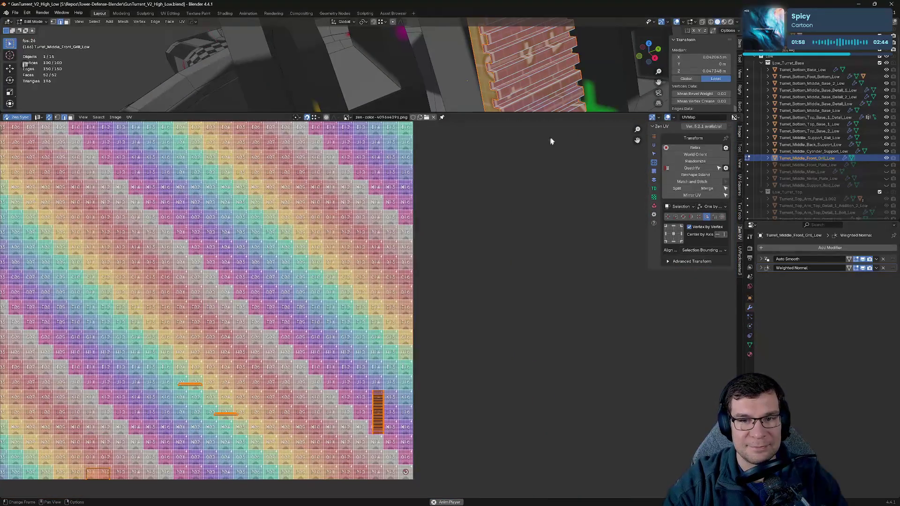
{"action": "left_click_drag", "start_coordinate": [566, 113], "coordinate": [567, 465]}
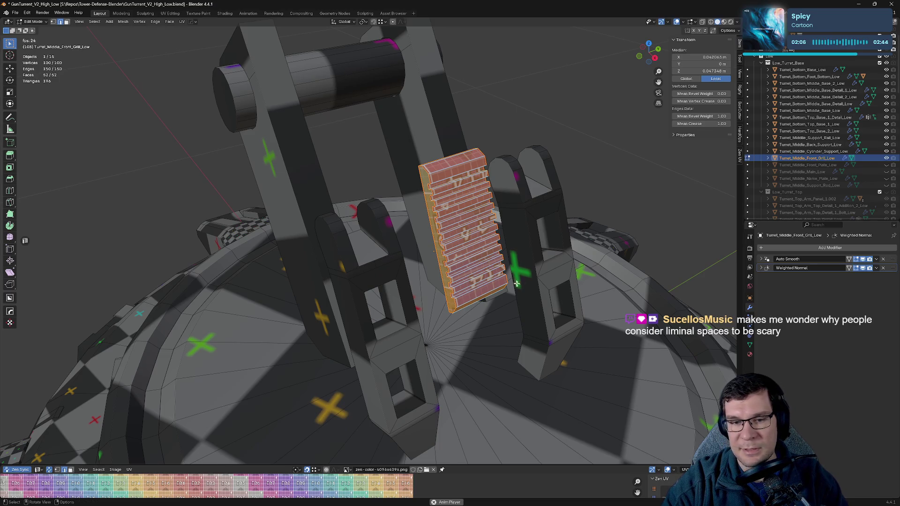
- Frame the grill, toggle Object and Edit Mode, and hide the front grill in the Outliner
{"action": "key", "text": "KP_Decimal"}
{"action": "middle_click_drag", "start_coordinate": [516, 283], "coordinate": [561, 266]}
{"action": "key", "text": "Tab"}
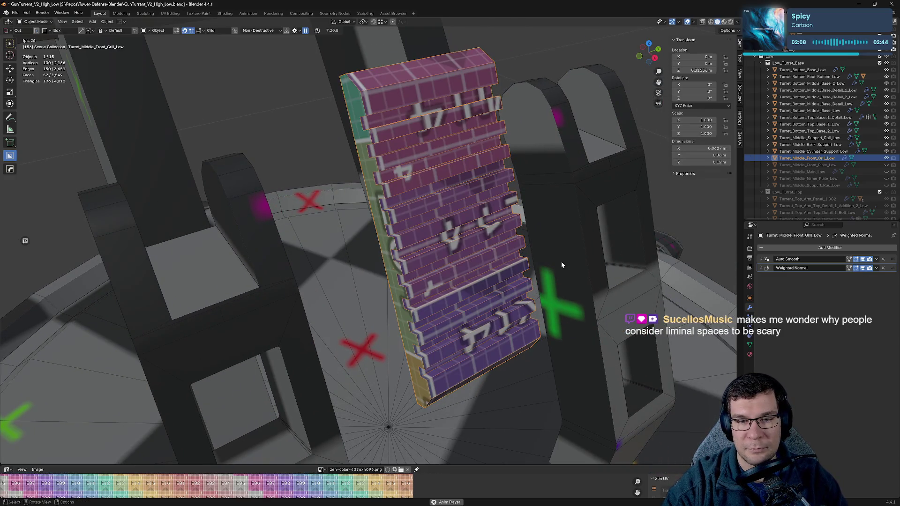
{"action": "key", "text": "Tab"}
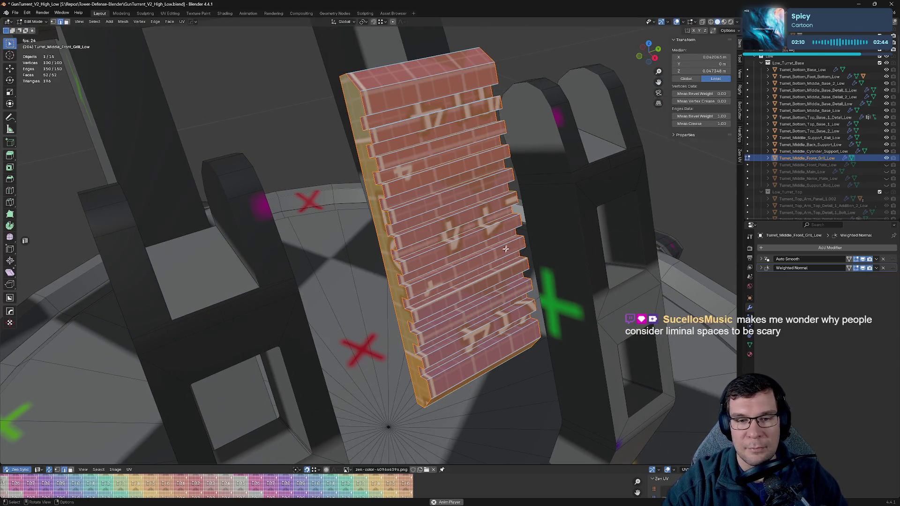
{"action": "left_click", "coordinate": [886, 158]}
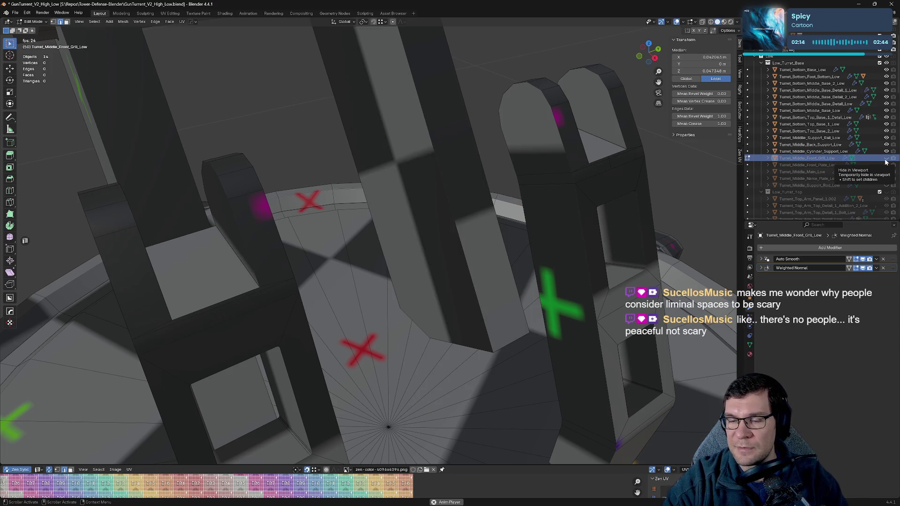
- Select the cylinder support, frame it, and put it into Edit Mode
{"action": "left_click", "coordinate": [820, 151]}
{"action": "key", "text": "Home"}
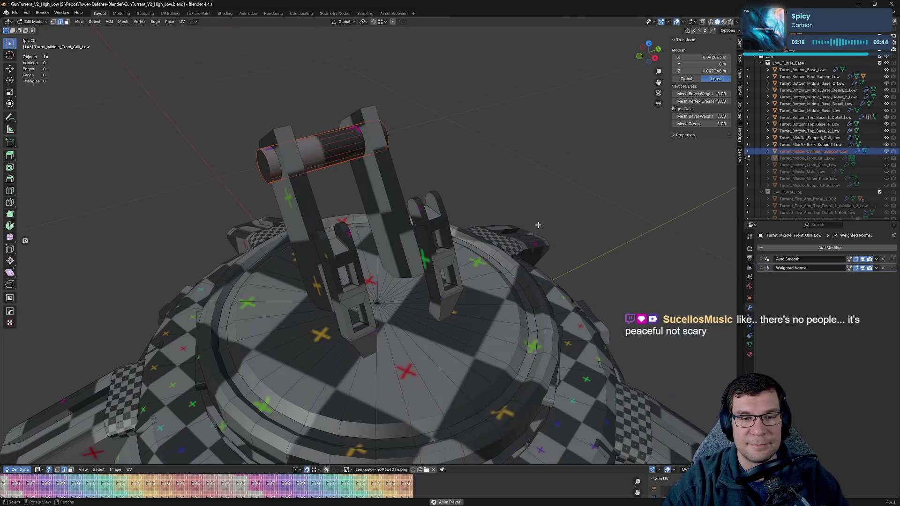
{"action": "mouse_move", "coordinate": [519, 242]}
{"action": "middle_mouse_down"}
{"action": "mouse_move", "coordinate": [533, 180]}
{"action": "mouse_move", "coordinate": [515, 215]}
{"action": "mouse_move", "coordinate": [462, 230]}
{"action": "middle_mouse_up"}
{"action": "key", "text": "KP_Decimal"}
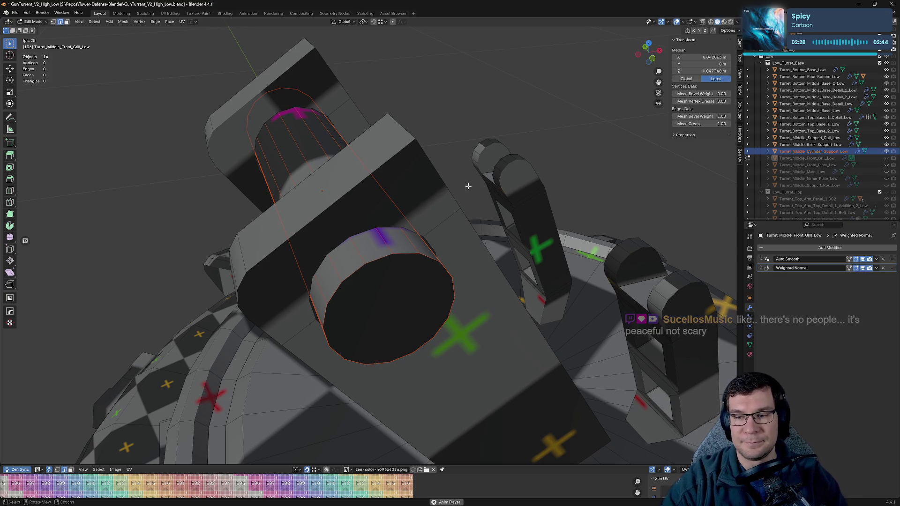
{"action": "mouse_move", "coordinate": [432, 261]}
{"action": "middle_mouse_down"}
{"action": "mouse_move", "coordinate": [501, 250]}
{"action": "mouse_move", "coordinate": [557, 183]}
{"action": "mouse_move", "coordinate": [506, 175]}
{"action": "mouse_move", "coordinate": [476, 211]}
{"action": "mouse_move", "coordinate": [730, 254]}
{"action": "middle_mouse_up"}
{"action": "key", "text": "Tab"}
{"action": "left_click", "coordinate": [484, 214]}
{"action": "key", "text": "Tab"}
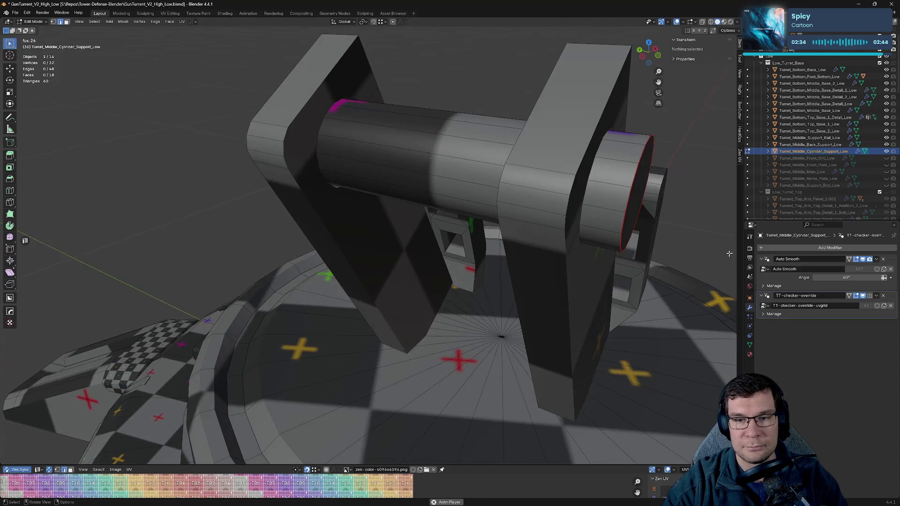
- Delete the cylinder's TT checker-override modifier, save, and collapse its Auto Smooth panel
{"action": "left_click", "coordinate": [885, 298]}
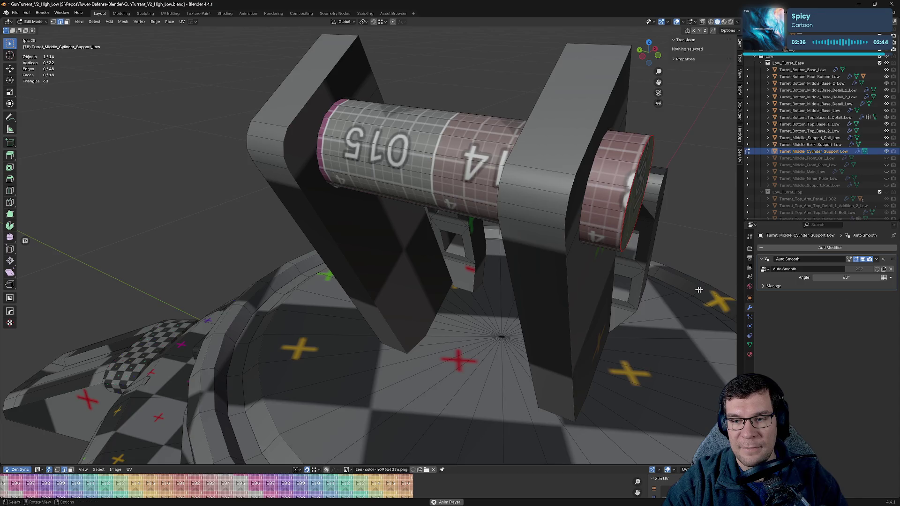
{"action": "scroll", "coordinate": [633, 308], "scroll_direction": "down", "scroll_amount": 3}
{"action": "middle_click_drag", "start_coordinate": [633, 307], "coordinate": [633, 307]}
{"action": "middle_click_drag", "start_coordinate": [685, 263], "coordinate": [624, 276]}
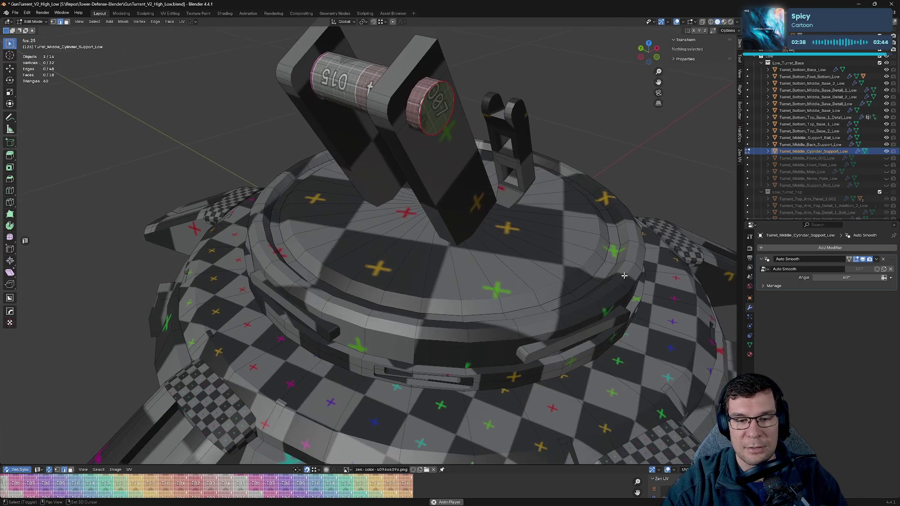
{"action": "mouse_move", "coordinate": [535, 162]}
{"action": "middle_mouse_down"}
{"action": "mouse_move", "coordinate": [527, 225]}
{"action": "mouse_move", "coordinate": [565, 250]}
{"action": "middle_mouse_up"}
{"action": "key", "text": "ctrl+s"}
{"action": "scroll", "coordinate": [527, 225], "scroll_direction": "up", "scroll_amount": 3}
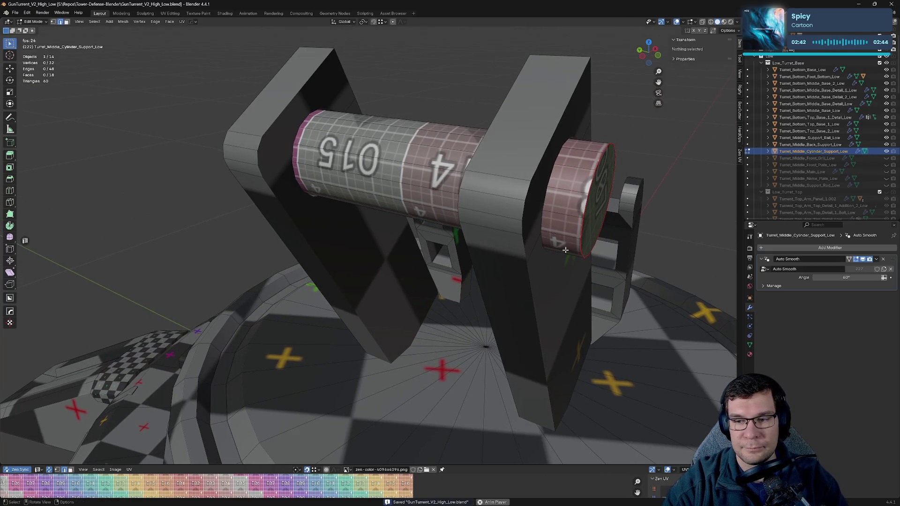
{"action": "left_click", "coordinate": [769, 260]}
- Try a HardOps Weld on the cylinder's vertex group, then cancel it
{"action": "key", "text": "q"}
{"action": "left_click", "coordinate": [626, 247]}
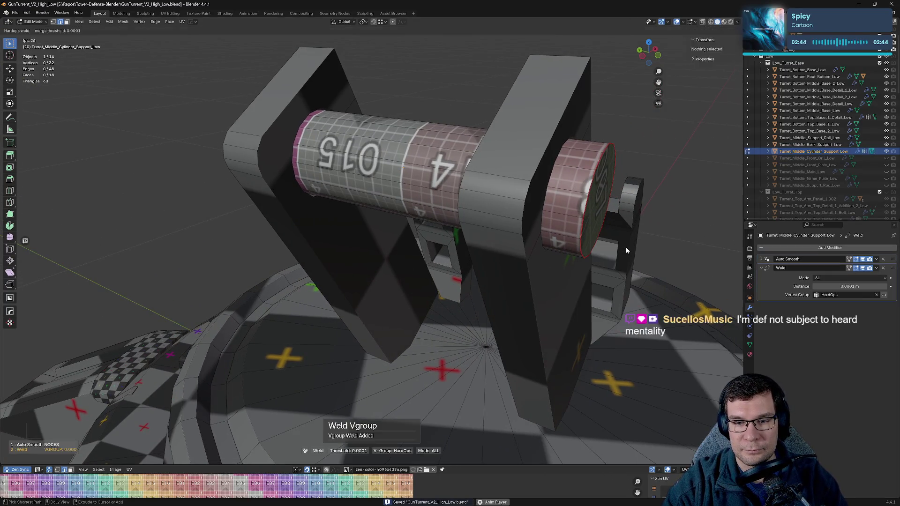
{"action": "key", "text": "n"}
{"action": "mouse_move", "coordinate": [145, 207]}
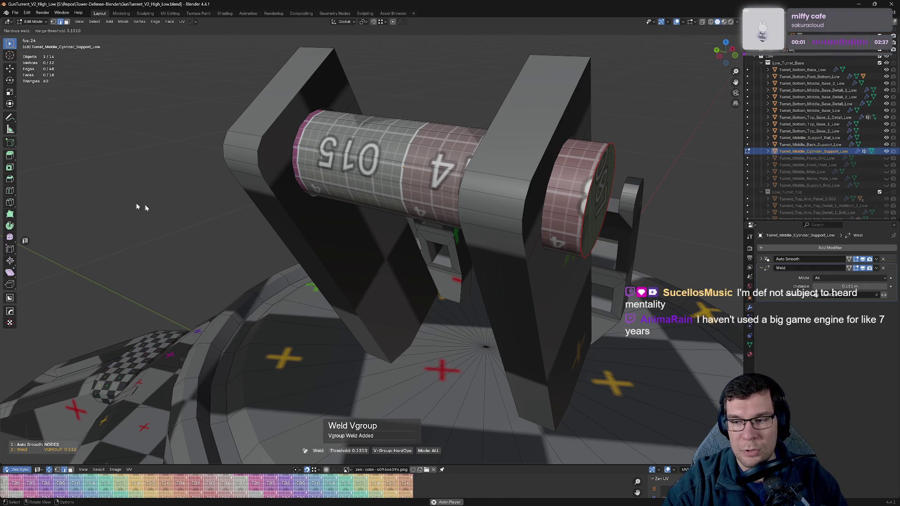
{"action": "key", "text": "Escape"}
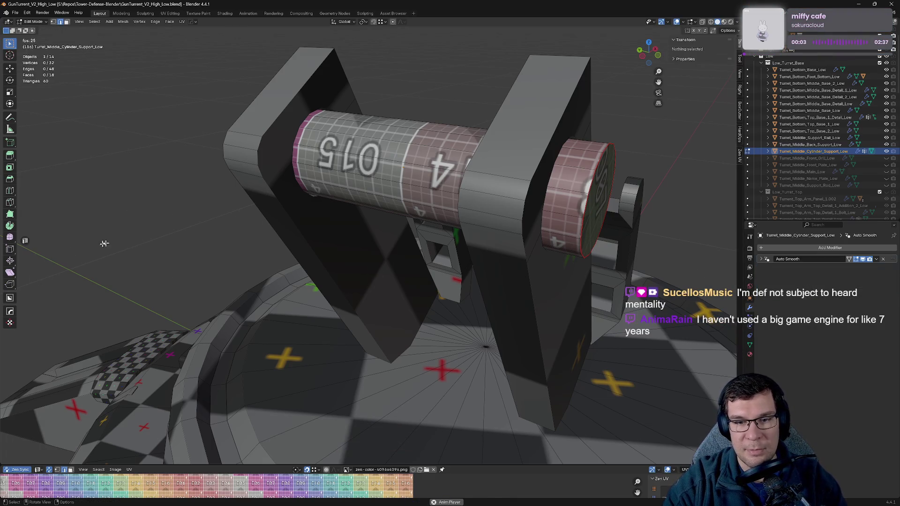
{"action": "key", "text": "q"}
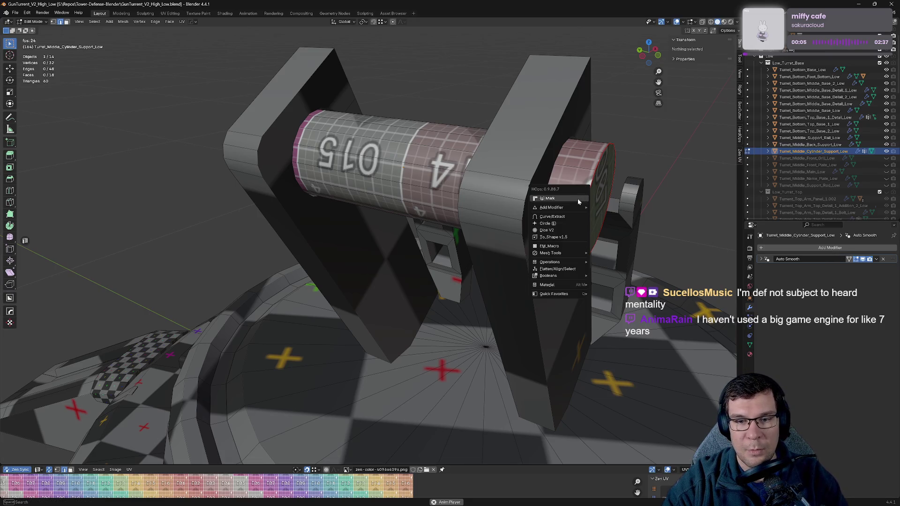
- In Object Mode, sharpen the cylinder support and add a Weighted Normal modifier keeping sharp edges, then save
{"action": "key", "text": "Tab"}
{"action": "key", "text": "q"}
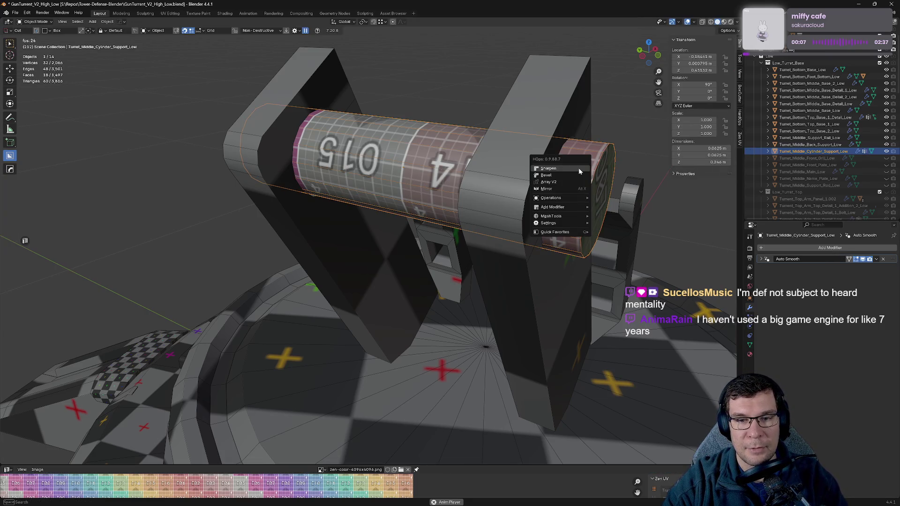
{"action": "left_click", "coordinate": [579, 168]}
{"action": "key", "text": "q"}
{"action": "left_click", "coordinate": [578, 168], "text": "ctrl"}
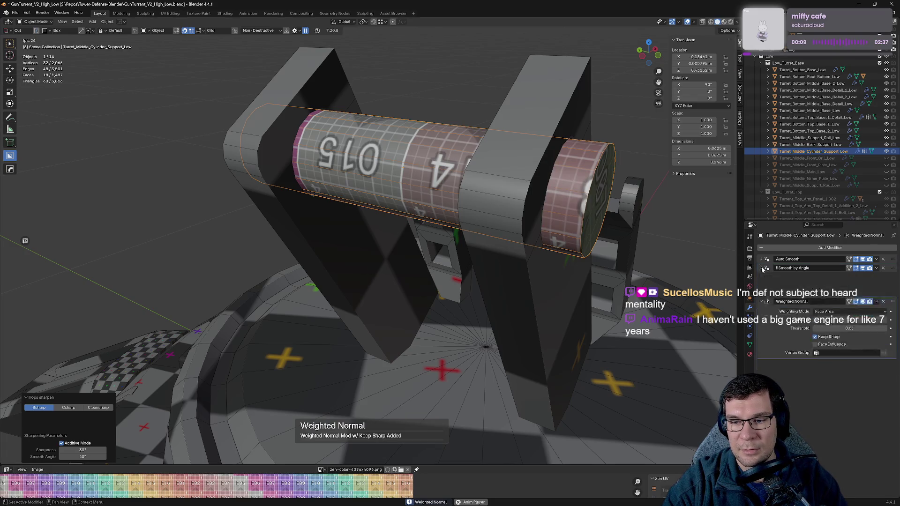
{"action": "key", "text": "ctrl+s"}
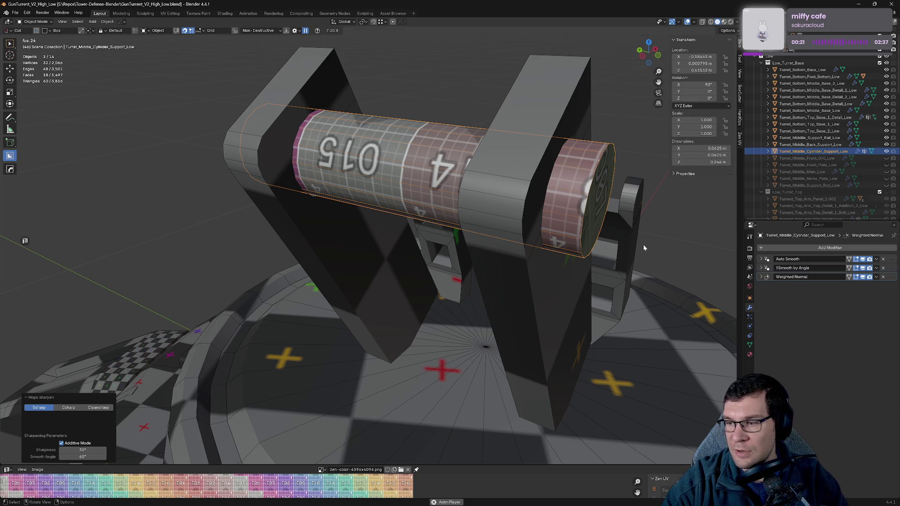
- Inspect the cylinder's end caps in Edit Mode from several angles, saving the file
{"action": "mouse_move", "coordinate": [624, 230]}
{"action": "middle_mouse_down"}
{"action": "mouse_move", "coordinate": [514, 215]}
{"action": "mouse_move", "coordinate": [493, 198]}
{"action": "mouse_move", "coordinate": [576, 200]}
{"action": "mouse_move", "coordinate": [540, 183]}
{"action": "middle_mouse_up"}
{"action": "scroll", "coordinate": [462, 198], "scroll_direction": "up", "scroll_amount": 3}
{"action": "key", "text": "Tab"}
{"action": "scroll", "coordinate": [480, 207], "scroll_direction": "down", "scroll_amount": 5}
{"action": "key", "text": "ctrl+s"}
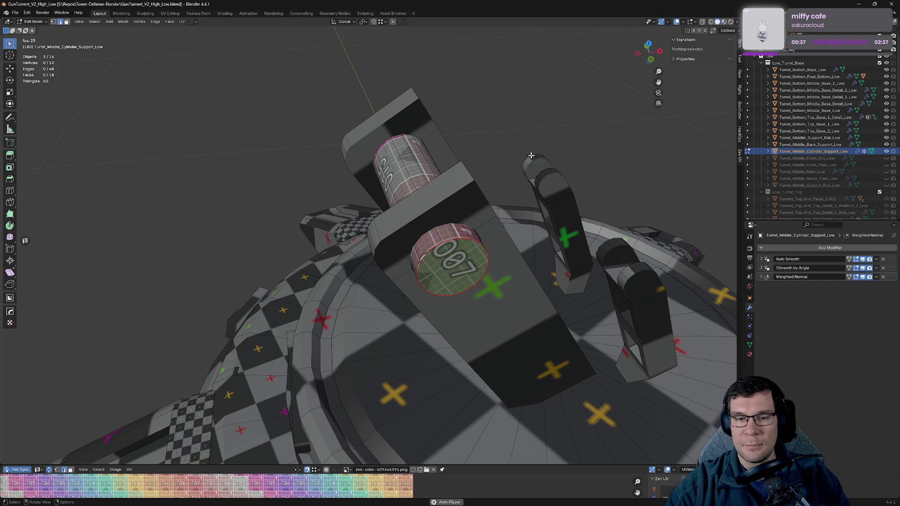
{"action": "mouse_move", "coordinate": [531, 155]}
{"action": "middle_mouse_down"}
{"action": "mouse_move", "coordinate": [520, 197]}
{"action": "mouse_move", "coordinate": [459, 280]}
{"action": "mouse_move", "coordinate": [567, 254]}
{"action": "middle_mouse_up"}
{"action": "key", "text": "ctrl+s"}
- Look over the 087 cap, save again, then hide the cylinder support in the Outliner
{"action": "middle_click_drag", "start_coordinate": [606, 241], "coordinate": [544, 262]}
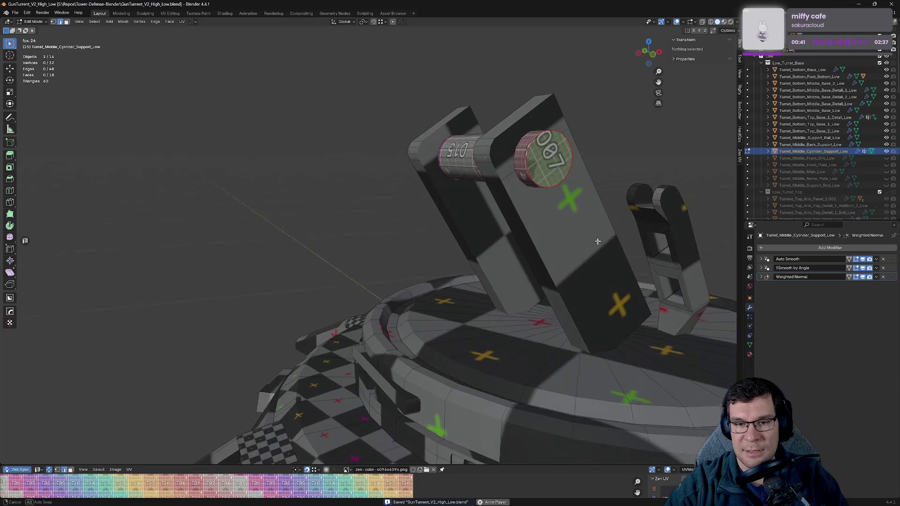
{"action": "scroll", "coordinate": [542, 261], "scroll_direction": "up", "scroll_amount": 3}
{"action": "scroll", "coordinate": [538, 277], "scroll_direction": "up", "scroll_amount": 2}
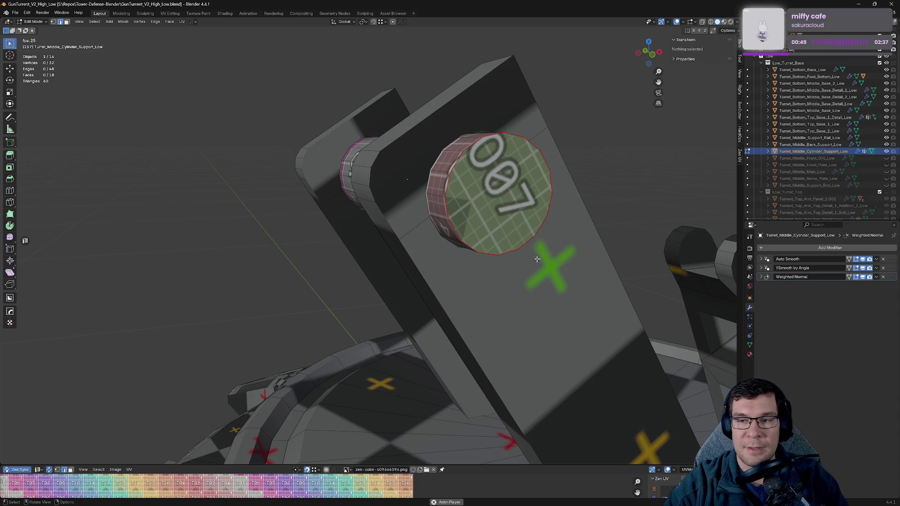
{"action": "middle_click_drag", "start_coordinate": [534, 264], "coordinate": [585, 232]}
{"action": "key", "text": "ctrl+s"}
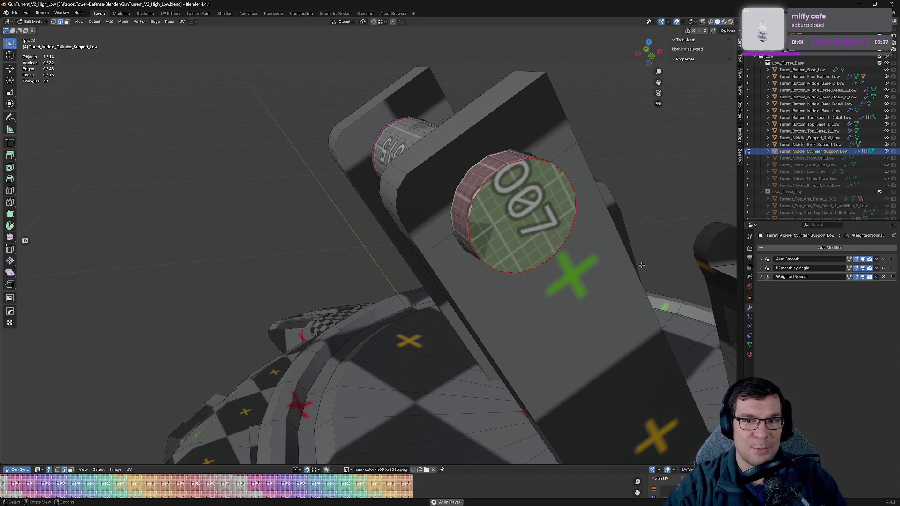
{"action": "left_click", "coordinate": [887, 152]}
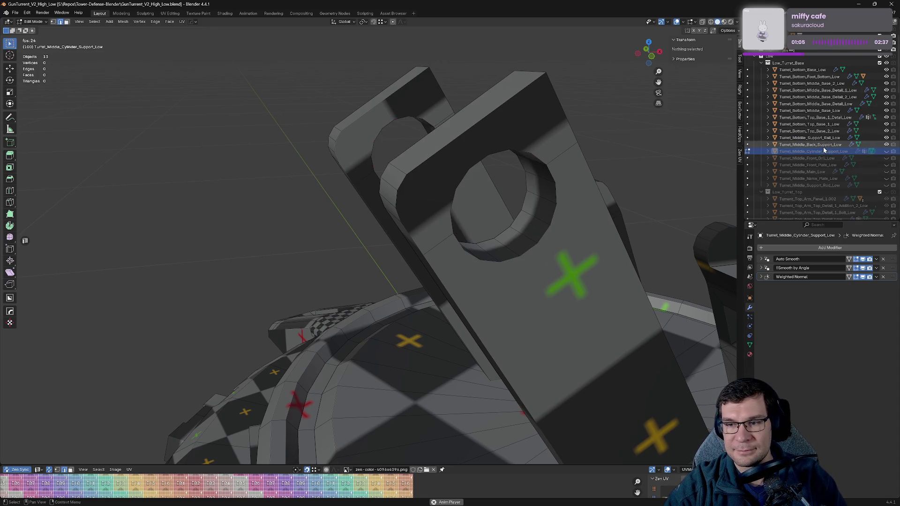
- Select the back support, try a HardOps Camera Turntable around the turret, then undo it
{"action": "left_click", "coordinate": [823, 145]}
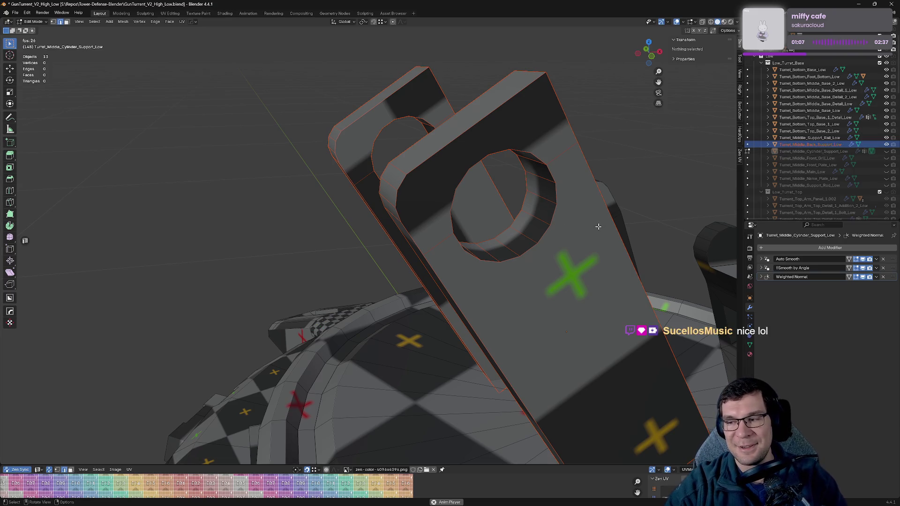
{"action": "mouse_move", "coordinate": [599, 226]}
{"action": "middle_mouse_down"}
{"action": "mouse_move", "coordinate": [583, 172]}
{"action": "mouse_move", "coordinate": [592, 211]}
{"action": "mouse_move", "coordinate": [558, 204]}
{"action": "middle_mouse_up"}
{"action": "scroll", "coordinate": [592, 211], "scroll_direction": "down", "scroll_amount": 5}
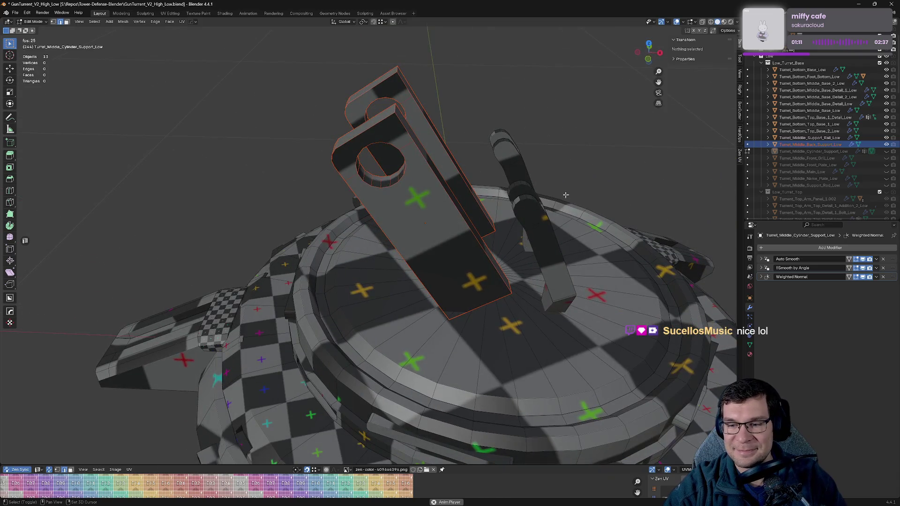
{"action": "key", "text": "q"}
{"action": "key", "text": "F3"}
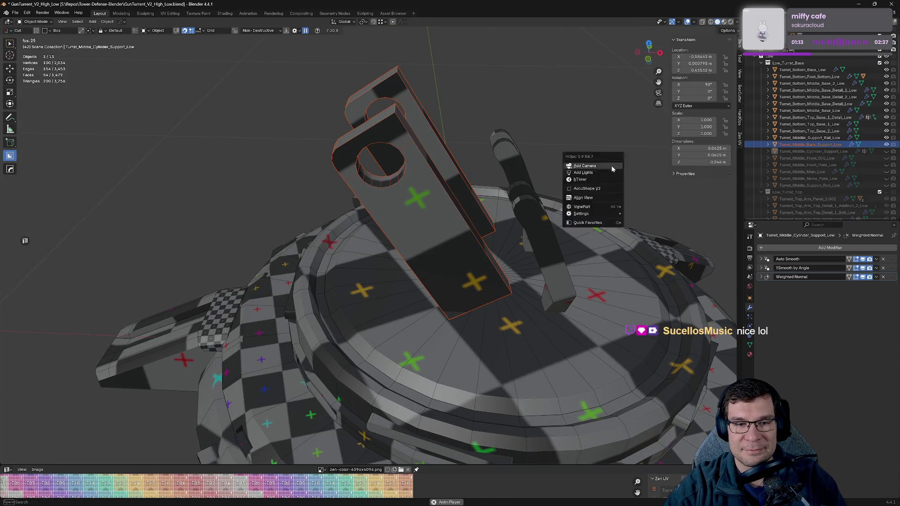
{"action": "left_click", "coordinate": [611, 170]}
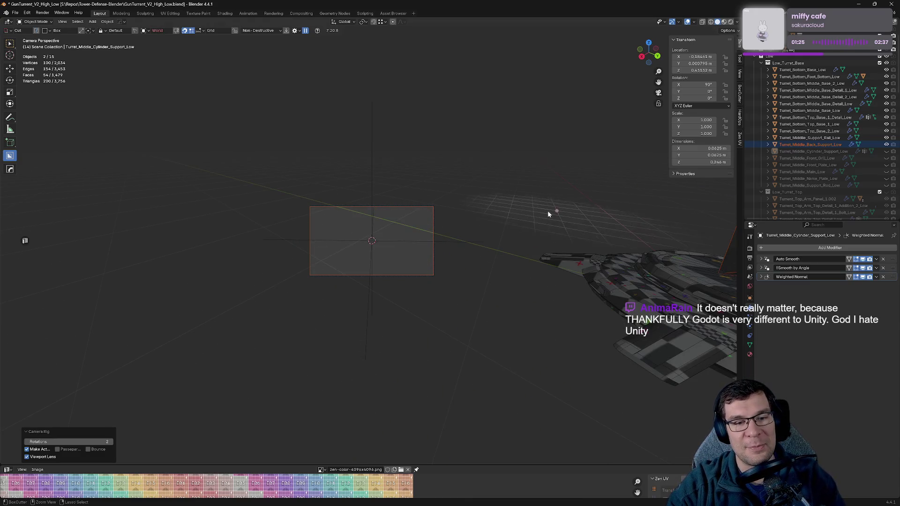
{"action": "key", "text": "ctrl+z"}
- Return to Edit Mode on the cylinder support with its UV grid and end caps visible
{"action": "mouse_move", "coordinate": [558, 220]}
{"action": "middle_mouse_down"}
{"action": "mouse_move", "coordinate": [596, 222]}
{"action": "mouse_move", "coordinate": [567, 208]}
{"action": "mouse_move", "coordinate": [575, 190]}
{"action": "middle_mouse_up"}
{"action": "key", "text": "Tab"}
{"action": "scroll", "coordinate": [597, 226], "scroll_direction": "down", "scroll_amount": 3}
{"action": "scroll", "coordinate": [562, 186], "scroll_direction": "up", "scroll_amount": 5}
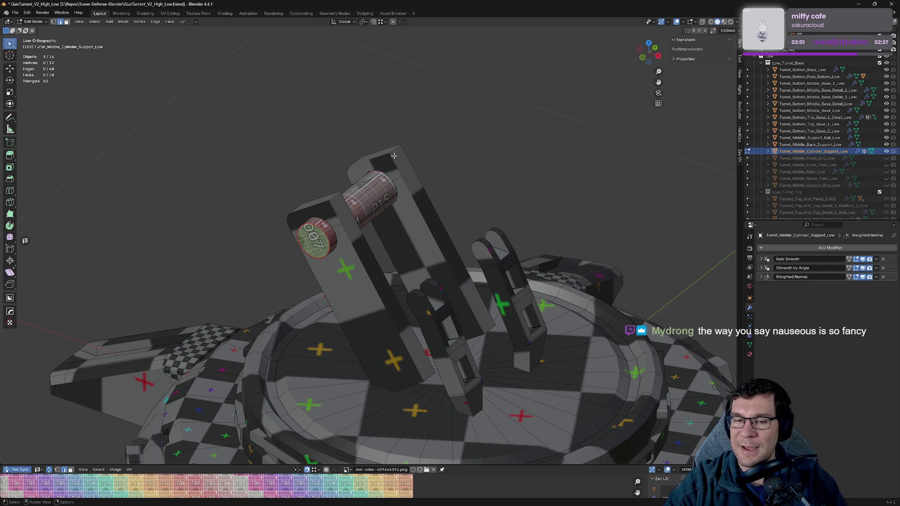
- Look around the cylinder support, then switch back to Object Mode
{"action": "middle_click_drag", "start_coordinate": [405, 154], "coordinate": [395, 170]}
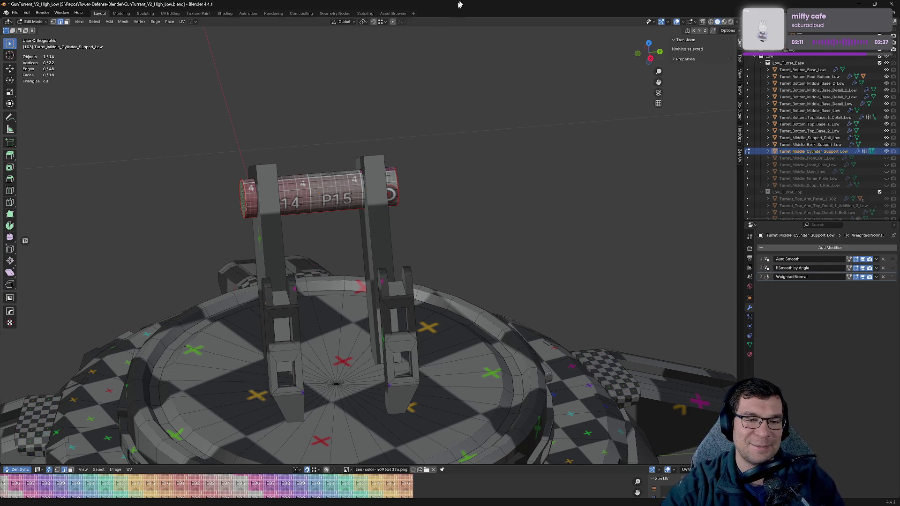
{"action": "mouse_move", "coordinate": [403, 118]}
{"action": "middle_mouse_down"}
{"action": "mouse_move", "coordinate": [425, 160]}
{"action": "mouse_move", "coordinate": [454, 161]}
{"action": "mouse_move", "coordinate": [388, 166]}
{"action": "mouse_move", "coordinate": [451, 173]}
{"action": "middle_mouse_up"}
{"action": "scroll", "coordinate": [455, 159], "scroll_direction": "up", "scroll_amount": 5}
{"action": "scroll", "coordinate": [451, 173], "scroll_direction": "down", "scroll_amount": 4}
{"action": "scroll", "coordinate": [453, 175], "scroll_direction": "down", "scroll_amount": 3}
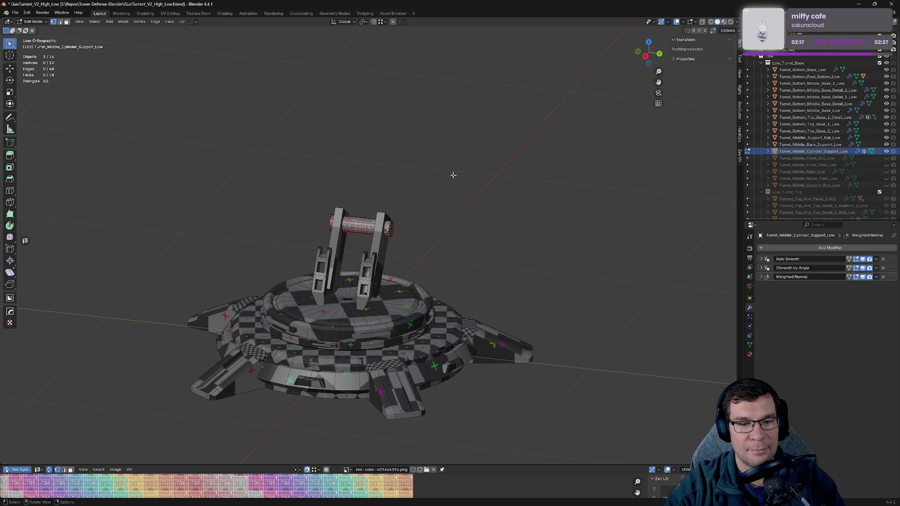
{"action": "key", "text": "Tab"}
- Cycle through collection views 1 to 7, ending on the checker-textured Low collection
{"action": "key", "text": "1"}
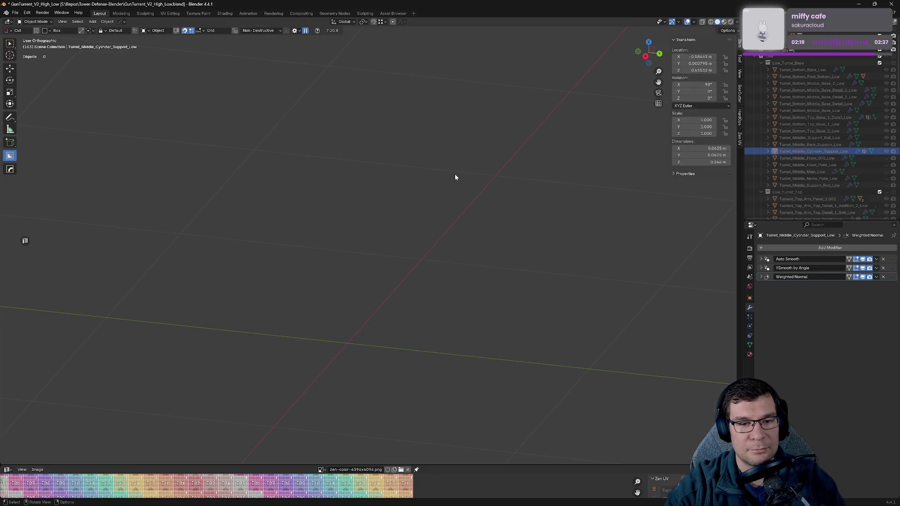
{"action": "key", "text": "2"}
{"action": "key", "text": "3"}
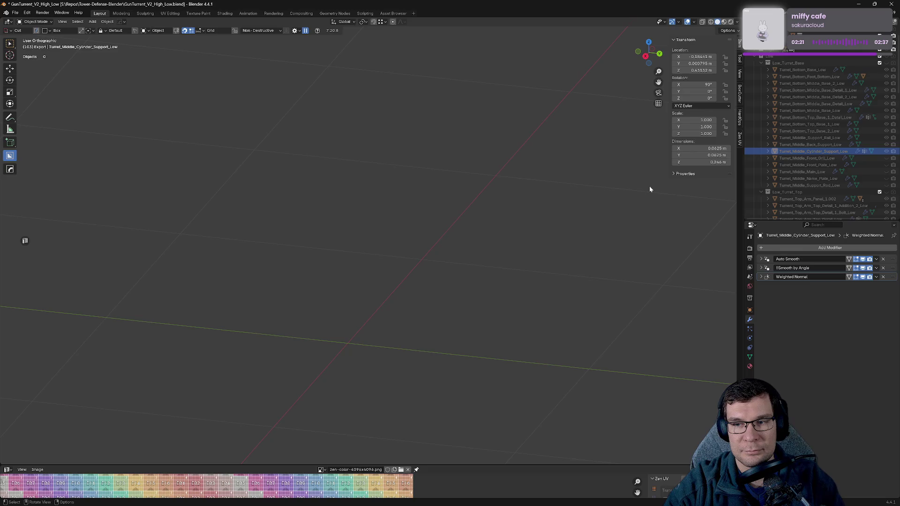
{"action": "key", "text": "4"}
{"action": "key", "text": "5"}
{"action": "key", "text": "6"}
{"action": "key", "text": "7"}
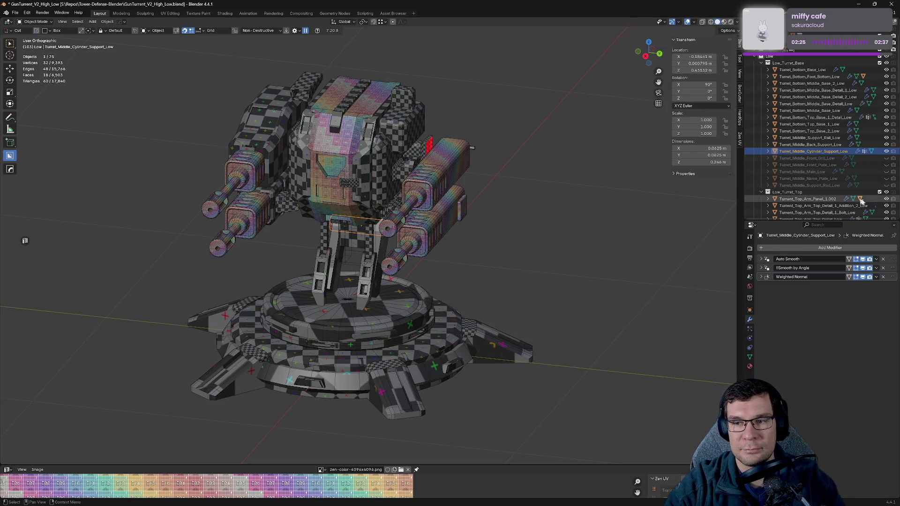
- Exclude Low_Turret_Top, move it inside the Low collection, and select the cylinder support
{"action": "left_click", "coordinate": [880, 193]}
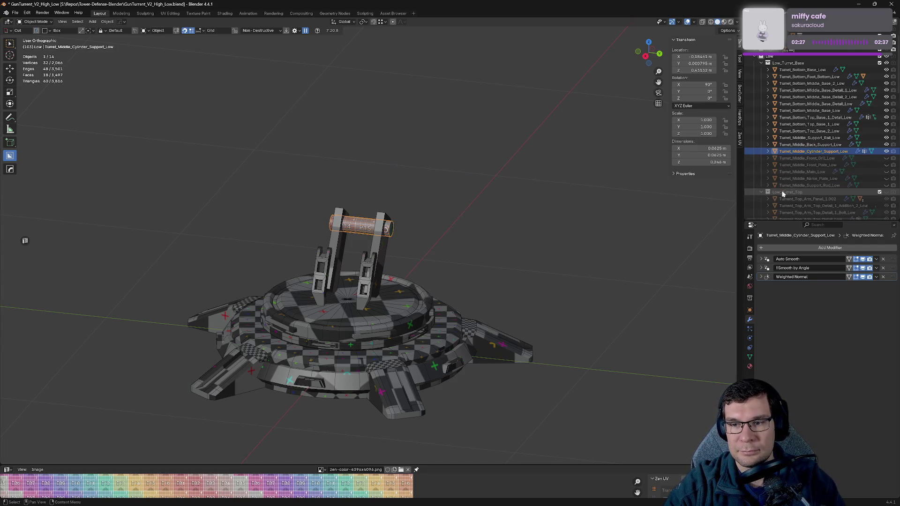
{"action": "left_click_drag", "start_coordinate": [798, 193], "coordinate": [779, 65]}
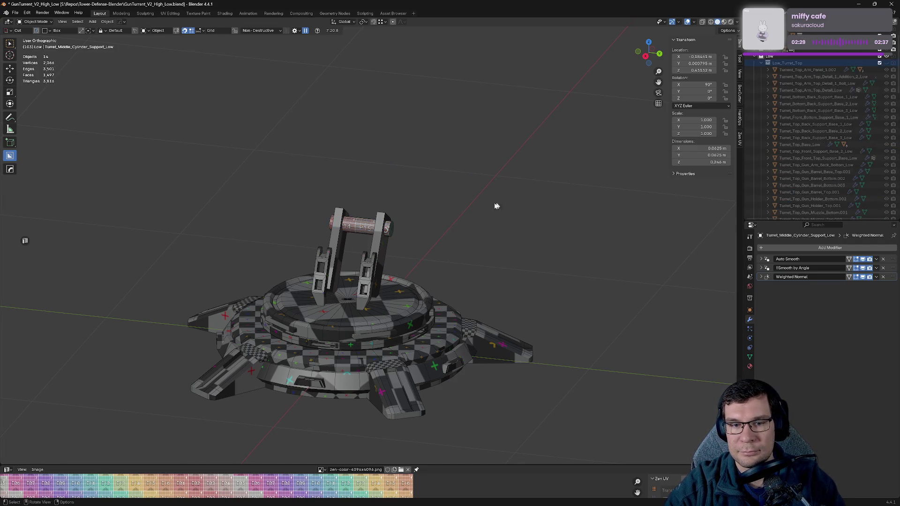
{"action": "middle_click_drag", "start_coordinate": [496, 203], "coordinate": [542, 214]}
{"action": "scroll", "coordinate": [542, 214], "scroll_direction": "up", "scroll_amount": 4}
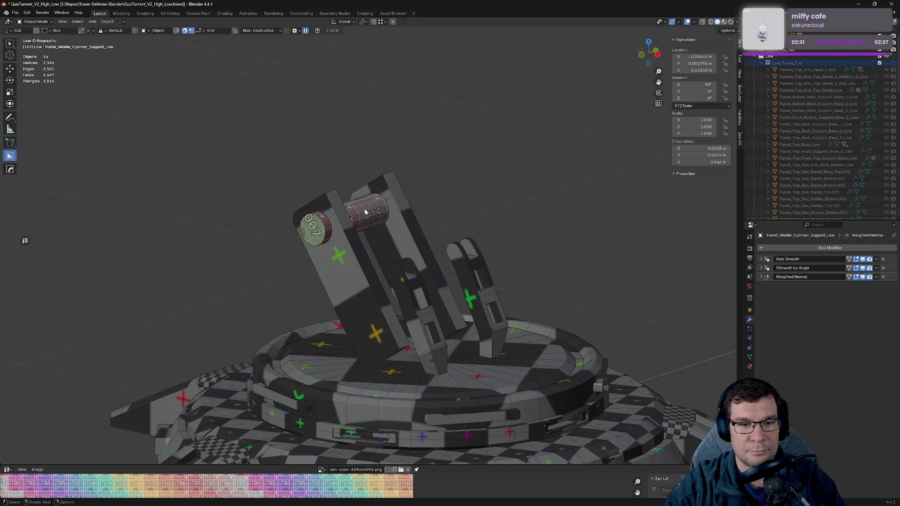
{"action": "left_click", "coordinate": [370, 213]}
{"action": "middle_click_drag", "start_coordinate": [371, 214], "coordinate": [569, 200]}
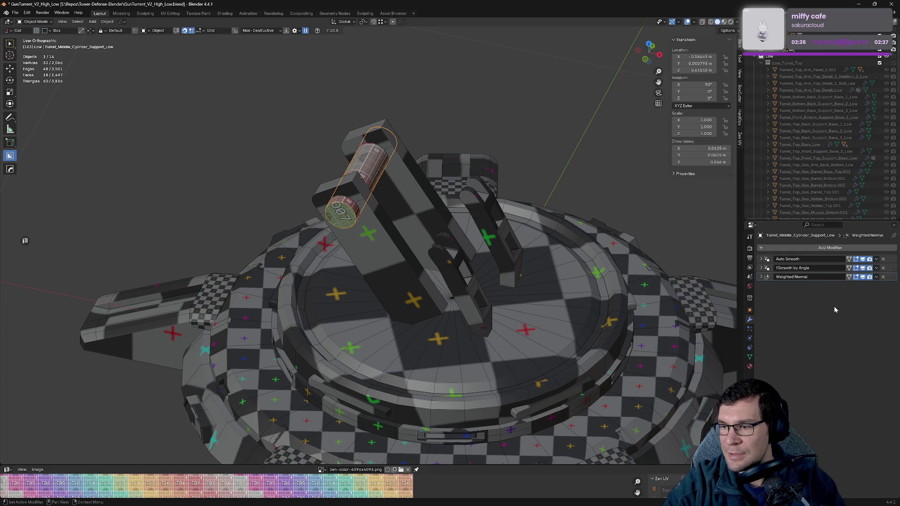
- Resharp and Sharpen the cylinder support, then add a Weighted Normal modifier keeping sharp edges
{"action": "scroll", "coordinate": [403, 244], "scroll_direction": "down", "scroll_amount": 1}
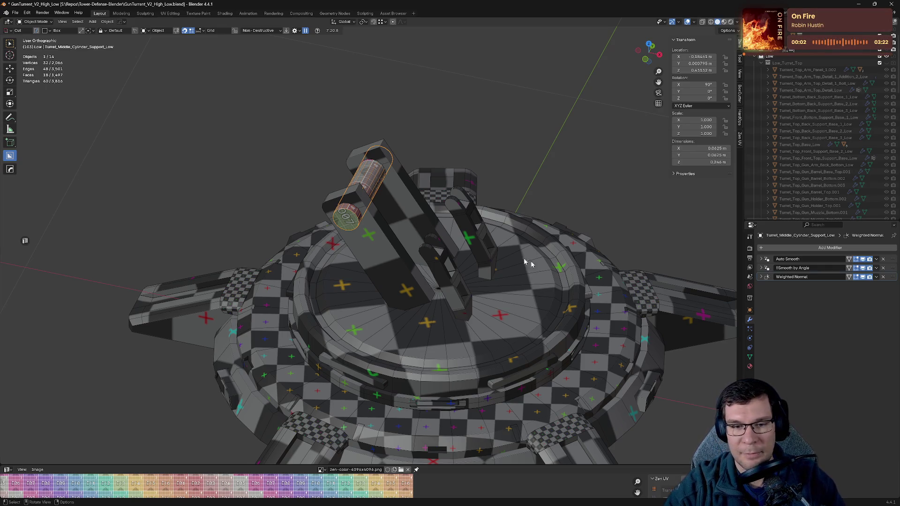
{"action": "mouse_move", "coordinate": [356, 206]}
{"action": "middle_mouse_down"}
{"action": "mouse_move", "coordinate": [411, 202]}
{"action": "mouse_move", "coordinate": [462, 227]}
{"action": "middle_mouse_up"}
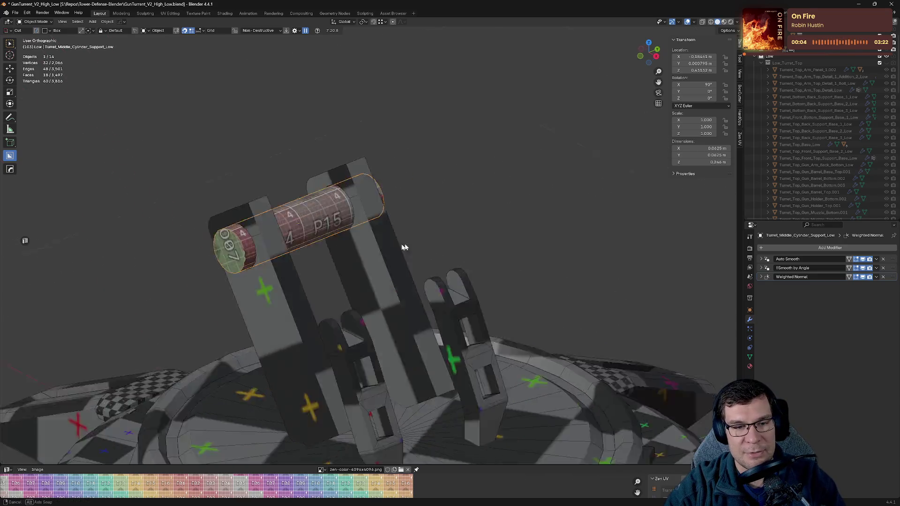
{"action": "scroll", "coordinate": [462, 228], "scroll_direction": "up", "scroll_amount": 4}
{"action": "key", "text": "q"}
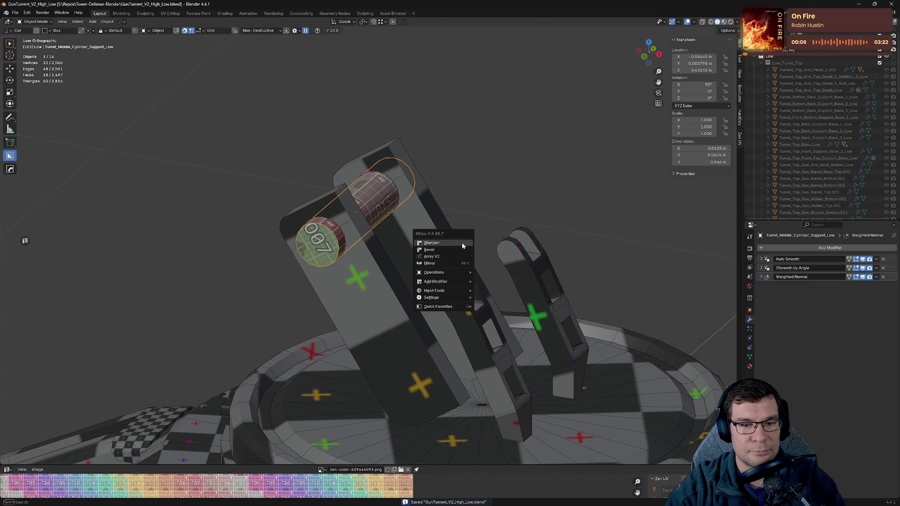
{"action": "left_click", "coordinate": [463, 246]}
{"action": "key", "text": "q"}
{"action": "left_click", "coordinate": [461, 237]}
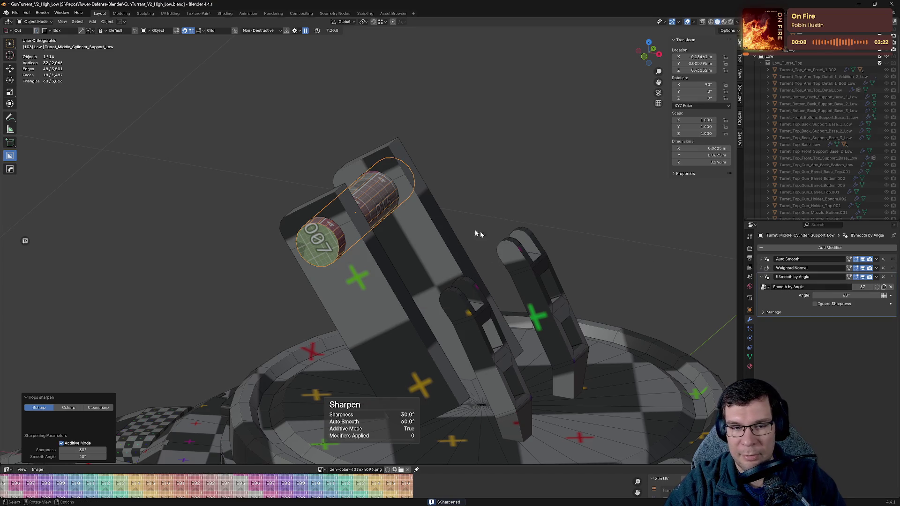
{"action": "key", "text": "q"}
{"action": "left_click", "coordinate": [462, 262]}
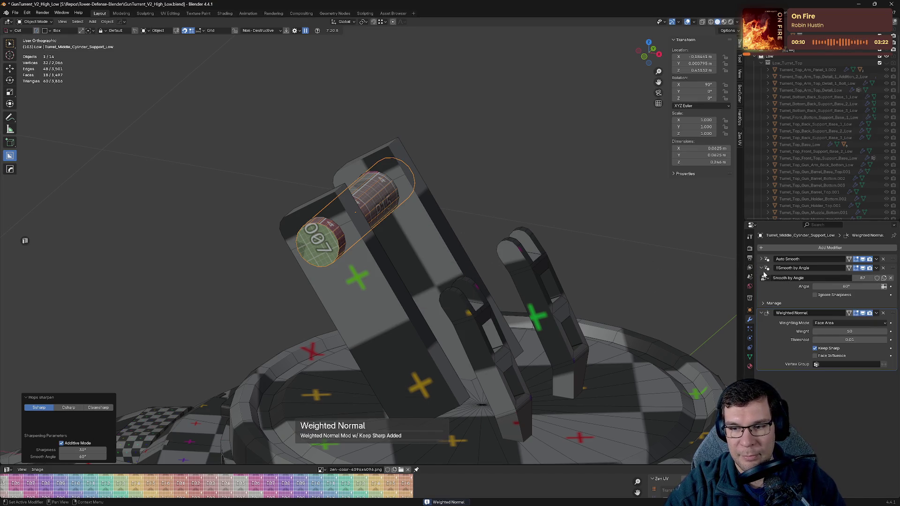
- Toggle the cylinder support in and out of Edit Mode, then clear all geometry from view
{"action": "key", "text": "Tab"}
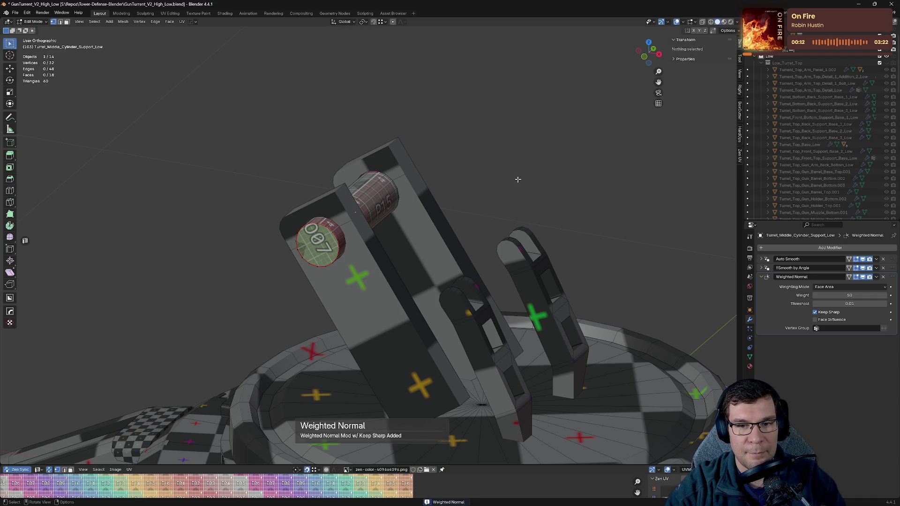
{"action": "key", "text": "Tab"}
{"action": "key", "text": "Tab"}
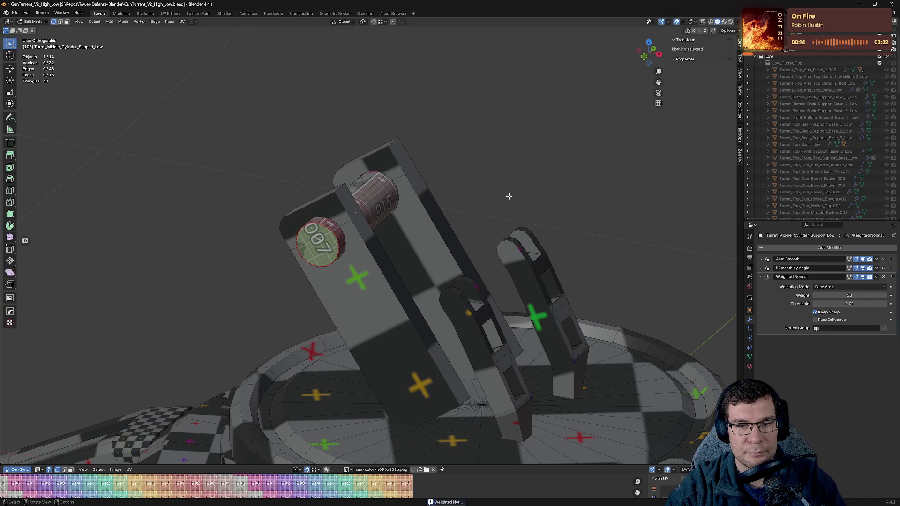
{"action": "key", "text": "q"}
{"action": "mouse_move", "coordinate": [509, 206]}
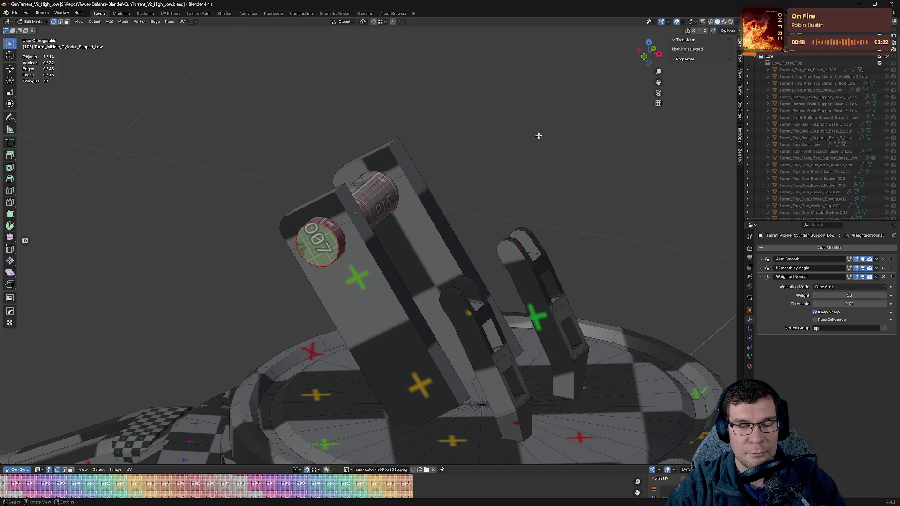
{"action": "key", "text": "Tab"}
{"action": "key", "text": "1"}
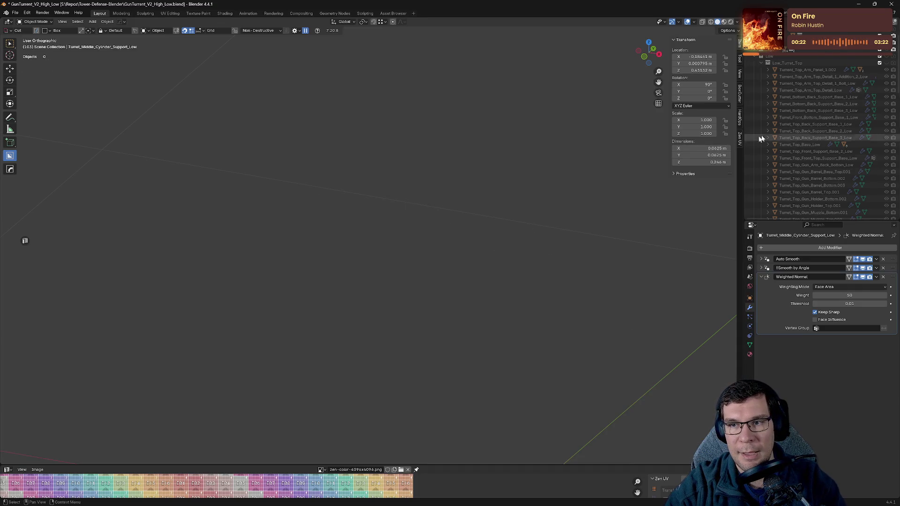
- Keep the turret top hidden, show Low_Turret_Base, and hide the cylinder support
{"action": "left_click", "coordinate": [887, 63]}
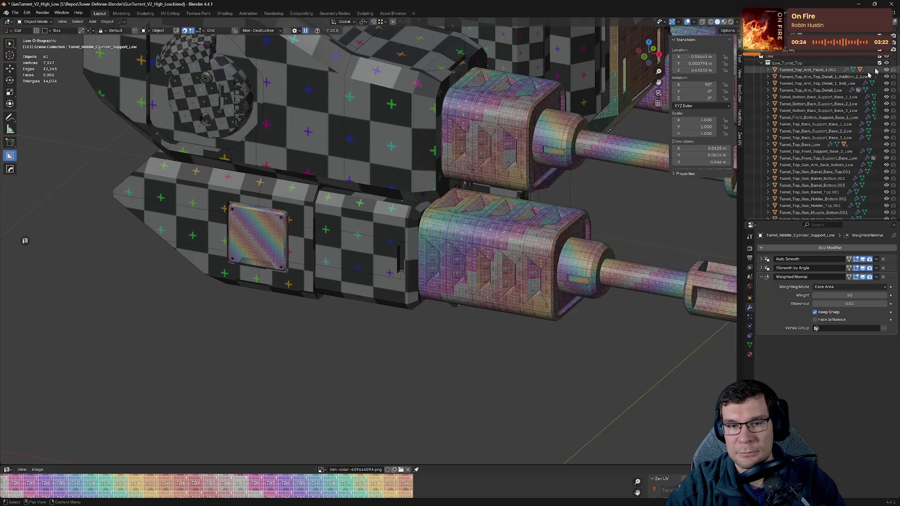
{"action": "left_click", "coordinate": [881, 64]}
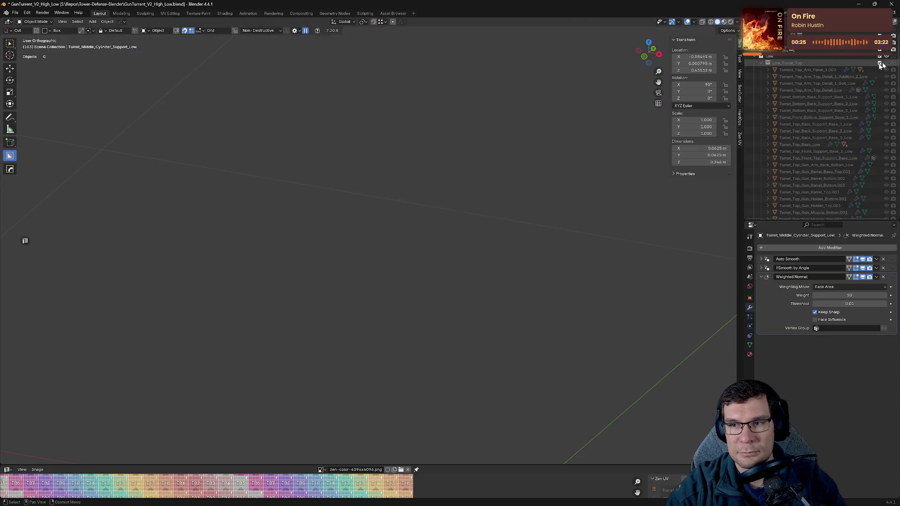
{"action": "left_click", "coordinate": [762, 63]}
{"action": "left_click", "coordinate": [880, 70]}
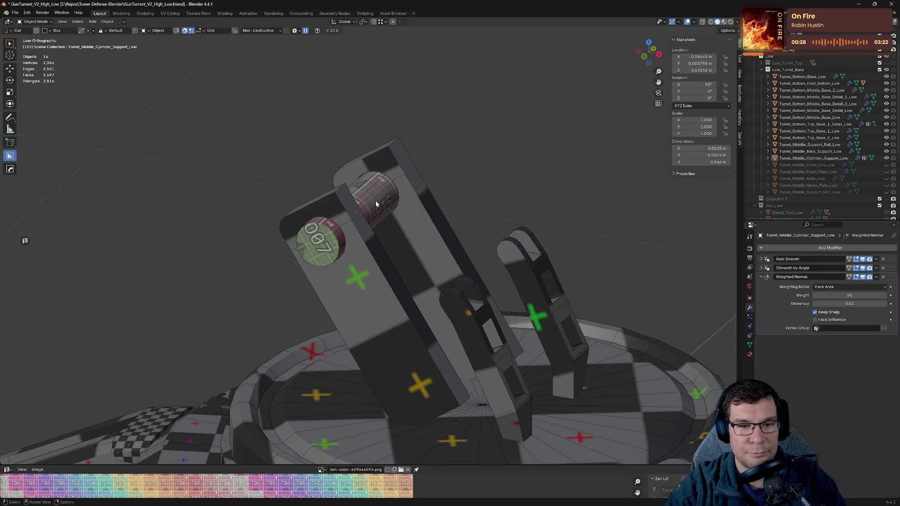
{"action": "left_click", "coordinate": [376, 198]}
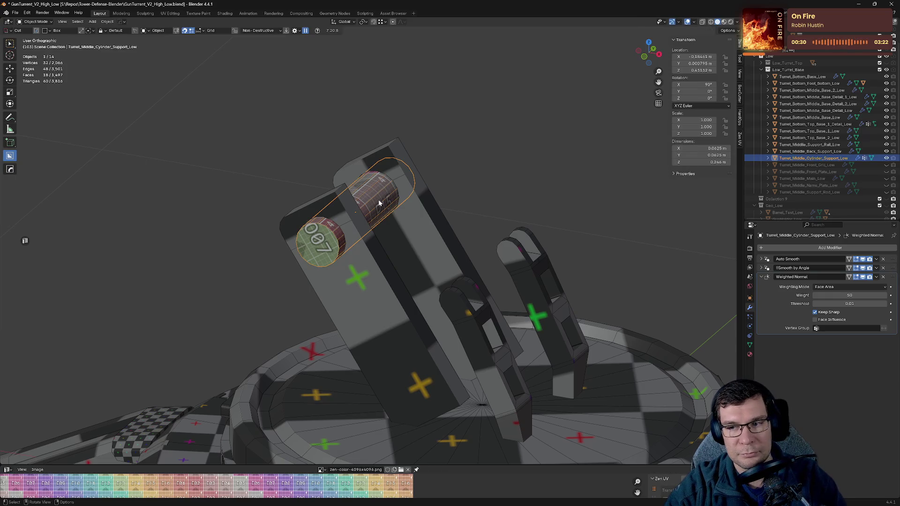
{"action": "key", "text": "h"}
- Delete the back support's TT-checker-override to show its UV grid texture, then save
{"action": "left_click", "coordinate": [406, 217]}
{"action": "middle_click_drag", "start_coordinate": [455, 271], "coordinate": [474, 276]}
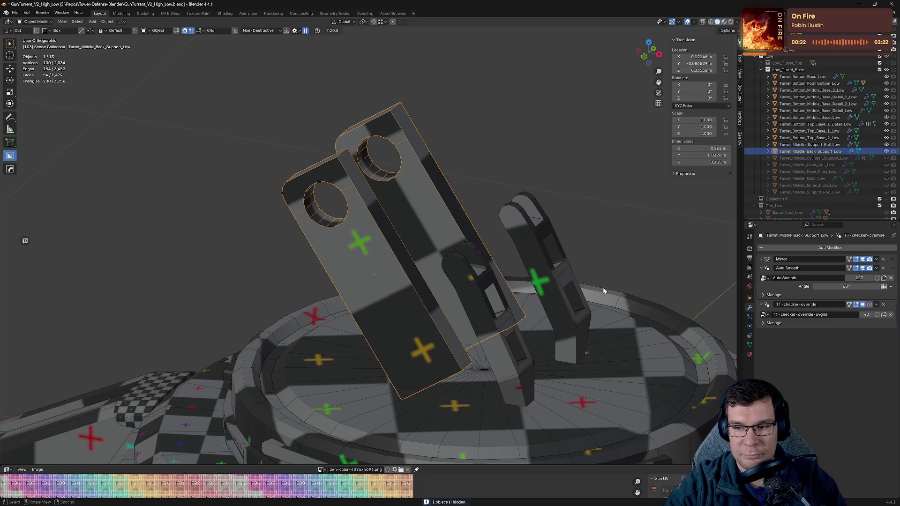
{"action": "left_click", "coordinate": [762, 268]}
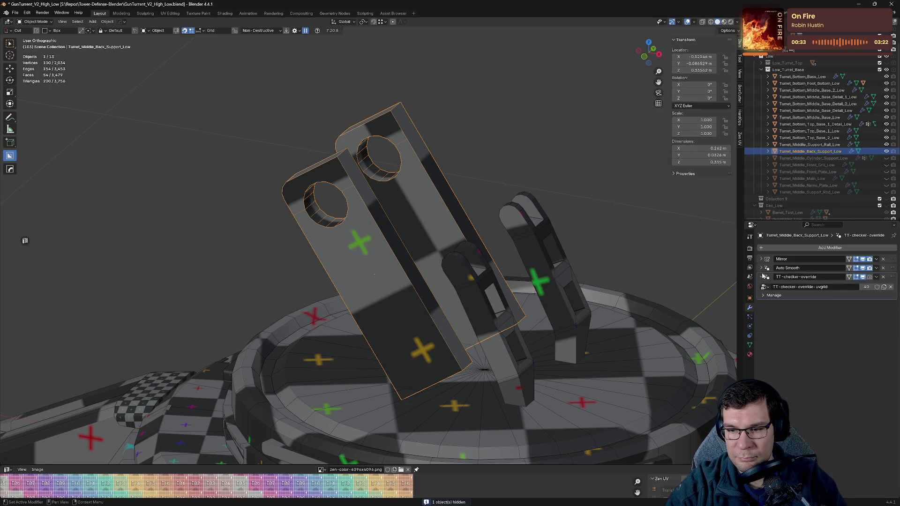
{"action": "left_click", "coordinate": [884, 278]}
{"action": "key", "text": "ctrl+s"}
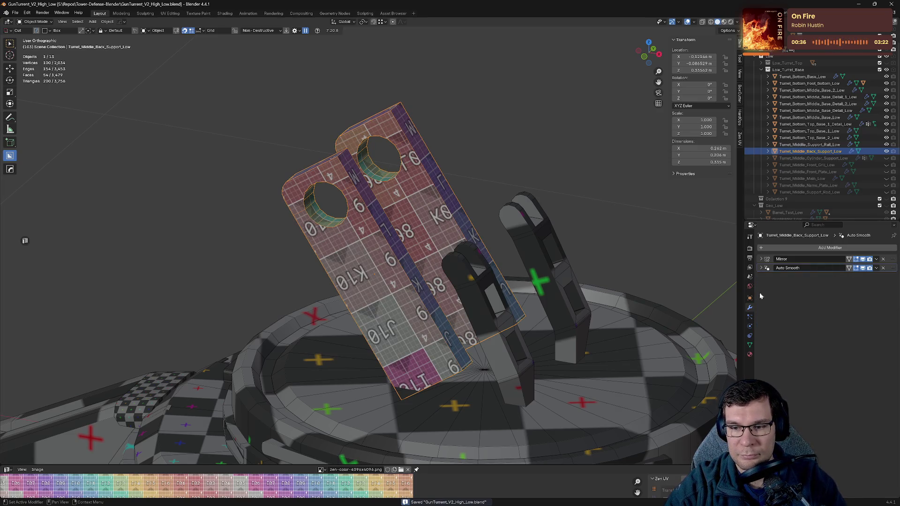
{"action": "left_click", "coordinate": [751, 354]}
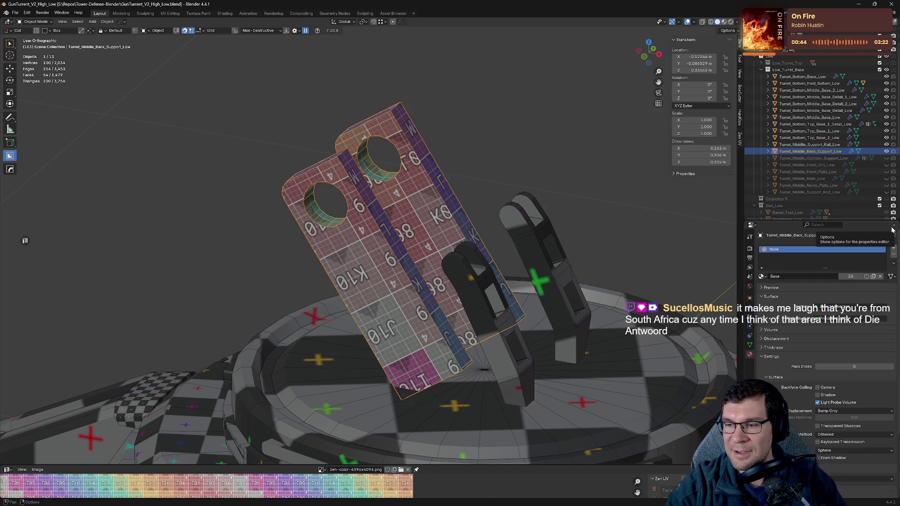
{"action": "mouse_move", "coordinate": [539, 225]}
{"action": "middle_mouse_down"}
{"action": "mouse_move", "coordinate": [613, 237]}
{"action": "mouse_move", "coordinate": [523, 268]}
{"action": "mouse_move", "coordinate": [518, 240]}
{"action": "mouse_move", "coordinate": [476, 252]}
{"action": "middle_mouse_up"}
{"action": "key", "text": "ctrl+s"}
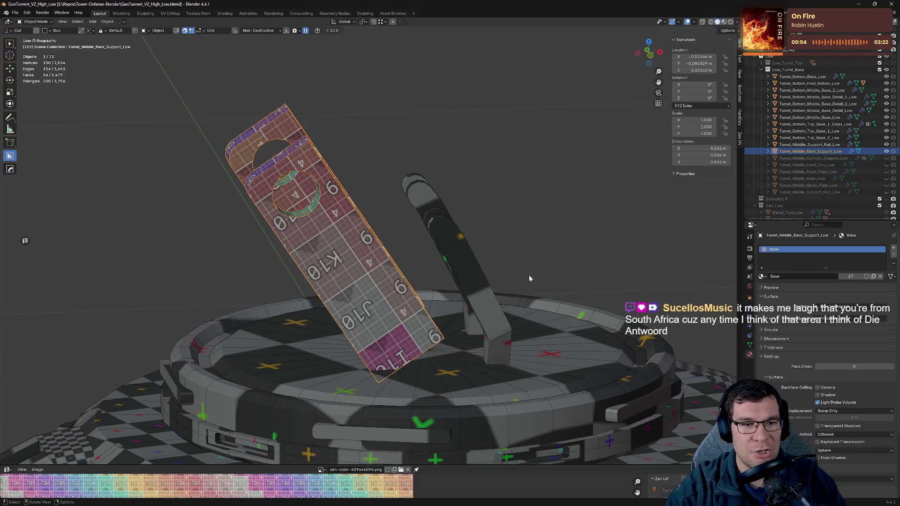
- Move Auto Smooth above Mirror in the back support's modifier stack
{"action": "key", "text": "Tab"}
{"action": "middle_click_drag", "start_coordinate": [529, 275], "coordinate": [498, 267]}
{"action": "key", "text": "Tab"}
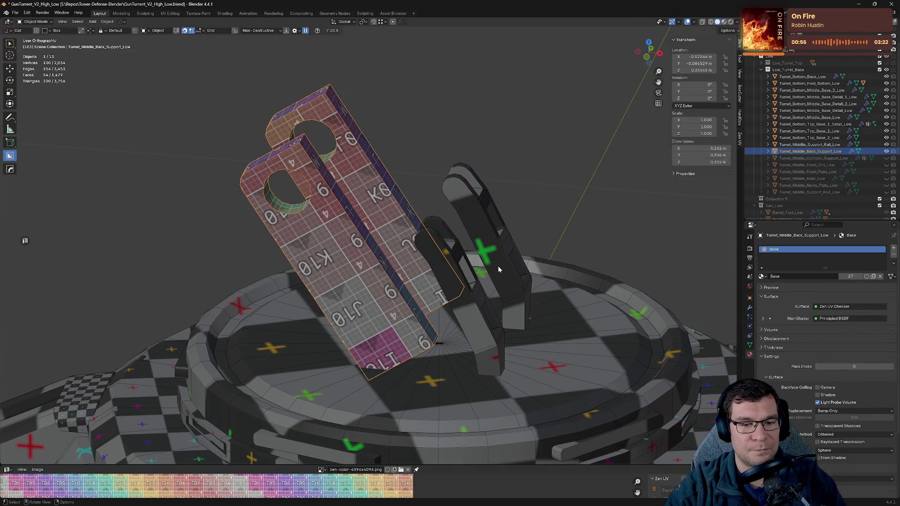
{"action": "left_click", "coordinate": [750, 308]}
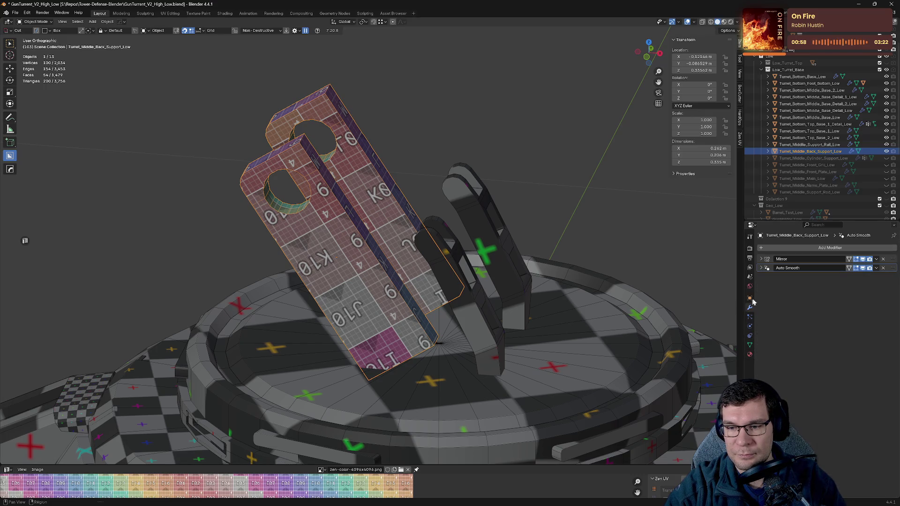
{"action": "left_click_drag", "start_coordinate": [891, 266], "coordinate": [890, 258]}
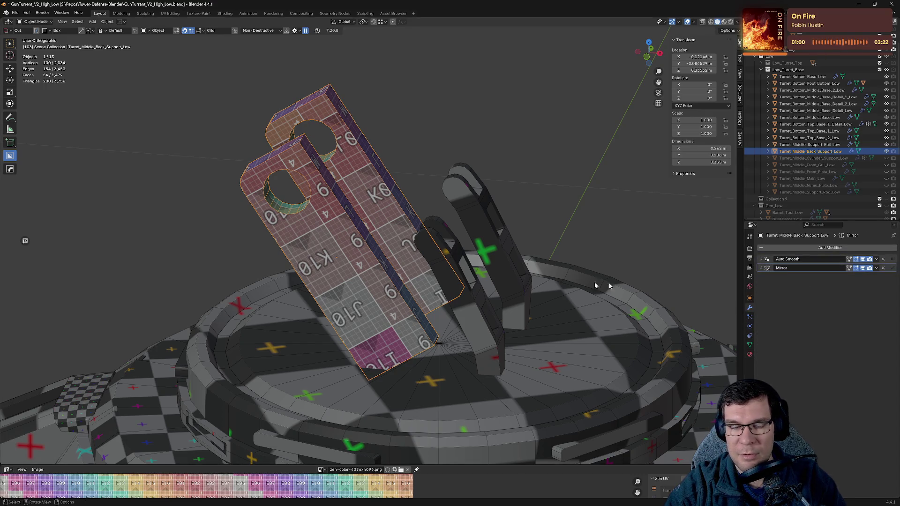
- Sharpen the back support, add Weighted Normal, move Mirror to the stack's bottom, and save
{"action": "key", "text": "q"}
{"action": "left_click", "coordinate": [387, 234]}
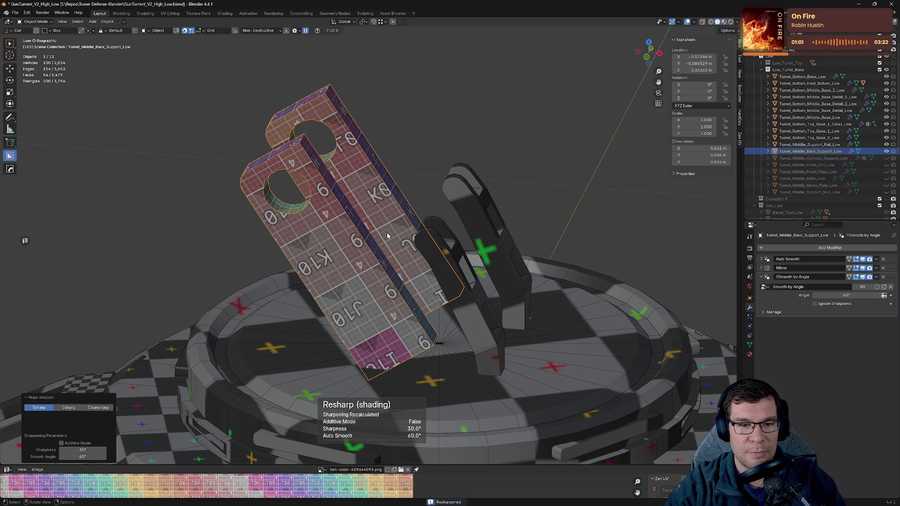
{"action": "key", "text": "q"}
{"action": "left_click", "coordinate": [387, 234], "text": "ctrl"}
{"action": "left_click", "coordinate": [764, 277]}
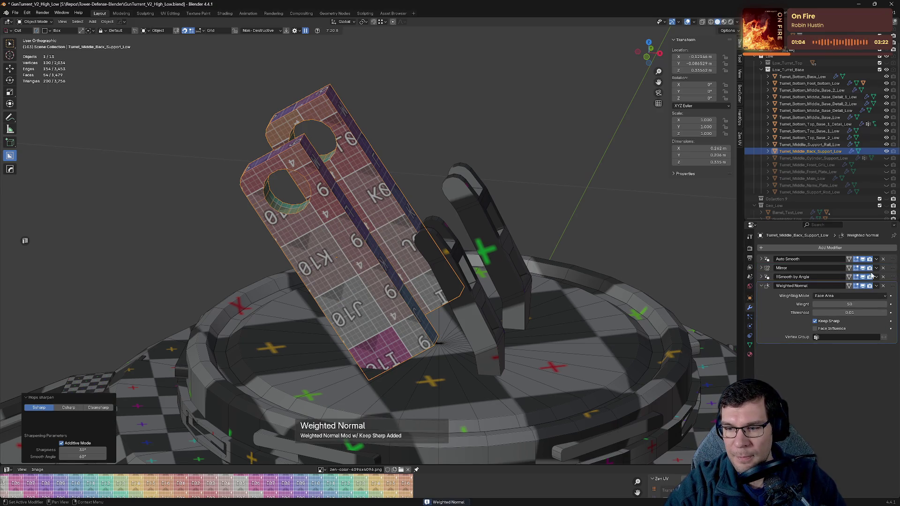
{"action": "left_click", "coordinate": [761, 285]}
{"action": "left_click_drag", "start_coordinate": [890, 268], "coordinate": [890, 286]}
{"action": "key", "text": "ctrl+s"}
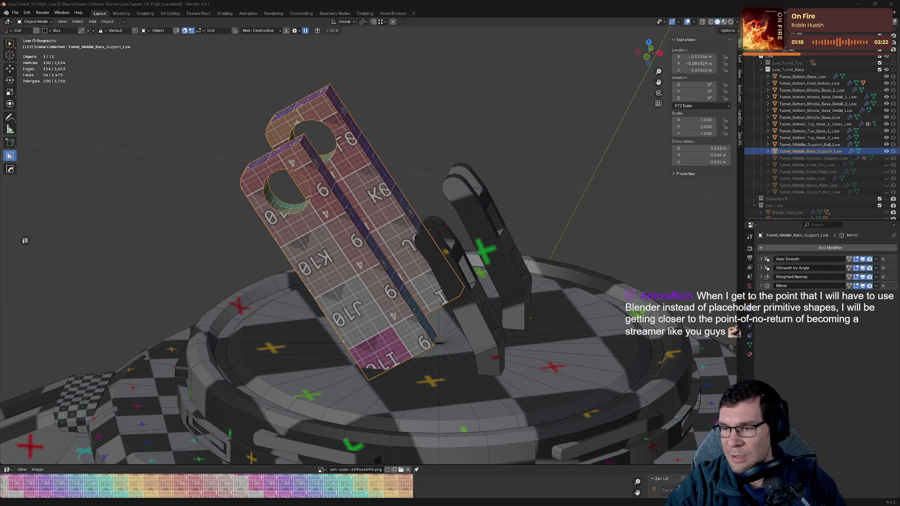
- Inspect both support plates from several angles, saving, then hide the back support
{"action": "mouse_move", "coordinate": [469, 197]}
{"action": "middle_mouse_down"}
{"action": "mouse_move", "coordinate": [620, 175]}
{"action": "mouse_move", "coordinate": [457, 190]}
{"action": "middle_mouse_up"}
{"action": "key", "text": "ctrl+s"}
{"action": "middle_click_drag", "start_coordinate": [514, 191], "coordinate": [444, 180]}
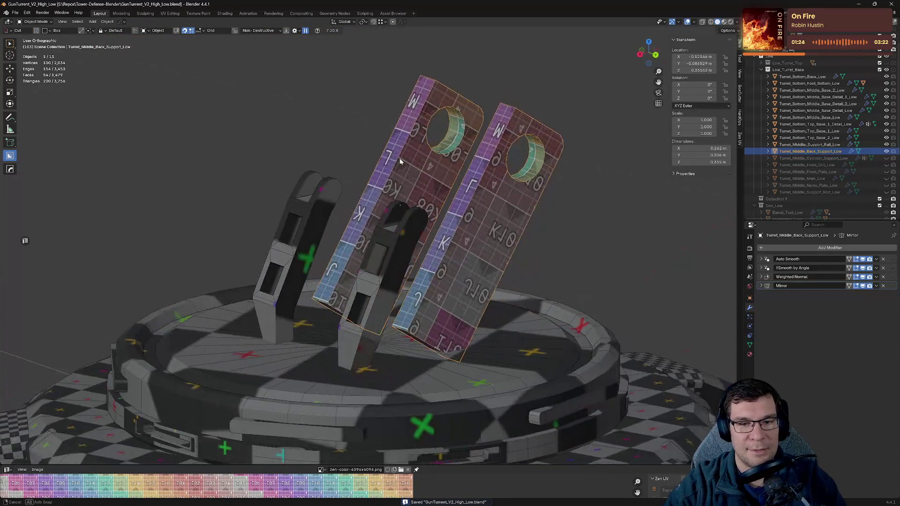
{"action": "mouse_move", "coordinate": [444, 179]}
{"action": "middle_mouse_down"}
{"action": "mouse_move", "coordinate": [479, 162]}
{"action": "mouse_move", "coordinate": [514, 212]}
{"action": "mouse_move", "coordinate": [511, 204]}
{"action": "middle_mouse_up"}
{"action": "key", "text": "ctrl+s"}
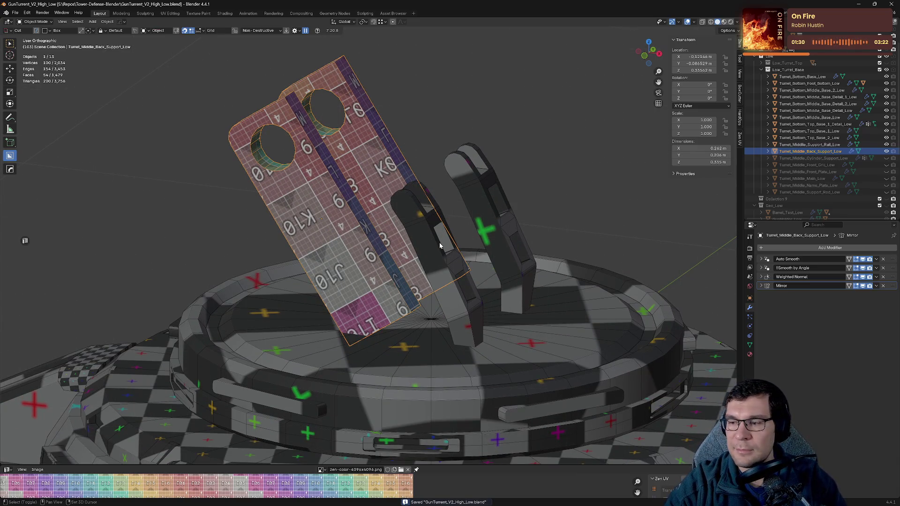
{"action": "middle_click_drag", "start_coordinate": [447, 241], "coordinate": [474, 235], "text": "shift"}
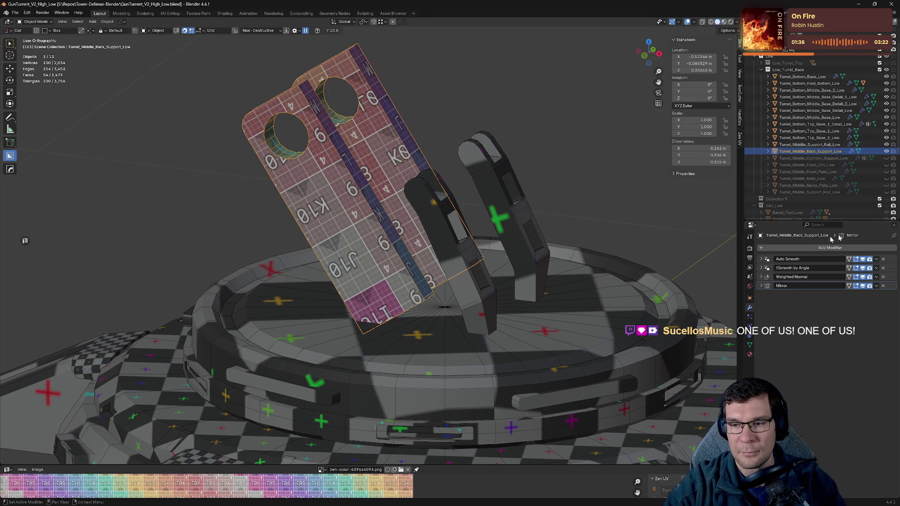
{"action": "left_click", "coordinate": [887, 151]}
- Select the support rails, delete their TT-checker-override, and save
{"action": "left_click", "coordinate": [455, 235]}
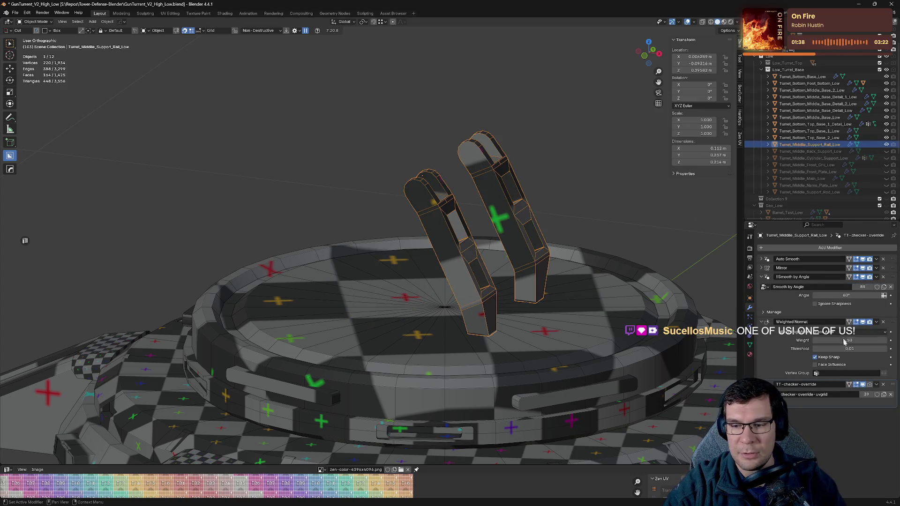
{"action": "left_click", "coordinate": [761, 277]}
{"action": "left_click", "coordinate": [762, 286]}
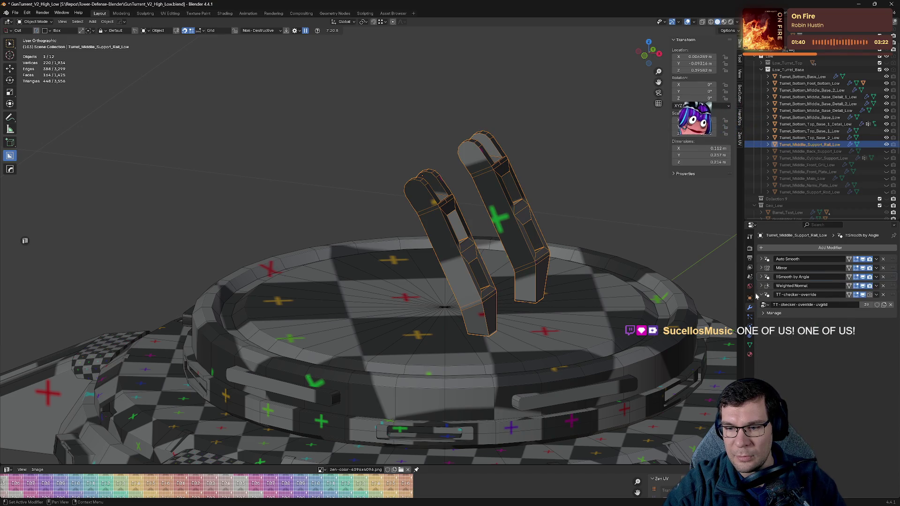
{"action": "left_click", "coordinate": [883, 295]}
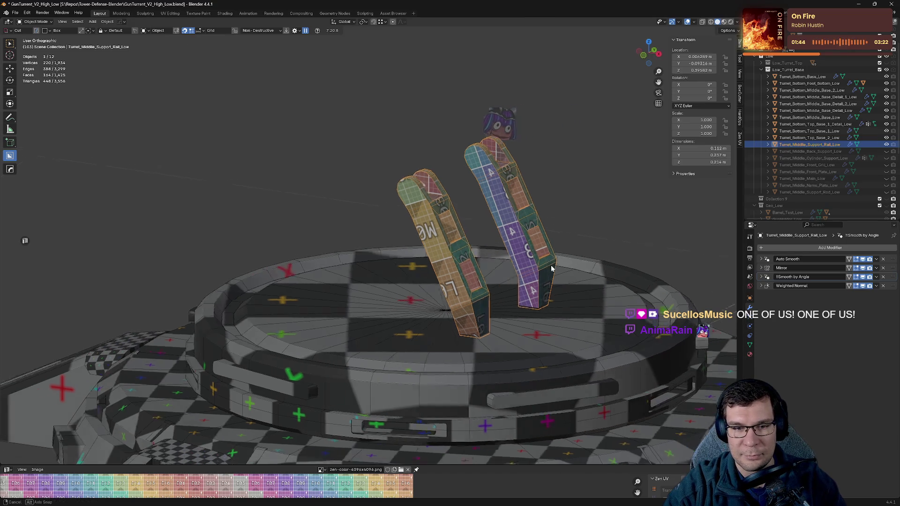
{"action": "key", "text": "Tab"}
{"action": "middle_click_drag", "start_coordinate": [554, 270], "coordinate": [468, 259]}
{"action": "key", "text": "ctrl+s"}
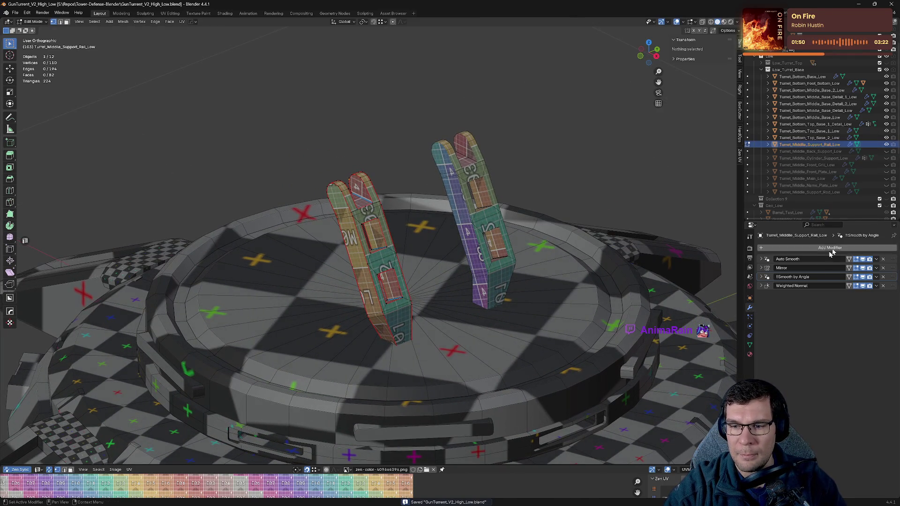
- Move Mirror to the stack's end, then Sharpen the rails and add Weighted Normal; save
{"action": "left_click_drag", "start_coordinate": [894, 268], "coordinate": [893, 287]}
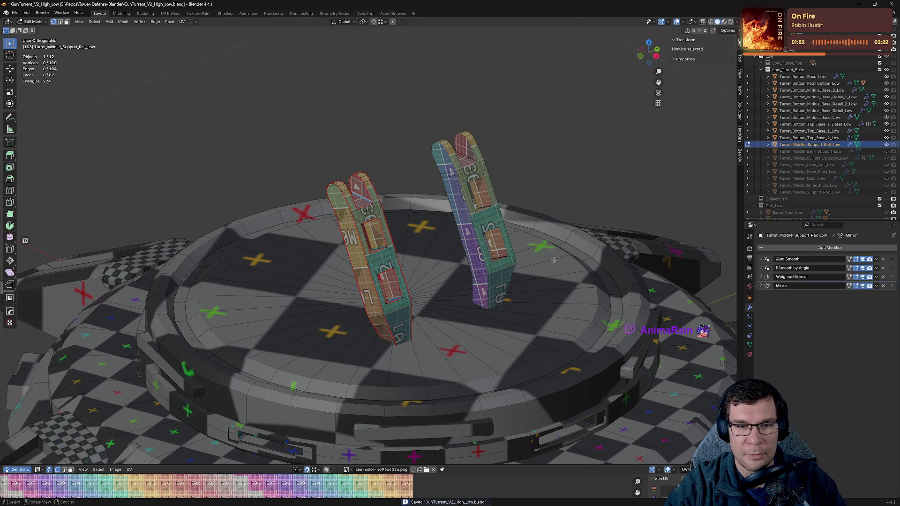
{"action": "key", "text": "Tab"}
{"action": "key", "text": "q"}
{"action": "left_click", "coordinate": [505, 244]}
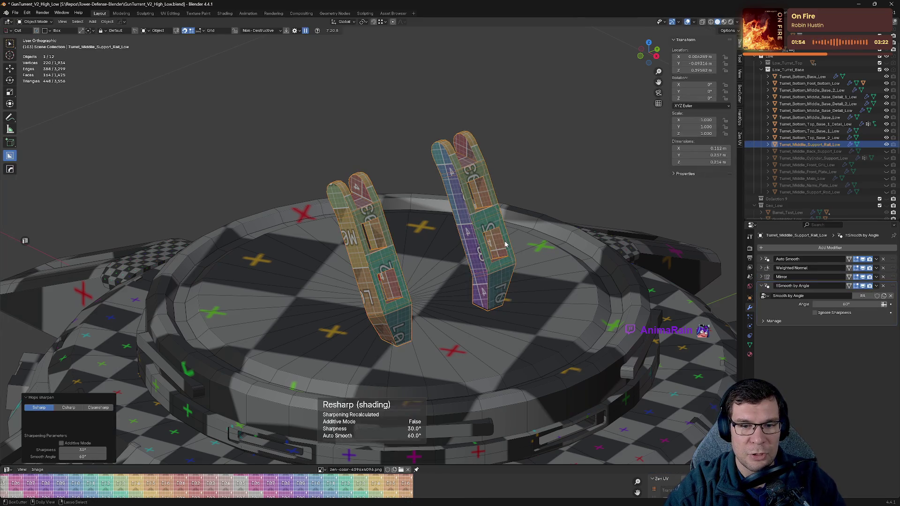
{"action": "key", "text": "q"}
{"action": "left_click", "coordinate": [490, 260]}
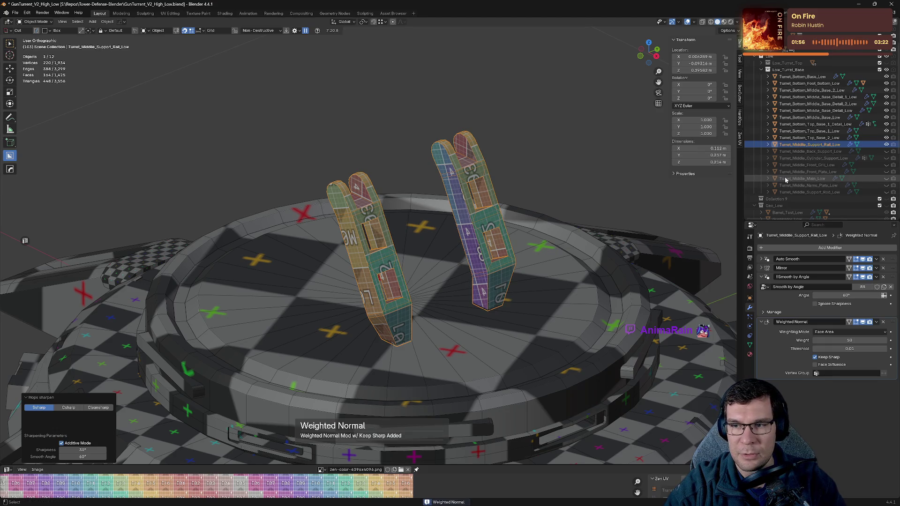
{"action": "key", "text": "ctrl+s"}
- Re-add Weighted Normal, drag Mirror back to the bottom of the stack, and hide the rails
{"action": "left_click_drag", "start_coordinate": [756, 277], "coordinate": [754, 277]}
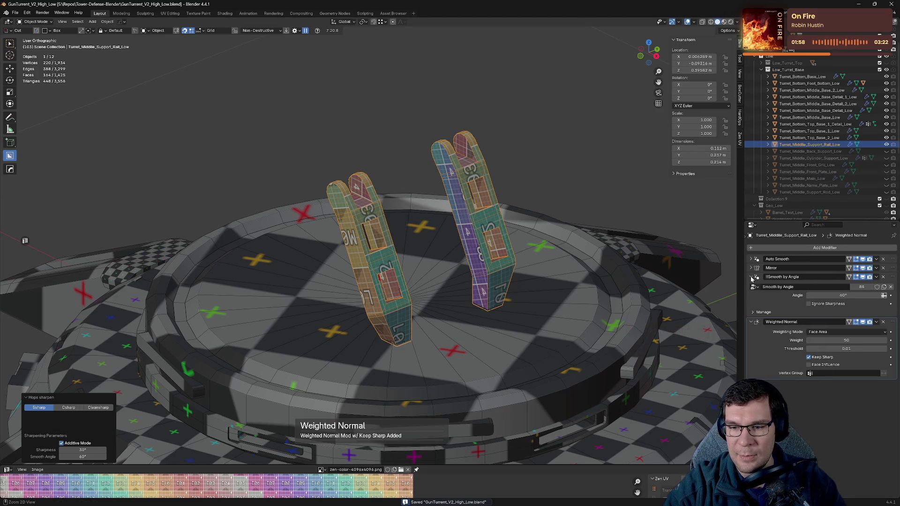
{"action": "left_click", "coordinate": [752, 279]}
{"action": "key", "text": "q"}
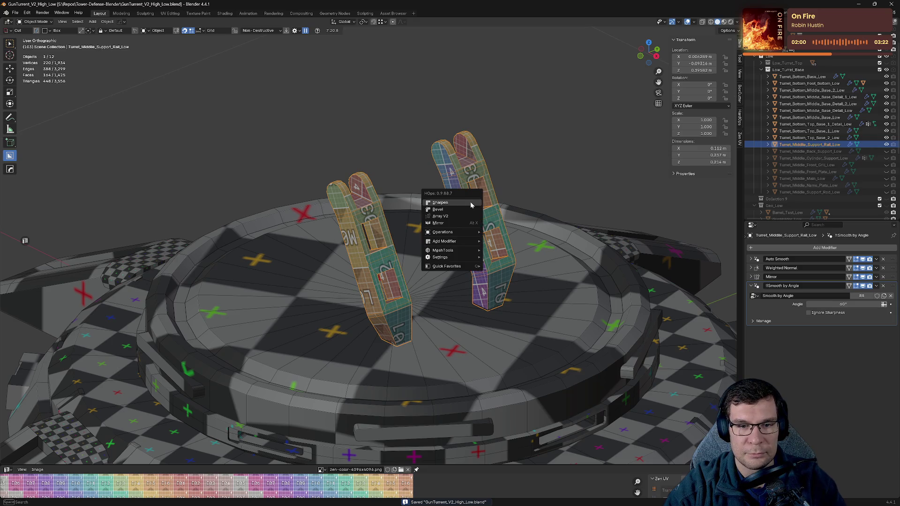
{"action": "left_click", "coordinate": [472, 207]}
{"action": "left_click", "coordinate": [752, 278]}
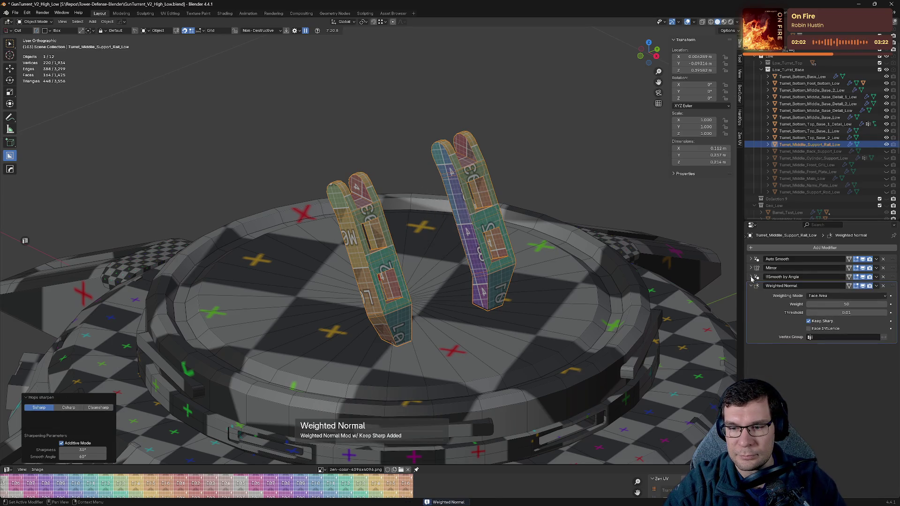
{"action": "left_click", "coordinate": [753, 286]}
{"action": "left_click_drag", "start_coordinate": [893, 269], "coordinate": [894, 287]}
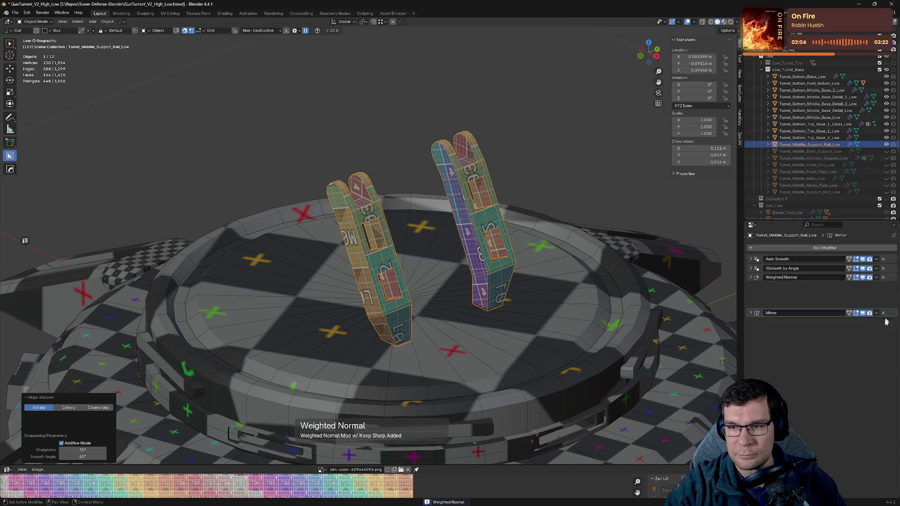
{"action": "left_click", "coordinate": [887, 144]}
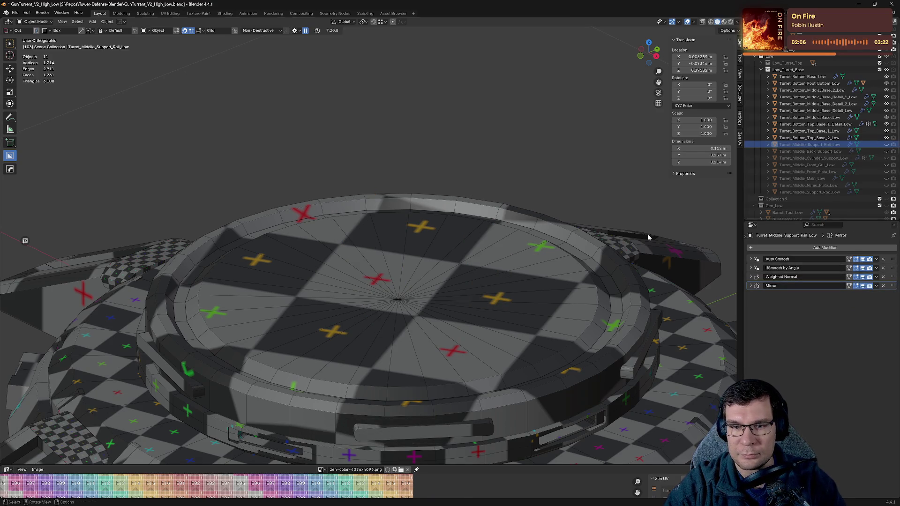
- Select Turret_Bottom_Top_Base_2_Low and give it Sharpen and Weighted Normal shading
{"action": "left_click", "coordinate": [862, 137]}
{"action": "scroll", "coordinate": [548, 225], "scroll_direction": "down", "scroll_amount": 2}
{"action": "key", "text": "q"}
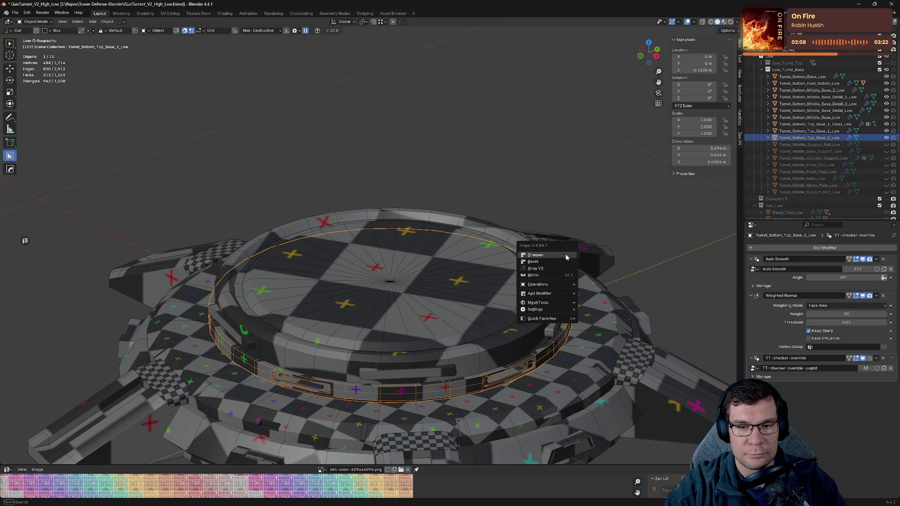
{"action": "left_click", "coordinate": [565, 257]}
{"action": "key", "text": "q"}
{"action": "left_click", "coordinate": [561, 281]}
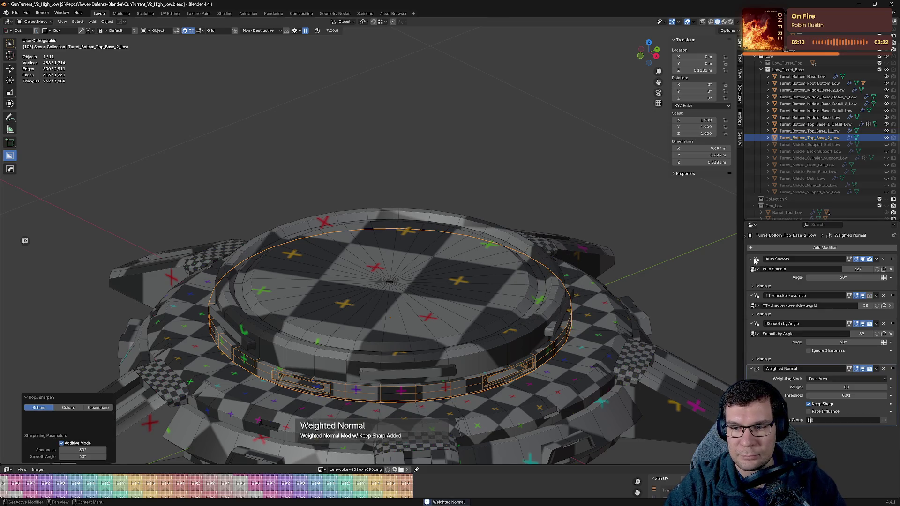
- Delete the rim band's TT-checker-override to show the UV grid, save, then switch to the browser
{"action": "left_click", "coordinate": [753, 259]}
{"action": "left_click", "coordinate": [753, 268]}
{"action": "left_click", "coordinate": [753, 277]}
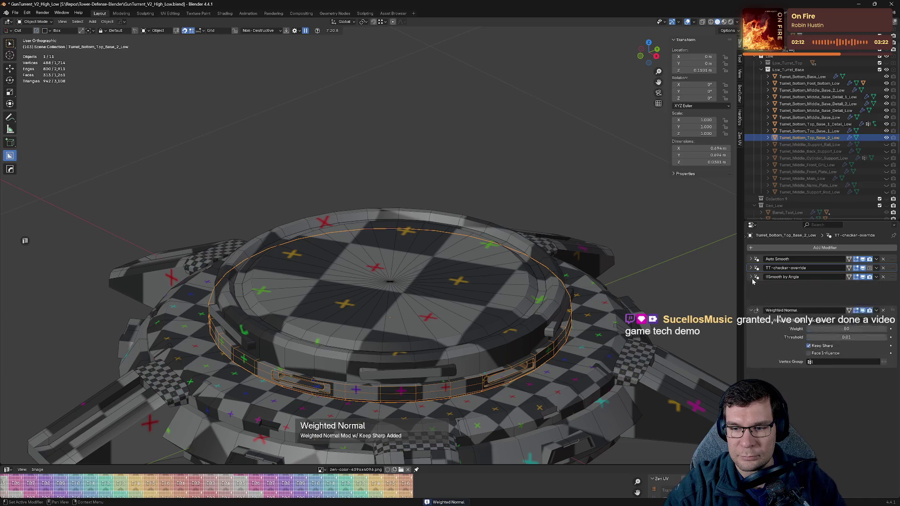
{"action": "left_click", "coordinate": [752, 285]}
{"action": "left_click", "coordinate": [883, 268]}
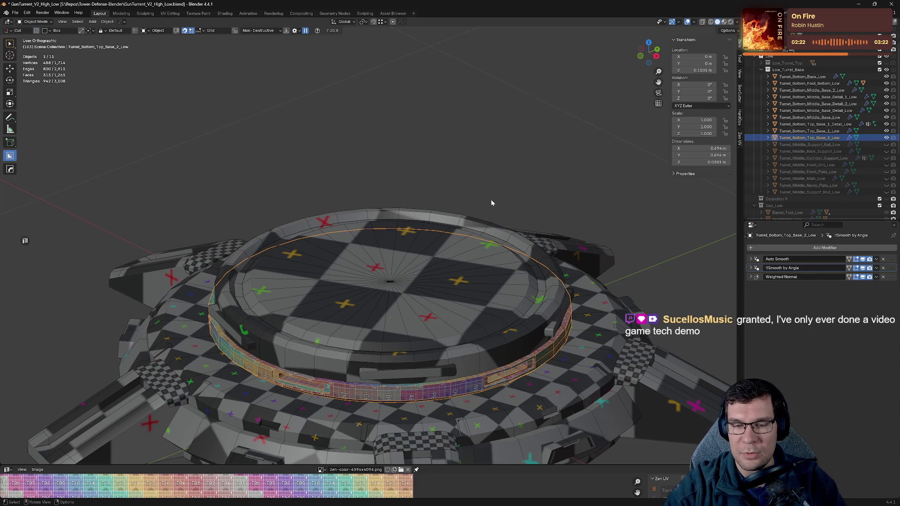
{"action": "scroll", "coordinate": [525, 214], "scroll_direction": "down", "scroll_amount": 2, "text": "shift"}
{"action": "key", "text": "ctrl+s"}
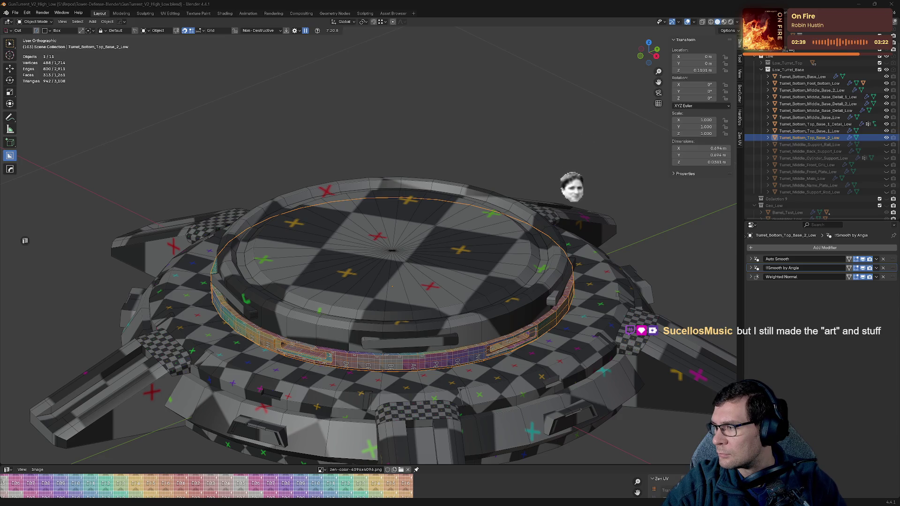
{"action": "key", "text": "alt+Tab"}
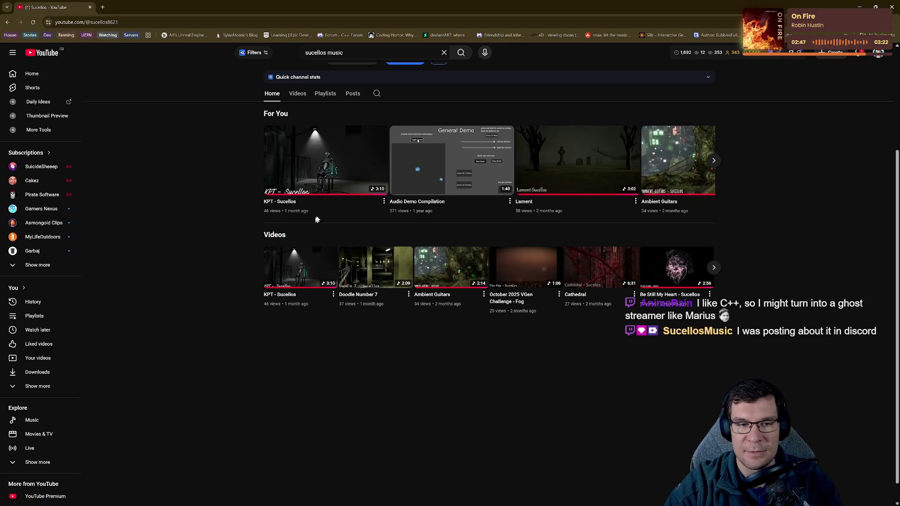
- Play the 'KPT - Sucellos' video muted, skip toward 1:30, then minimise the browser
{"action": "left_click", "coordinate": [329, 160]}
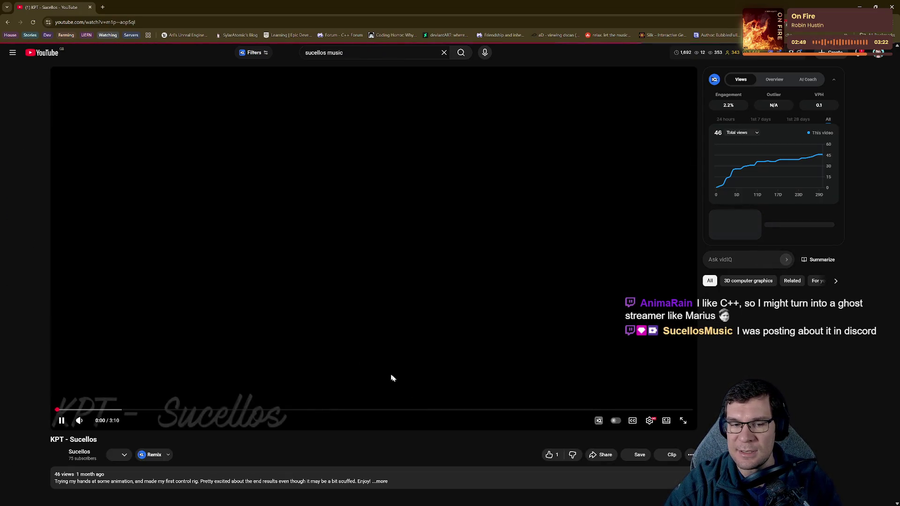
{"action": "left_click", "coordinate": [81, 420]}
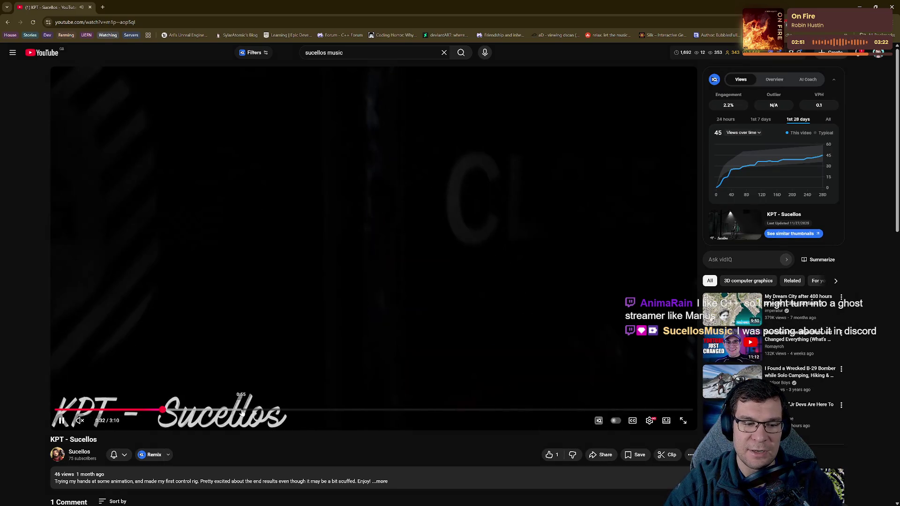
{"action": "left_click", "coordinate": [240, 410]}
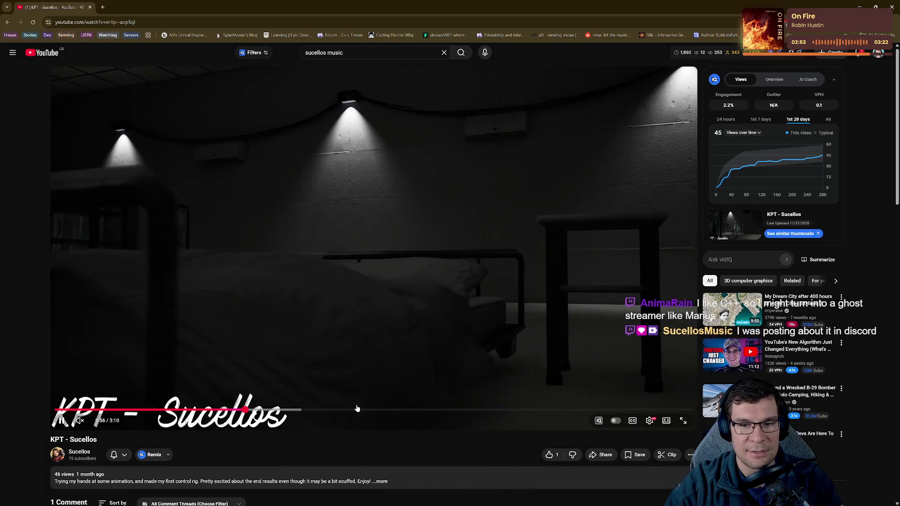
{"action": "left_click", "coordinate": [357, 409]}
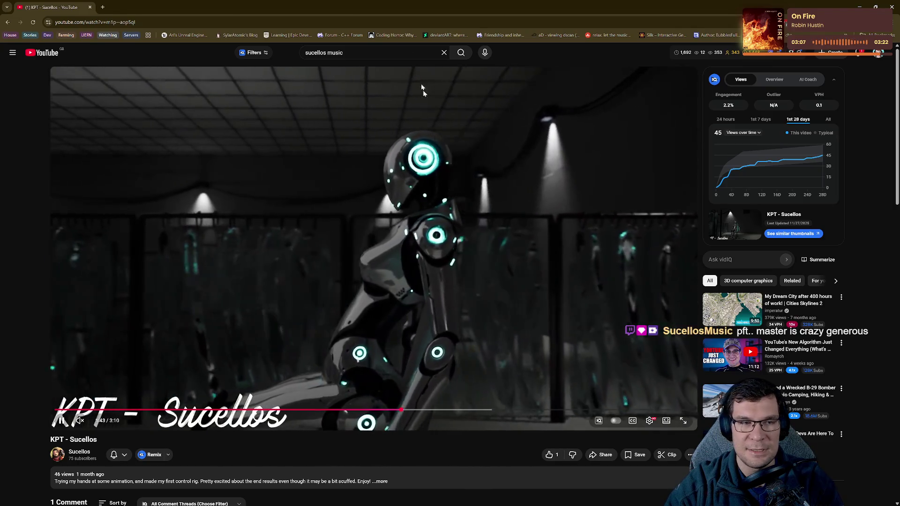
{"action": "key", "text": "super+Down"}
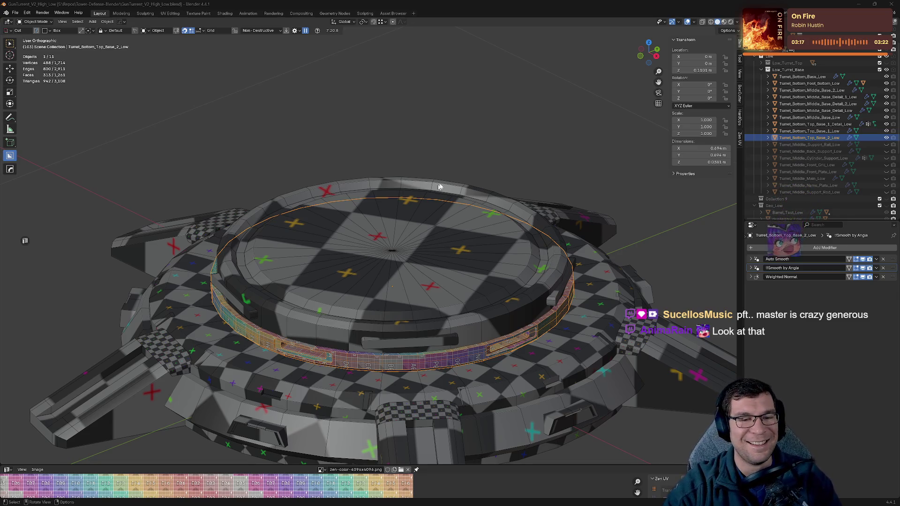
- Sharpen the selected rim band, add weighted-normal shading, collapse its modifier panels and hide it
{"action": "middle_click_drag", "start_coordinate": [488, 159], "coordinate": [563, 229]}
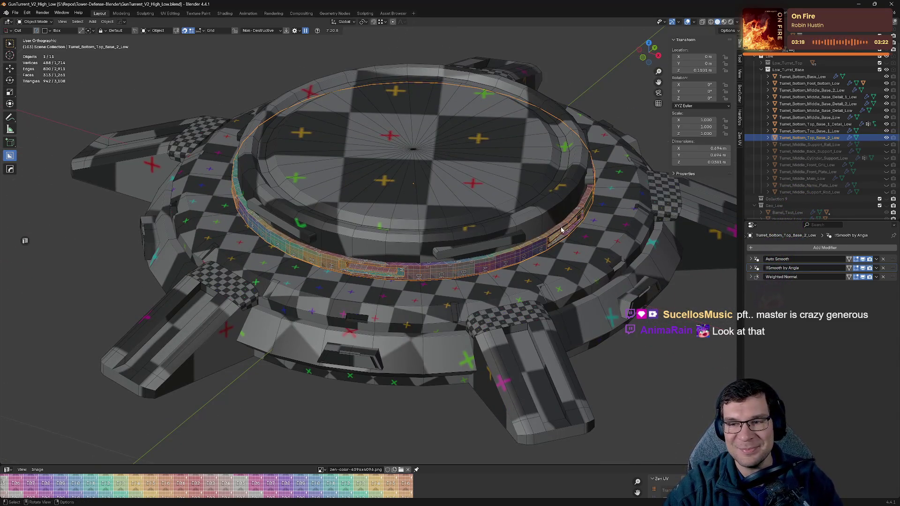
{"action": "key", "text": "q"}
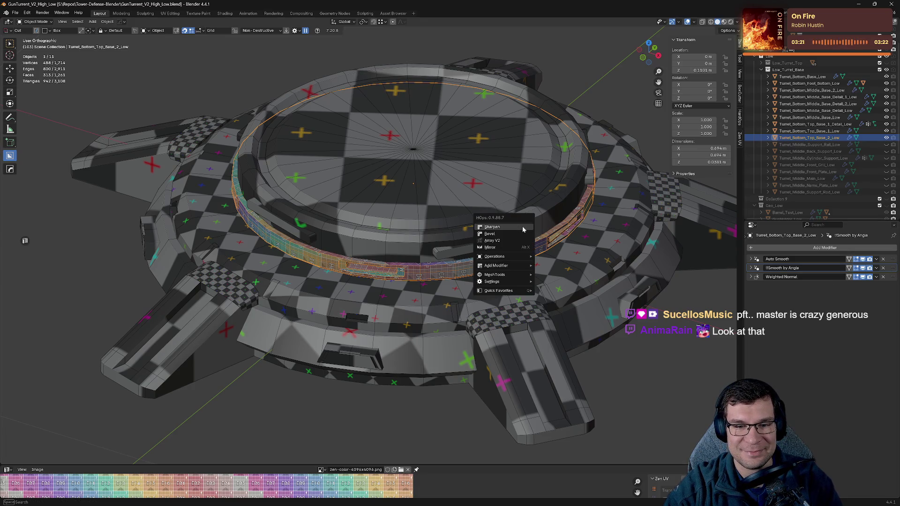
{"action": "left_click", "coordinate": [523, 230]}
{"action": "key", "text": "q"}
{"action": "left_click", "coordinate": [499, 234]}
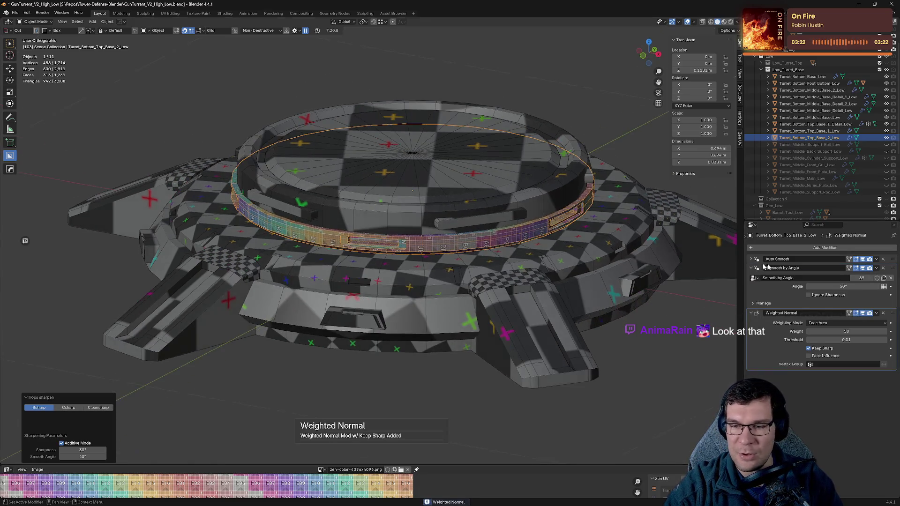
{"action": "left_click", "coordinate": [753, 267]}
{"action": "left_click", "coordinate": [752, 277]}
{"action": "scroll", "coordinate": [472, 240], "scroll_direction": "up", "scroll_amount": 3}
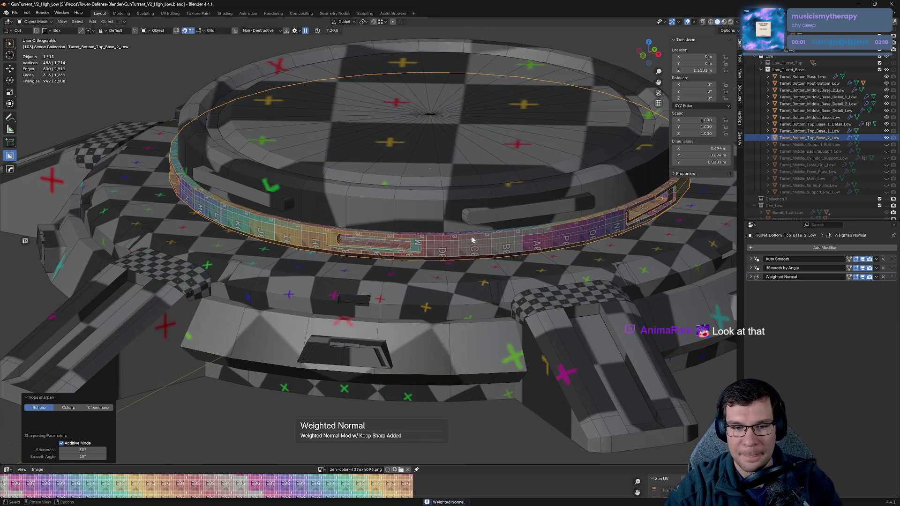
{"action": "middle_click_drag", "start_coordinate": [472, 239], "coordinate": [528, 258]}
{"action": "key", "text": "h"}
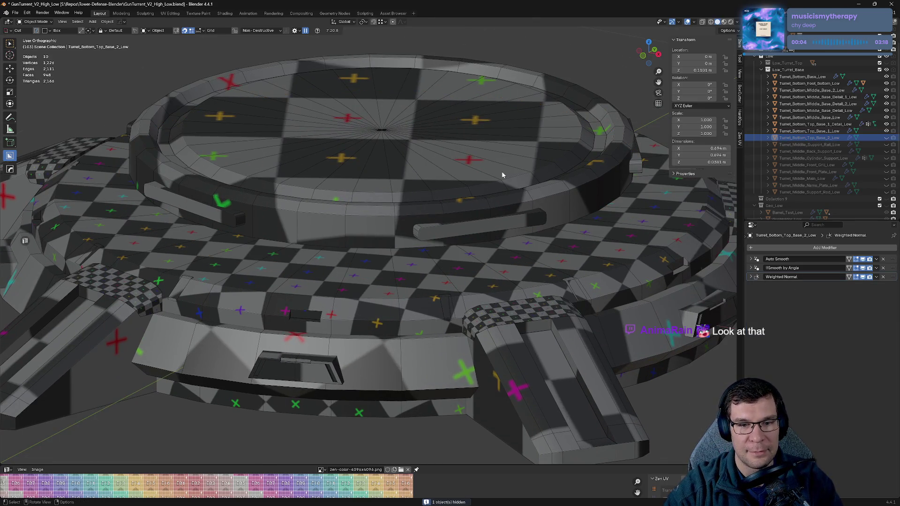
- Sharpen the Turret_Bottom_Top_Base_1_Low ring with weighted normals, collapse its modifier panels, and hide it
{"action": "left_click", "coordinate": [502, 175]}
{"action": "key", "text": "q"}
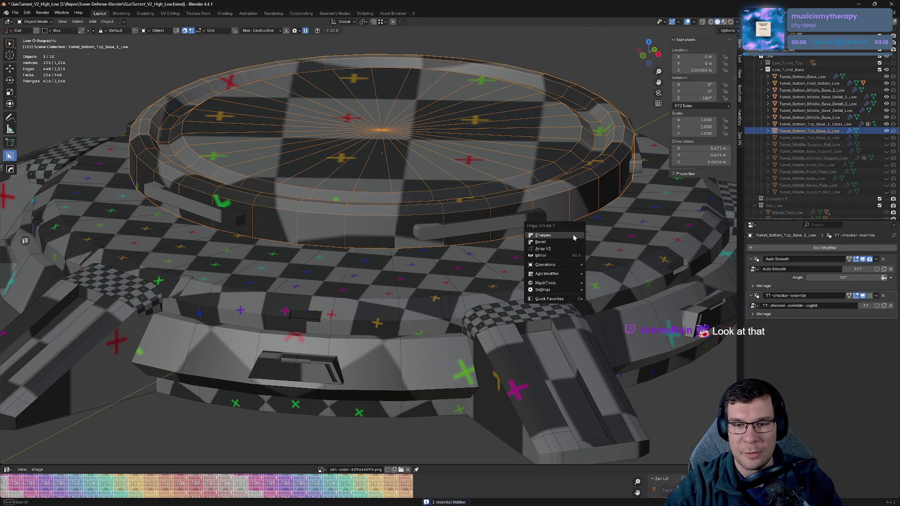
{"action": "left_click", "coordinate": [574, 237]}
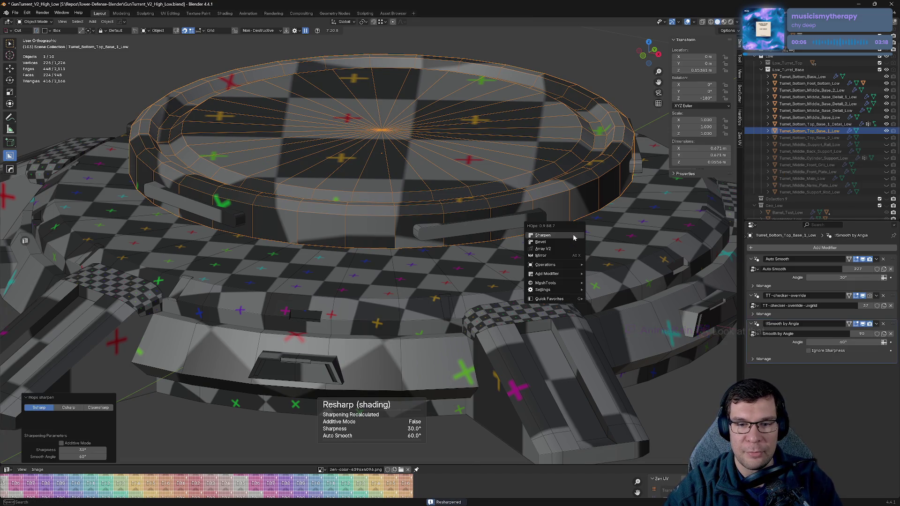
{"action": "left_click", "coordinate": [753, 296]}
{"action": "left_click", "coordinate": [752, 259]}
{"action": "left_click", "coordinate": [752, 277]}
{"action": "left_click", "coordinate": [752, 285]}
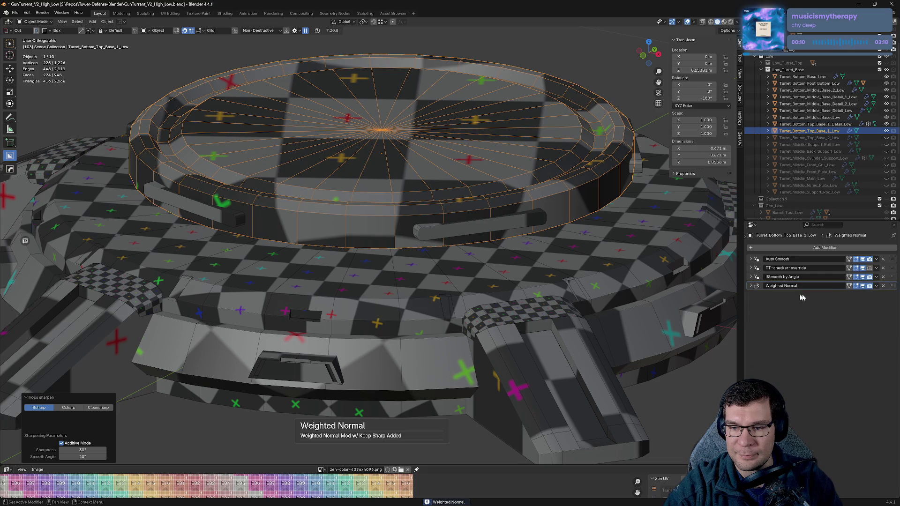
{"action": "key", "text": "h"}
- Select the rim detail bars and Top_Base_2 band, then unhide the Top_Base_1 ring
{"action": "left_click", "coordinate": [479, 225]}
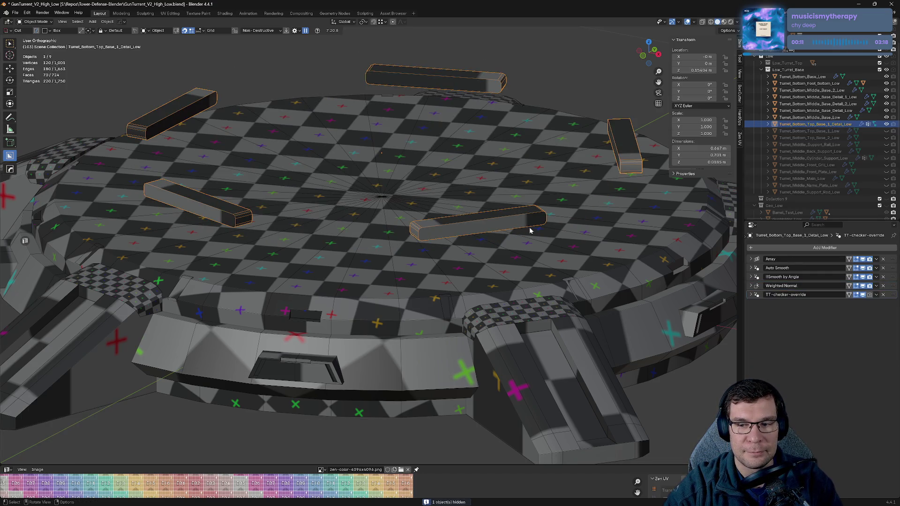
{"action": "right_click", "coordinate": [530, 230]}
{"action": "key", "text": "Down"}
{"action": "key", "text": "Down"}
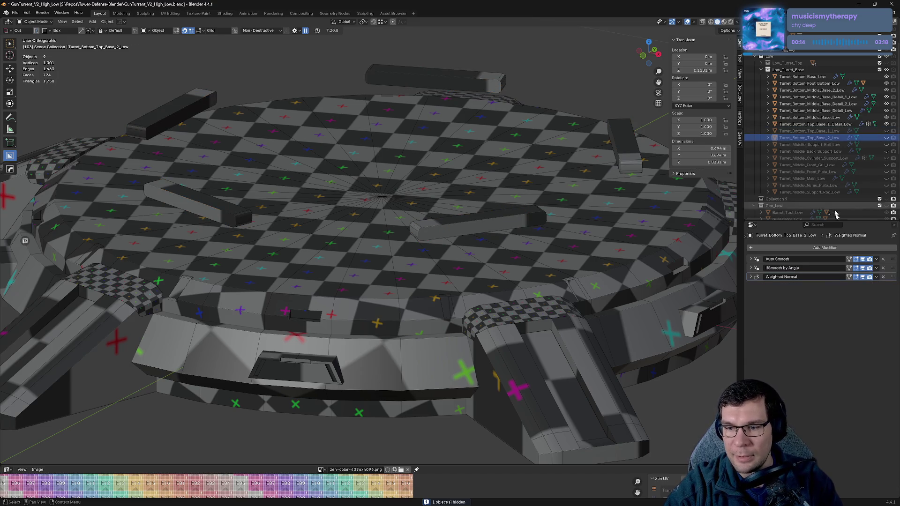
{"action": "left_click", "coordinate": [887, 132]}
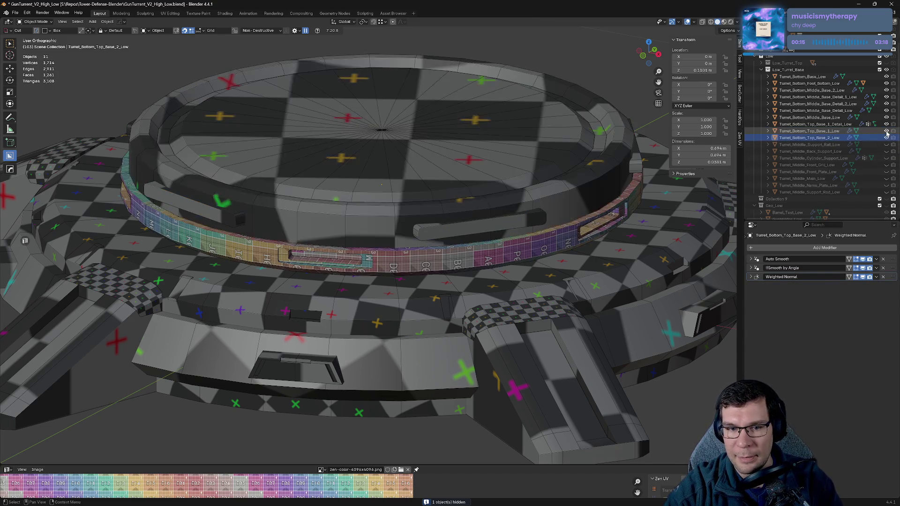
- Remove the checker override from the rim detail pieces and first top base disc, then save
{"action": "left_click", "coordinate": [523, 223]}
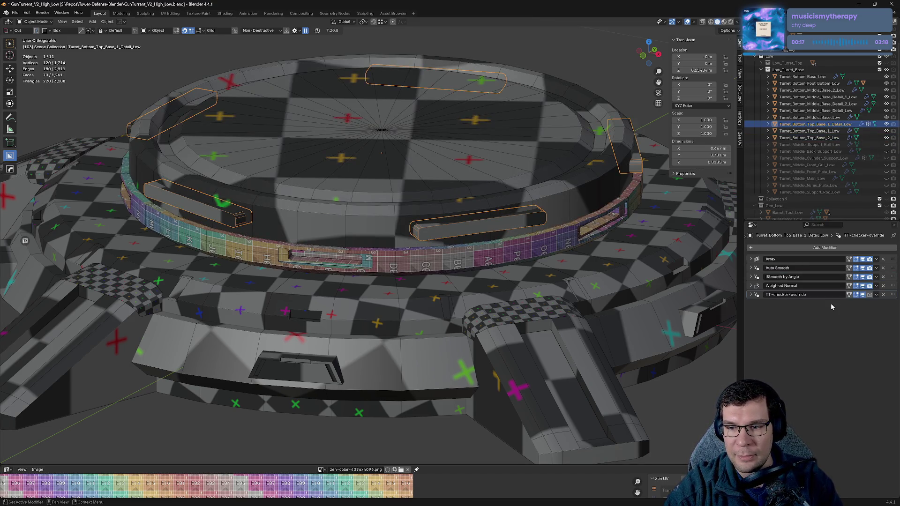
{"action": "left_click", "coordinate": [884, 295]}
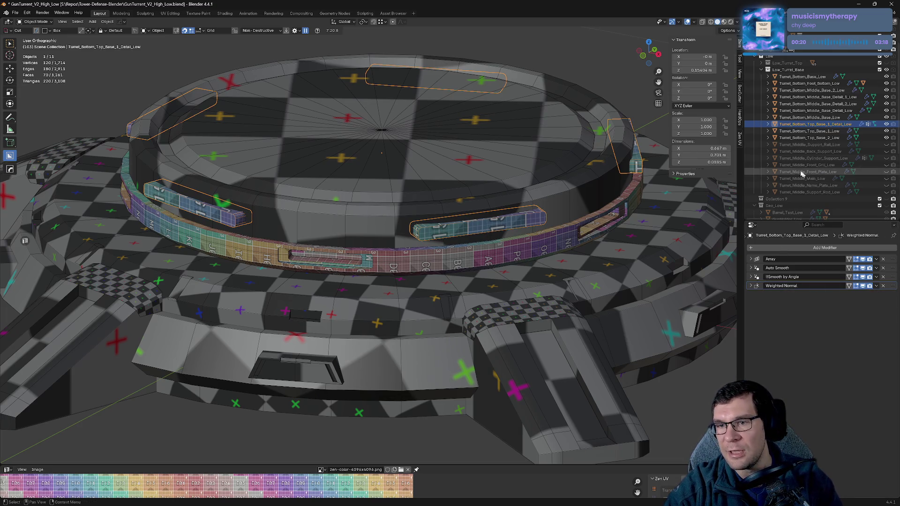
{"action": "key", "text": "h"}
{"action": "left_click", "coordinate": [618, 220]}
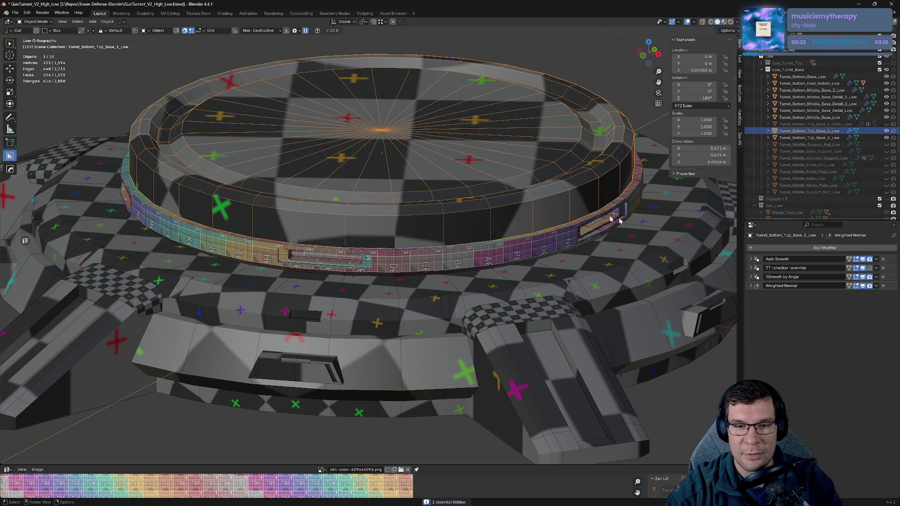
{"action": "left_click", "coordinate": [883, 269]}
{"action": "key", "text": "ctrl+s"}
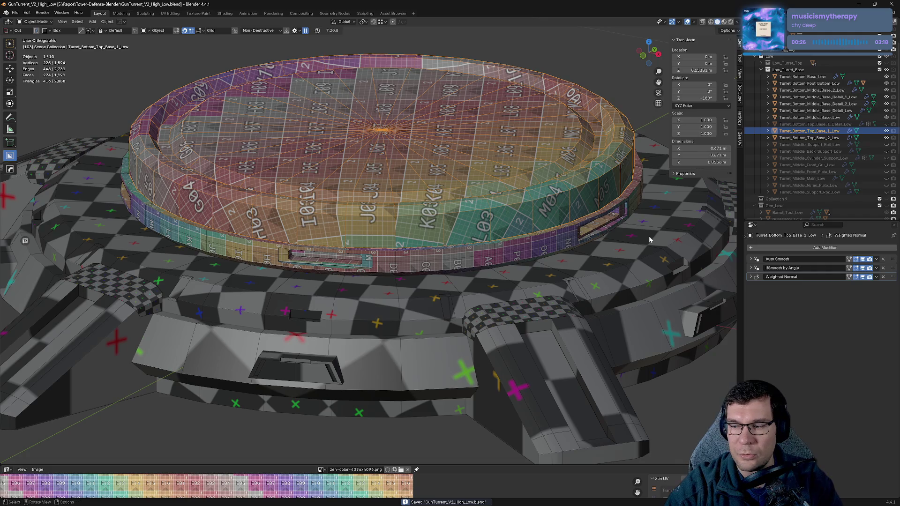
- Hide the first top base disc, inspect the second disc's UV grid up close, and save
{"action": "key", "text": "h"}
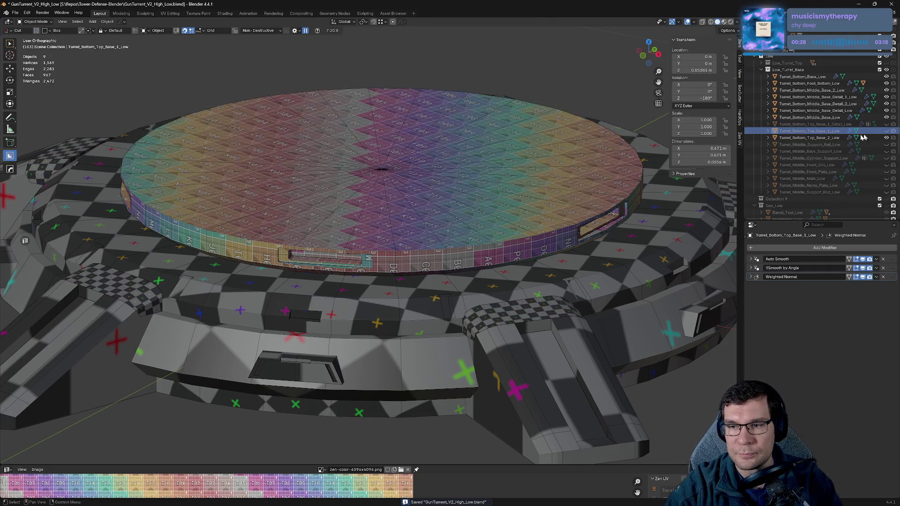
{"action": "left_click", "coordinate": [807, 138]}
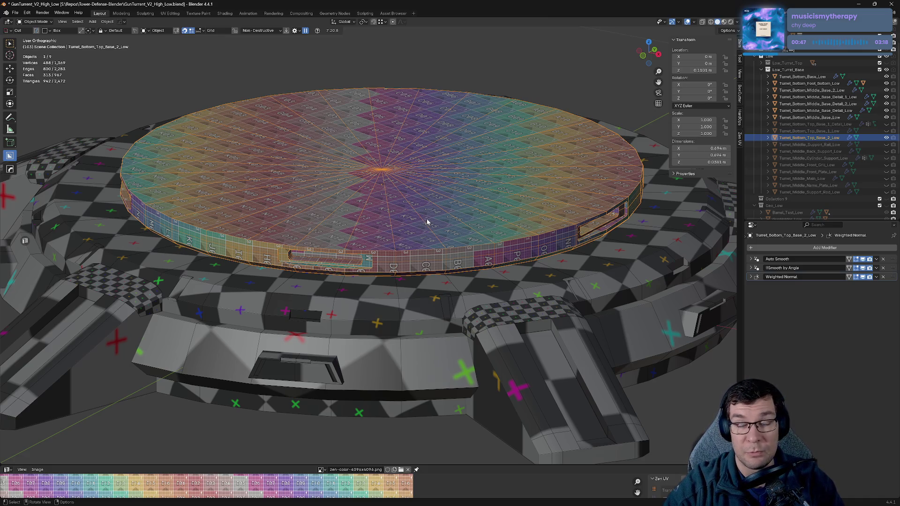
{"action": "scroll", "coordinate": [450, 220], "scroll_direction": "up", "scroll_amount": 2}
{"action": "scroll", "coordinate": [462, 222], "scroll_direction": "up", "scroll_amount": 1}
{"action": "scroll", "coordinate": [465, 219], "scroll_direction": "up", "scroll_amount": 2}
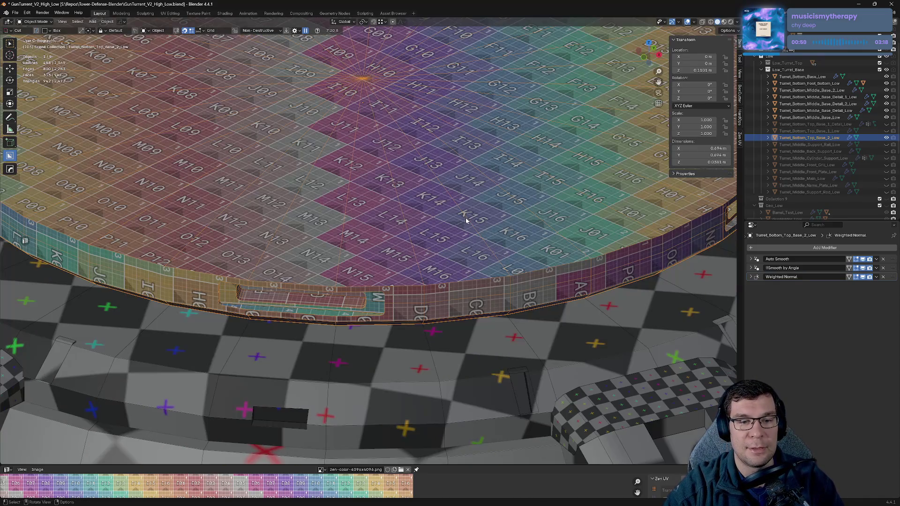
{"action": "scroll", "coordinate": [462, 209], "scroll_direction": "up", "scroll_amount": 2}
{"action": "scroll", "coordinate": [468, 202], "scroll_direction": "down", "scroll_amount": 3}
{"action": "mouse_move", "coordinate": [482, 196]}
{"action": "middle_mouse_down"}
{"action": "mouse_move", "coordinate": [487, 236]}
{"action": "mouse_move", "coordinate": [473, 229]}
{"action": "middle_mouse_up"}
{"action": "scroll", "coordinate": [475, 224], "scroll_direction": "up", "scroll_amount": 2}
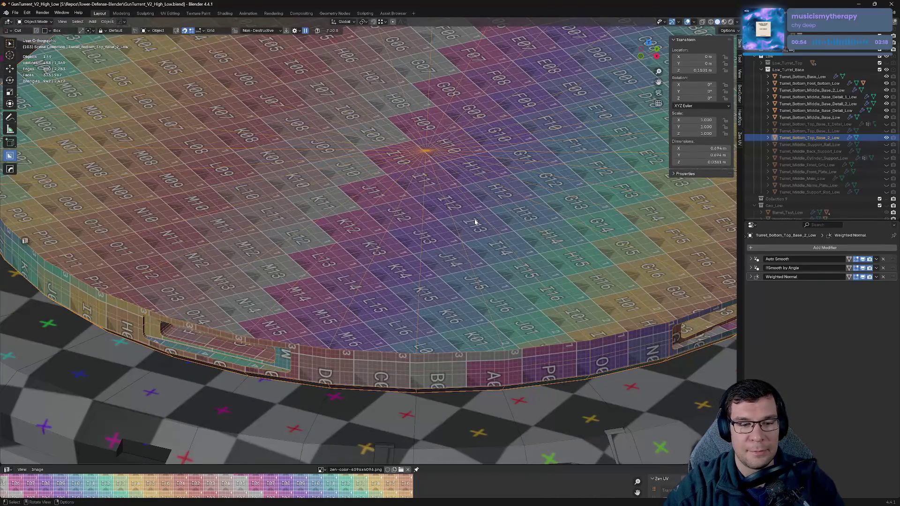
{"action": "scroll", "coordinate": [477, 223], "scroll_direction": "up", "scroll_amount": 1}
{"action": "middle_click_drag", "start_coordinate": [519, 206], "coordinate": [523, 259], "text": "shift"}
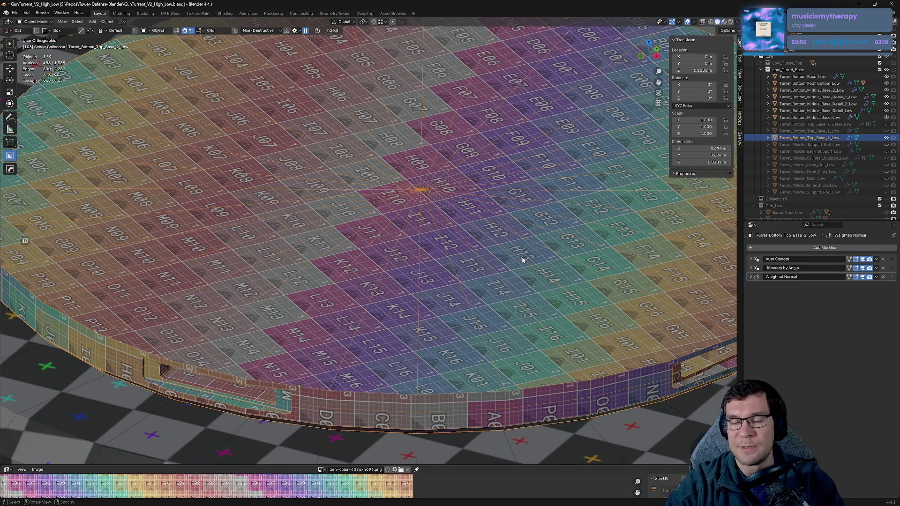
{"action": "scroll", "coordinate": [519, 255], "scroll_direction": "down", "scroll_amount": 2}
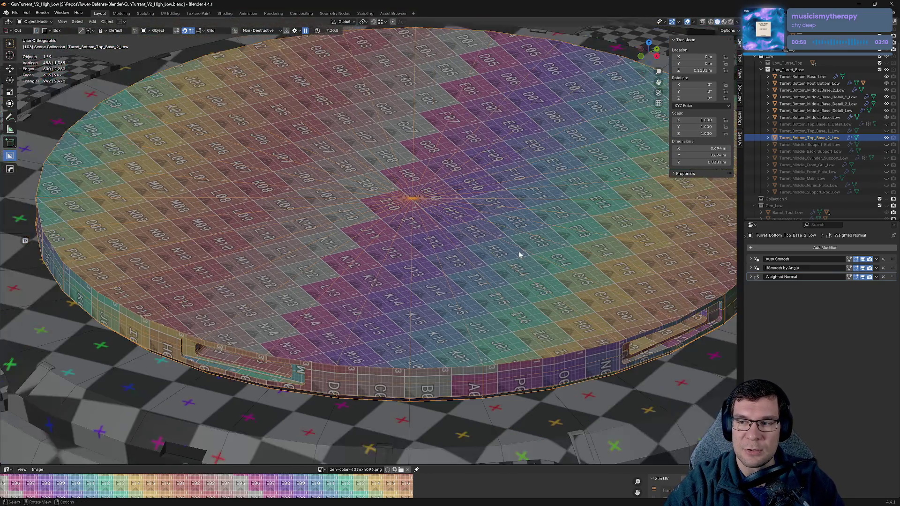
{"action": "scroll", "coordinate": [511, 251], "scroll_direction": "down", "scroll_amount": 1}
{"action": "key", "text": "ctrl+s"}
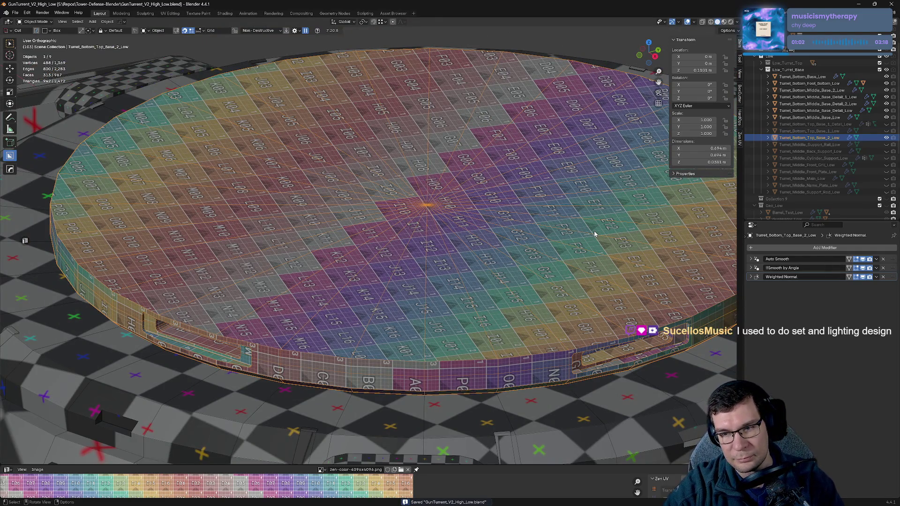
- Hide the second top base disc and remove the checker override from the middle base disc
{"action": "key", "text": "q"}
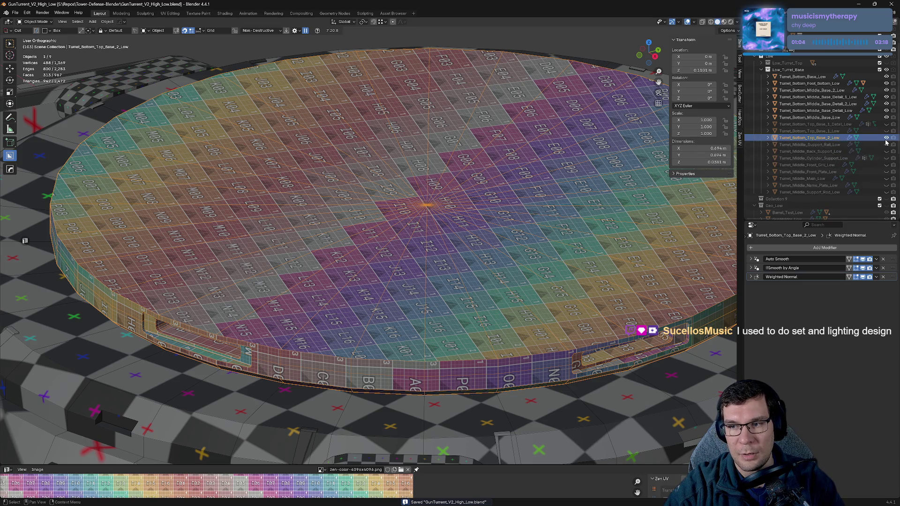
{"action": "key", "text": "h"}
{"action": "left_click", "coordinate": [802, 118]}
{"action": "key", "text": "KP_Decimal"}
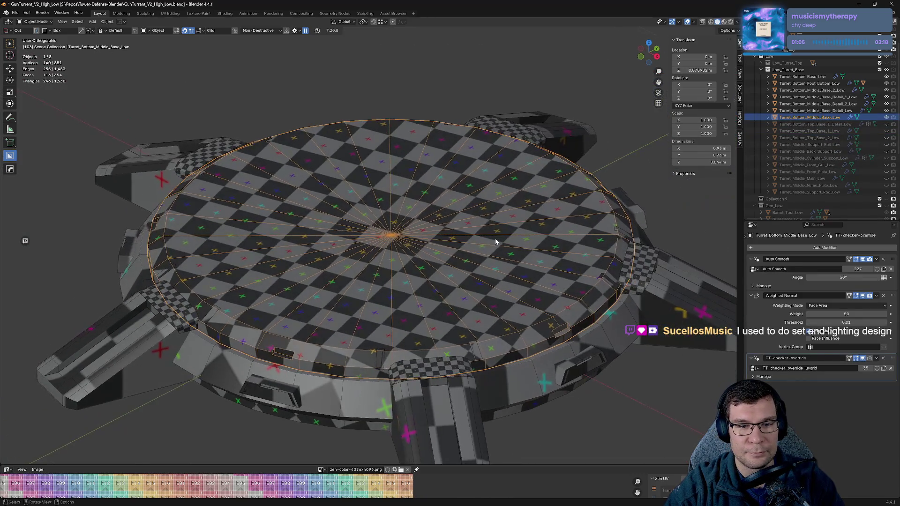
{"action": "left_click", "coordinate": [884, 358]}
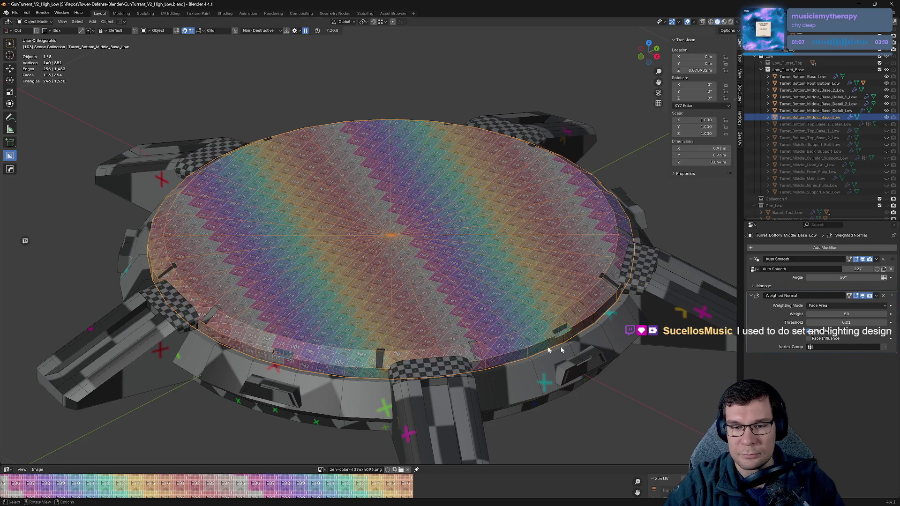
- Remove the checker override from the upper and lower foot pads, collapsing their modifier panels
{"action": "left_click", "coordinate": [426, 371]}
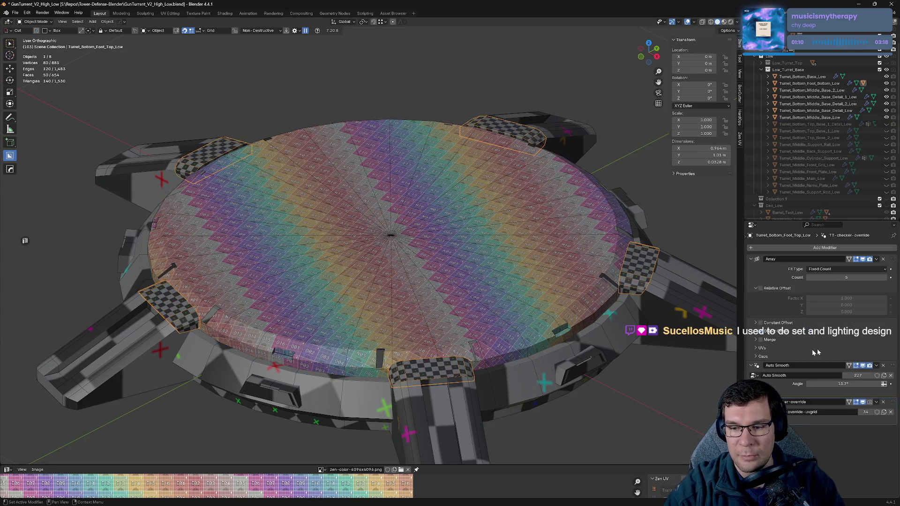
{"action": "left_click", "coordinate": [752, 260]}
{"action": "left_click", "coordinate": [752, 268]}
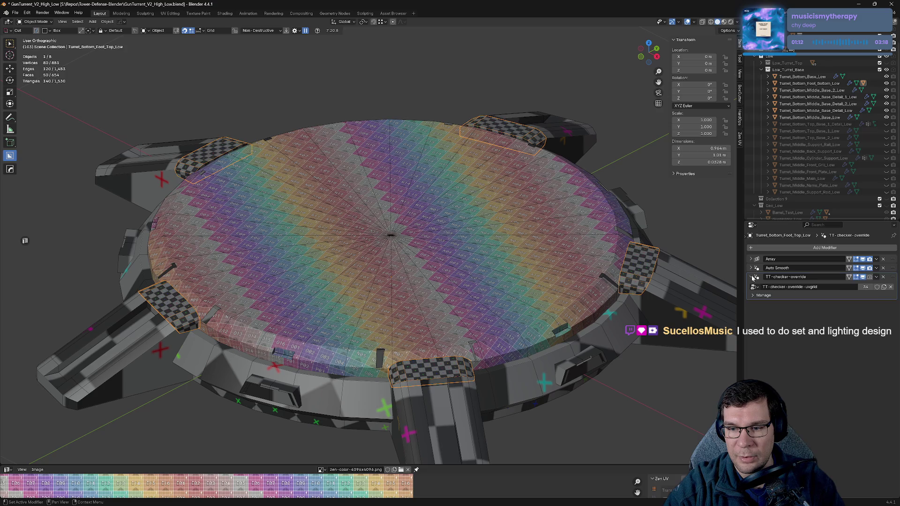
{"action": "left_click", "coordinate": [752, 277]}
{"action": "left_click", "coordinate": [884, 277]}
{"action": "left_click", "coordinate": [685, 294]}
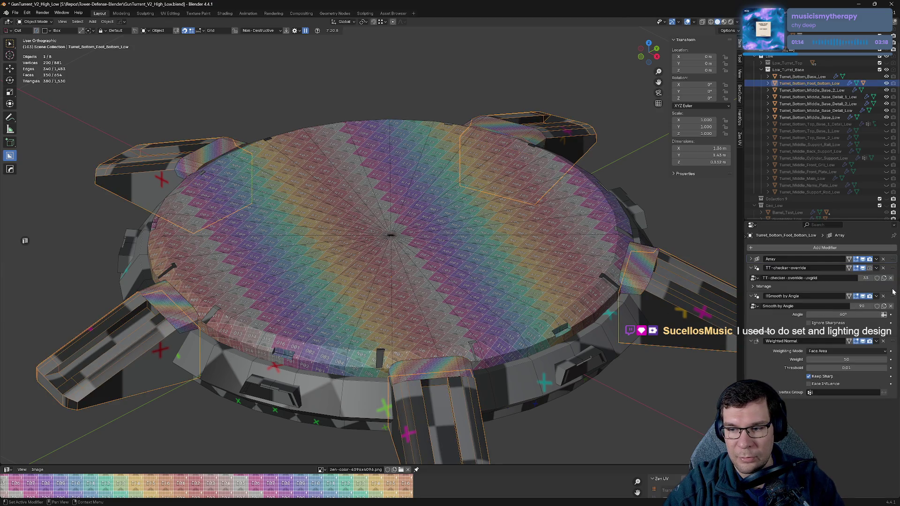
{"action": "left_click", "coordinate": [751, 268]}
{"action": "left_click", "coordinate": [752, 277]}
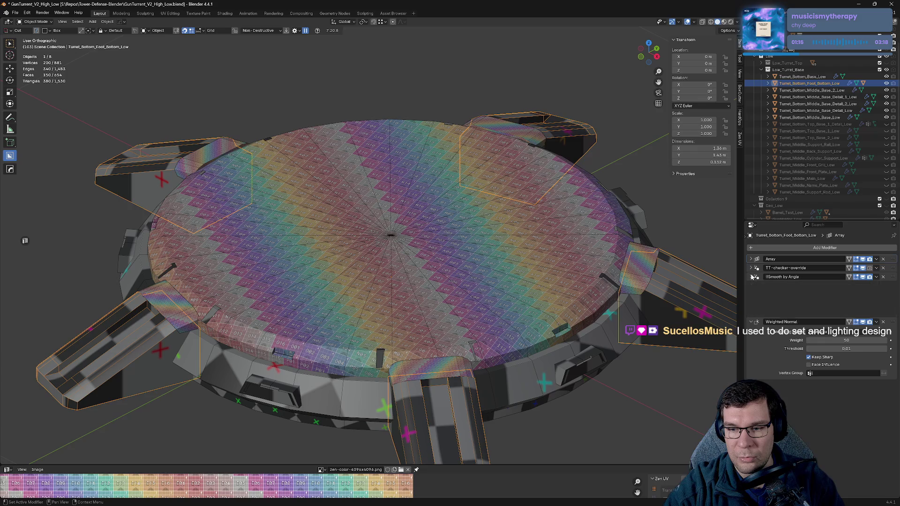
{"action": "left_click", "coordinate": [752, 285]}
{"action": "left_click", "coordinate": [884, 268]}
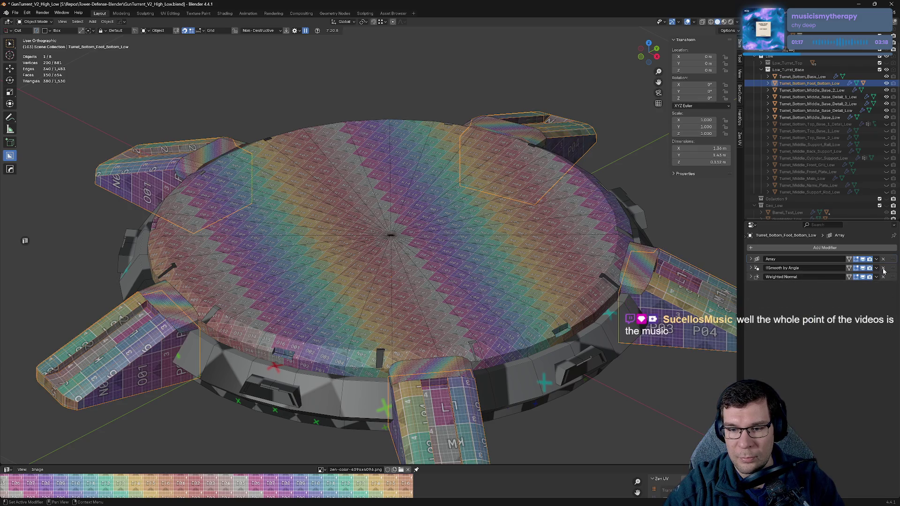
- Remove the checker override from the middle base detail pieces and the inner base ring
{"action": "left_click", "coordinate": [608, 349]}
{"action": "key", "text": "ctrl+z"}
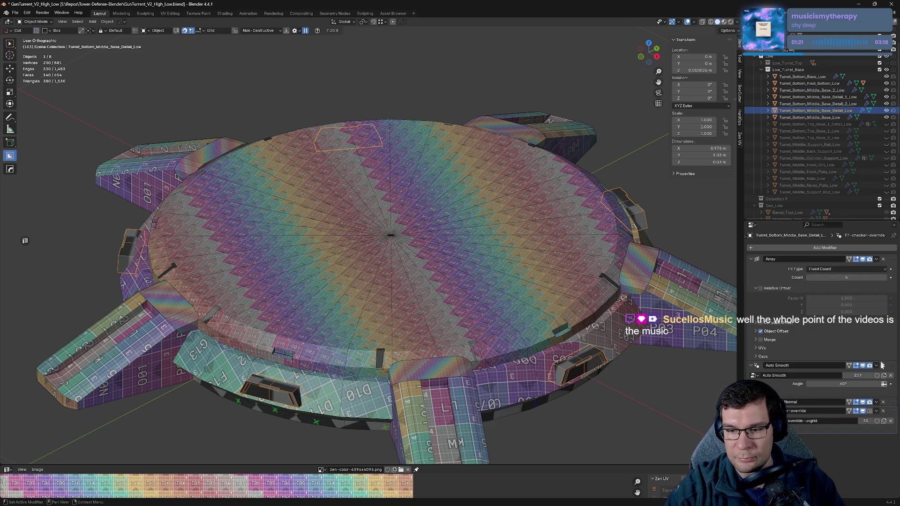
{"action": "left_click", "coordinate": [885, 412]}
{"action": "left_click", "coordinate": [526, 405]}
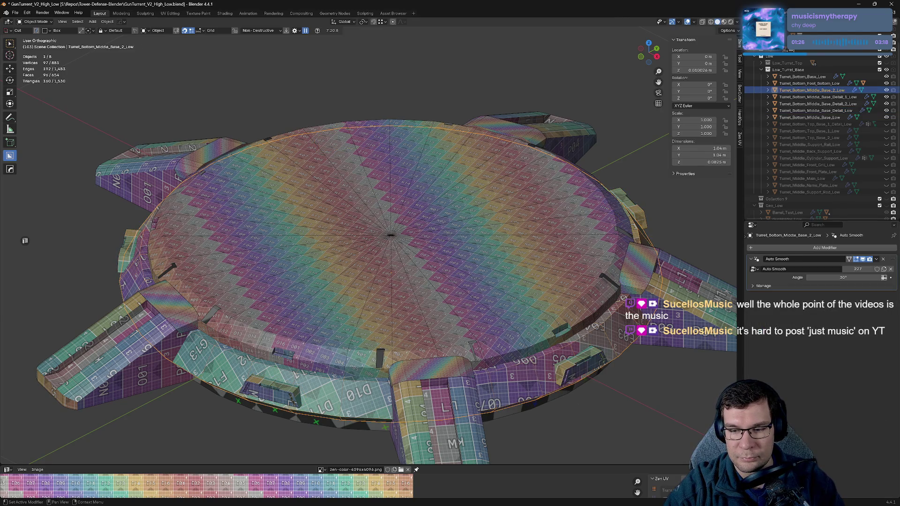
{"action": "left_click", "coordinate": [541, 409]}
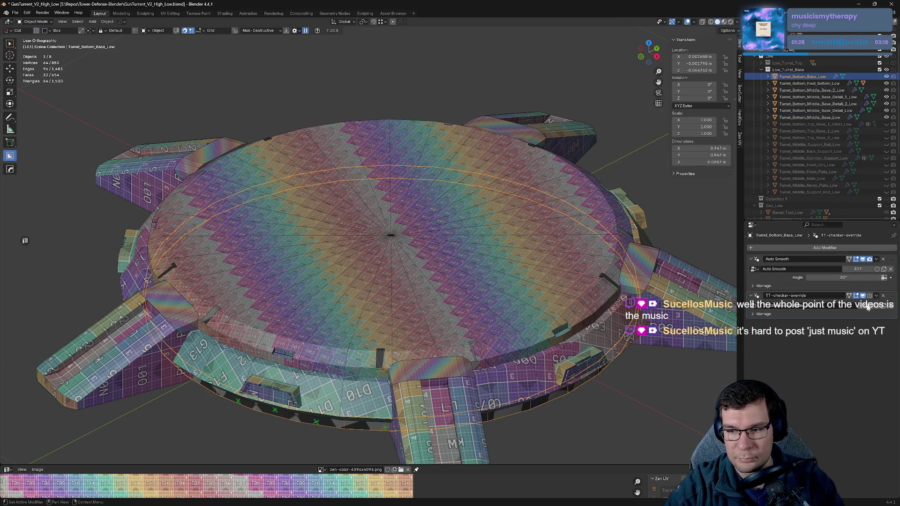
{"action": "left_click", "coordinate": [885, 298]}
- Sharpen the middle base disc, add Weighted Normal with Keep Sharp, and hide it
{"action": "left_click", "coordinate": [484, 299]}
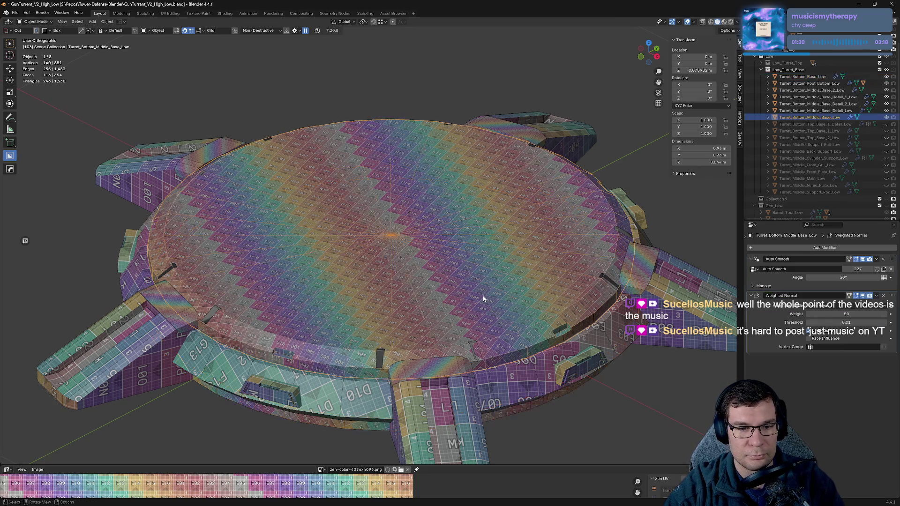
{"action": "key", "text": "q"}
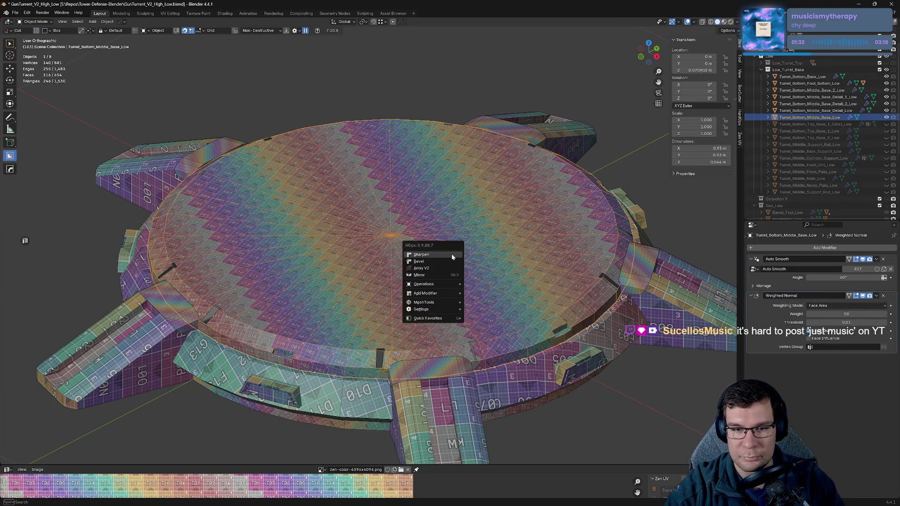
{"action": "left_click", "coordinate": [453, 256]}
{"action": "key", "text": "q"}
{"action": "left_click", "coordinate": [422, 261]}
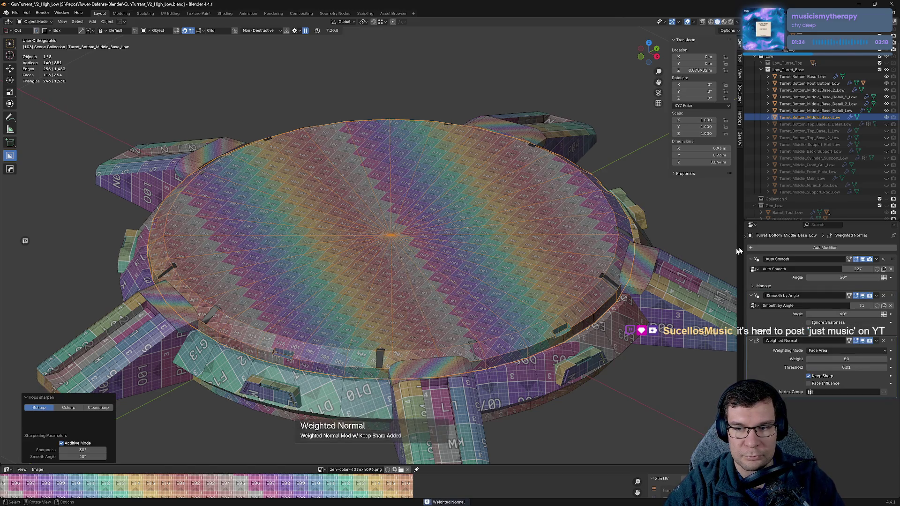
{"action": "left_click", "coordinate": [756, 262], "text": "ctrl"}
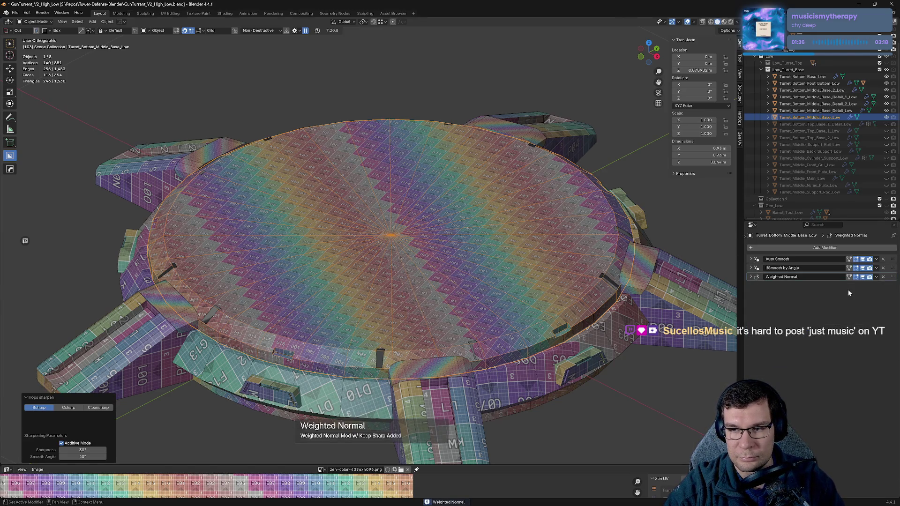
{"action": "key", "text": "h"}
{"action": "left_click", "coordinate": [646, 211]}
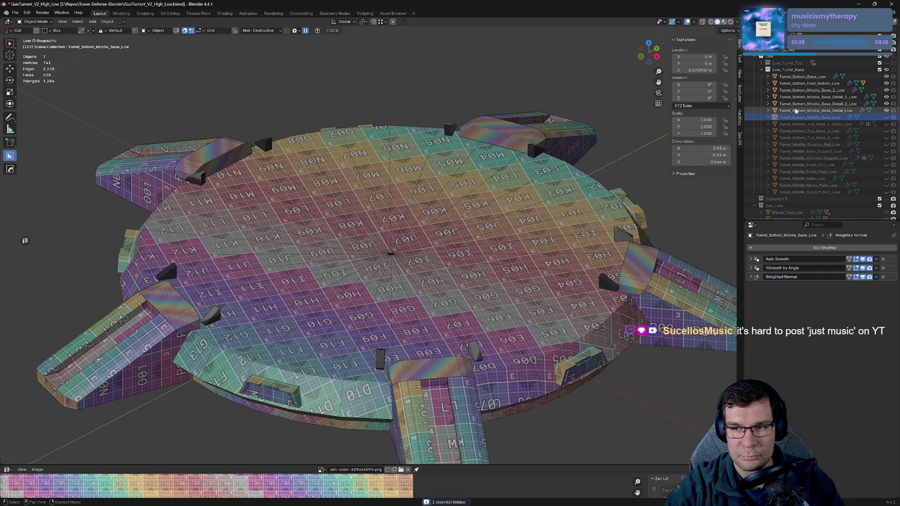
- Unhide the middle base disc and add a bounce turntable camera rig, viewing through it
{"action": "key", "text": "ctrl+z"}
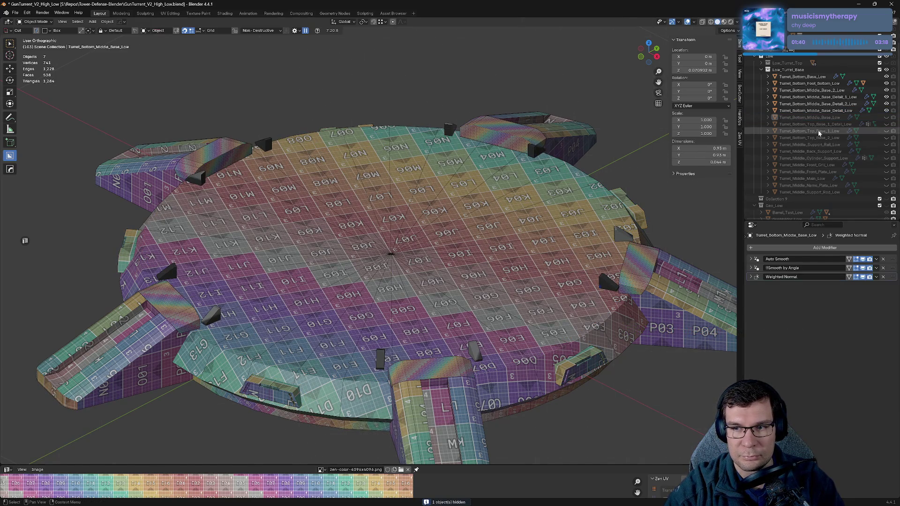
{"action": "left_click", "coordinate": [886, 118]}
{"action": "key", "text": "q"}
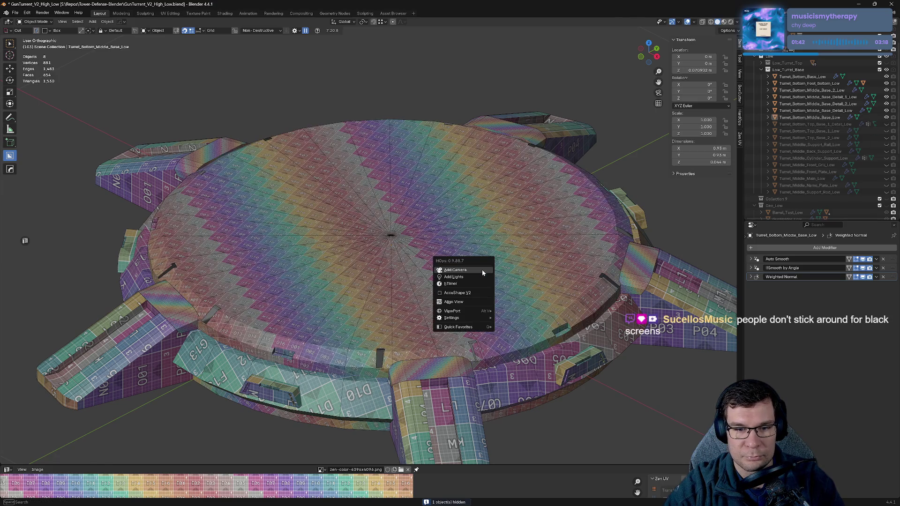
{"action": "left_click", "coordinate": [482, 269]}
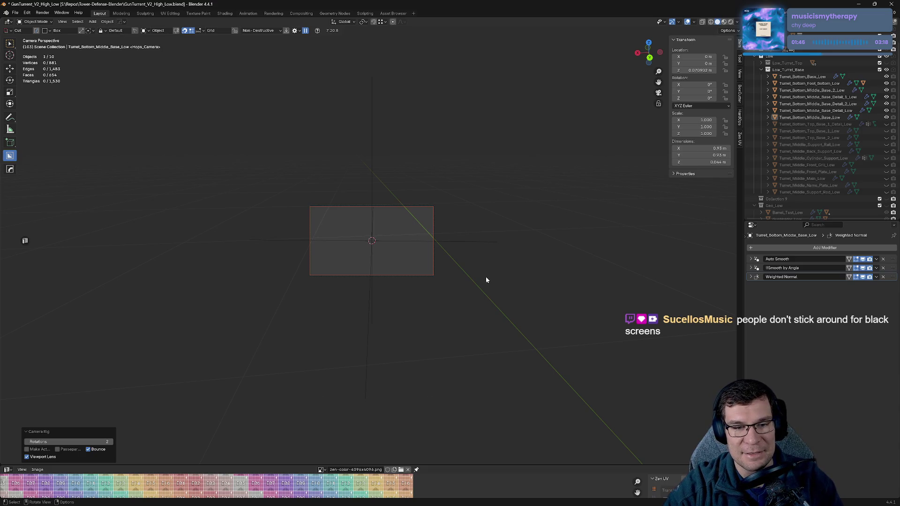
{"action": "key", "text": "ctrl+KP_0"}
{"action": "key", "text": "ctrl"}
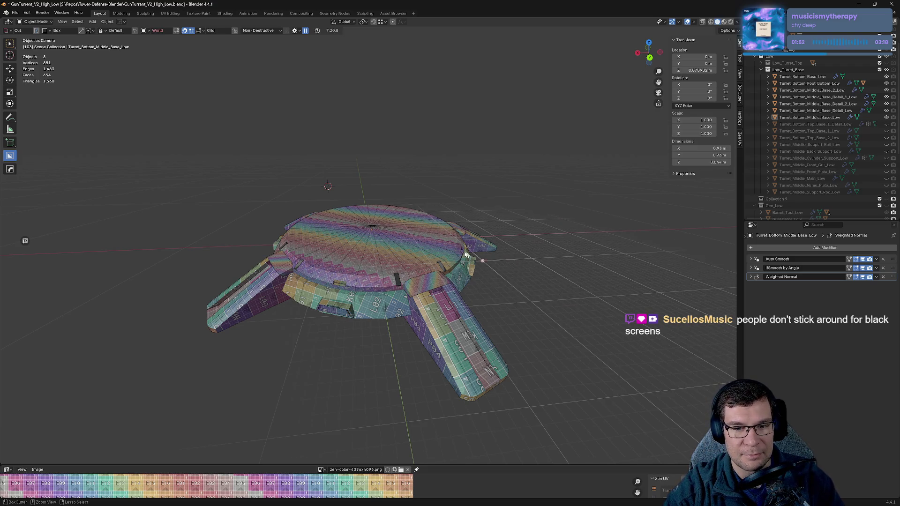
- Leave the camera view, select Turret_Bottom_Middle_Base_Low and orbit low over it
{"action": "mouse_move", "coordinate": [510, 266]}
{"action": "middle_mouse_down"}
{"action": "mouse_move", "coordinate": [488, 274]}
{"action": "mouse_move", "coordinate": [521, 258]}
{"action": "mouse_move", "coordinate": [391, 308]}
{"action": "mouse_move", "coordinate": [533, 331]}
{"action": "middle_mouse_up"}
{"action": "left_click", "coordinate": [488, 274]}
{"action": "mouse_move", "coordinate": [543, 295]}
{"action": "middle_mouse_down"}
{"action": "mouse_move", "coordinate": [554, 257]}
{"action": "mouse_move", "coordinate": [391, 281]}
{"action": "middle_mouse_up"}
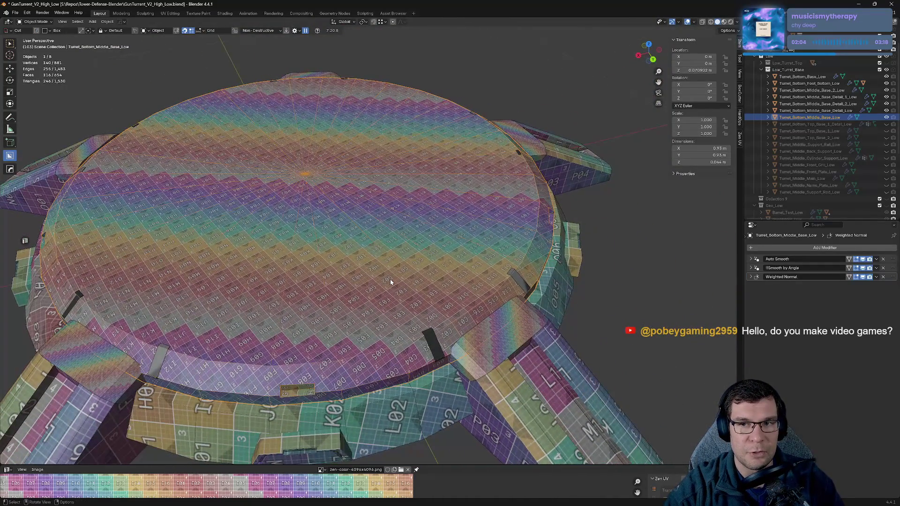
- Select the Detail_2 rim pieces and orbit around the base to check their placement
{"action": "scroll", "coordinate": [399, 269], "scroll_direction": "up", "scroll_amount": 5}
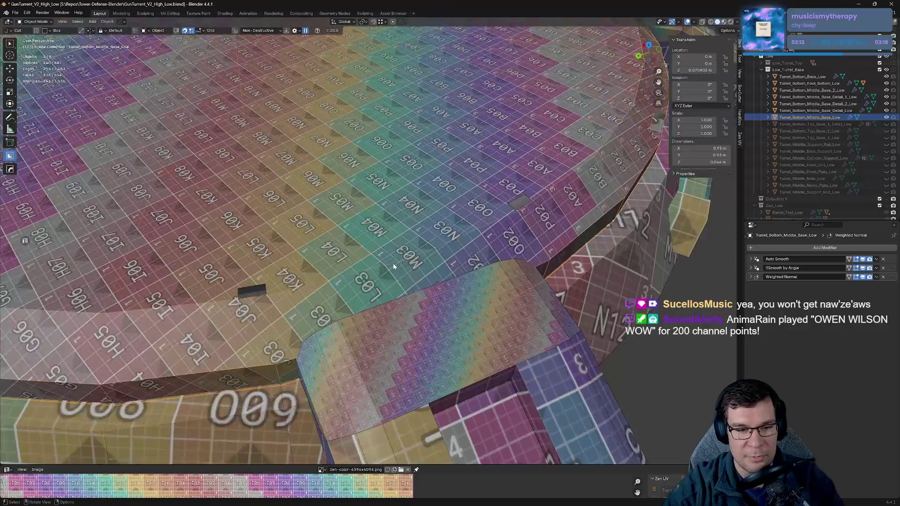
{"action": "scroll", "coordinate": [392, 262], "scroll_direction": "up", "scroll_amount": 2}
{"action": "scroll", "coordinate": [393, 260], "scroll_direction": "down", "scroll_amount": 3}
{"action": "scroll", "coordinate": [356, 248], "scroll_direction": "down", "scroll_amount": 4}
{"action": "left_click", "coordinate": [353, 247]}
{"action": "scroll", "coordinate": [354, 248], "scroll_direction": "down", "scroll_amount": 2}
{"action": "scroll", "coordinate": [362, 244], "scroll_direction": "up", "scroll_amount": 2}
{"action": "scroll", "coordinate": [382, 252], "scroll_direction": "up", "scroll_amount": 1}
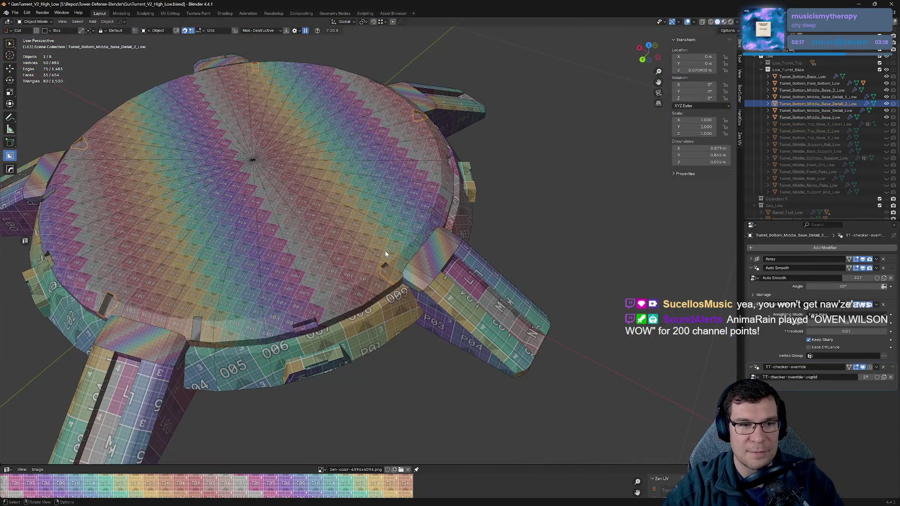
{"action": "mouse_move", "coordinate": [345, 227]}
{"action": "middle_mouse_down"}
{"action": "mouse_move", "coordinate": [381, 175]}
{"action": "mouse_move", "coordinate": [317, 186]}
{"action": "mouse_move", "coordinate": [500, 232]}
{"action": "middle_mouse_up"}
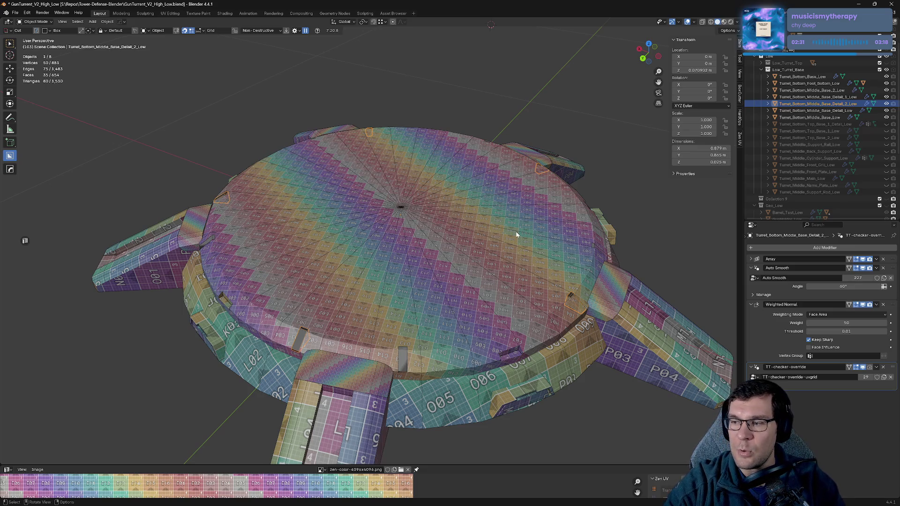
{"action": "middle_click_drag", "start_coordinate": [516, 232], "coordinate": [472, 233]}
{"action": "scroll", "coordinate": [518, 246], "scroll_direction": "up", "scroll_amount": 3}
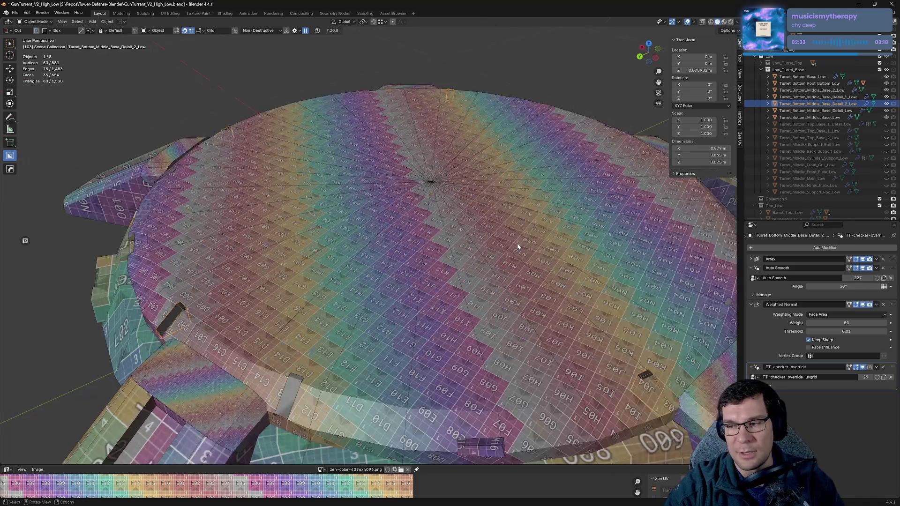
{"action": "scroll", "coordinate": [526, 237], "scroll_direction": "down", "scroll_amount": 2}
{"action": "scroll", "coordinate": [463, 229], "scroll_direction": "down", "scroll_amount": 2}
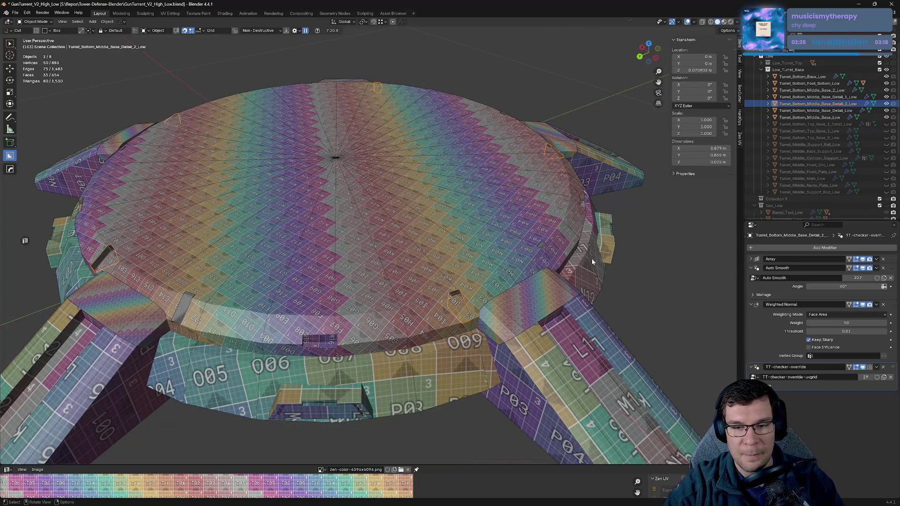
{"action": "middle_click_drag", "start_coordinate": [593, 264], "coordinate": [551, 250]}
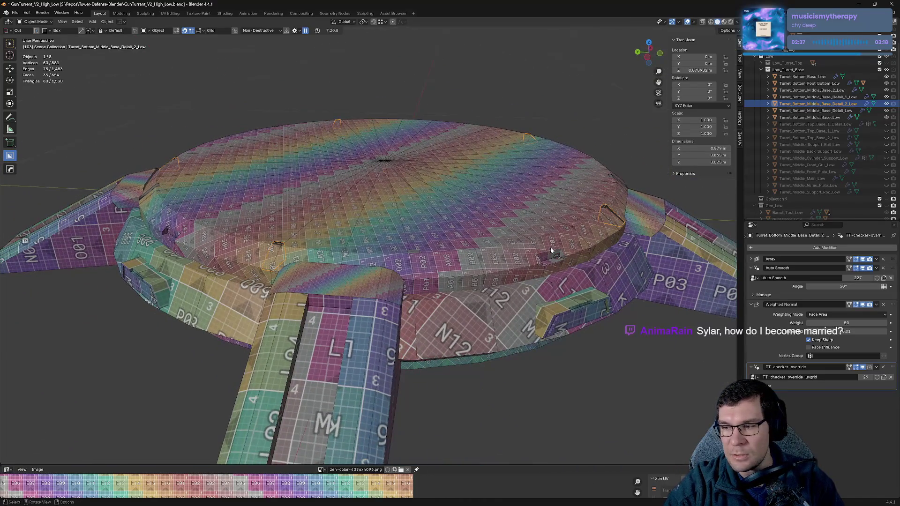
{"action": "left_click", "coordinate": [620, 336]}
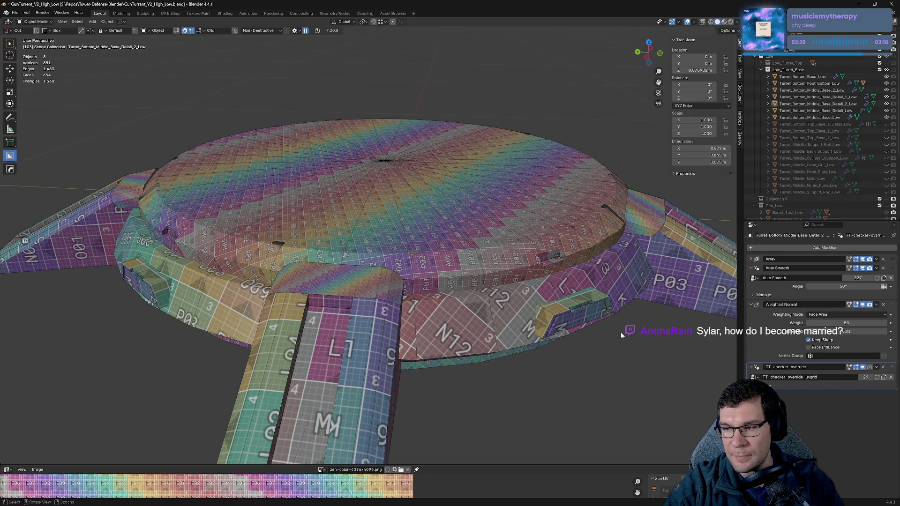
{"action": "middle_click_drag", "start_coordinate": [621, 334], "coordinate": [489, 250]}
{"action": "scroll", "coordinate": [583, 278], "scroll_direction": "up", "scroll_amount": 2}
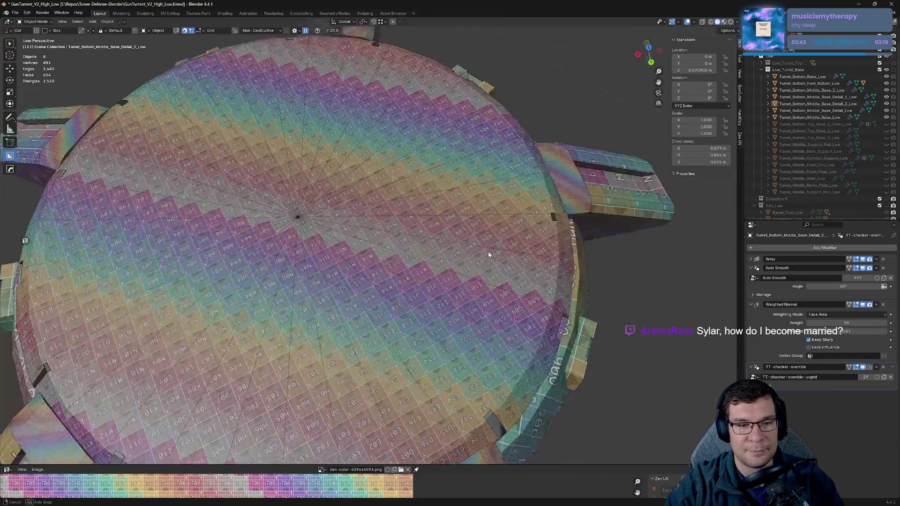
- Switch to a top-down view, select a Detail_1 bracket and frame it up close
{"action": "middle_click_drag", "start_coordinate": [488, 250], "coordinate": [485, 265], "text": "alt"}
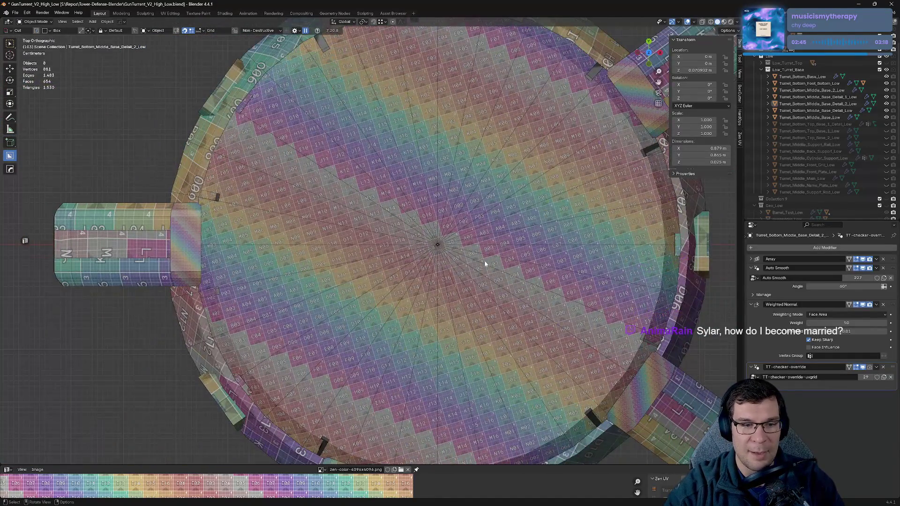
{"action": "scroll", "coordinate": [485, 262], "scroll_direction": "down", "scroll_amount": 2}
{"action": "middle_click_drag", "start_coordinate": [503, 331], "coordinate": [501, 277], "text": "shift"}
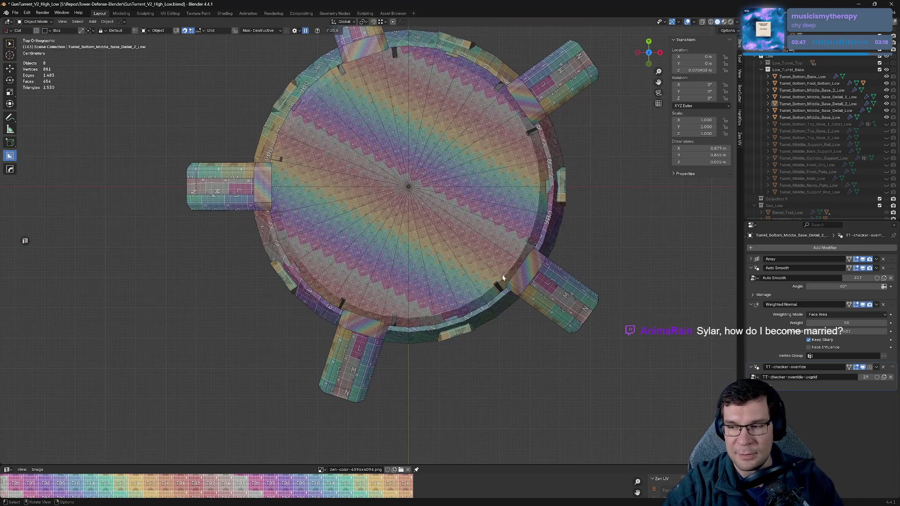
{"action": "scroll", "coordinate": [458, 310], "scroll_direction": "up", "scroll_amount": 2}
{"action": "left_click", "coordinate": [412, 381]}
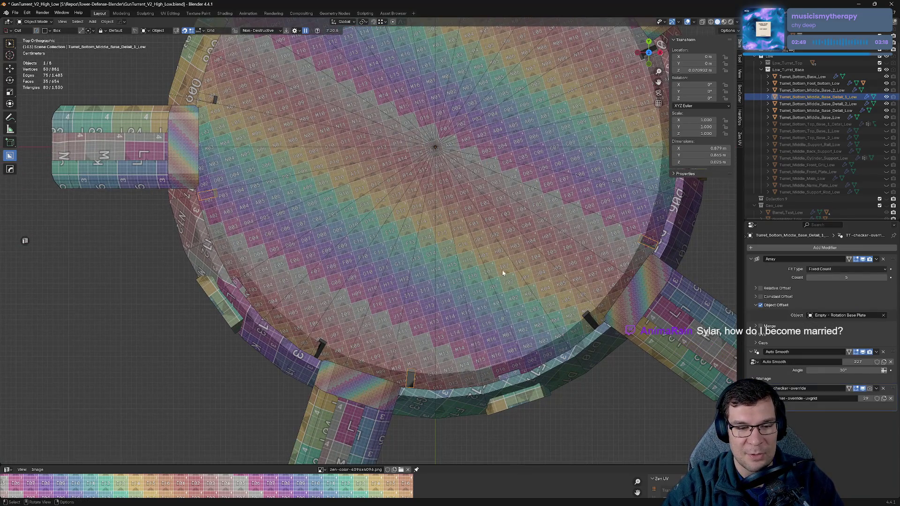
{"action": "scroll", "coordinate": [503, 272], "scroll_direction": "down", "scroll_amount": 1}
{"action": "scroll", "coordinate": [480, 316], "scroll_direction": "down", "scroll_amount": 1}
{"action": "mouse_move", "coordinate": [481, 315]}
{"action": "middle_mouse_down", "text": "shift"}
{"action": "mouse_move", "coordinate": [507, 186]}
{"action": "mouse_move", "coordinate": [523, 172]}
{"action": "middle_mouse_up", "text": "shift"}
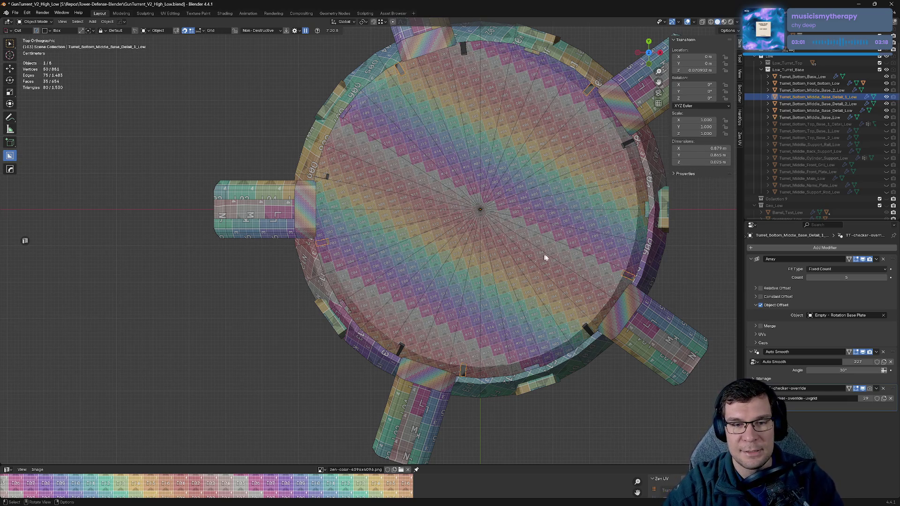
{"action": "mouse_move", "coordinate": [611, 258]}
{"action": "middle_mouse_down"}
{"action": "mouse_move", "coordinate": [531, 189]}
{"action": "mouse_move", "coordinate": [522, 257]}
{"action": "mouse_move", "coordinate": [527, 240]}
{"action": "middle_mouse_up"}
{"action": "scroll", "coordinate": [527, 240], "scroll_direction": "up", "scroll_amount": 5}
{"action": "key", "text": "KP_Decimal"}
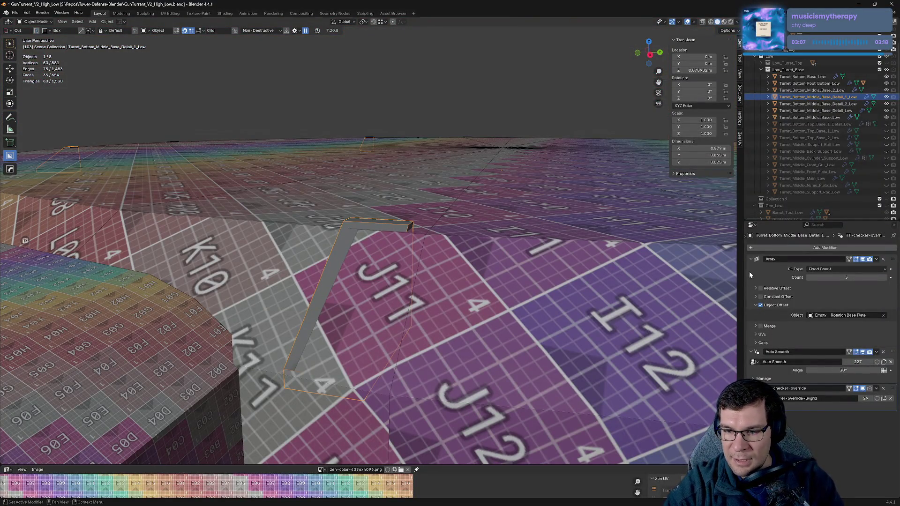
- Delete TT-checker-override from the Detail_1 brackets and collapse the Array and Auto Smooth panels
{"action": "left_click", "coordinate": [884, 389]}
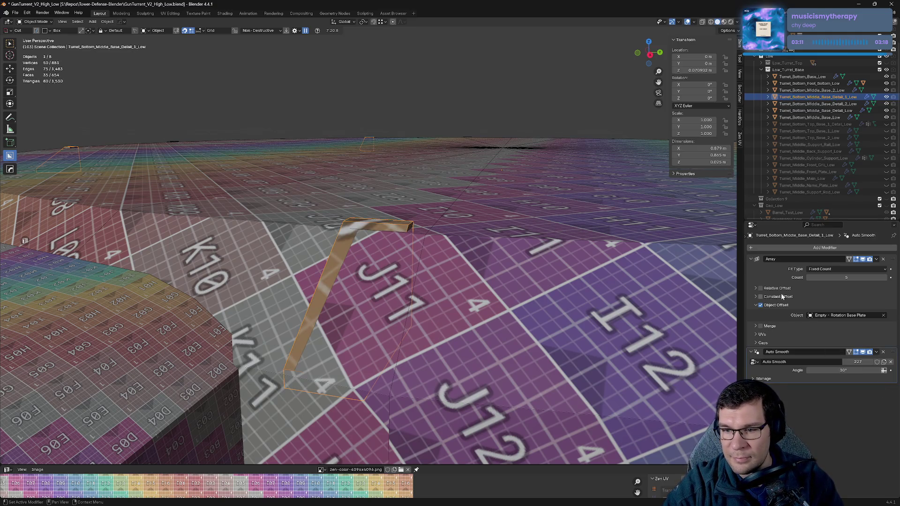
{"action": "left_click", "coordinate": [752, 259]}
{"action": "left_click", "coordinate": [752, 268]}
{"action": "mouse_move", "coordinate": [502, 315]}
{"action": "middle_mouse_down"}
{"action": "mouse_move", "coordinate": [573, 304]}
{"action": "mouse_move", "coordinate": [445, 252]}
{"action": "mouse_move", "coordinate": [466, 267]}
{"action": "middle_mouse_up"}
{"action": "scroll", "coordinate": [445, 252], "scroll_direction": "down", "scroll_amount": 5}
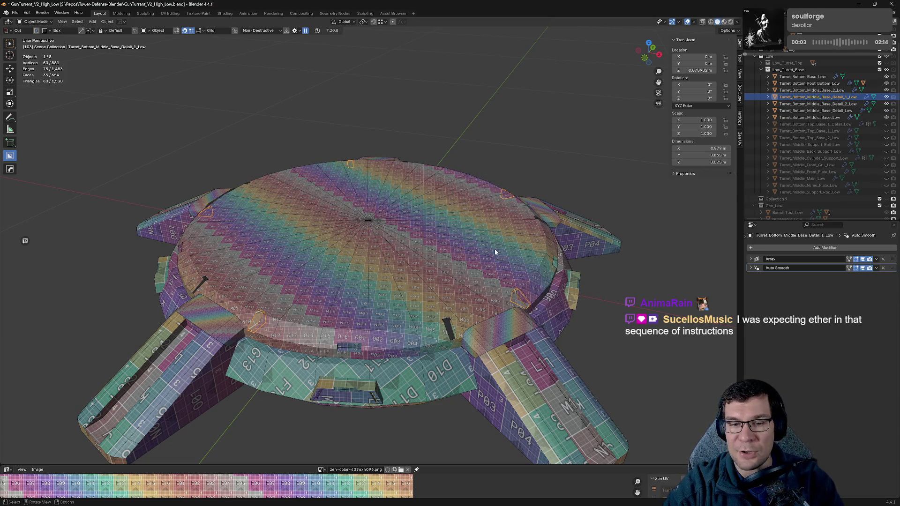
- Try applying scale and all transforms to the bracket, undo it, and save GunTurret_V2_High_Low.blend
{"action": "right_click", "coordinate": [612, 265]}
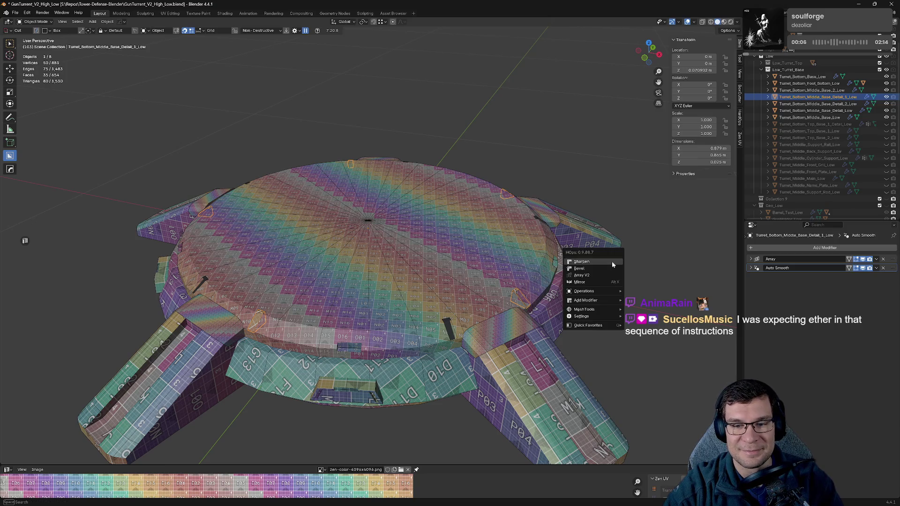
{"action": "key", "text": "ctrl+a"}
{"action": "left_click", "coordinate": [636, 220]}
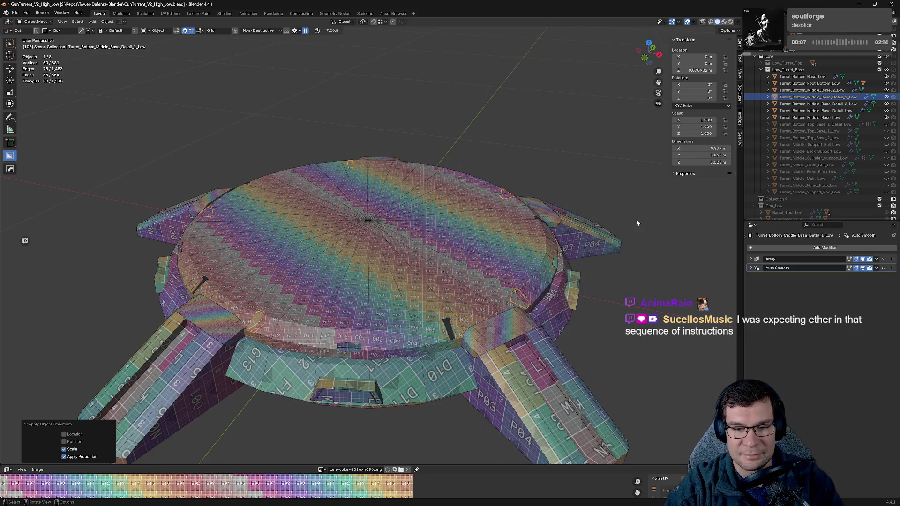
{"action": "key", "text": "ctrl+a"}
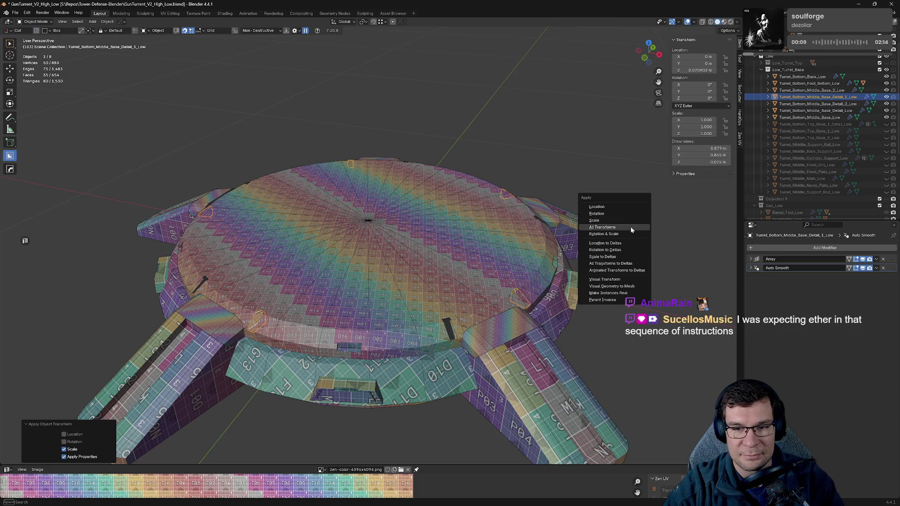
{"action": "left_click", "coordinate": [631, 226]}
{"action": "mouse_move", "coordinate": [633, 224]}
{"action": "middle_mouse_down"}
{"action": "mouse_move", "coordinate": [642, 235]}
{"action": "mouse_move", "coordinate": [625, 248]}
{"action": "middle_mouse_up"}
{"action": "key", "text": "ctrl+z"}
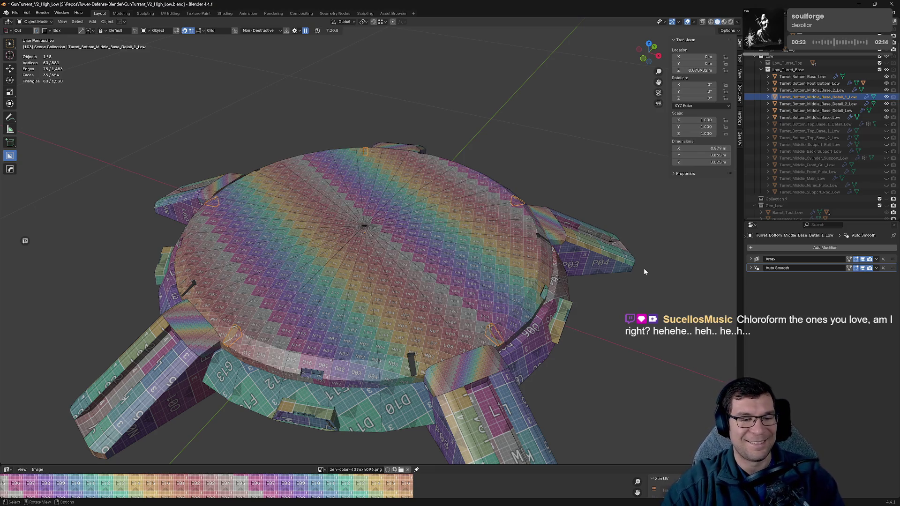
{"action": "mouse_move", "coordinate": [562, 219]}
{"action": "middle_mouse_down"}
{"action": "mouse_move", "coordinate": [551, 209]}
{"action": "mouse_move", "coordinate": [547, 281]}
{"action": "mouse_move", "coordinate": [535, 233]}
{"action": "mouse_move", "coordinate": [568, 226]}
{"action": "middle_mouse_up"}
{"action": "key", "text": "ctrl+s"}
- Give the bottom foot piece Smooth by Angle and Weighted Normal shading, then hide it
{"action": "left_click", "coordinate": [580, 254]}
{"action": "middle_click_drag", "start_coordinate": [628, 255], "coordinate": [578, 252]}
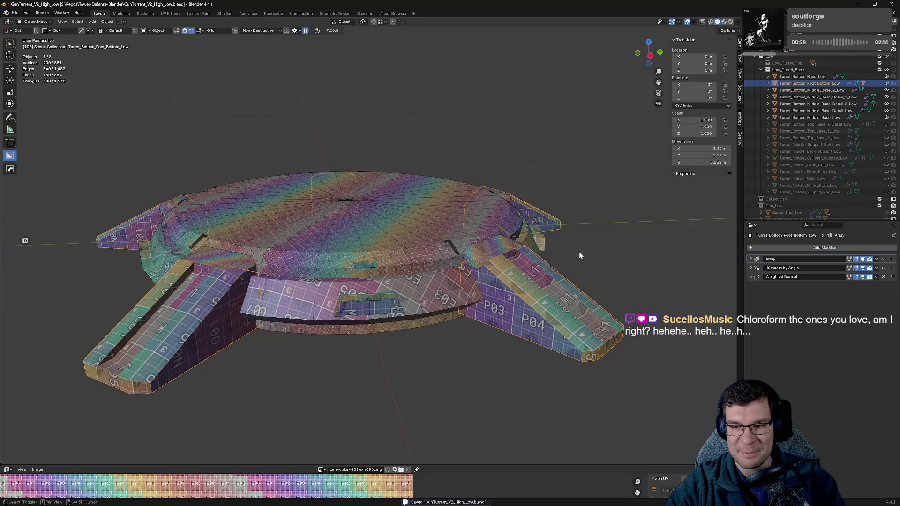
{"action": "key", "text": "q"}
{"action": "left_click", "coordinate": [586, 252]}
{"action": "key", "text": "q"}
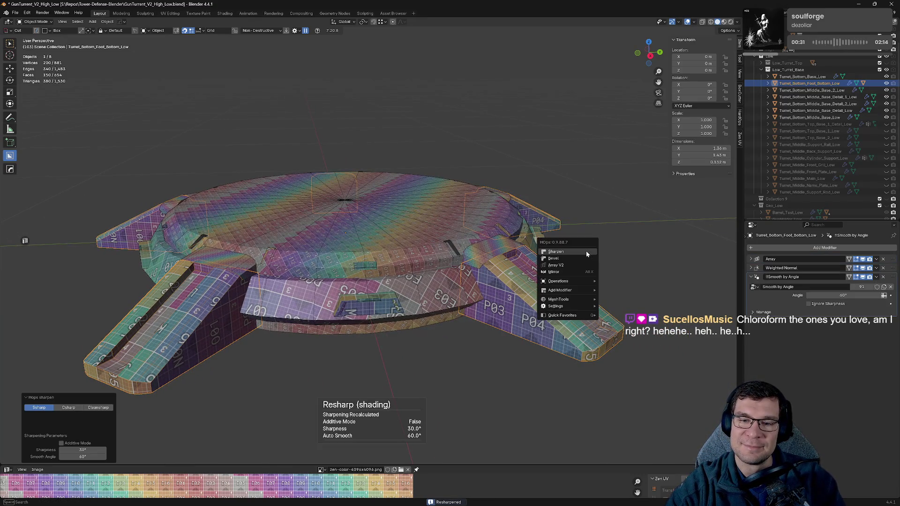
{"action": "left_click", "coordinate": [586, 260]}
{"action": "left_click", "coordinate": [752, 268], "text": "ctrl"}
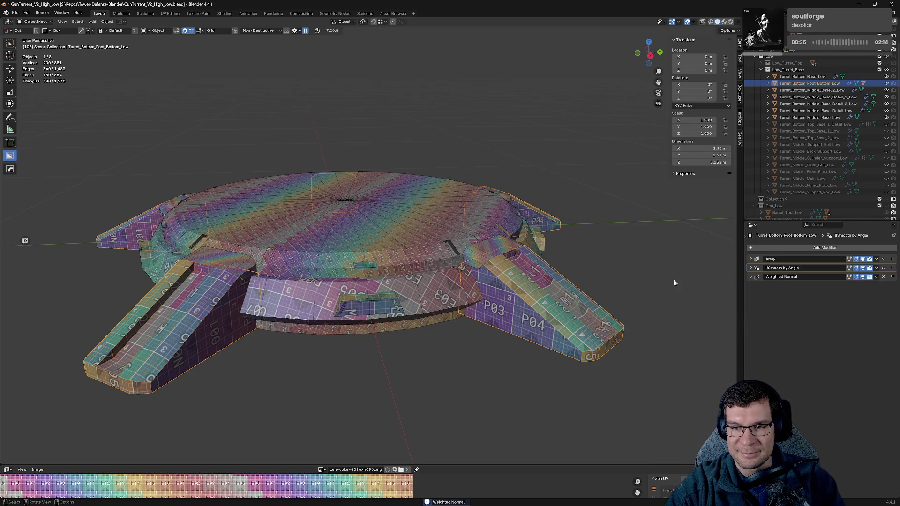
{"action": "key", "text": "h"}
- Sharpen and weighted-normal shade the top foot pad, then hide it
{"action": "left_click", "coordinate": [510, 260]}
{"action": "key", "text": "q"}
{"action": "left_click", "coordinate": [622, 267]}
{"action": "key", "text": "q"}
{"action": "left_click", "coordinate": [621, 265]}
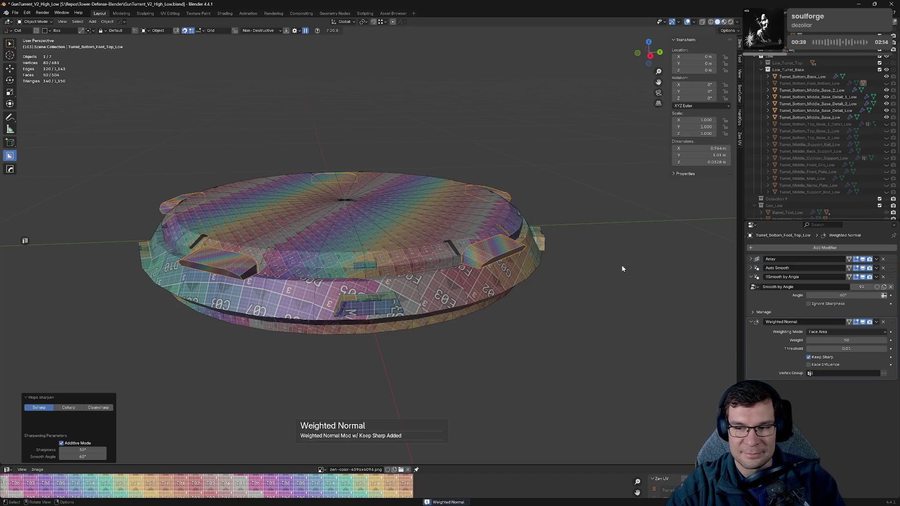
{"action": "key", "text": "h"}
- Apply Sharpen and Weighted Normal shading to the middle base detail piece
{"action": "left_click", "coordinate": [367, 307]}
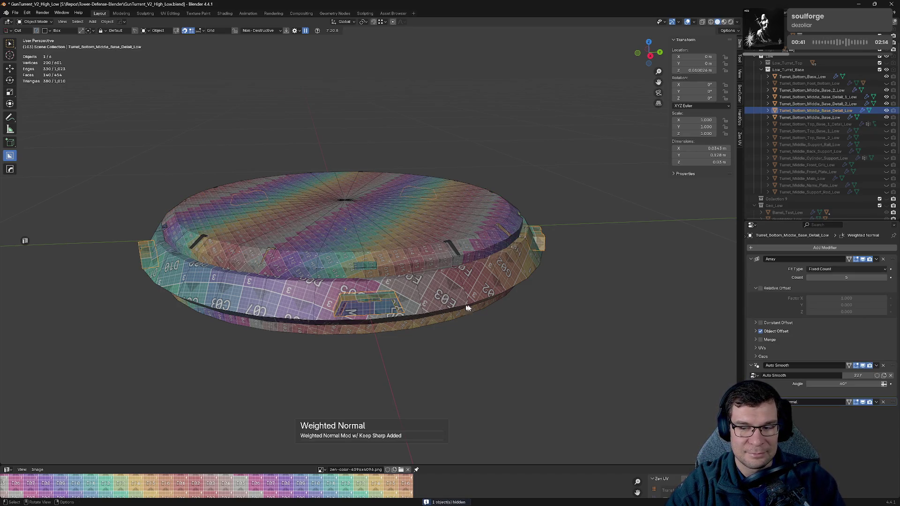
{"action": "key", "text": "q"}
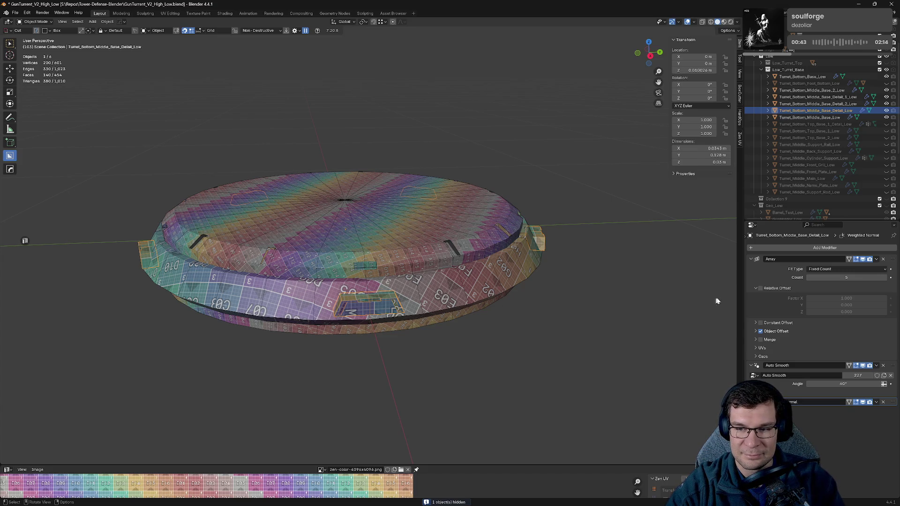
{"action": "left_click", "coordinate": [749, 261]}
{"action": "left_click", "coordinate": [751, 268]}
{"action": "key", "text": "q"}
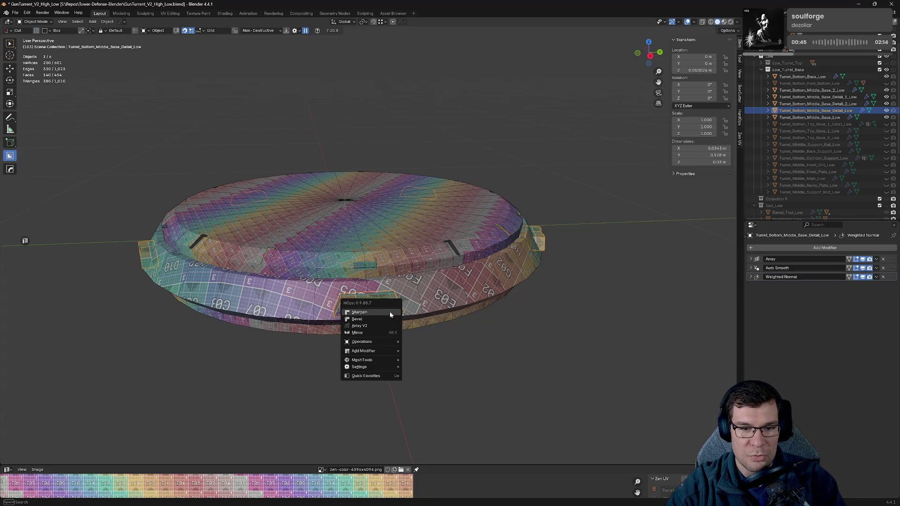
{"action": "left_click", "coordinate": [391, 316]}
{"action": "key", "text": "q"}
{"action": "left_click", "coordinate": [390, 313]}
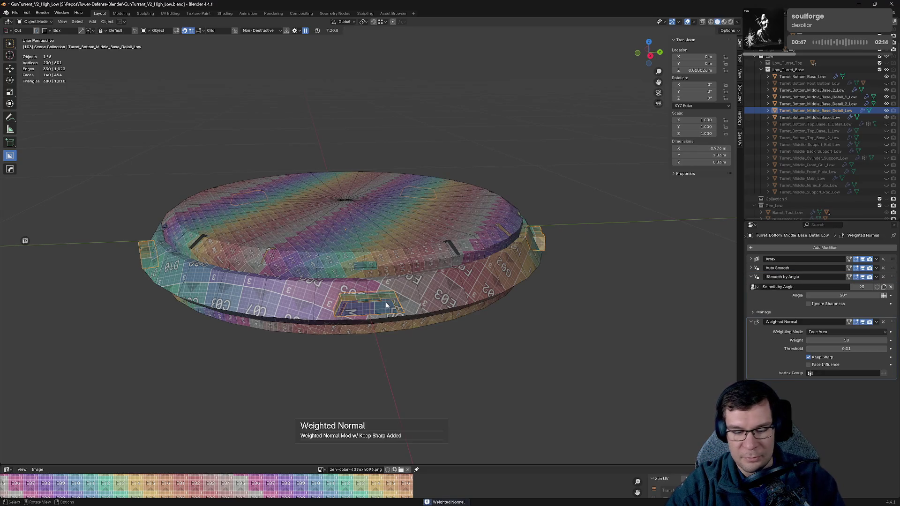
{"action": "middle_click_drag", "start_coordinate": [436, 305], "coordinate": [493, 322]}
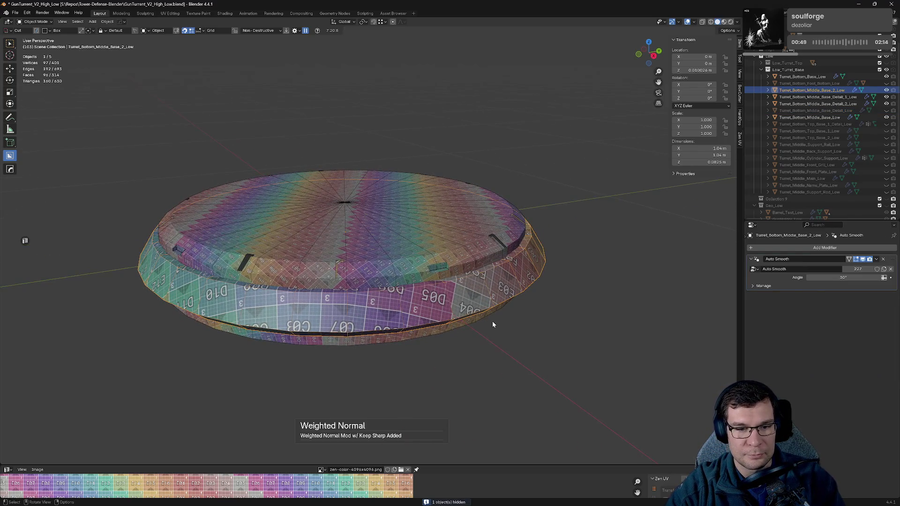
- Give Turret_Bottom_Base_Low Sharpen and Keep Sharp Weighted Normal shading
{"action": "left_click", "coordinate": [483, 261]}
{"action": "left_click", "coordinate": [466, 328]}
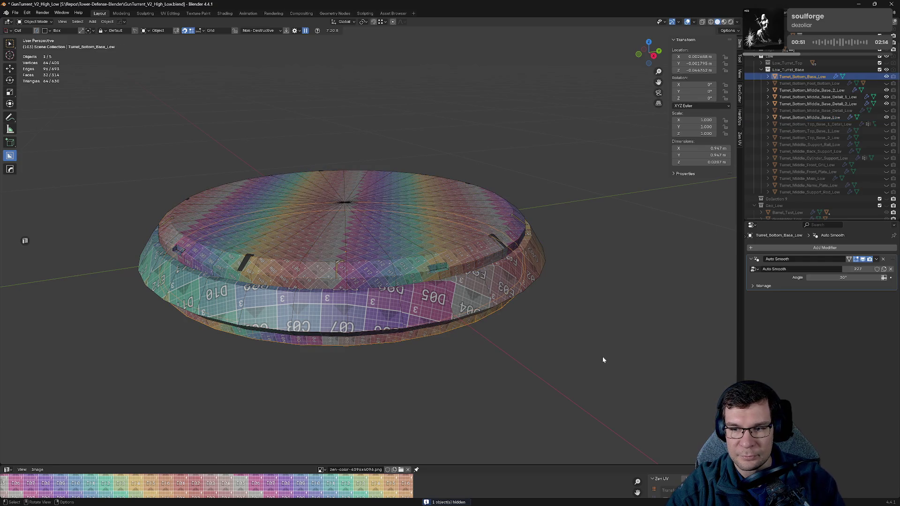
{"action": "key", "text": "q"}
{"action": "left_click", "coordinate": [604, 359]}
{"action": "key", "text": "q"}
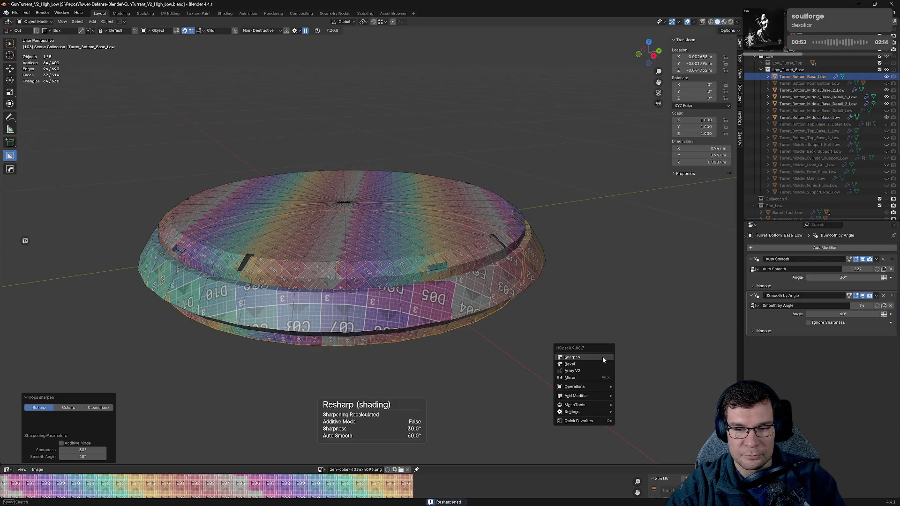
{"action": "left_click", "coordinate": [589, 355]}
- Undo the accidental boolean cut on the outer middle ring and reselect the bottom base
{"action": "left_click", "coordinate": [473, 303]}
{"action": "left_click_drag", "start_coordinate": [490, 321], "coordinate": [546, 329]}
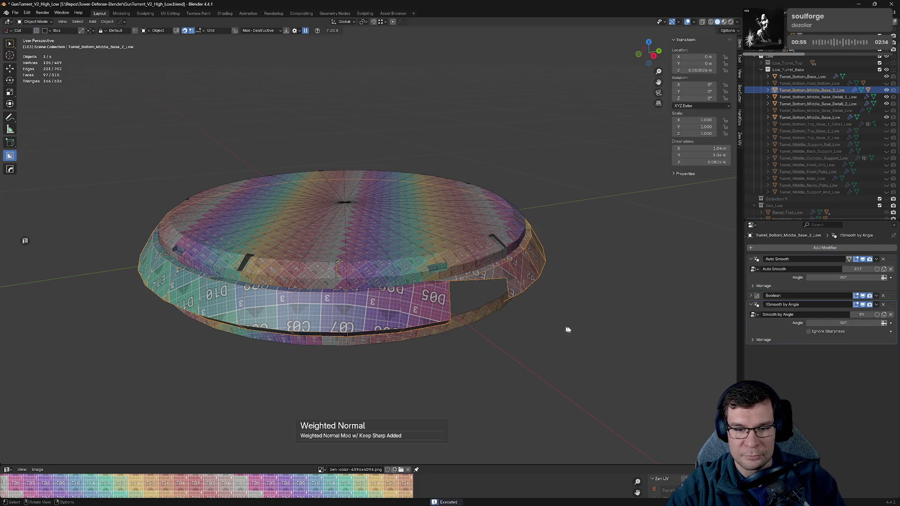
{"action": "key", "text": "ctrl+z"}
{"action": "left_click", "coordinate": [617, 302]}
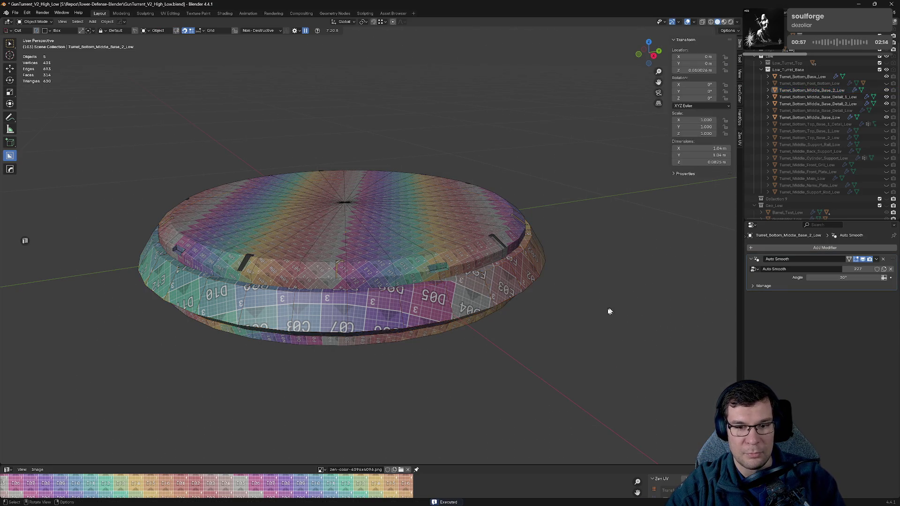
{"action": "left_click", "coordinate": [475, 324]}
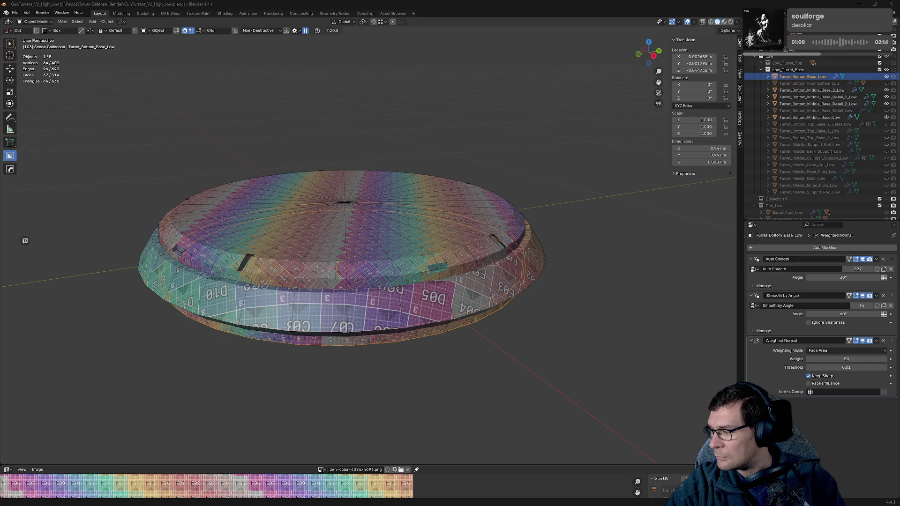
- Collapse the bottom base's smoothing and Weighted Normal panels and hide the finished base
{"action": "mouse_move", "coordinate": [615, 176]}
{"action": "middle_mouse_down"}
{"action": "mouse_move", "coordinate": [479, 281]}
{"action": "mouse_move", "coordinate": [519, 284]}
{"action": "middle_mouse_up"}
{"action": "key", "text": "alt+a"}
{"action": "left_click", "coordinate": [506, 283]}
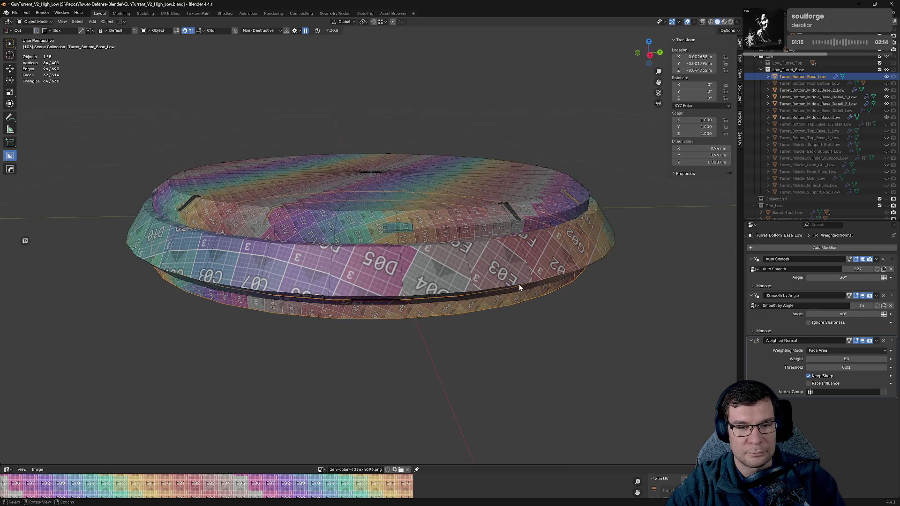
{"action": "key", "text": "q"}
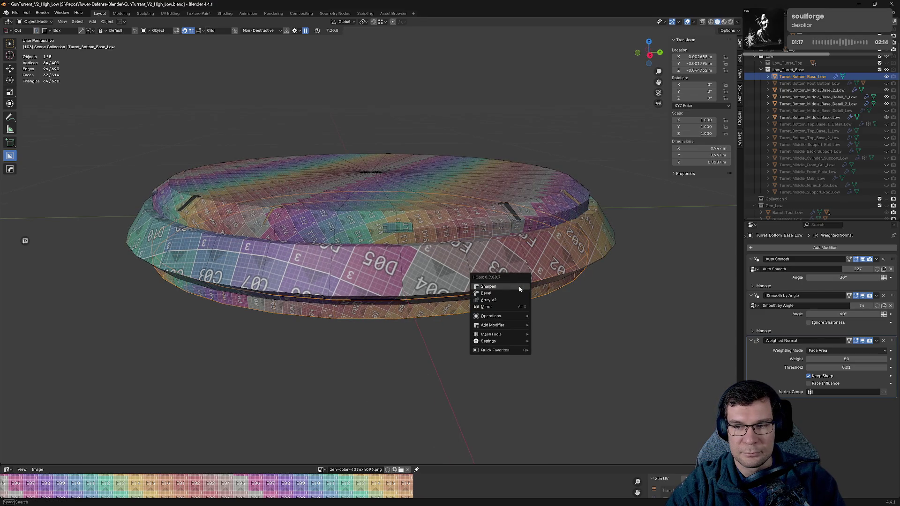
{"action": "left_click", "coordinate": [752, 259]}
{"action": "left_click", "coordinate": [751, 269]}
{"action": "left_click", "coordinate": [751, 277]}
{"action": "key", "text": "h"}
- Give Turret_Bottom_Middle_Base_2_Low Sharpen and Keep Sharp Weighted Normal shading, then hide it
{"action": "left_click", "coordinate": [485, 277]}
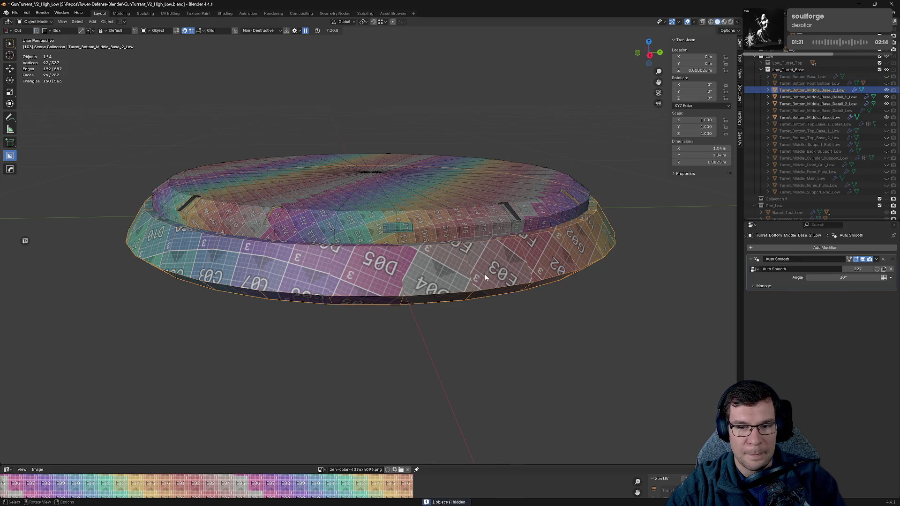
{"action": "key", "text": "q"}
{"action": "left_click", "coordinate": [566, 310]}
{"action": "key", "text": "q"}
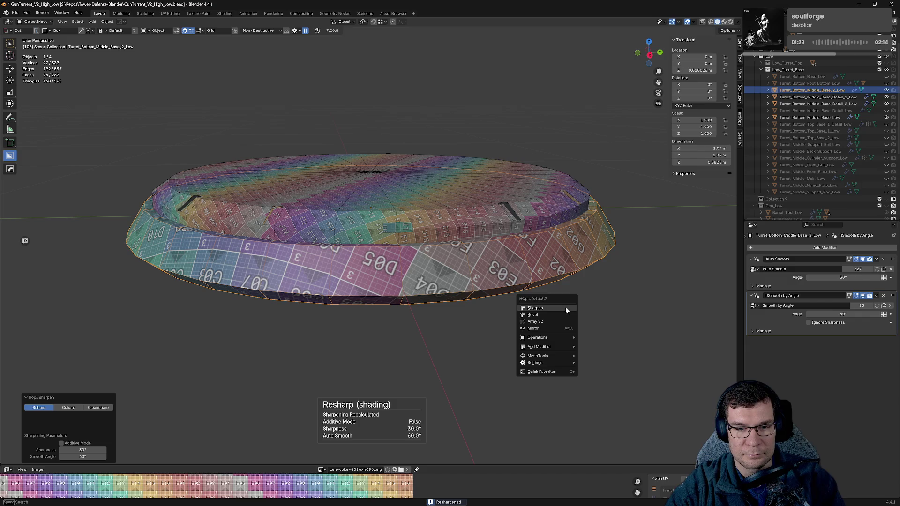
{"action": "left_click", "coordinate": [566, 308]}
{"action": "left_click_drag", "start_coordinate": [751, 261], "coordinate": [750, 277]}
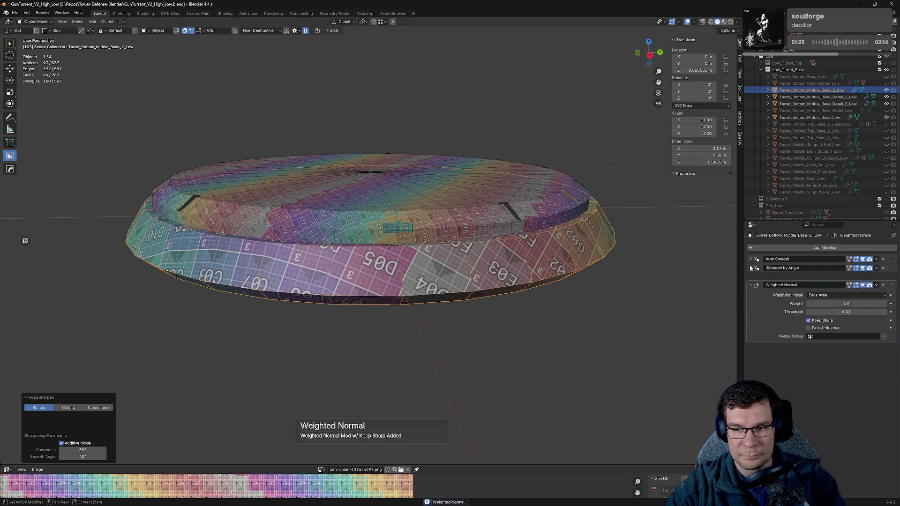
{"action": "key", "text": "alt+a"}
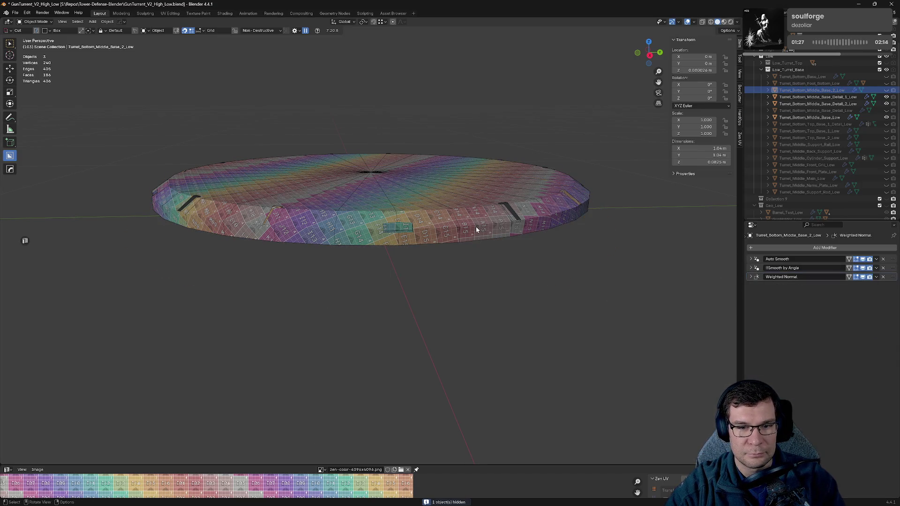
- Try setting the inner disc Turret_Bottom_Middle_Base_Low to Z 0, then undo it
{"action": "left_click", "coordinate": [476, 229]}
{"action": "mouse_move", "coordinate": [571, 297]}
{"action": "middle_mouse_down"}
{"action": "mouse_move", "coordinate": [676, 304]}
{"action": "mouse_move", "coordinate": [471, 280]}
{"action": "mouse_move", "coordinate": [395, 295]}
{"action": "middle_mouse_up"}
{"action": "scroll", "coordinate": [558, 284], "scroll_direction": "up", "scroll_amount": 5}
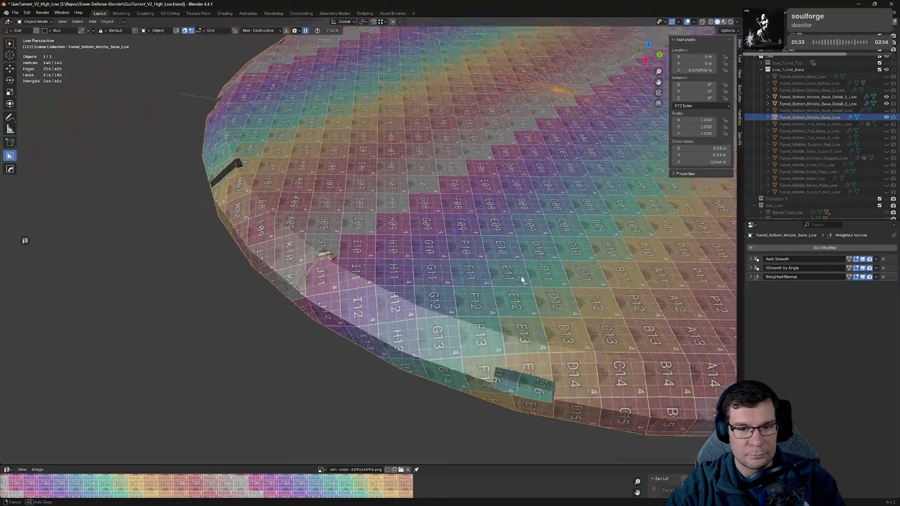
{"action": "middle_click_drag", "start_coordinate": [562, 277], "coordinate": [522, 305]}
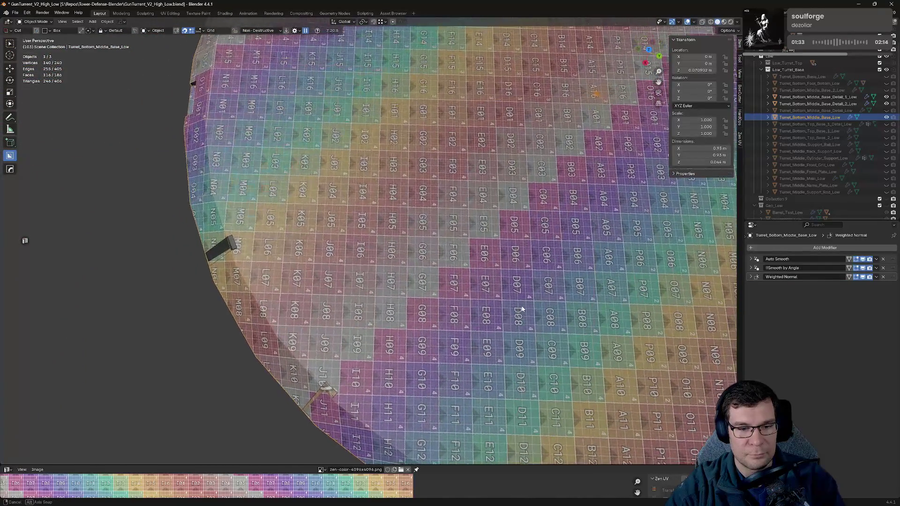
{"action": "scroll", "coordinate": [521, 306], "scroll_direction": "down", "scroll_amount": 5}
{"action": "middle_click_drag", "start_coordinate": [565, 257], "coordinate": [519, 294]}
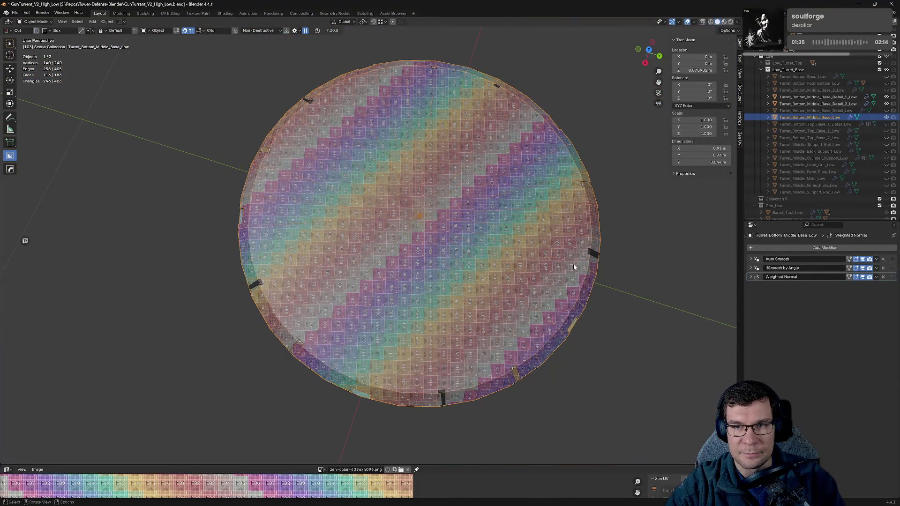
{"action": "mouse_move", "coordinate": [576, 243]}
{"action": "middle_mouse_down"}
{"action": "mouse_move", "coordinate": [561, 241]}
{"action": "mouse_move", "coordinate": [572, 207]}
{"action": "middle_mouse_up"}
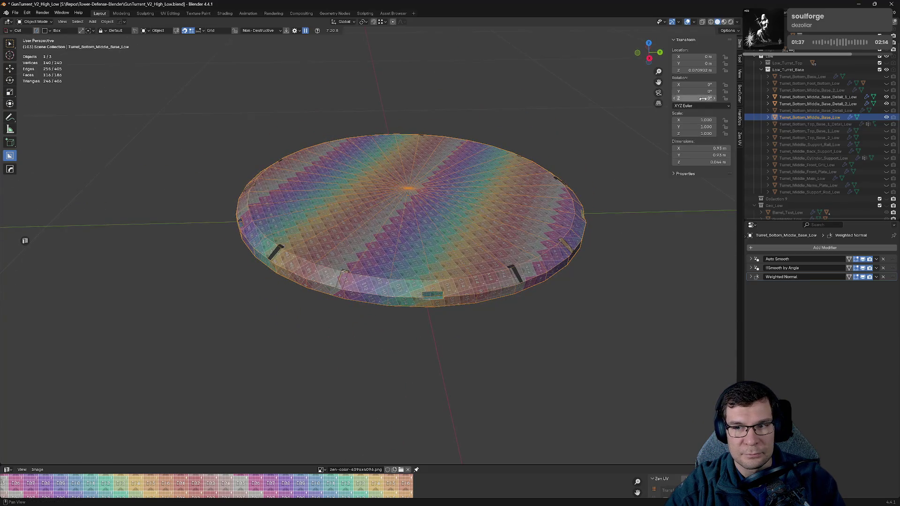
{"action": "left_click", "coordinate": [703, 71]}
{"action": "type", "text": "0"}
{"action": "key", "text": "Return"}
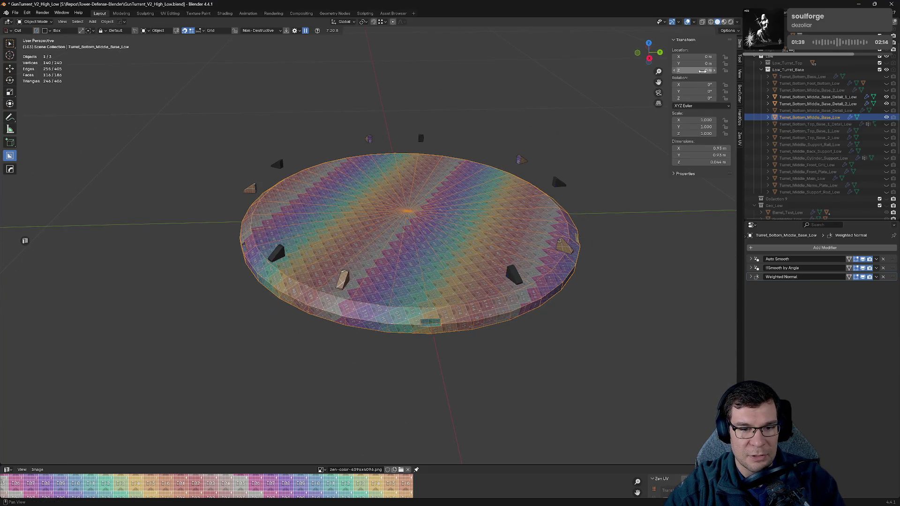
{"action": "key", "text": "ctrl+z"}
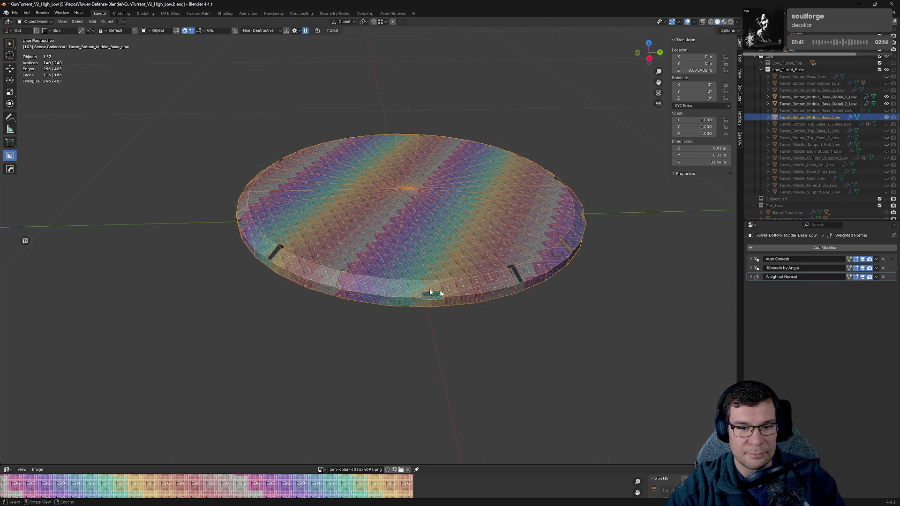
- Select the rim detail pieces on the middle base disc
{"action": "left_click", "coordinate": [344, 270]}
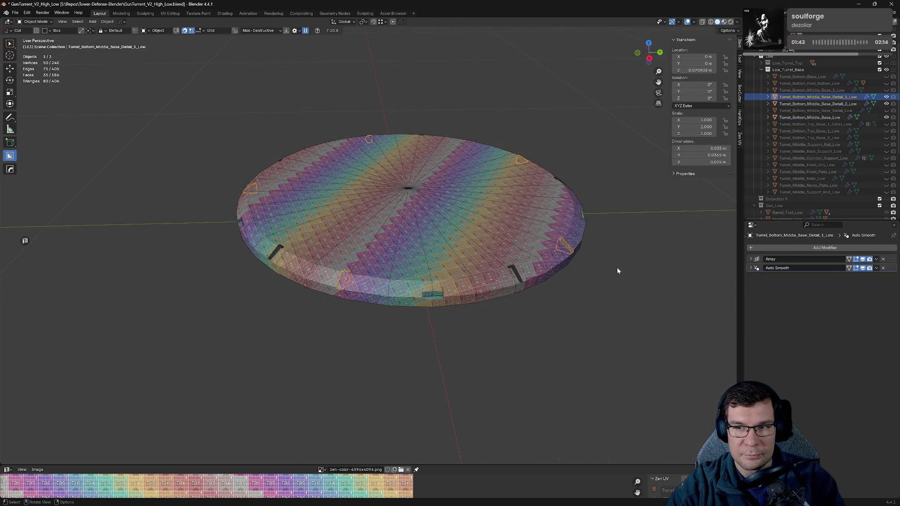
{"action": "left_click", "coordinate": [476, 227]}
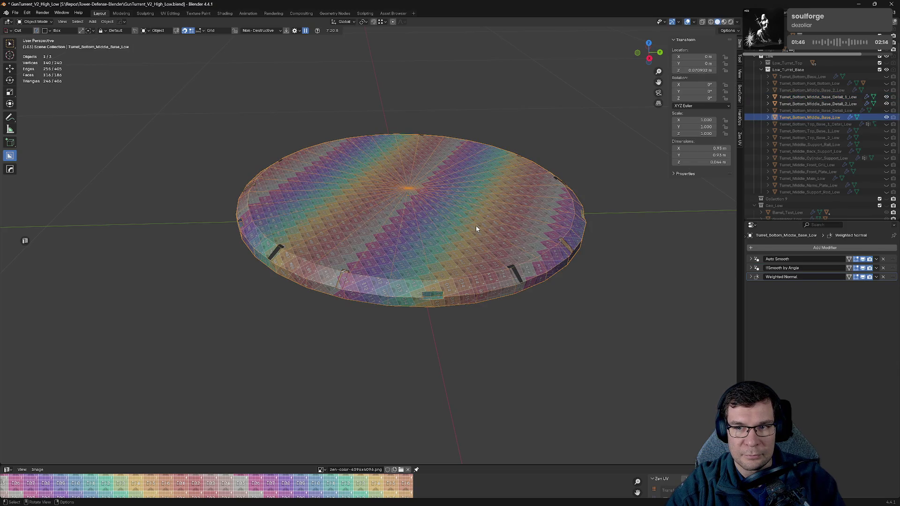
{"action": "left_click", "coordinate": [344, 271]}
{"action": "scroll", "coordinate": [565, 293], "scroll_direction": "up", "scroll_amount": 2}
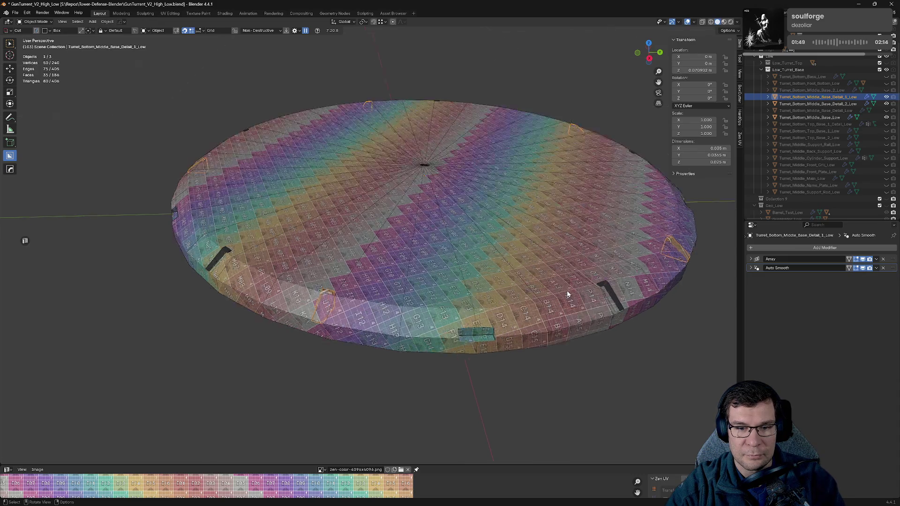
{"action": "middle_click_drag", "start_coordinate": [568, 294], "coordinate": [540, 280]}
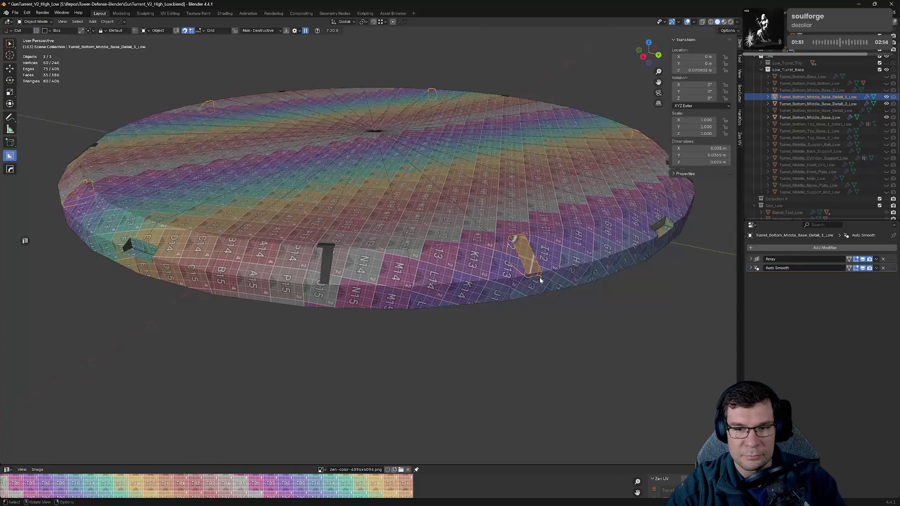
{"action": "key", "text": "s"}
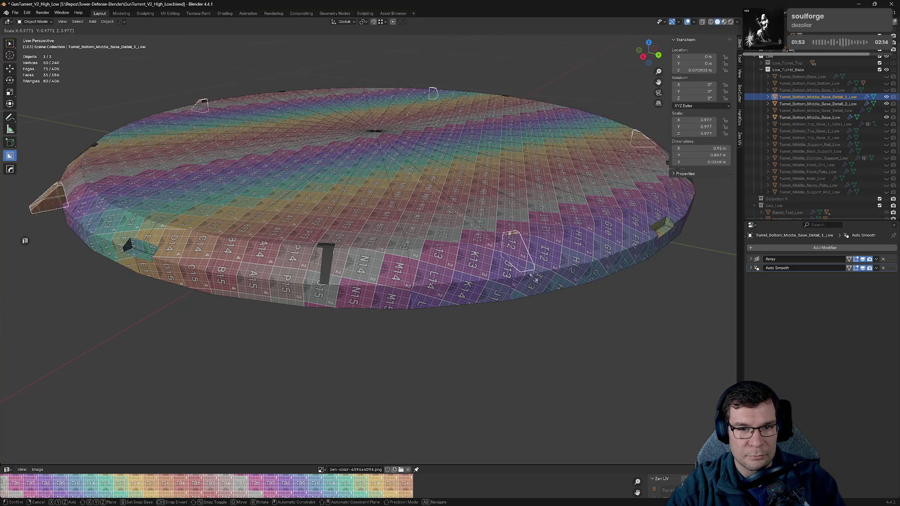
{"action": "key", "text": "Escape"}
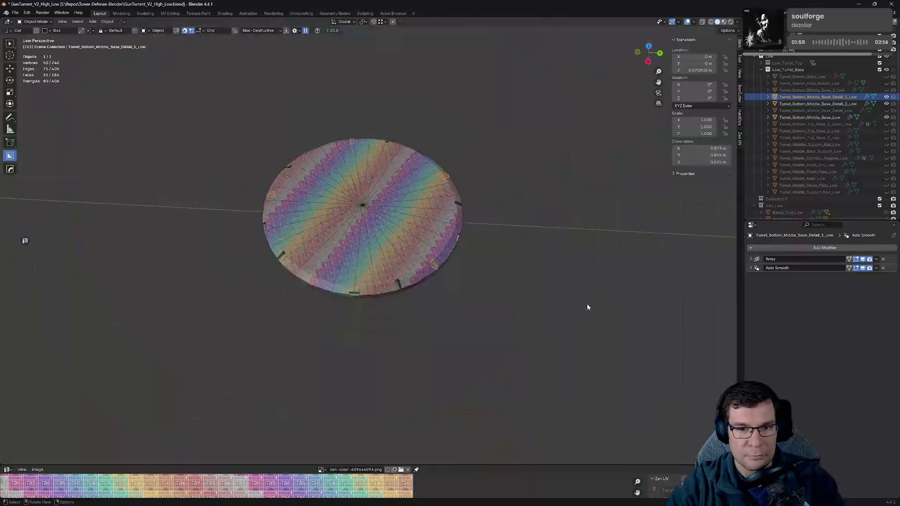
{"action": "key", "text": "KP_7"}
{"action": "key", "text": "s"}
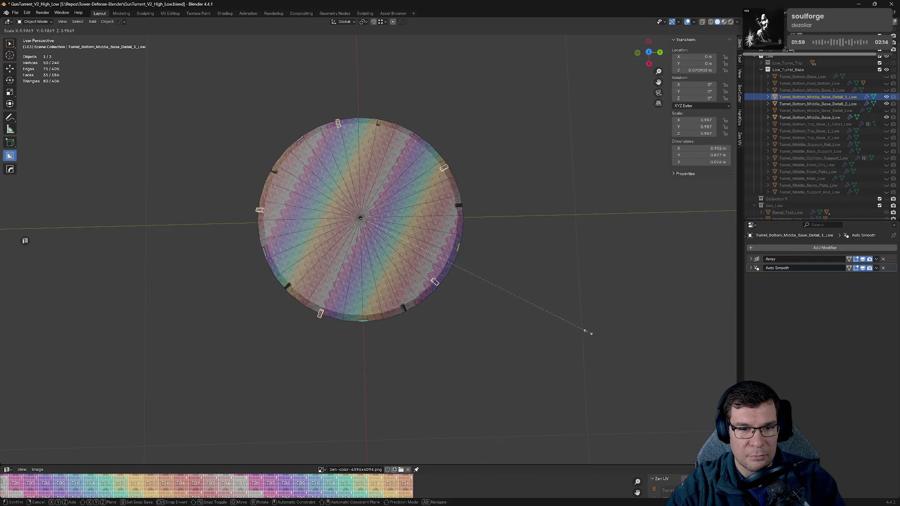
{"action": "key", "text": "Escape"}
{"action": "middle_click_drag", "start_coordinate": [501, 274], "coordinate": [489, 276]}
{"action": "scroll", "coordinate": [523, 278], "scroll_direction": "up", "scroll_amount": 5}
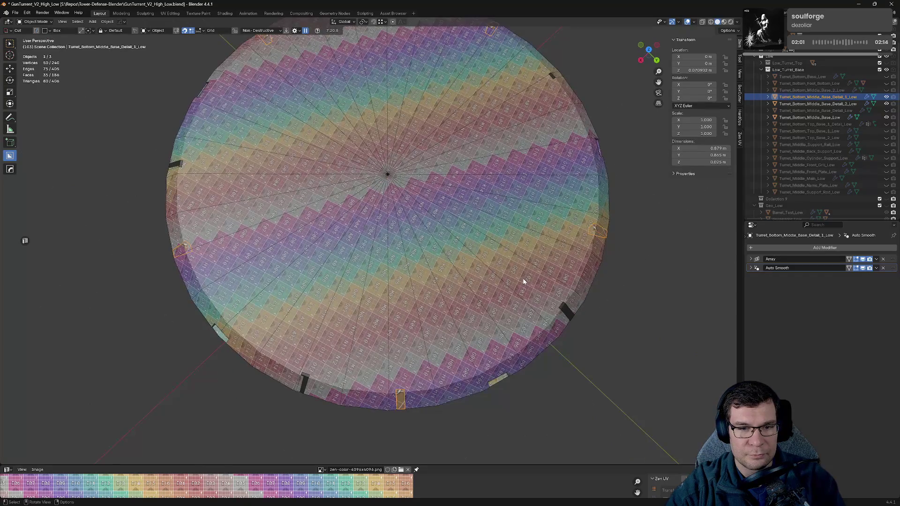
{"action": "key", "text": "alt+a"}
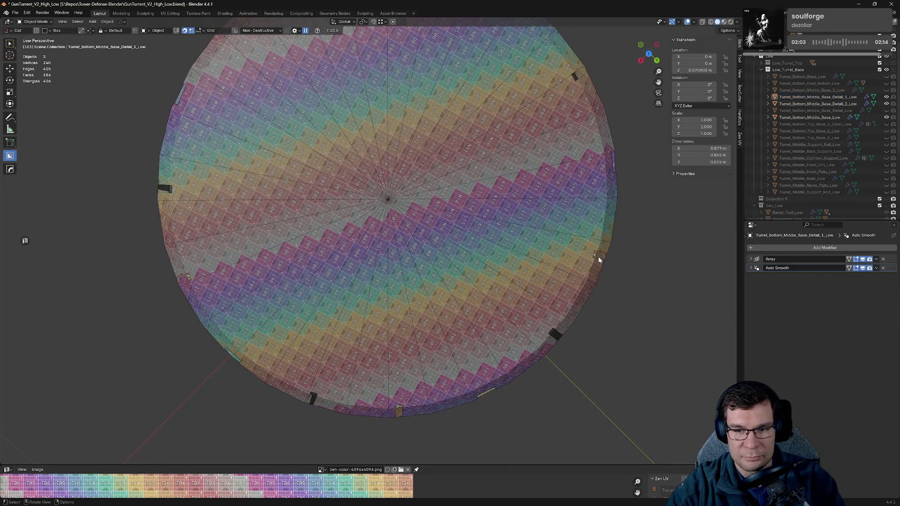
{"action": "left_click", "coordinate": [598, 257]}
{"action": "left_click", "coordinate": [864, 259]}
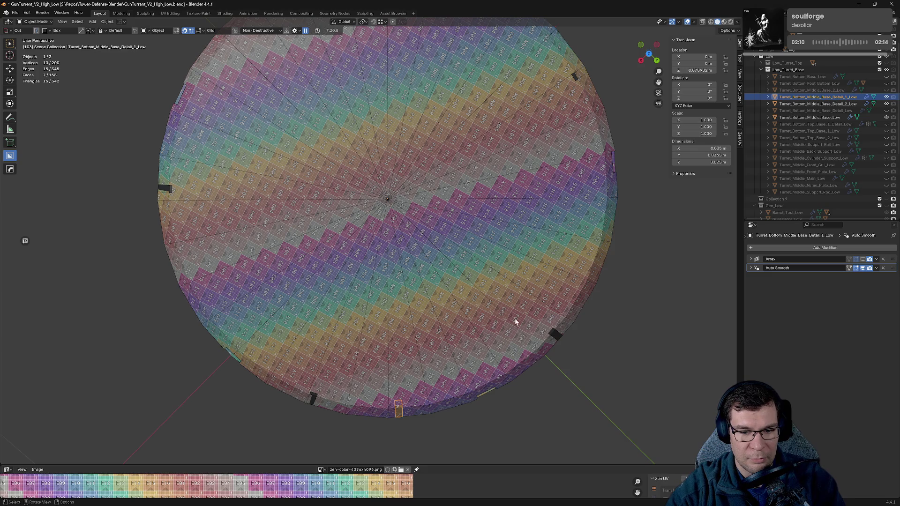
{"action": "left_click", "coordinate": [863, 260]}
{"action": "middle_click_drag", "start_coordinate": [699, 316], "coordinate": [427, 320]}
{"action": "mouse_move", "coordinate": [523, 331]}
{"action": "middle_mouse_down"}
{"action": "mouse_move", "coordinate": [500, 313]}
{"action": "mouse_move", "coordinate": [334, 334]}
{"action": "middle_mouse_up"}
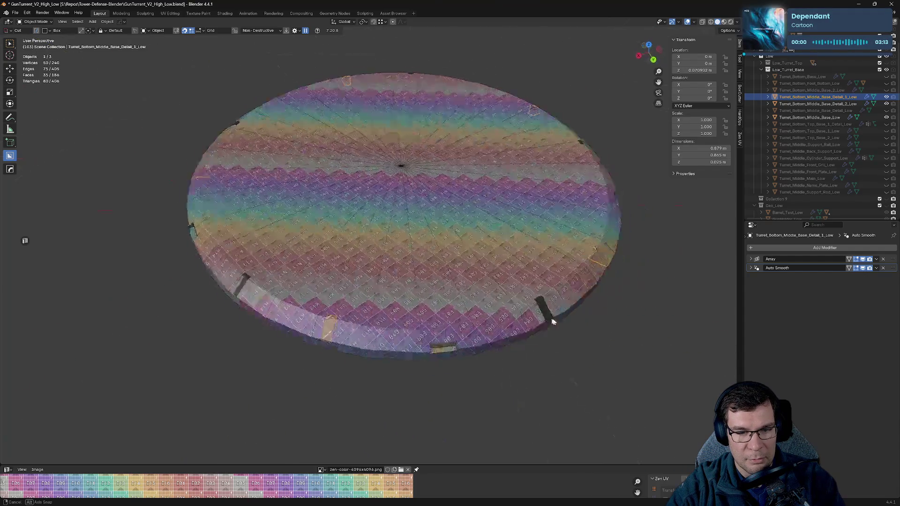
{"action": "left_click", "coordinate": [306, 328]}
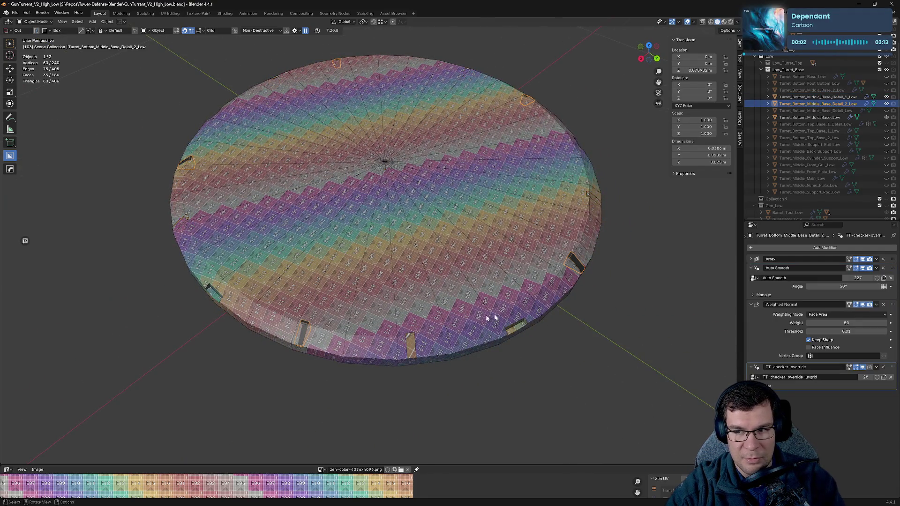
- Remove the checker override from the second rim detail piece and hide its array copies
{"action": "left_click", "coordinate": [411, 341]}
{"action": "left_click", "coordinate": [303, 331]}
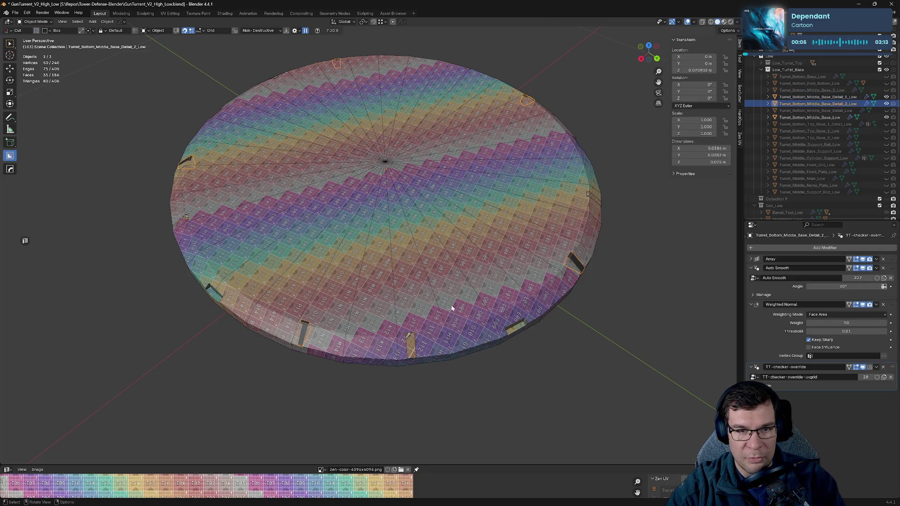
{"action": "left_click", "coordinate": [752, 304]}
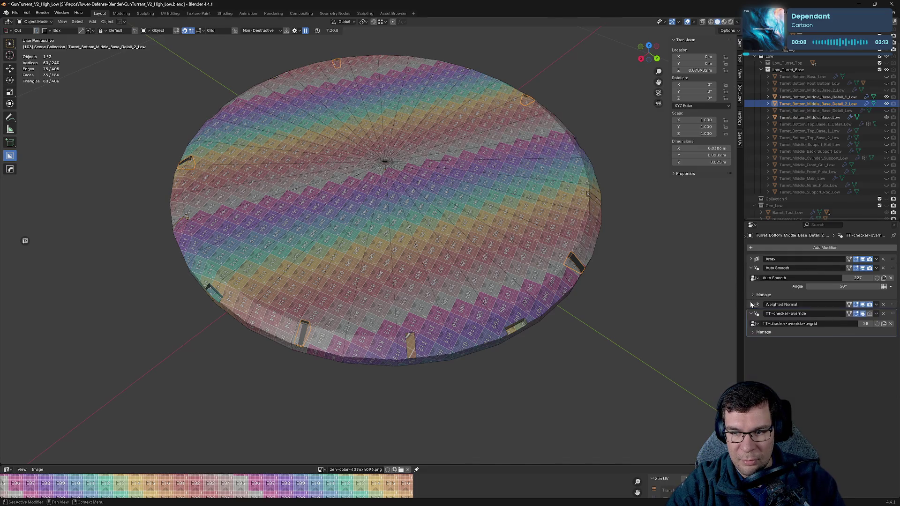
{"action": "left_click", "coordinate": [882, 314]}
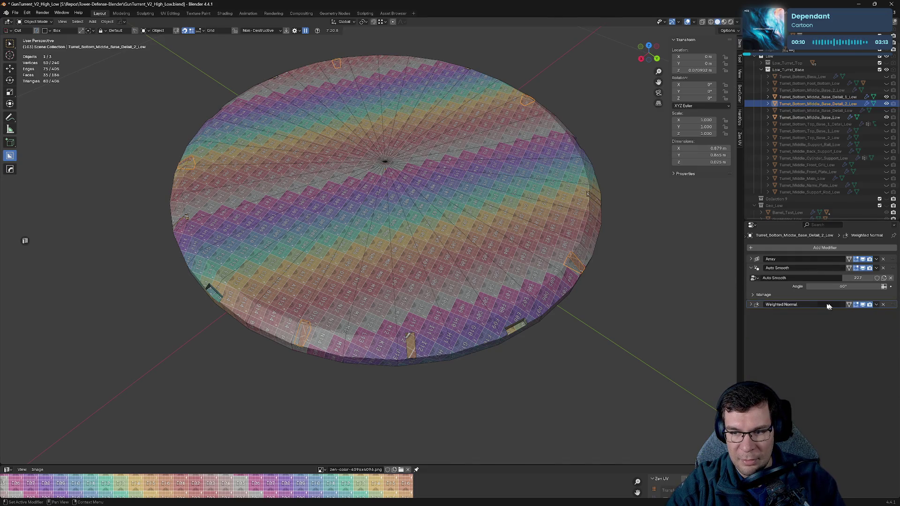
{"action": "left_click", "coordinate": [752, 268]}
{"action": "left_click", "coordinate": [864, 260]}
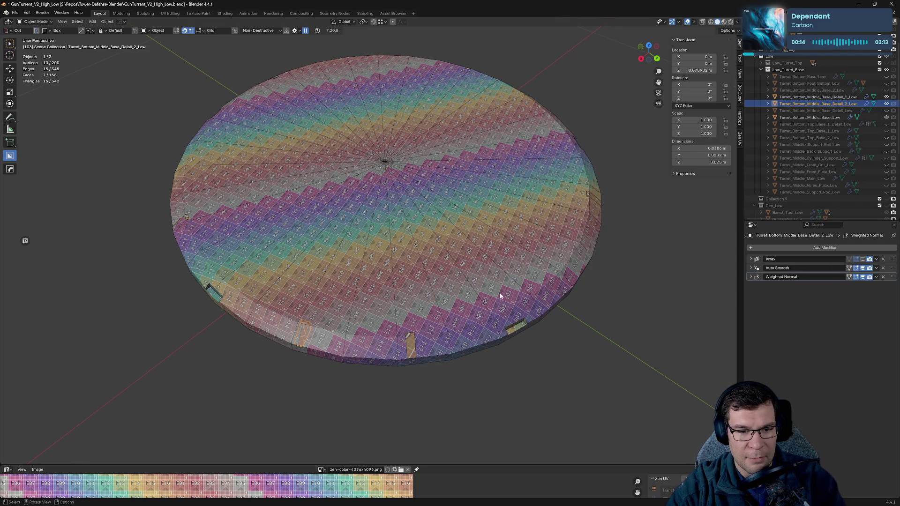
- Switch to orthographic top view and hide the first rim detail piece's array copies
{"action": "scroll", "coordinate": [539, 285], "scroll_direction": "up", "scroll_amount": 5}
{"action": "scroll", "coordinate": [551, 241], "scroll_direction": "up", "scroll_amount": 2}
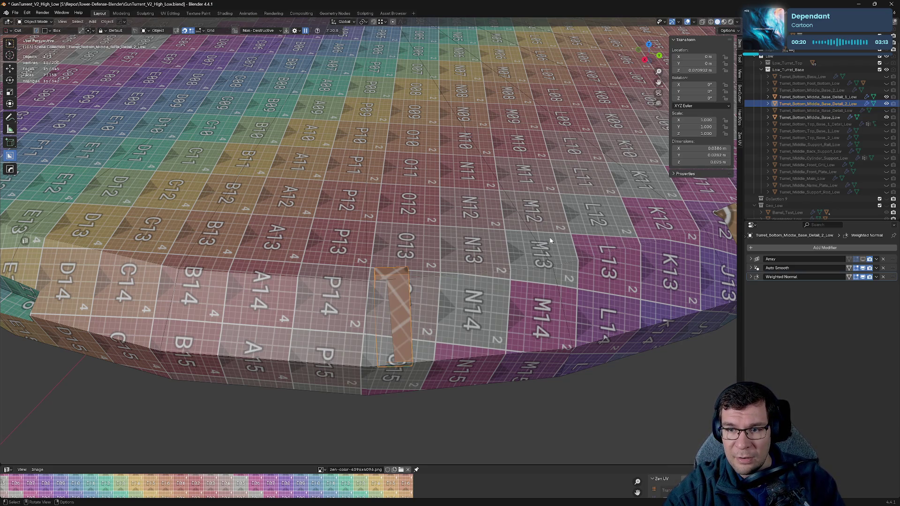
{"action": "middle_click_drag", "start_coordinate": [551, 240], "coordinate": [613, 268]}
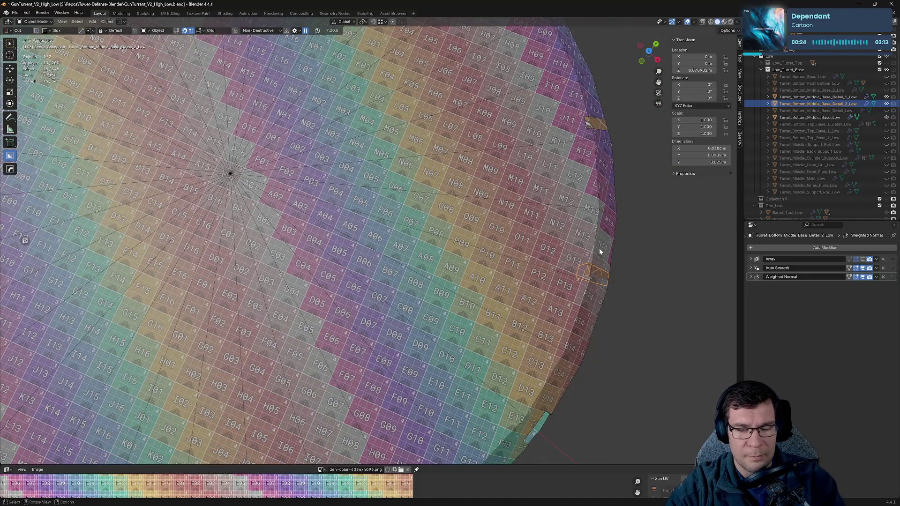
{"action": "key", "text": "KP_7"}
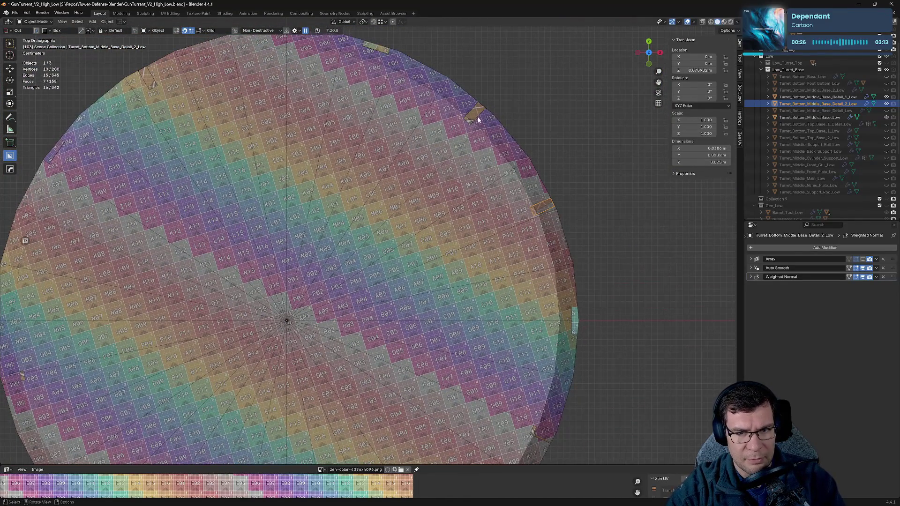
{"action": "left_click", "coordinate": [476, 111]}
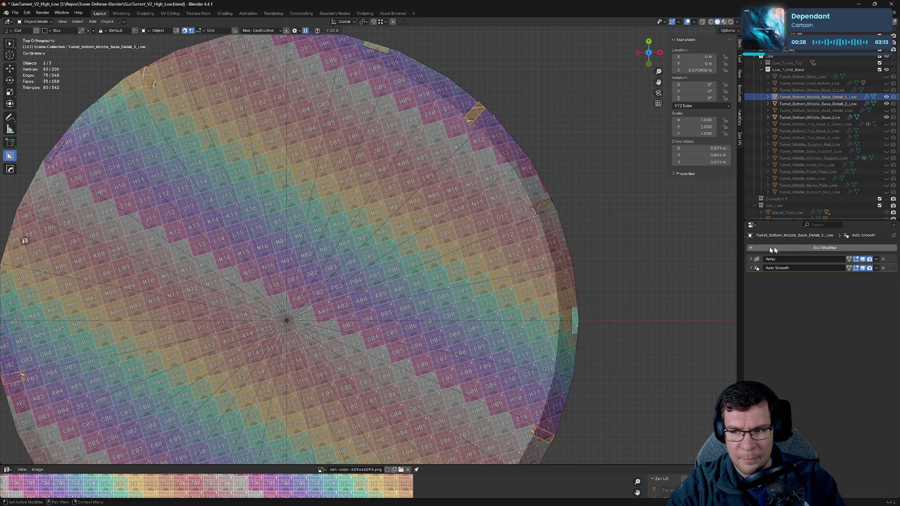
{"action": "left_click", "coordinate": [863, 259]}
- Select the two rim detail pieces in turn and centre them in the top view
{"action": "left_click", "coordinate": [535, 213]}
{"action": "left_click", "coordinate": [474, 113]}
{"action": "left_click", "coordinate": [539, 209]}
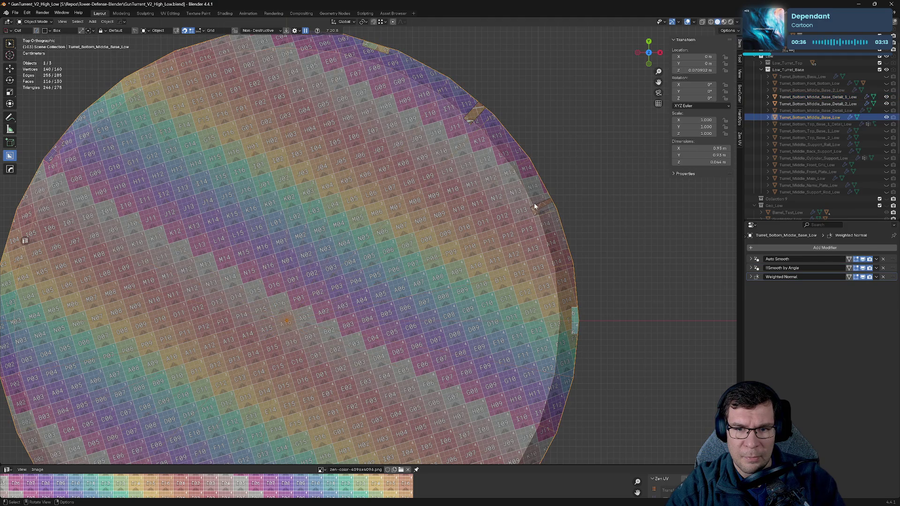
{"action": "middle_click_drag", "start_coordinate": [536, 205], "coordinate": [604, 187], "text": "shift"}
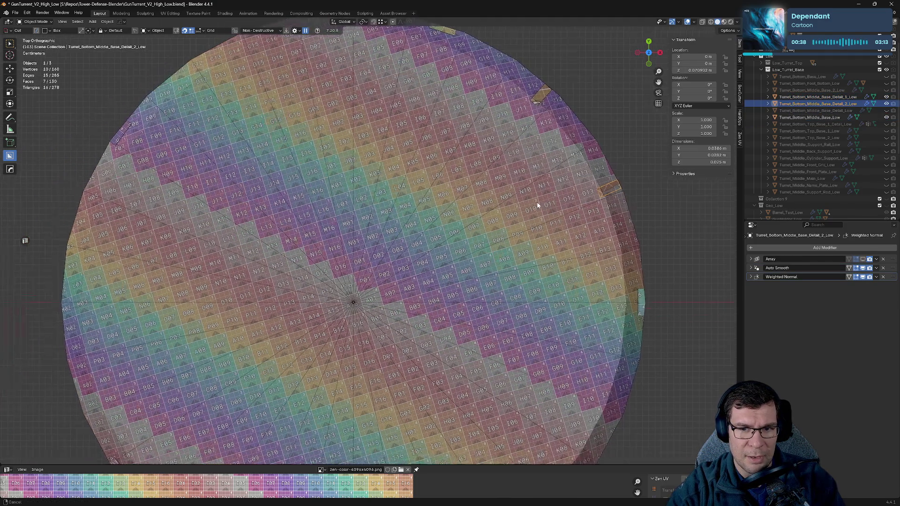
{"action": "left_click", "coordinate": [544, 94]}
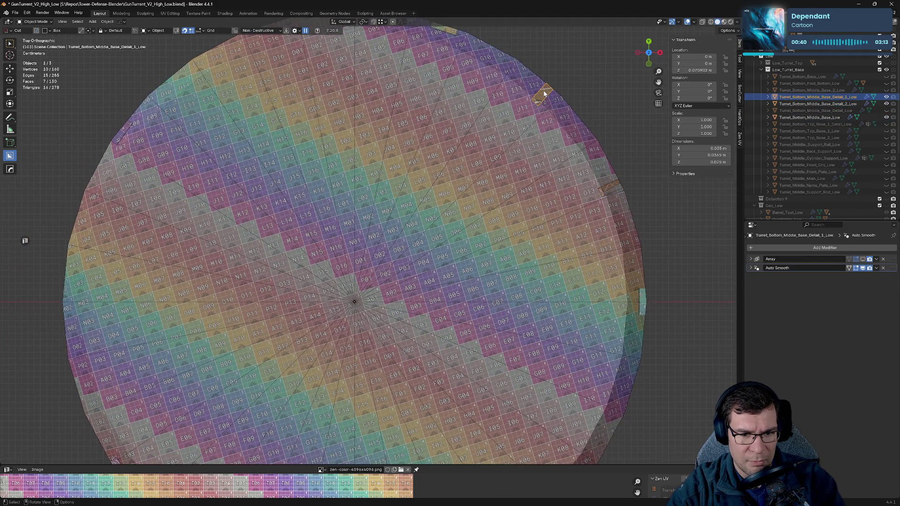
{"action": "left_click", "coordinate": [611, 188]}
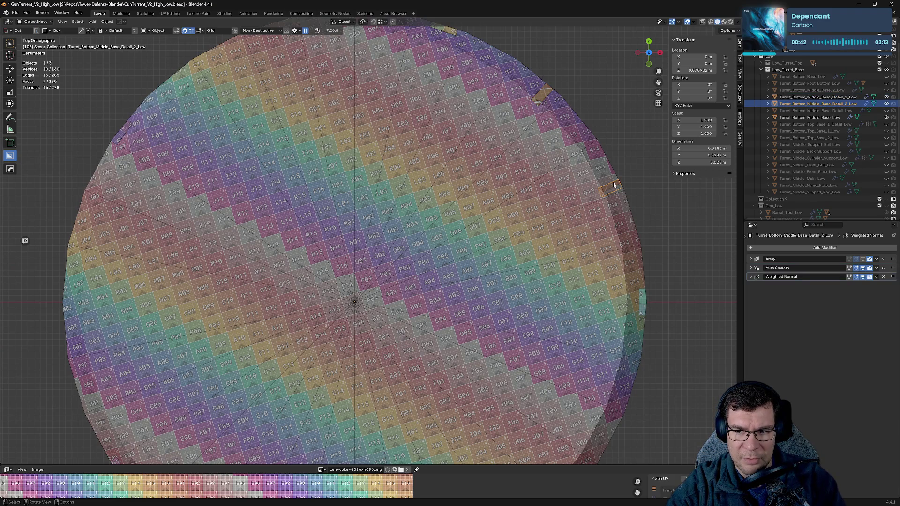
{"action": "scroll", "coordinate": [534, 217], "scroll_direction": "up", "scroll_amount": 5}
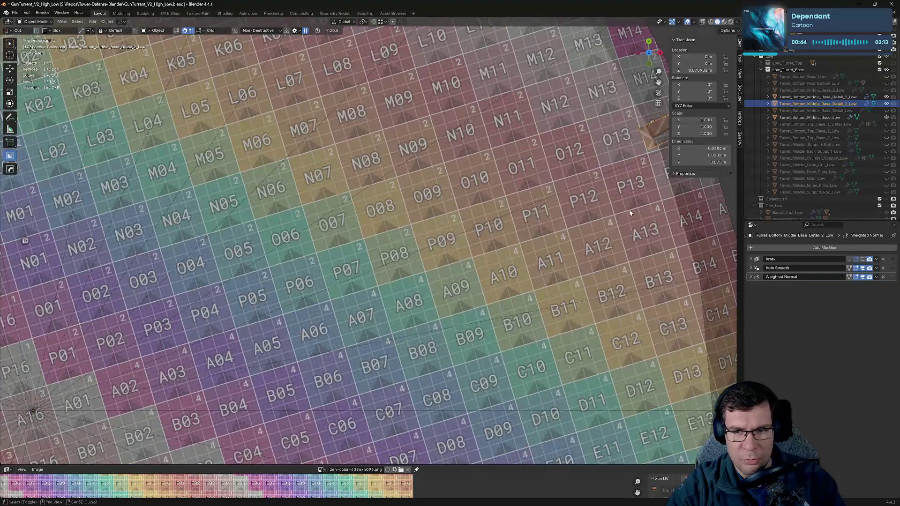
{"action": "mouse_move", "coordinate": [513, 224]}
{"action": "middle_mouse_down", "text": "shift"}
{"action": "mouse_move", "coordinate": [581, 327]}
{"action": "mouse_move", "coordinate": [425, 270]}
{"action": "middle_mouse_up", "text": "shift"}
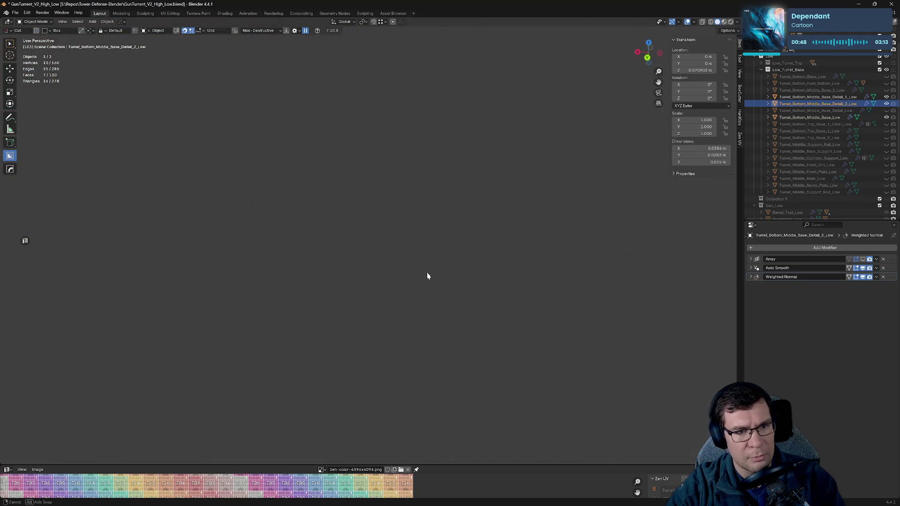
- Test-rotate the second rim detail piece on Z, X and Y, then cancel to keep it unrotated
{"action": "scroll", "coordinate": [395, 213], "scroll_direction": "down", "scroll_amount": 5}
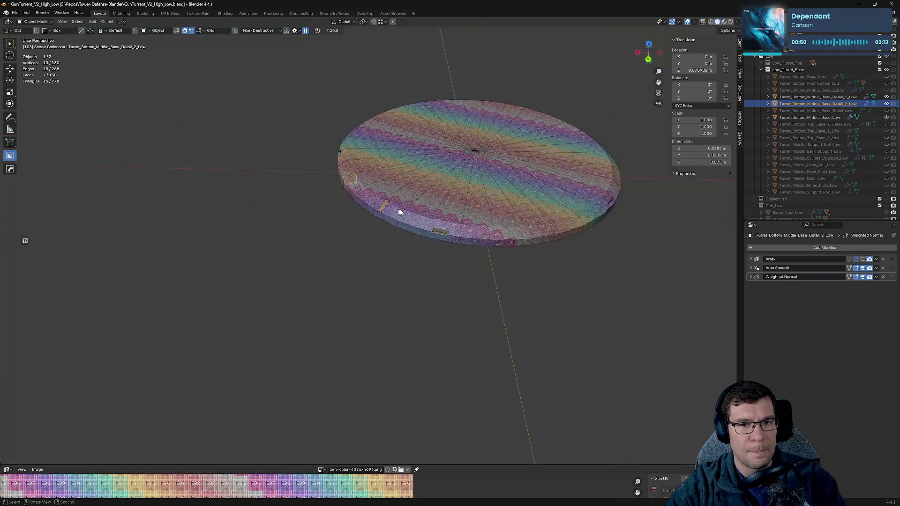
{"action": "scroll", "coordinate": [413, 206], "scroll_direction": "up", "scroll_amount": 4}
{"action": "scroll", "coordinate": [415, 202], "scroll_direction": "up", "scroll_amount": 5}
{"action": "mouse_move", "coordinate": [416, 202]}
{"action": "middle_mouse_down"}
{"action": "mouse_move", "coordinate": [483, 165]}
{"action": "mouse_move", "coordinate": [454, 158]}
{"action": "middle_mouse_up"}
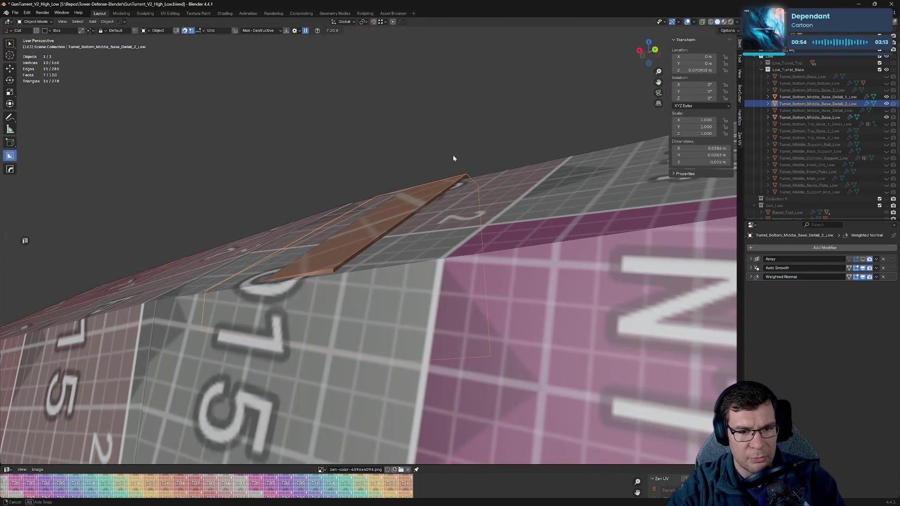
{"action": "mouse_move", "coordinate": [500, 221]}
{"action": "middle_mouse_down"}
{"action": "mouse_move", "coordinate": [541, 240]}
{"action": "mouse_move", "coordinate": [542, 254]}
{"action": "middle_mouse_up"}
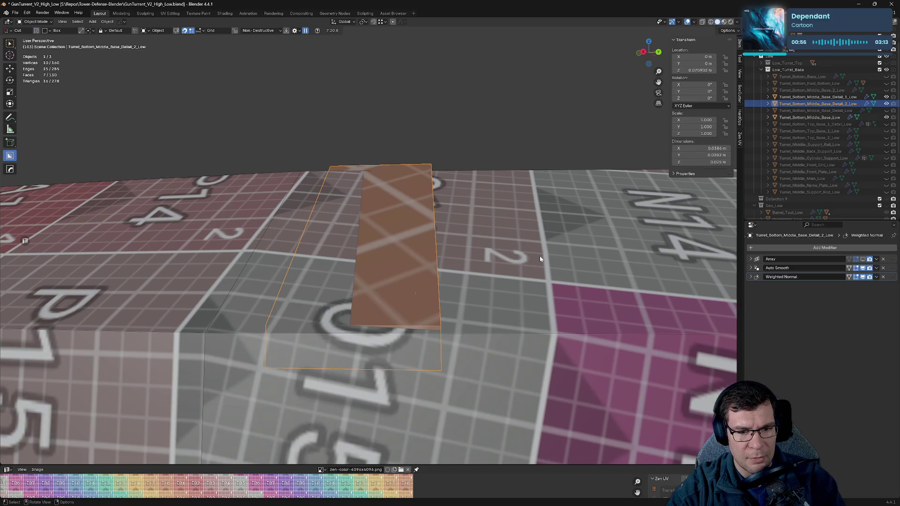
{"action": "key", "text": "r"}
{"action": "key", "text": "z"}
{"action": "key", "text": "x"}
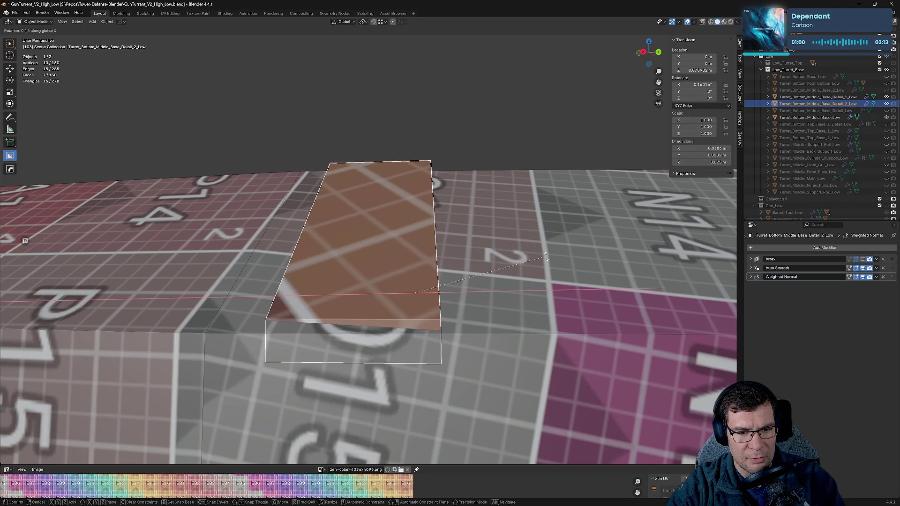
{"action": "key", "text": "y"}
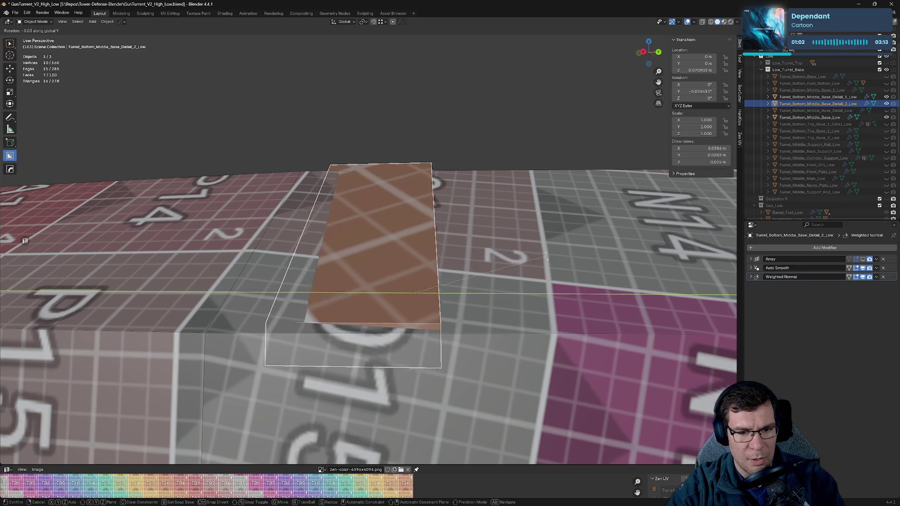
{"action": "key", "text": "Escape"}
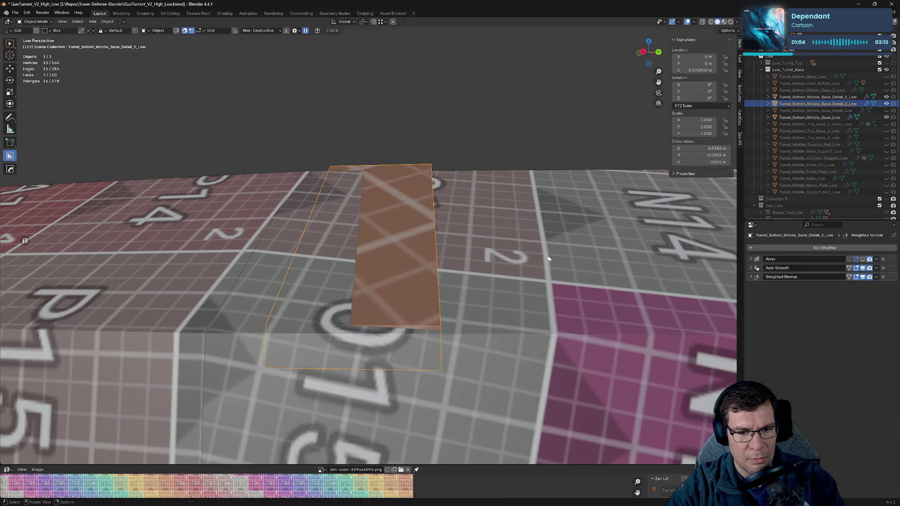
- Select the rim detail pieces and bring up the Shift+S snap pie menu
{"action": "scroll", "coordinate": [371, 128], "scroll_direction": "down", "scroll_amount": 5}
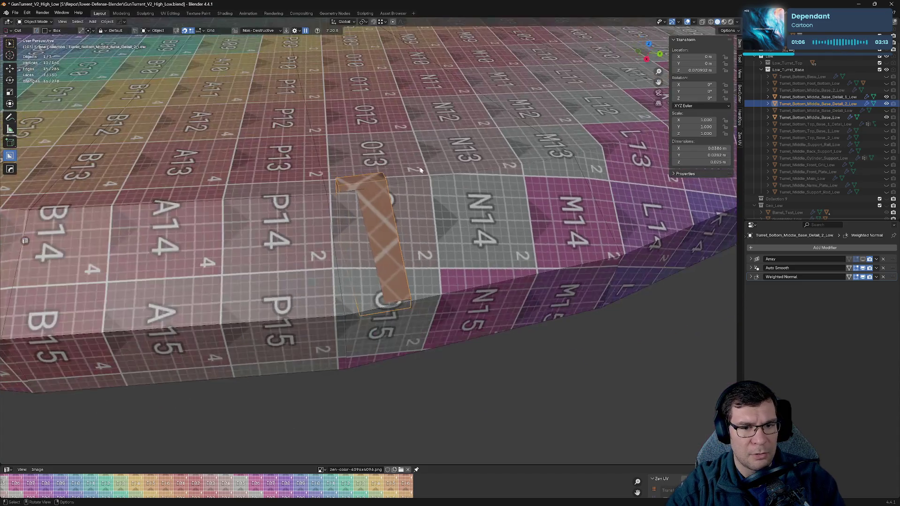
{"action": "scroll", "coordinate": [466, 157], "scroll_direction": "down", "scroll_amount": 5}
{"action": "scroll", "coordinate": [462, 157], "scroll_direction": "down", "scroll_amount": 1}
{"action": "left_click", "coordinate": [551, 200]}
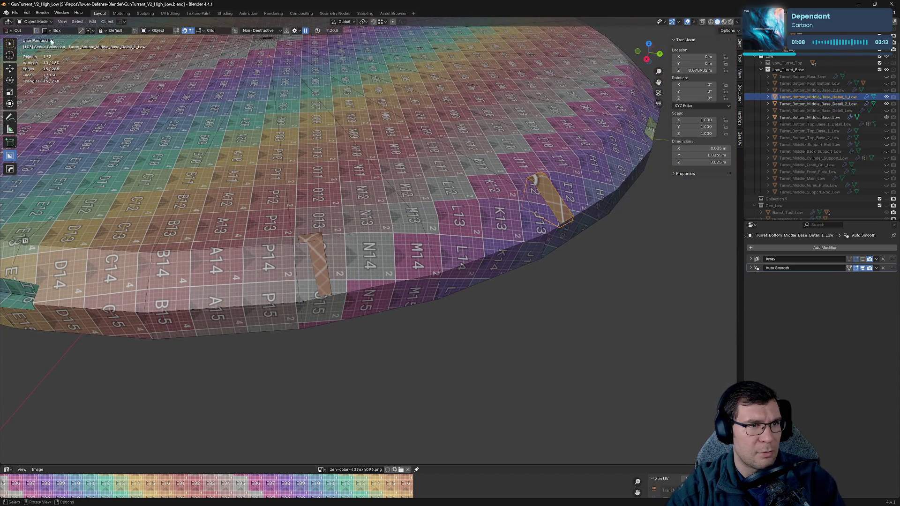
{"action": "key", "text": "shift+s"}
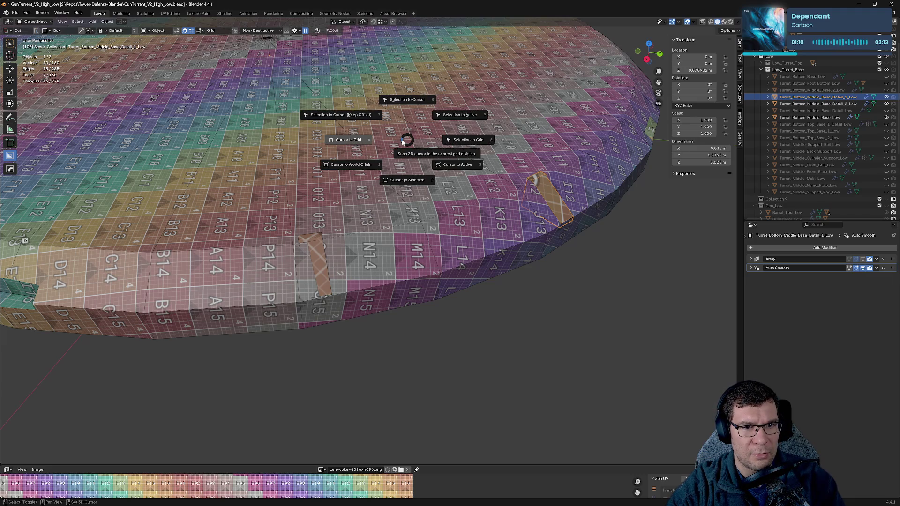
{"action": "left_click", "coordinate": [424, 179]}
{"action": "left_click", "coordinate": [319, 253]}
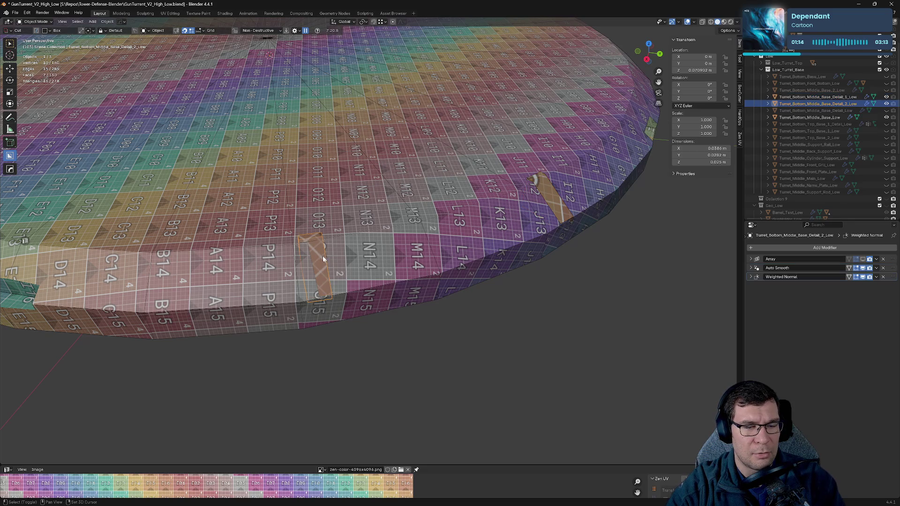
{"action": "key", "text": "shift+s"}
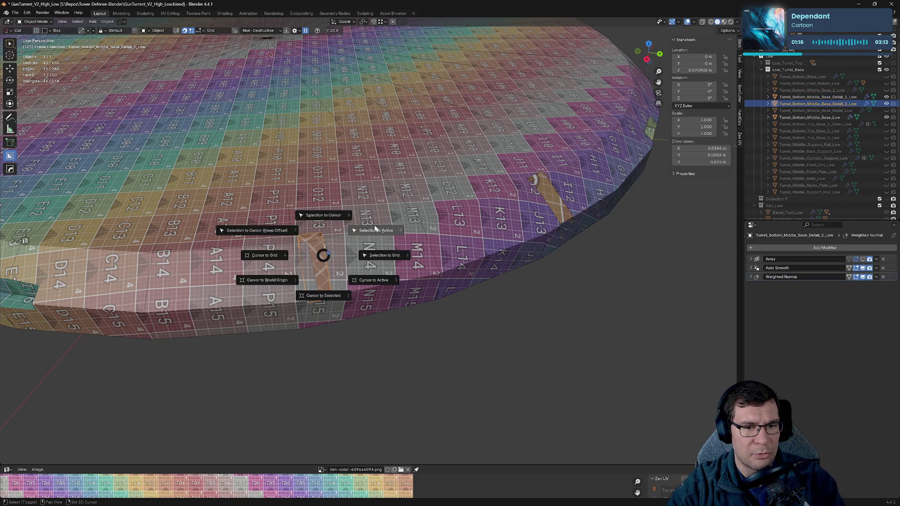
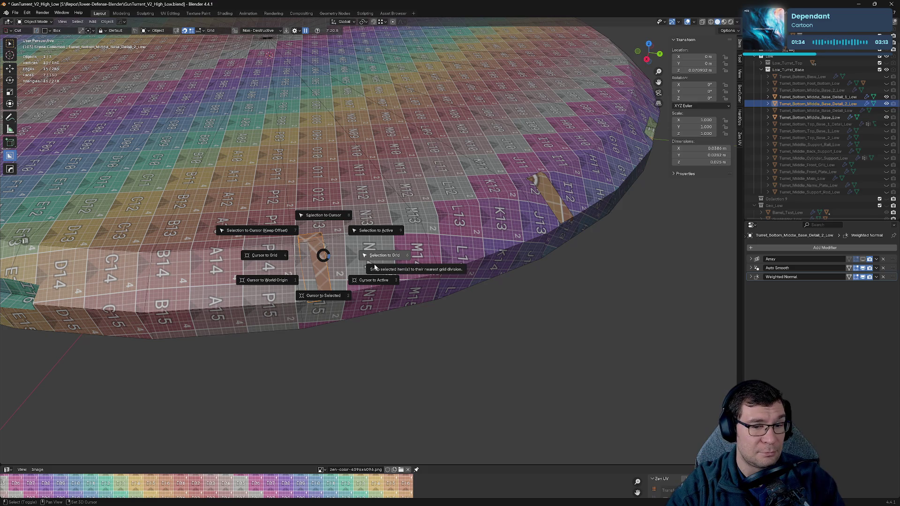
- Try Geometry to Origin on the Detail_2_Low rim piece, then undo it
{"action": "key", "text": "Escape"}
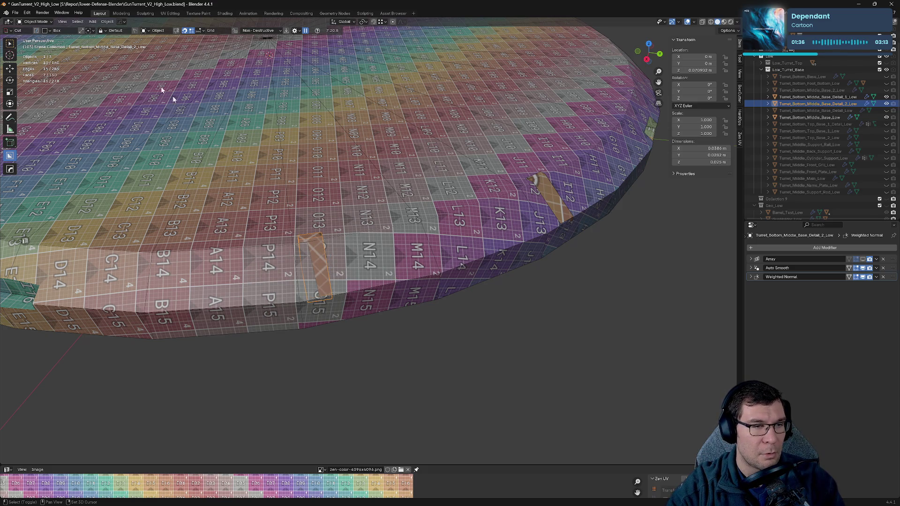
{"action": "left_click", "coordinate": [107, 22]}
{"action": "mouse_move", "coordinate": [140, 36]}
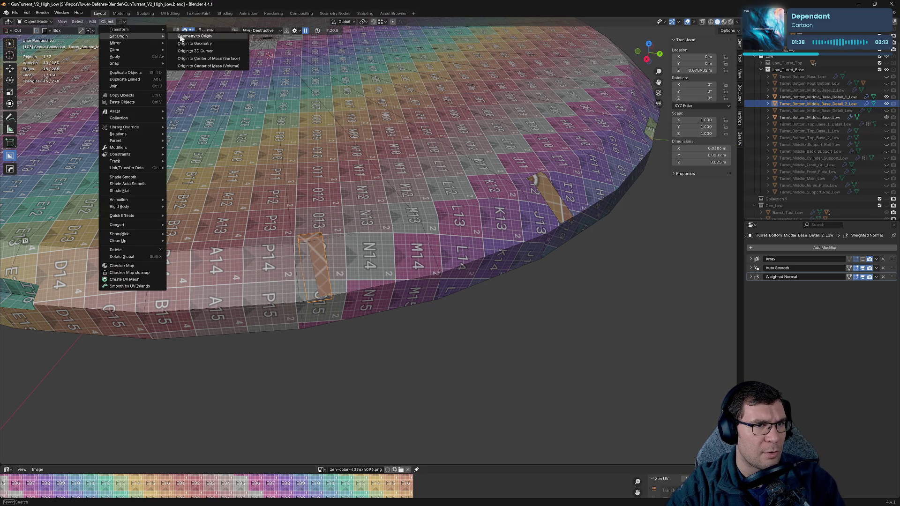
{"action": "left_click", "coordinate": [218, 36]}
{"action": "key", "text": "ctrl+z"}
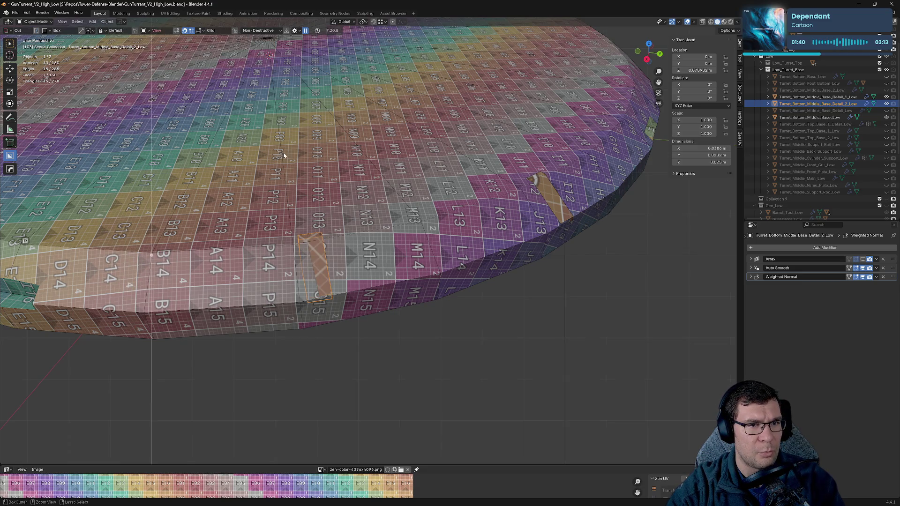
- Set the piece's origin to its geometry centre with Origin to Geometry and frame it
{"action": "left_click", "coordinate": [122, 21]}
{"action": "left_click", "coordinate": [107, 21]}
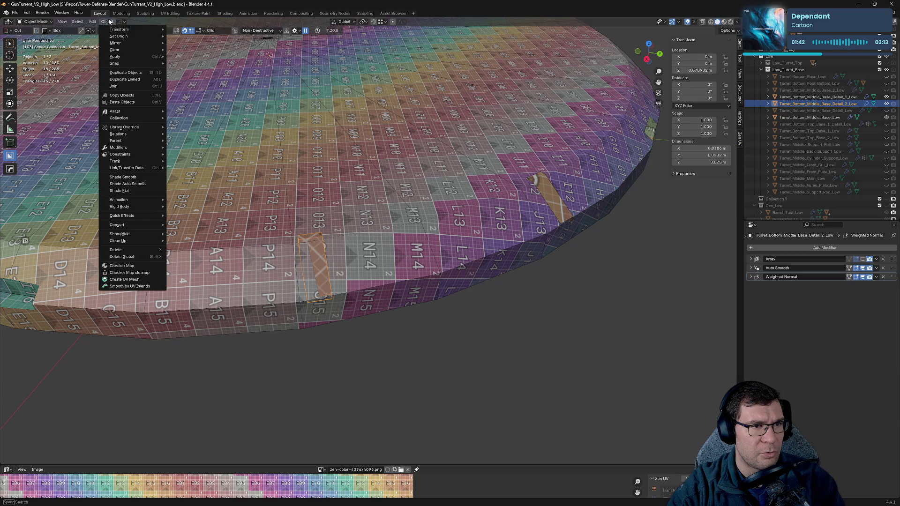
{"action": "mouse_move", "coordinate": [120, 38]}
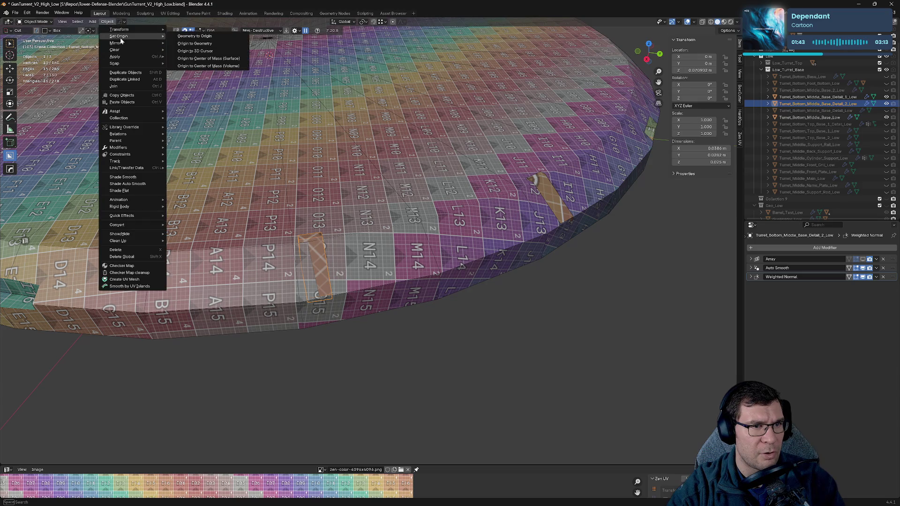
{"action": "left_click", "coordinate": [216, 44]}
{"action": "key", "text": "KP_Decimal"}
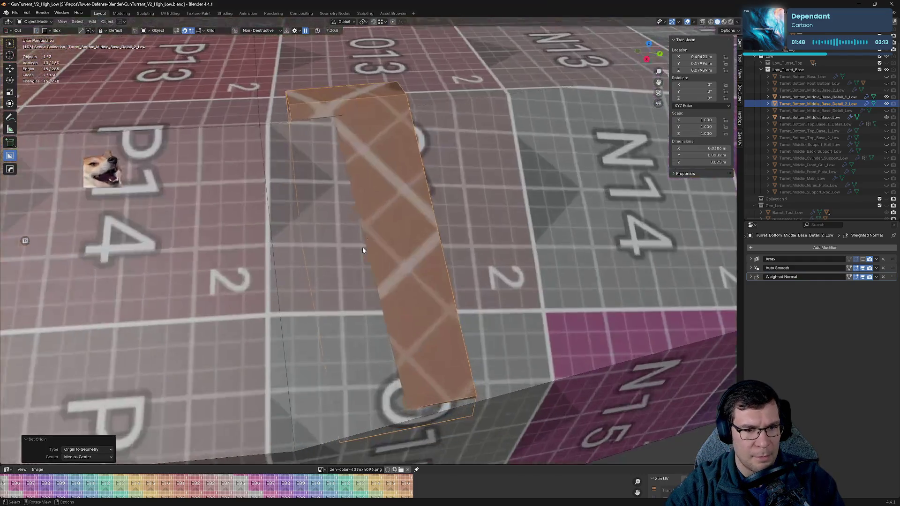
{"action": "mouse_move", "coordinate": [371, 237]}
{"action": "middle_mouse_down"}
{"action": "mouse_move", "coordinate": [361, 210]}
{"action": "mouse_move", "coordinate": [391, 213]}
{"action": "middle_mouse_up"}
{"action": "key", "text": "r"}
{"action": "key", "text": "z"}
{"action": "key", "text": "x"}
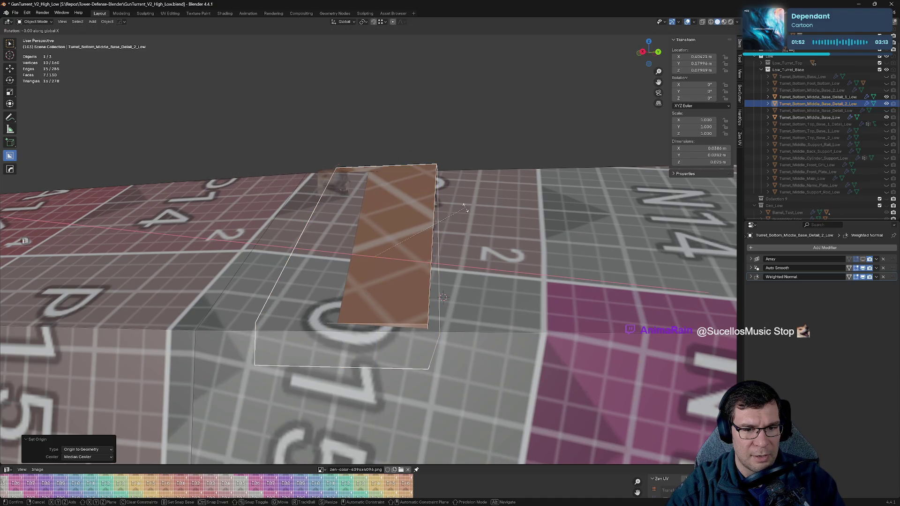
{"action": "key", "text": "Escape"}
{"action": "mouse_move", "coordinate": [450, 221]}
{"action": "middle_mouse_down"}
{"action": "mouse_move", "coordinate": [424, 226]}
{"action": "mouse_move", "coordinate": [559, 245]}
{"action": "mouse_move", "coordinate": [594, 229]}
{"action": "middle_mouse_up"}
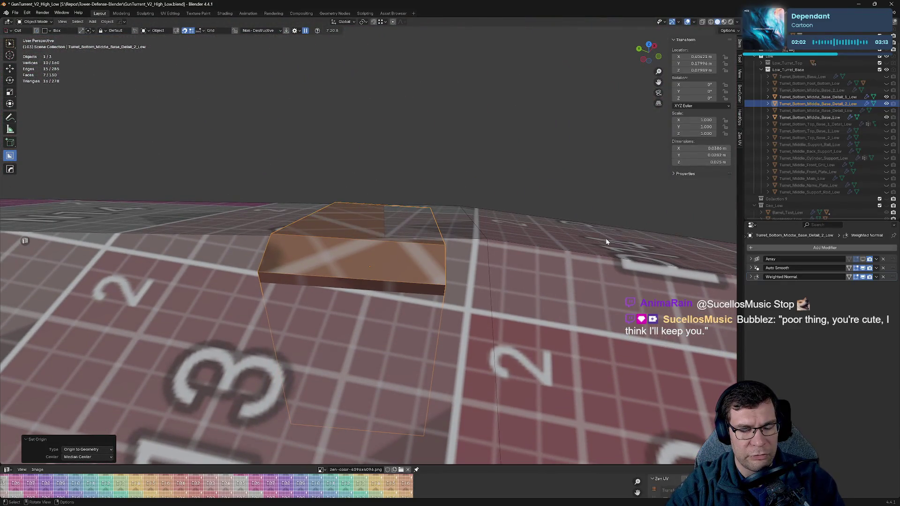
{"action": "key", "text": "g"}
{"action": "key", "text": "z"}
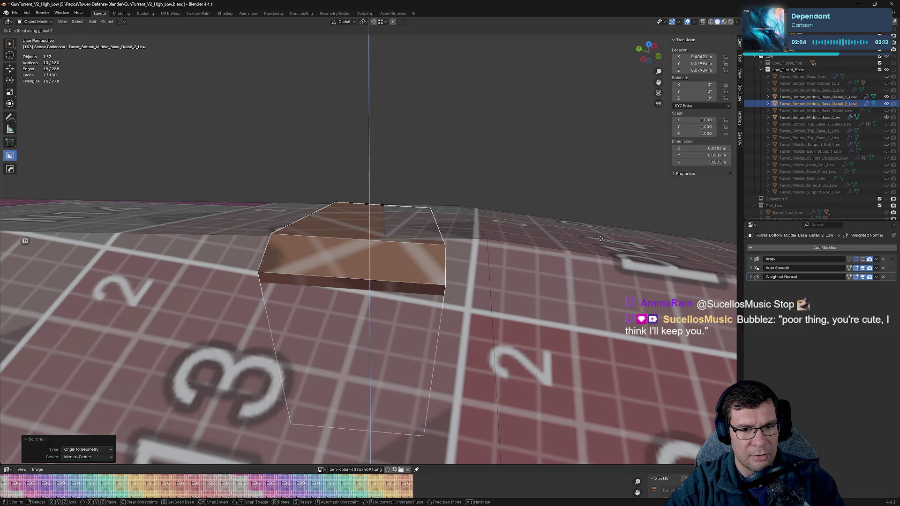
{"action": "right_click", "coordinate": [600, 239]}
{"action": "middle_click_drag", "start_coordinate": [600, 239], "coordinate": [598, 246]}
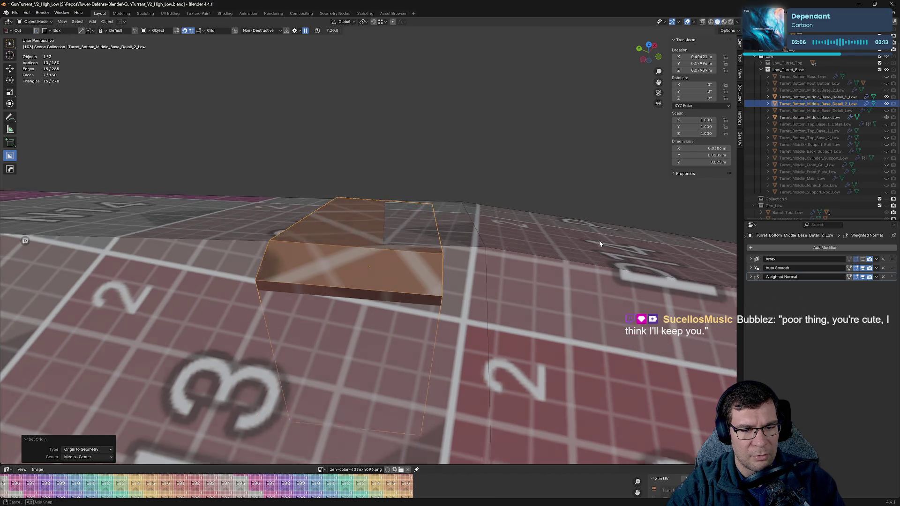
{"action": "key", "text": "KP_7"}
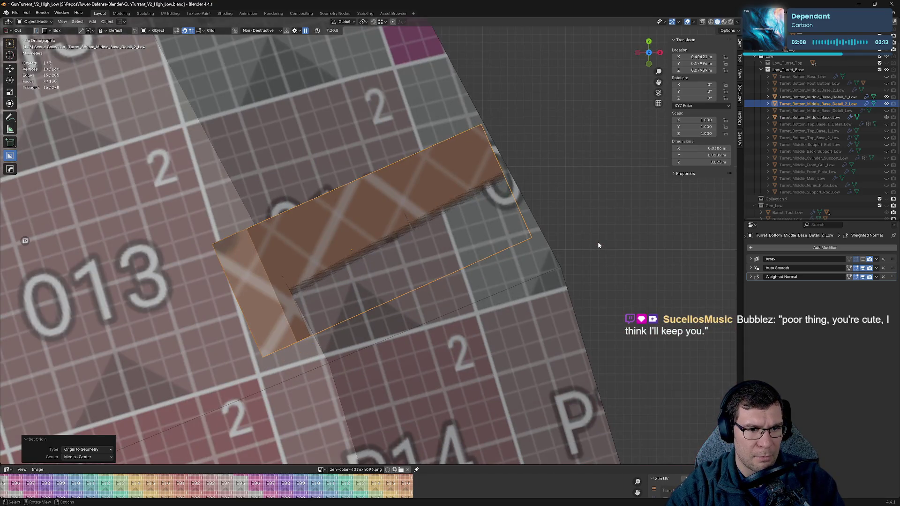
{"action": "mouse_move", "coordinate": [599, 241]}
{"action": "middle_mouse_down"}
{"action": "mouse_move", "coordinate": [562, 238]}
{"action": "mouse_move", "coordinate": [568, 246]}
{"action": "middle_mouse_up"}
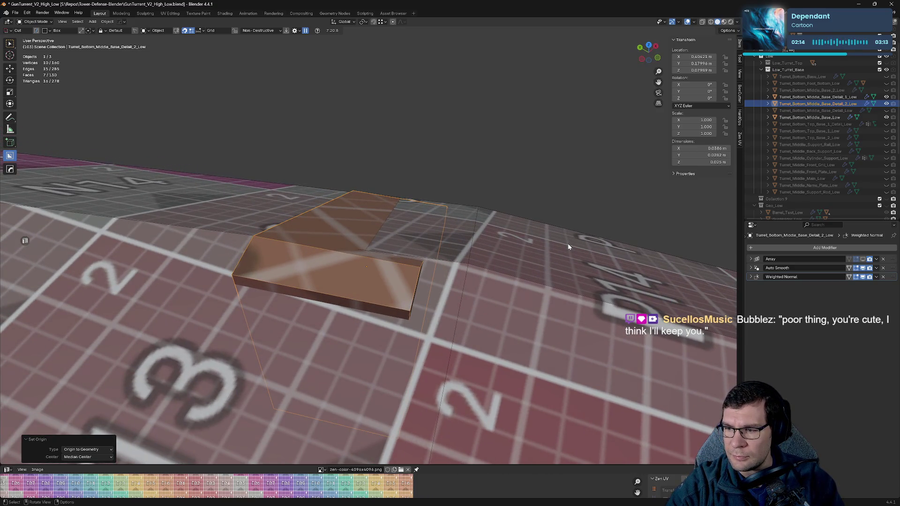
{"action": "middle_click_drag", "start_coordinate": [567, 244], "coordinate": [389, 214]}
{"action": "scroll", "coordinate": [389, 214], "scroll_direction": "down", "scroll_amount": 10}
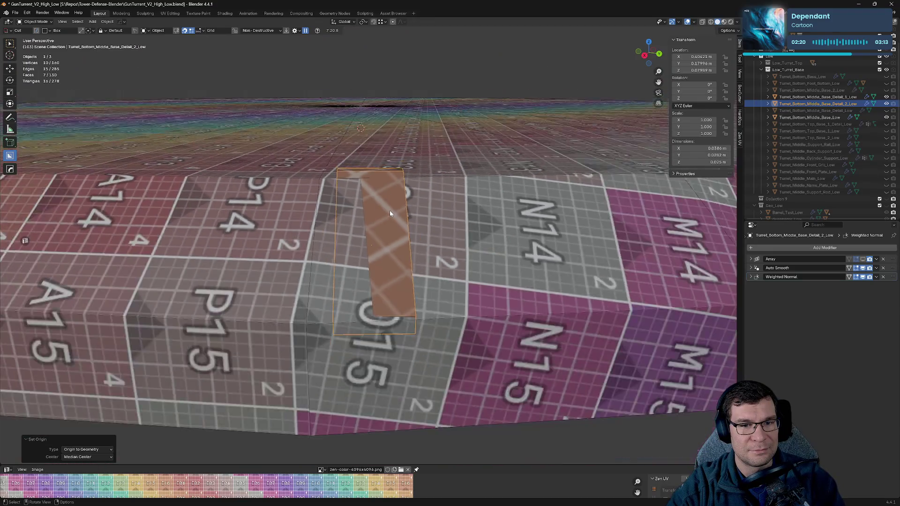
{"action": "scroll", "coordinate": [539, 221], "scroll_direction": "up", "scroll_amount": 5}
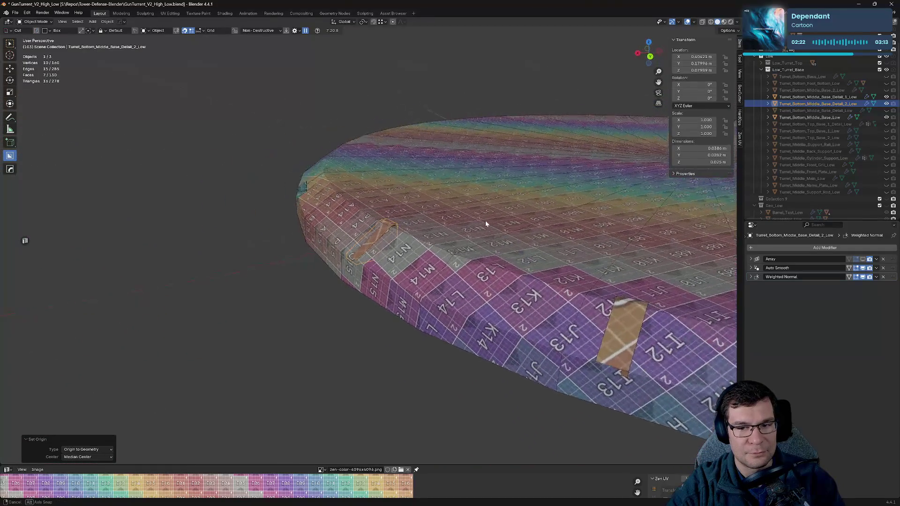
{"action": "middle_click_drag", "start_coordinate": [485, 221], "coordinate": [355, 205]}
{"action": "scroll", "coordinate": [375, 213], "scroll_direction": "down", "scroll_amount": 3}
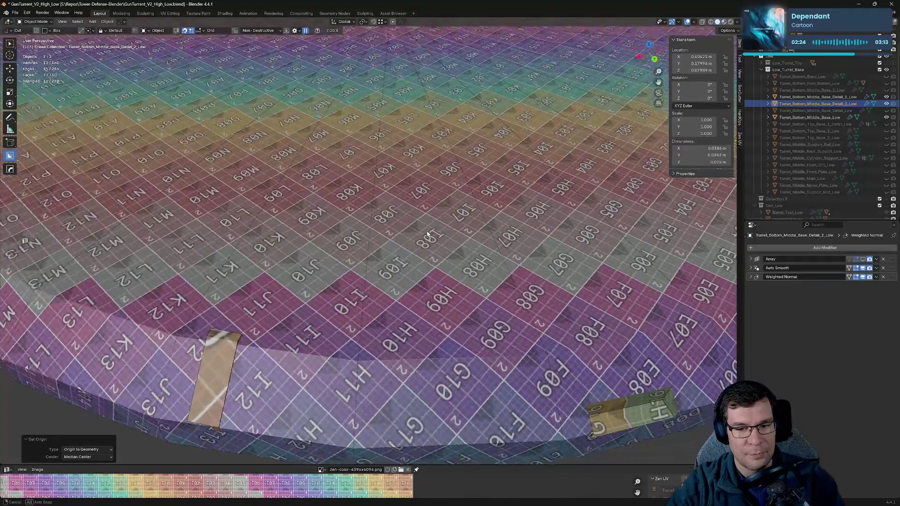
{"action": "scroll", "coordinate": [436, 237], "scroll_direction": "down", "scroll_amount": 4}
{"action": "scroll", "coordinate": [320, 246], "scroll_direction": "up", "scroll_amount": 3}
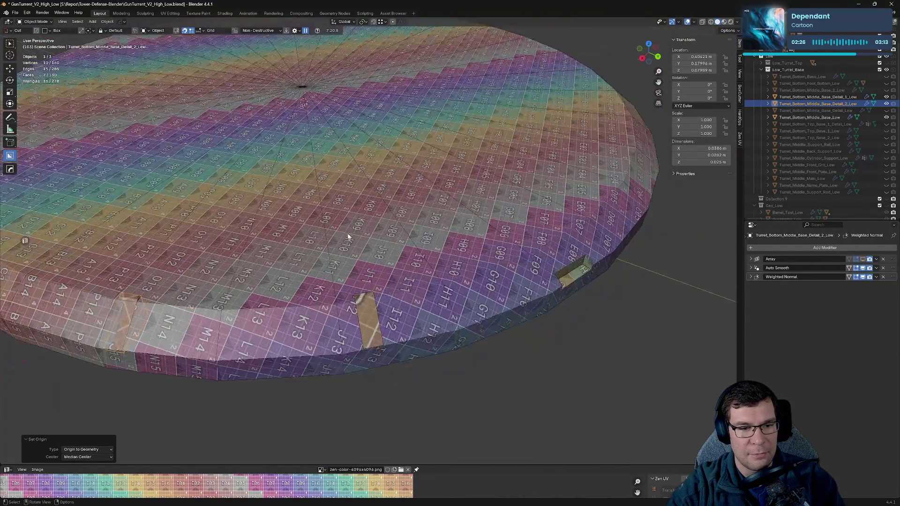
{"action": "middle_click_drag", "start_coordinate": [319, 246], "coordinate": [491, 275]}
{"action": "scroll", "coordinate": [491, 274], "scroll_direction": "up", "scroll_amount": 3}
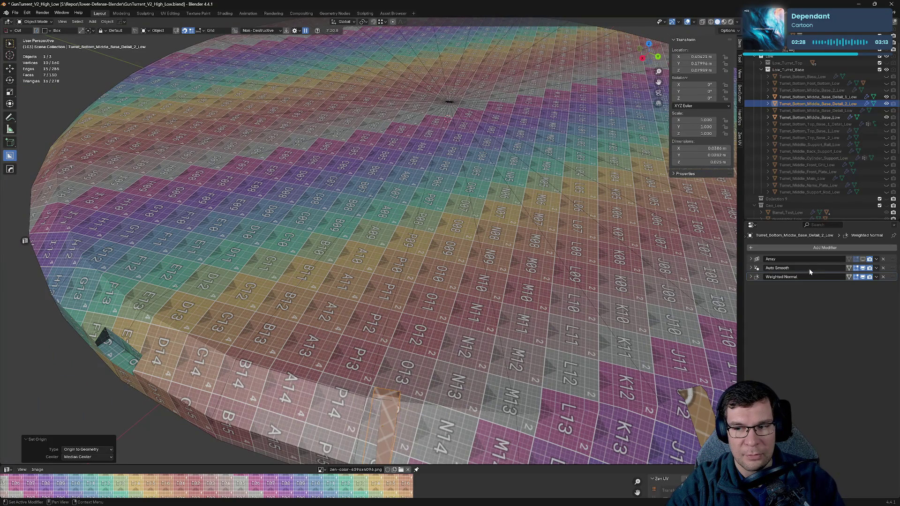
- Set the rim piece's origin to the 3D cursor
{"action": "left_click", "coordinate": [109, 22]}
{"action": "mouse_move", "coordinate": [136, 36]}
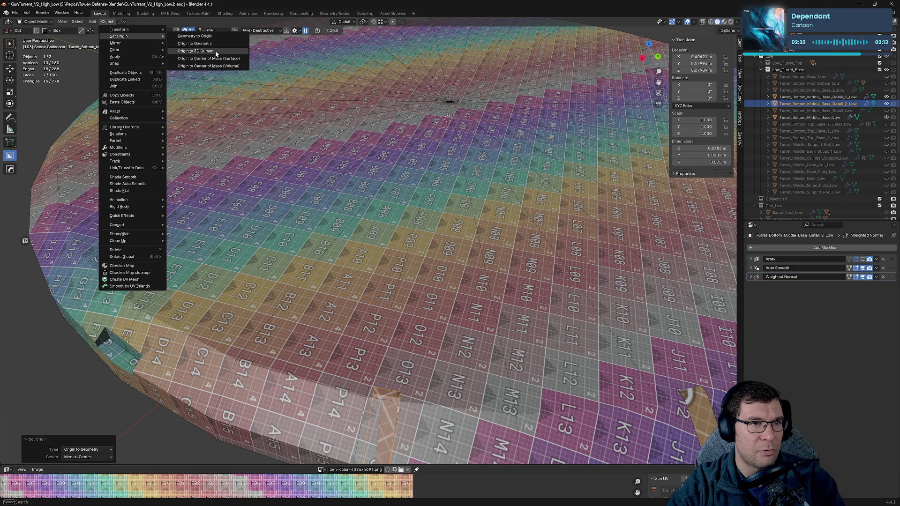
{"action": "left_click", "coordinate": [217, 54]}
{"action": "scroll", "coordinate": [263, 91], "scroll_direction": "down", "scroll_amount": 3}
{"action": "scroll", "coordinate": [434, 160], "scroll_direction": "down", "scroll_amount": 3}
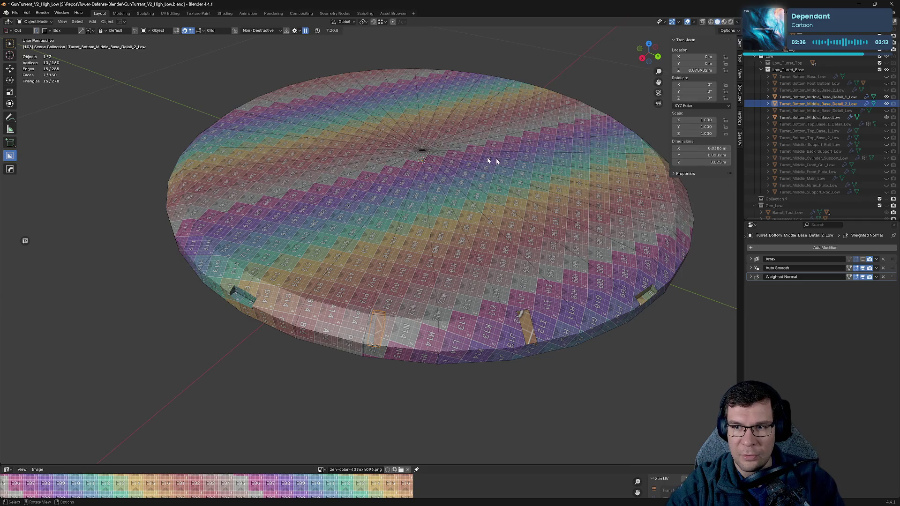
- Select Turret_Bottom_Middle_Base_Detail_1_Low and leave isolation to show the other turret objects
{"action": "left_click", "coordinate": [621, 304]}
{"action": "scroll", "coordinate": [643, 310], "scroll_direction": "down", "scroll_amount": 3}
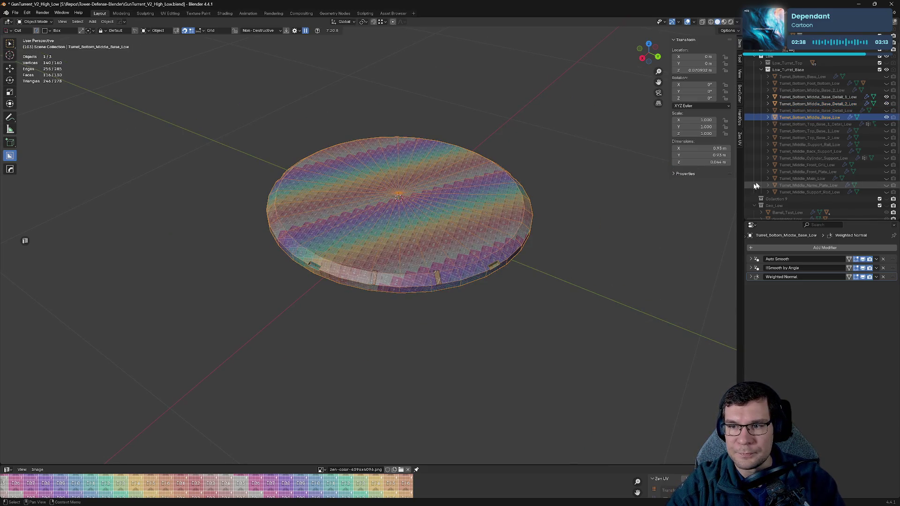
{"action": "left_click", "coordinate": [818, 104]}
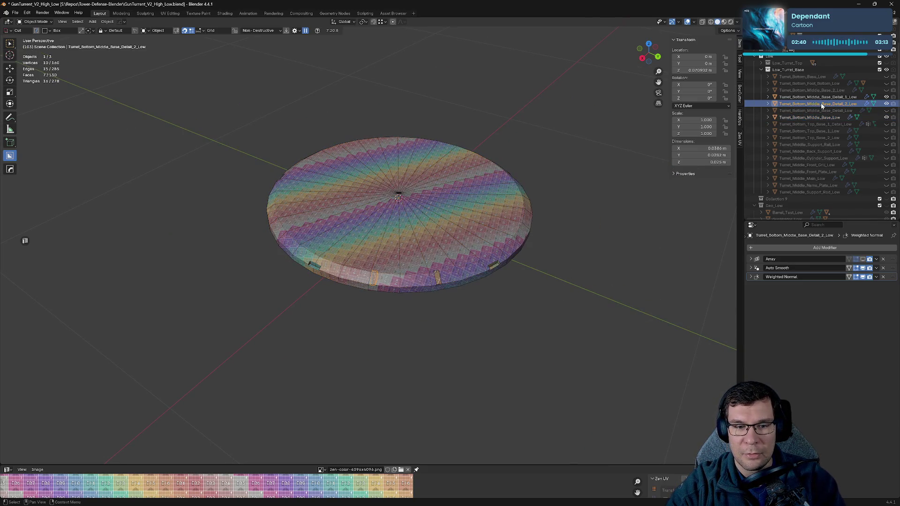
{"action": "left_click", "coordinate": [819, 97]}
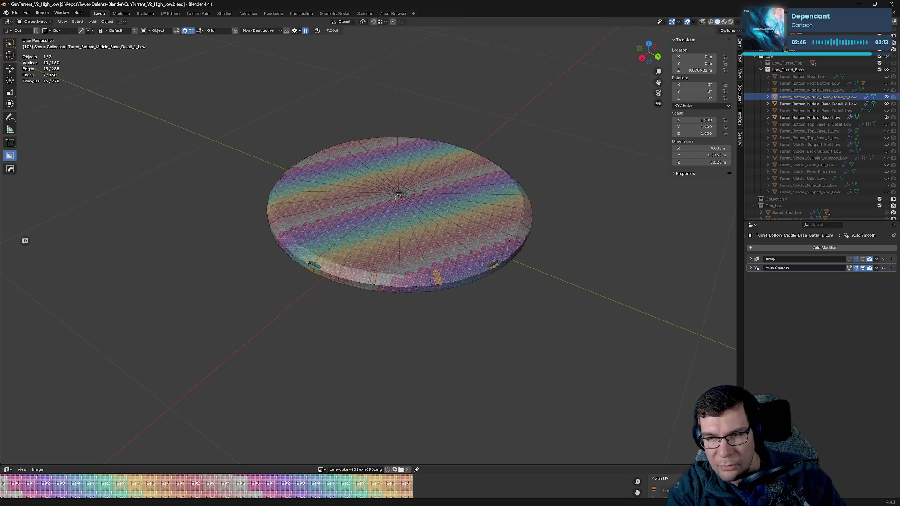
{"action": "key", "text": "shift+a"}
{"action": "key", "text": "shift+a"}
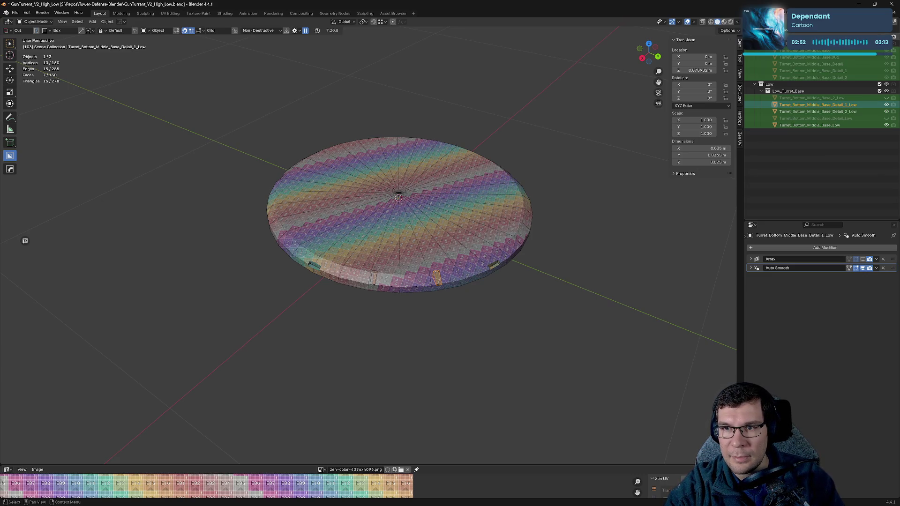
{"action": "key", "text": "ctrl+z"}
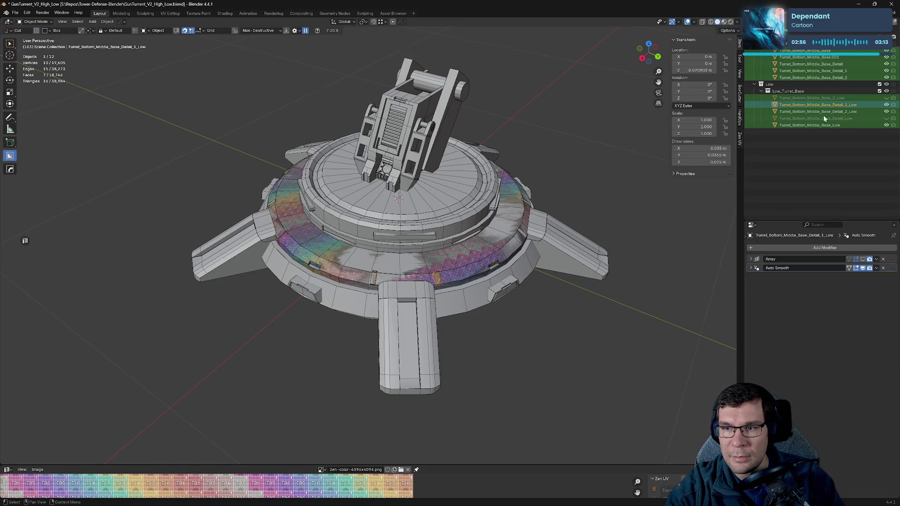
- Unhide the Turret_Bottom_Middle_Base_Detail_Low and Turret_Bottom_Middle_Base_2_Low pieces
{"action": "left_click", "coordinate": [887, 119]}
{"action": "left_click", "coordinate": [887, 98]}
{"action": "left_click", "coordinate": [576, 169]}
{"action": "scroll", "coordinate": [584, 164], "scroll_direction": "down", "scroll_amount": 4}
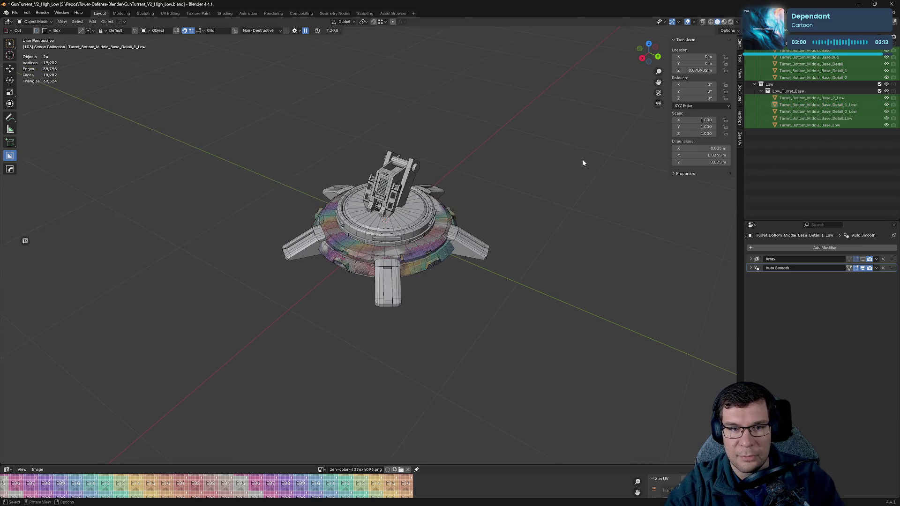
- Compare Turret_Bottom_Middle_Base_Low against the high-poly Turret_Bottom_Middle_Base by selecting each
{"action": "left_click", "coordinate": [829, 126]}
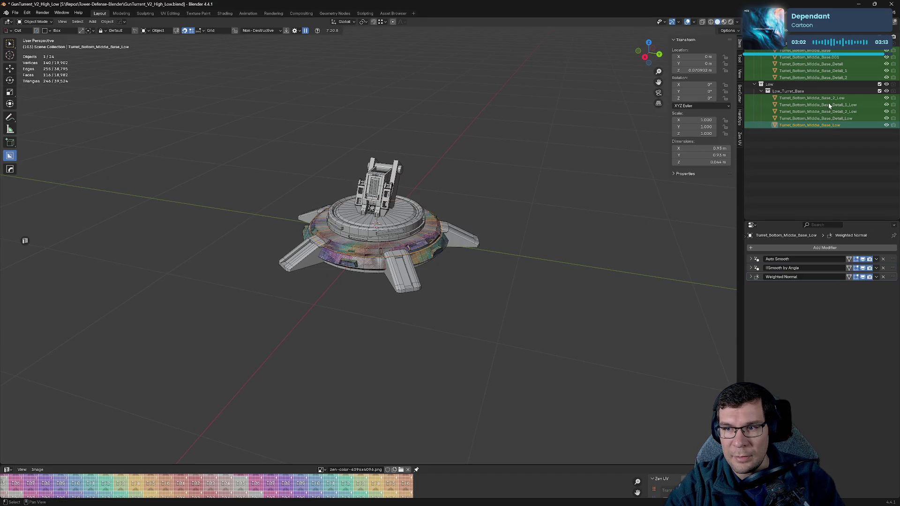
{"action": "left_click", "coordinate": [823, 67]}
{"action": "left_click", "coordinate": [829, 75]}
{"action": "left_click", "coordinate": [824, 68]}
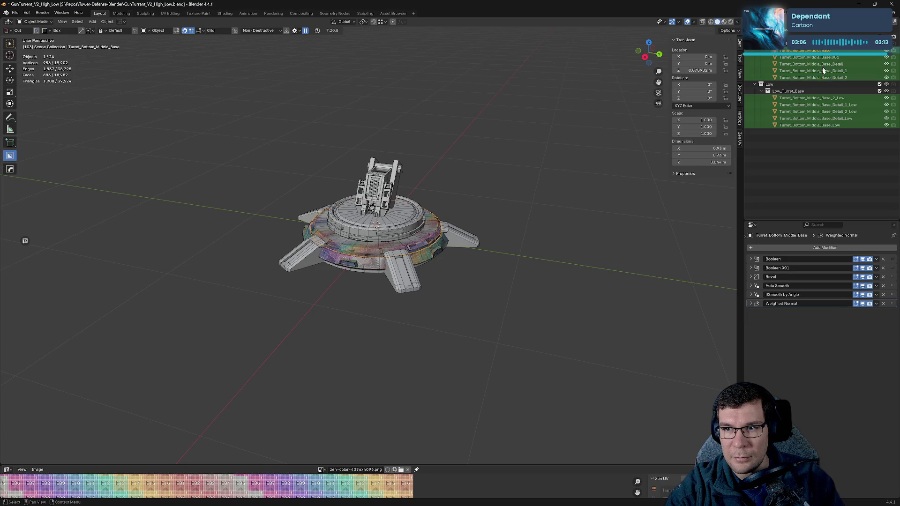
{"action": "left_click", "coordinate": [825, 112]}
{"action": "left_click", "coordinate": [826, 125]}
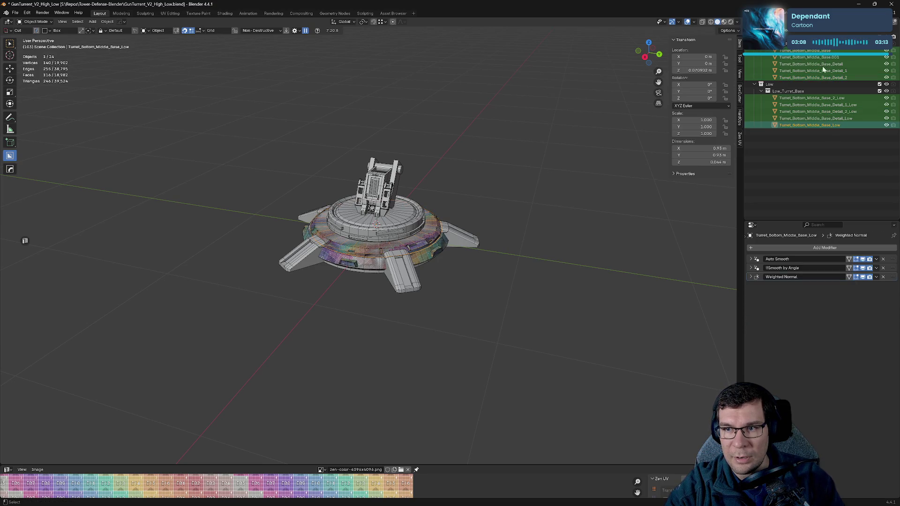
{"action": "left_click", "coordinate": [558, 172]}
- Select all objects, pick the Turret_Bottom_Top_Base_1 ring, and orbit to a flatter view
{"action": "key", "text": "a"}
{"action": "scroll", "coordinate": [517, 192], "scroll_direction": "up", "scroll_amount": 3}
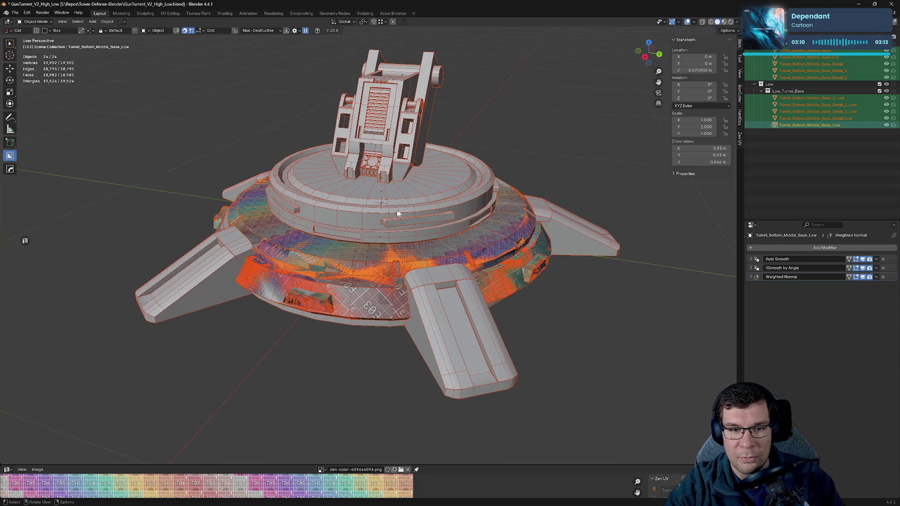
{"action": "left_click", "coordinate": [399, 215]}
{"action": "scroll", "coordinate": [399, 215], "scroll_direction": "up", "scroll_amount": 2}
{"action": "middle_click_drag", "start_coordinate": [398, 217], "coordinate": [472, 256]}
{"action": "scroll", "coordinate": [466, 297], "scroll_direction": "up", "scroll_amount": 3}
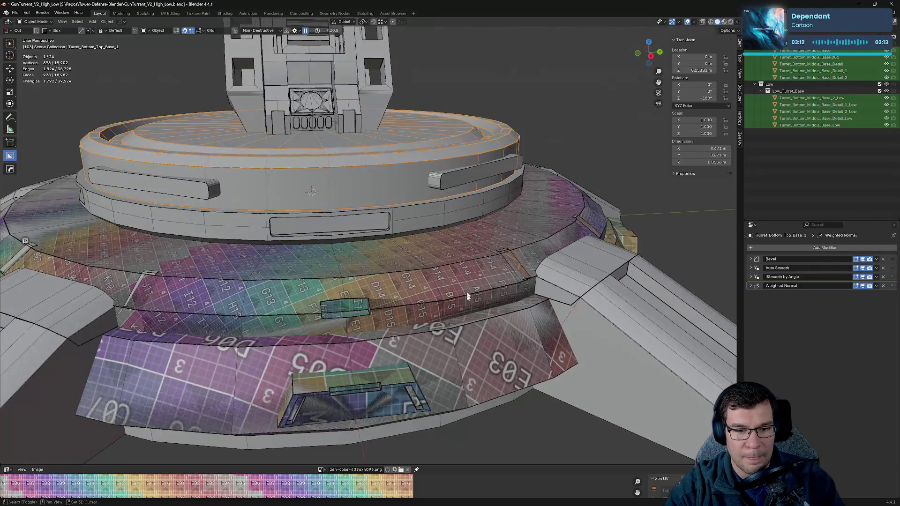
{"action": "scroll", "coordinate": [478, 248], "scroll_direction": "up", "scroll_amount": 3}
{"action": "scroll", "coordinate": [488, 254], "scroll_direction": "down", "scroll_amount": 5}
- Hide Foot_Bottom, Bottom_Base, Top_Base_2, Top_Base_1 and Foot_Top pieces
{"action": "left_click", "coordinate": [603, 260]}
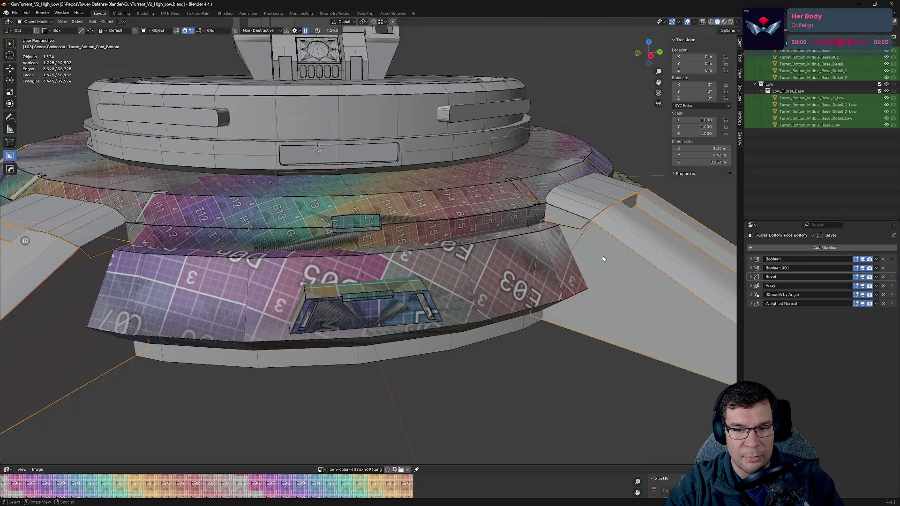
{"action": "key", "text": "h"}
{"action": "left_click", "coordinate": [485, 335]}
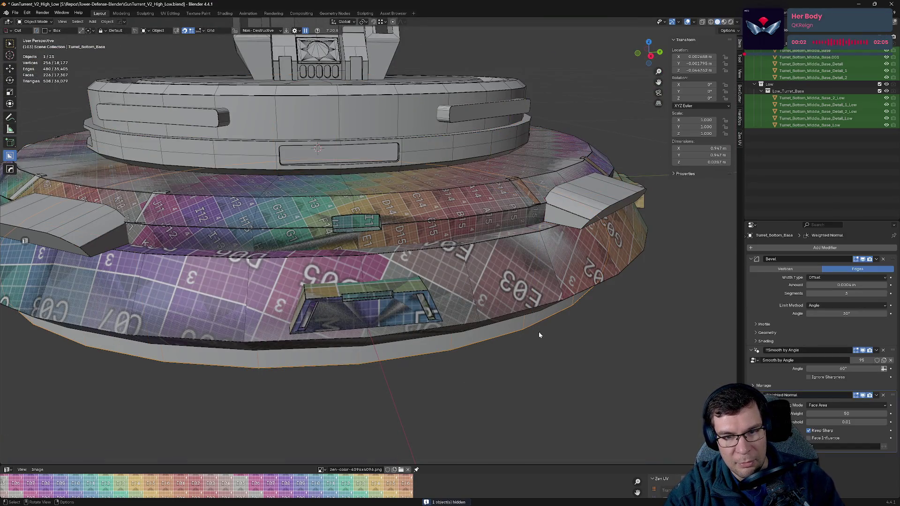
{"action": "key", "text": "h"}
{"action": "left_click", "coordinate": [382, 308]}
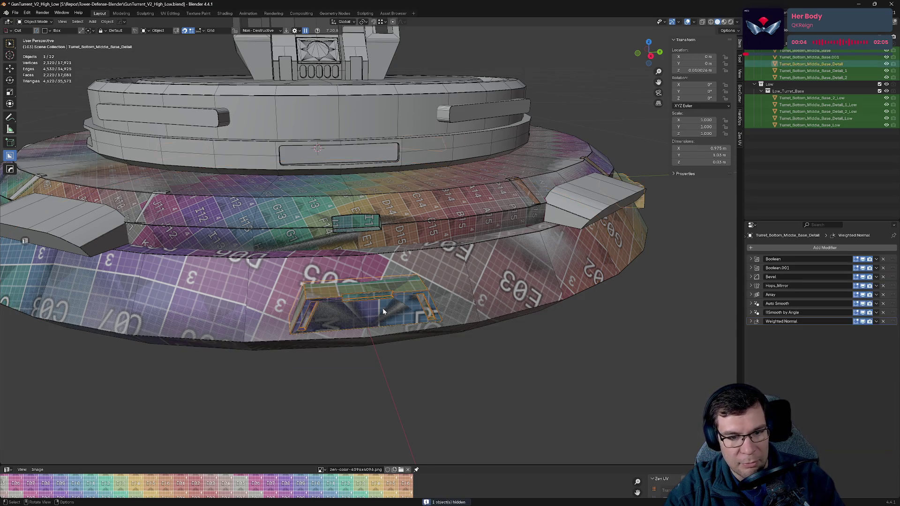
{"action": "key", "text": "h"}
{"action": "left_click", "coordinate": [275, 114]}
{"action": "key", "text": "h"}
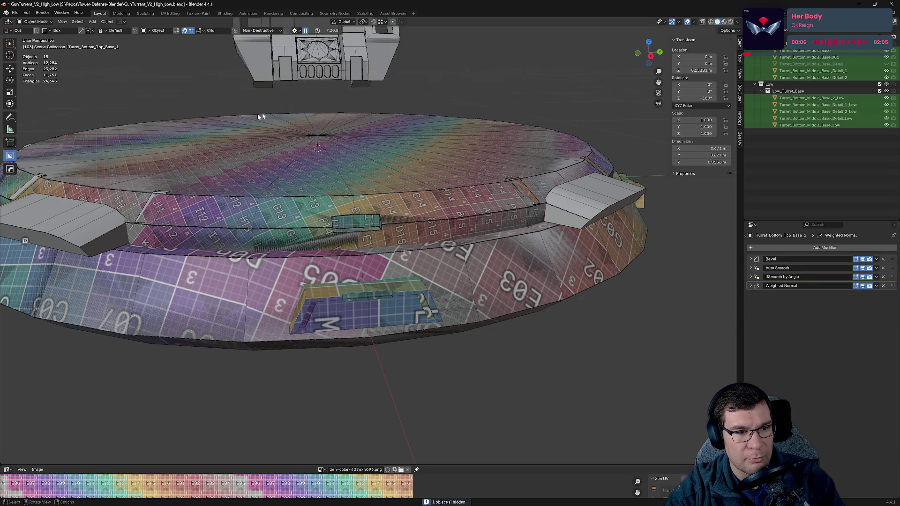
{"action": "left_click", "coordinate": [85, 226]}
{"action": "key", "text": "h"}
- Orbit, zoom and pan around the turret base to inspect the foot block close-up
{"action": "mouse_move", "coordinate": [388, 228]}
{"action": "middle_mouse_down"}
{"action": "mouse_move", "coordinate": [527, 263]}
{"action": "mouse_move", "coordinate": [556, 337]}
{"action": "middle_mouse_up"}
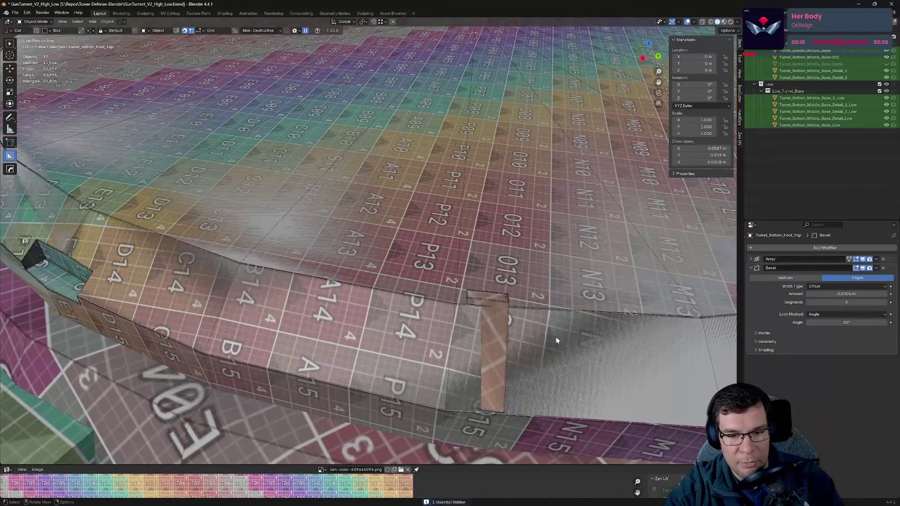
{"action": "scroll", "coordinate": [371, 313], "scroll_direction": "up", "scroll_amount": 6}
{"action": "scroll", "coordinate": [372, 313], "scroll_direction": "up", "scroll_amount": 3}
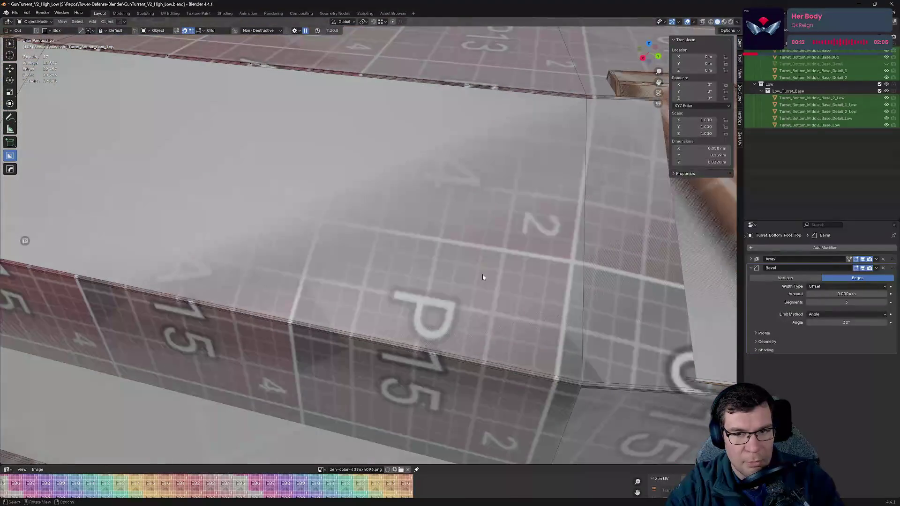
{"action": "middle_click_drag", "start_coordinate": [482, 276], "coordinate": [730, 183], "text": "shift"}
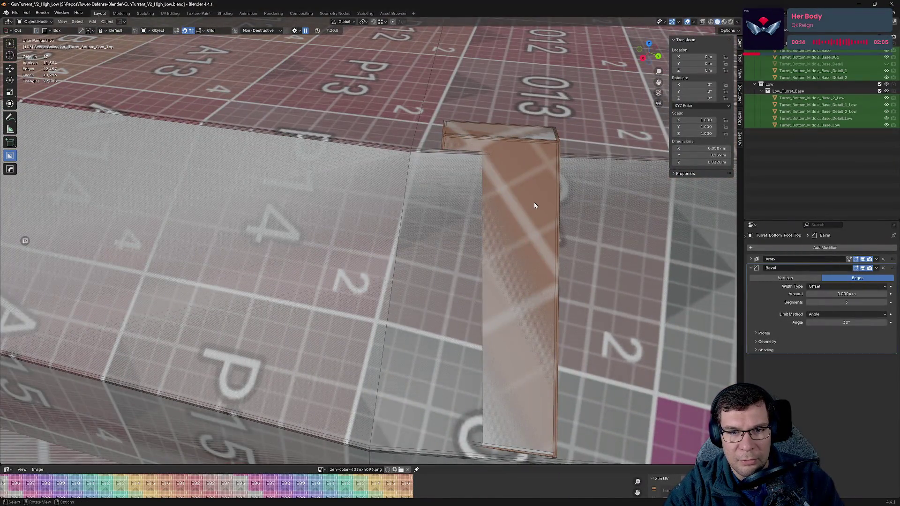
{"action": "scroll", "coordinate": [533, 202], "scroll_direction": "down", "scroll_amount": 8}
{"action": "mouse_move", "coordinate": [531, 203]}
{"action": "middle_mouse_down"}
{"action": "mouse_move", "coordinate": [550, 219]}
{"action": "mouse_move", "coordinate": [437, 233]}
{"action": "mouse_move", "coordinate": [457, 225]}
{"action": "middle_mouse_up"}
- Hide the Low collection and orbit around the bare high-poly base ring edge
{"action": "left_click", "coordinate": [887, 84]}
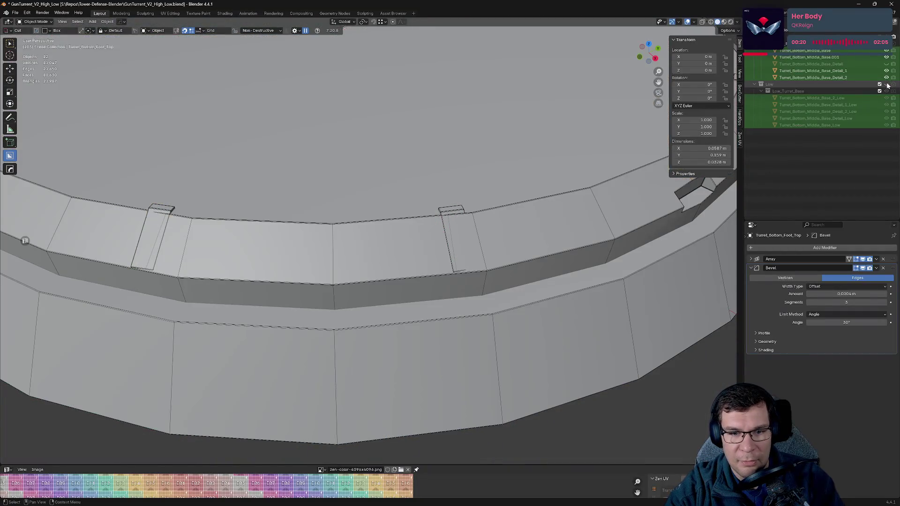
{"action": "mouse_move", "coordinate": [503, 177]}
{"action": "middle_mouse_down"}
{"action": "mouse_move", "coordinate": [581, 164]}
{"action": "mouse_move", "coordinate": [628, 217]}
{"action": "middle_mouse_up"}
{"action": "scroll", "coordinate": [458, 234], "scroll_direction": "up", "scroll_amount": 4}
{"action": "scroll", "coordinate": [432, 185], "scroll_direction": "down", "scroll_amount": 3}
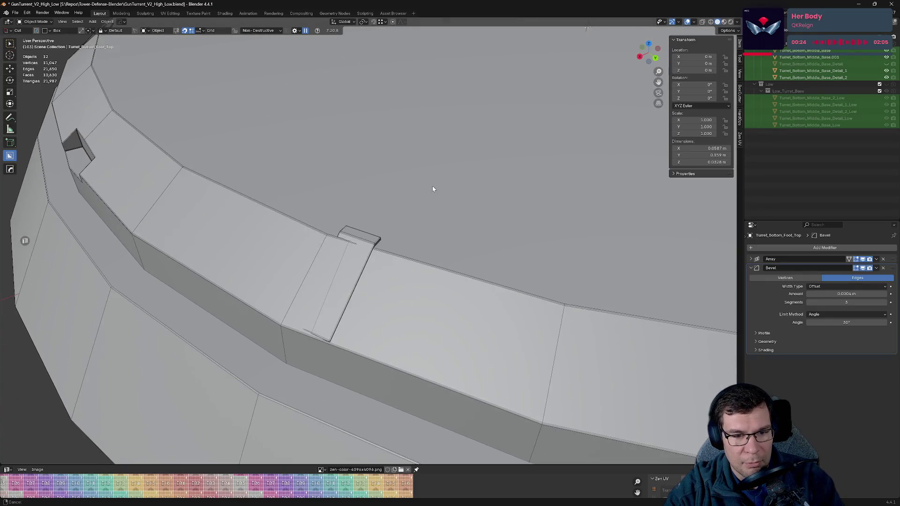
{"action": "scroll", "coordinate": [432, 184], "scroll_direction": "down", "scroll_amount": 2}
{"action": "scroll", "coordinate": [446, 189], "scroll_direction": "down", "scroll_amount": 2}
{"action": "middle_click_drag", "start_coordinate": [488, 196], "coordinate": [533, 195]}
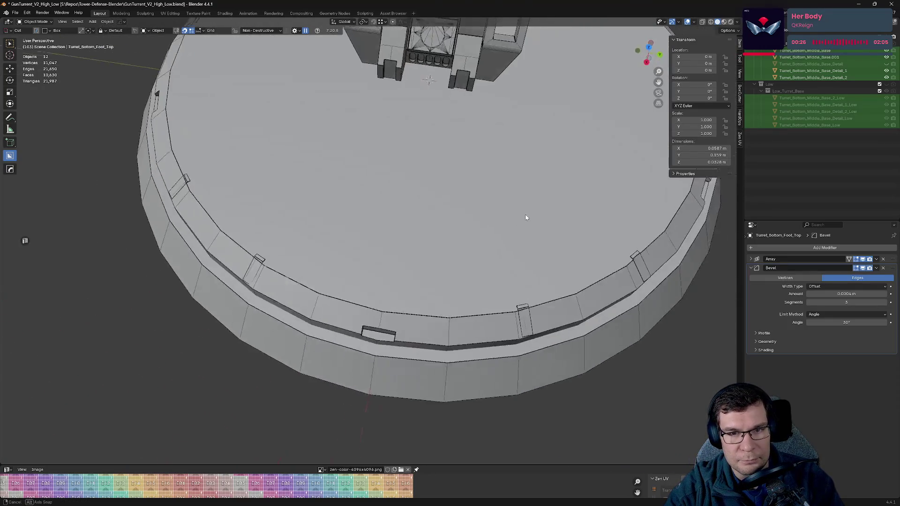
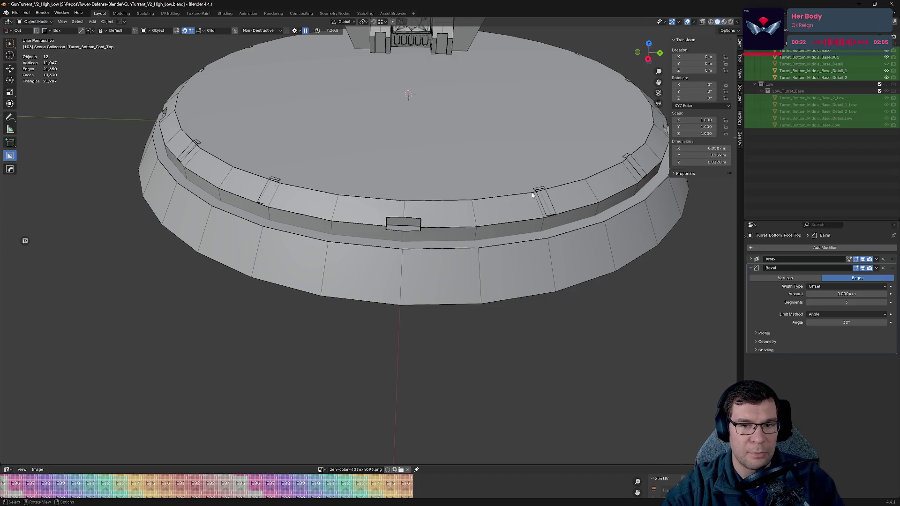
- Orbit down onto the high-poly turret base and select its ring detail pieces
{"action": "scroll", "coordinate": [532, 195], "scroll_direction": "down", "scroll_amount": 2}
{"action": "middle_click_drag", "start_coordinate": [532, 195], "coordinate": [501, 218]}
{"action": "scroll", "coordinate": [501, 217], "scroll_direction": "down", "scroll_amount": 3}
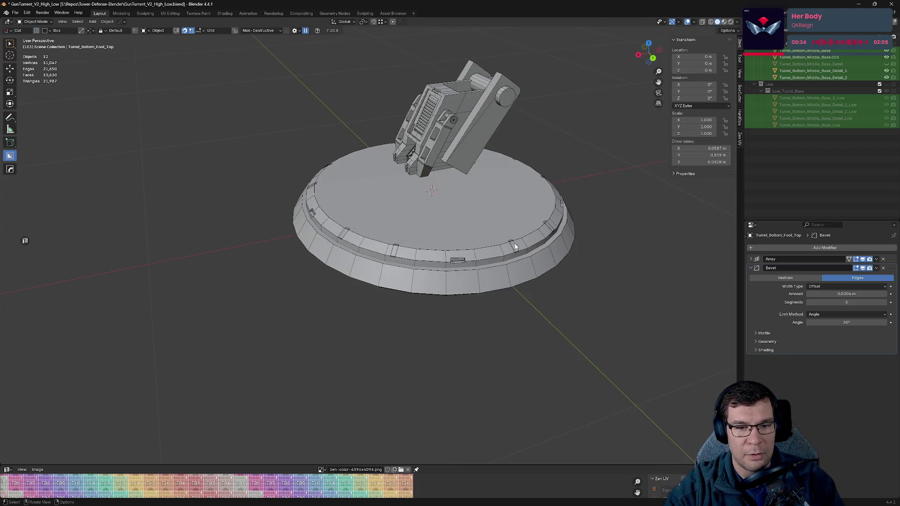
{"action": "scroll", "coordinate": [490, 243], "scroll_direction": "up", "scroll_amount": 8}
{"action": "left_click", "coordinate": [536, 262]}
{"action": "middle_click_drag", "start_coordinate": [536, 261], "coordinate": [474, 243]}
{"action": "scroll", "coordinate": [487, 245], "scroll_direction": "down", "scroll_amount": 3}
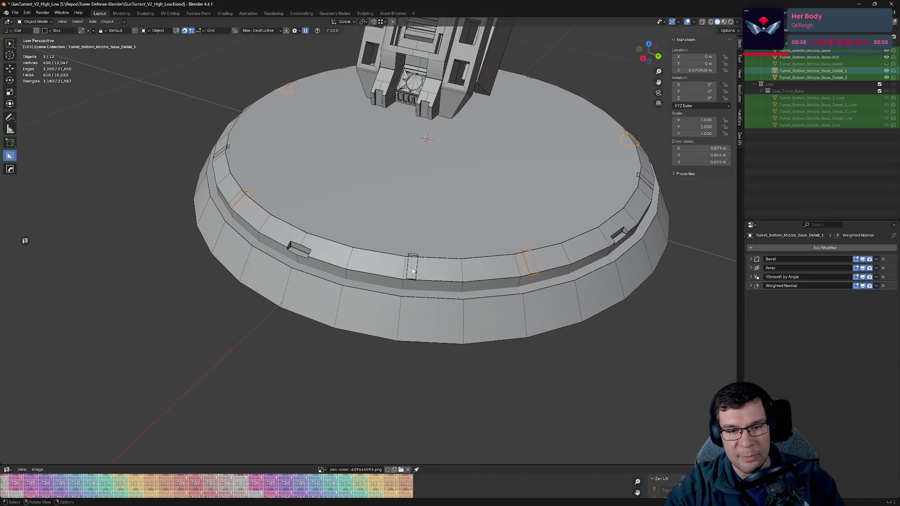
- Delete Detail_2 and Detail_1, then unhide Turret_Bottom_Middle_Base_Detail
{"action": "left_click", "coordinate": [413, 267]}
{"action": "key", "text": "Delete"}
{"action": "left_click", "coordinate": [526, 252]}
{"action": "key", "text": "Delete"}
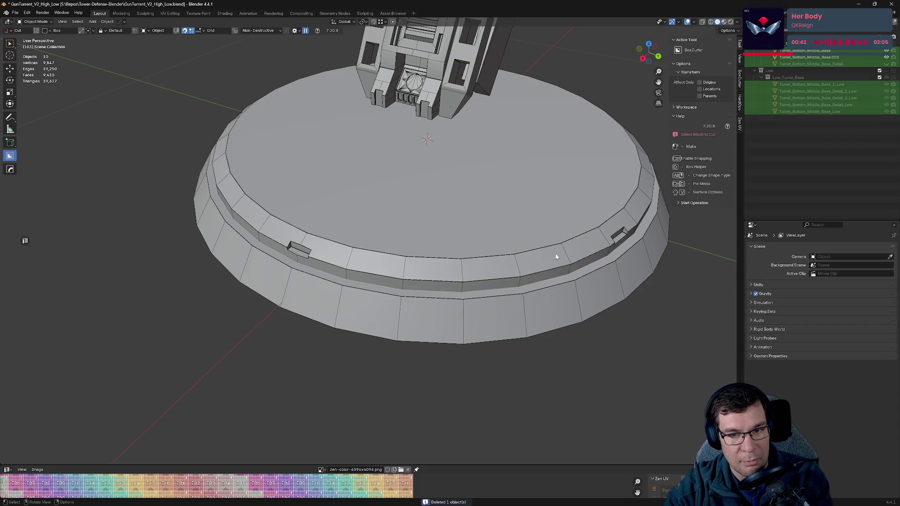
{"action": "left_click", "coordinate": [887, 63]}
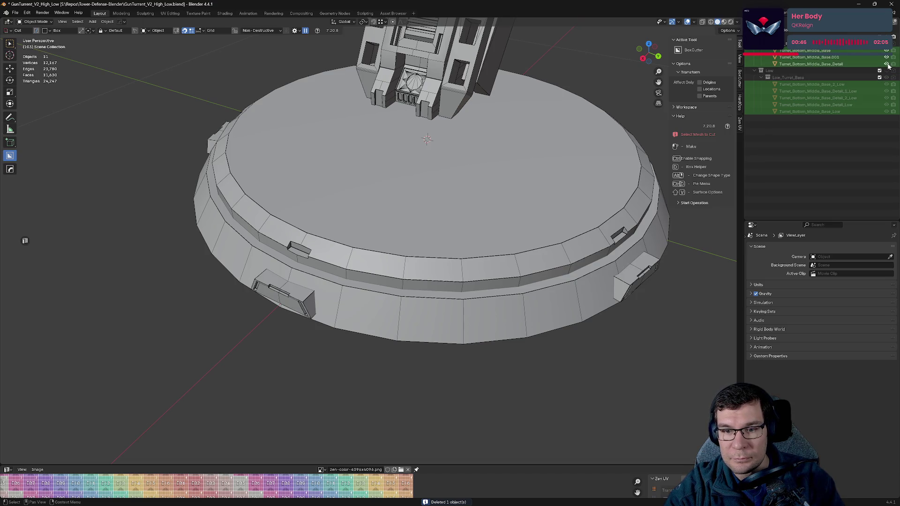
- Show the Low collection, delete two small rim pieces from the low-poly base, and save
{"action": "left_click", "coordinate": [887, 70]}
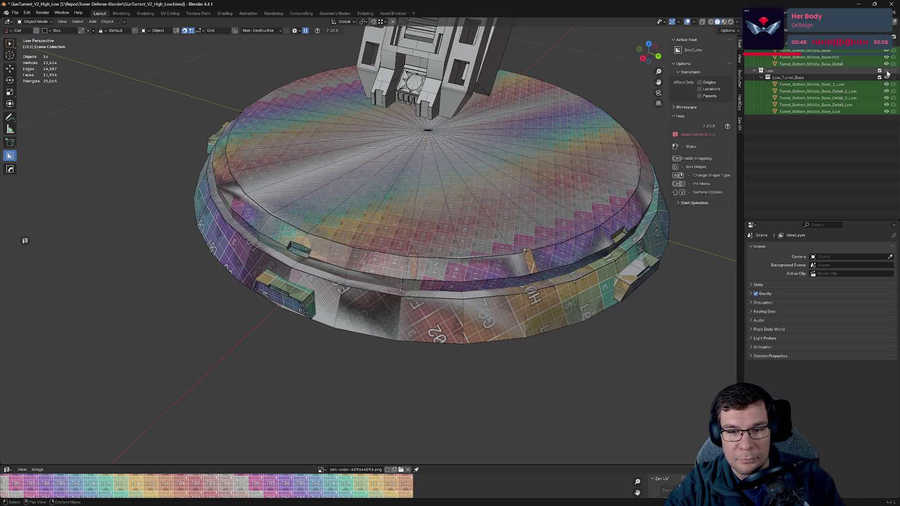
{"action": "mouse_move", "coordinate": [571, 182]}
{"action": "middle_mouse_down"}
{"action": "mouse_move", "coordinate": [564, 206]}
{"action": "mouse_move", "coordinate": [744, 161]}
{"action": "middle_mouse_up"}
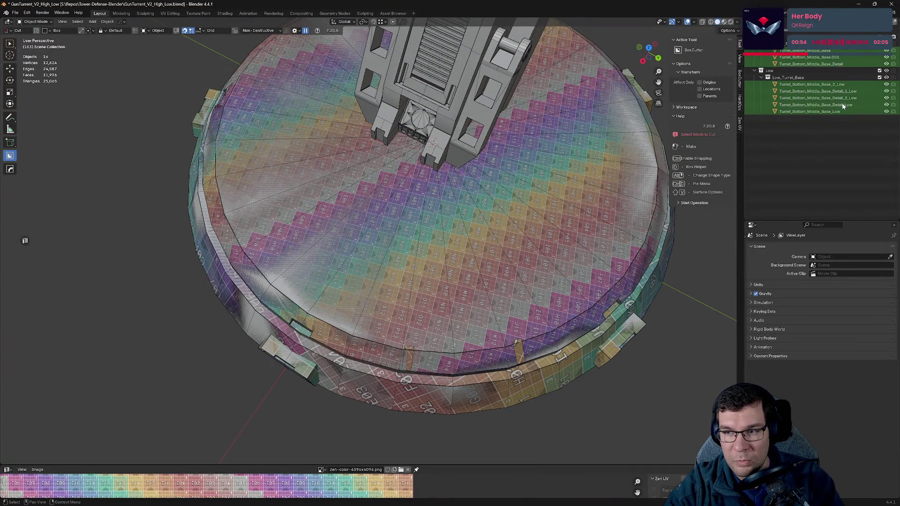
{"action": "left_click", "coordinate": [521, 350]}
{"action": "key", "text": "Delete"}
{"action": "left_click", "coordinate": [408, 358]}
{"action": "key", "text": "Delete"}
{"action": "middle_click_drag", "start_coordinate": [455, 358], "coordinate": [509, 267]}
{"action": "key", "text": "ctrl+s"}
- Isolate the base in local view, start and cancel a BoxCutter cut, and save again
{"action": "key", "text": "KP_Divide"}
{"action": "middle_click_drag", "start_coordinate": [595, 154], "coordinate": [602, 194]}
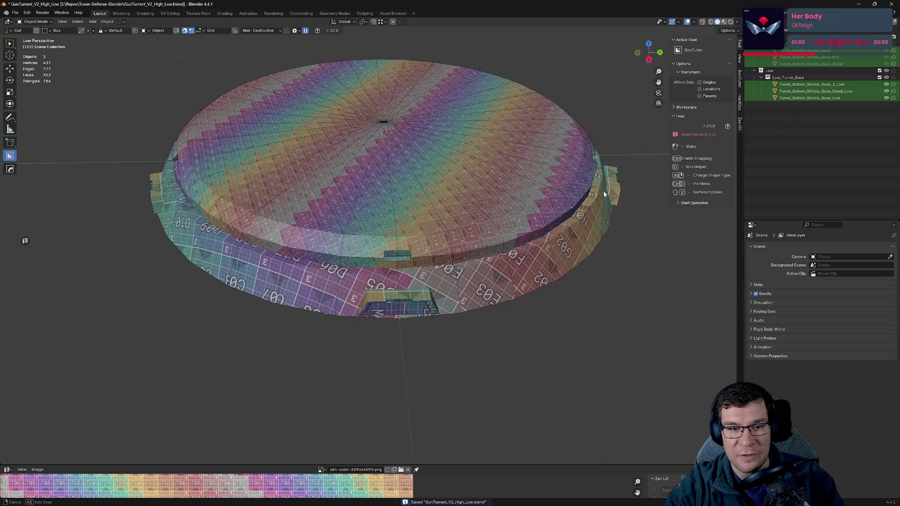
{"action": "left_click_drag", "start_coordinate": [612, 166], "coordinate": [767, 112]}
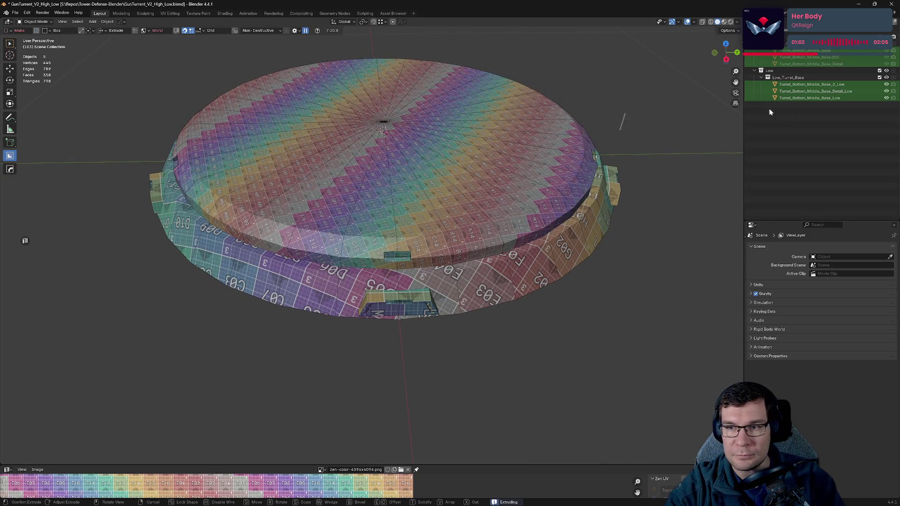
{"action": "right_click", "coordinate": [675, 143]}
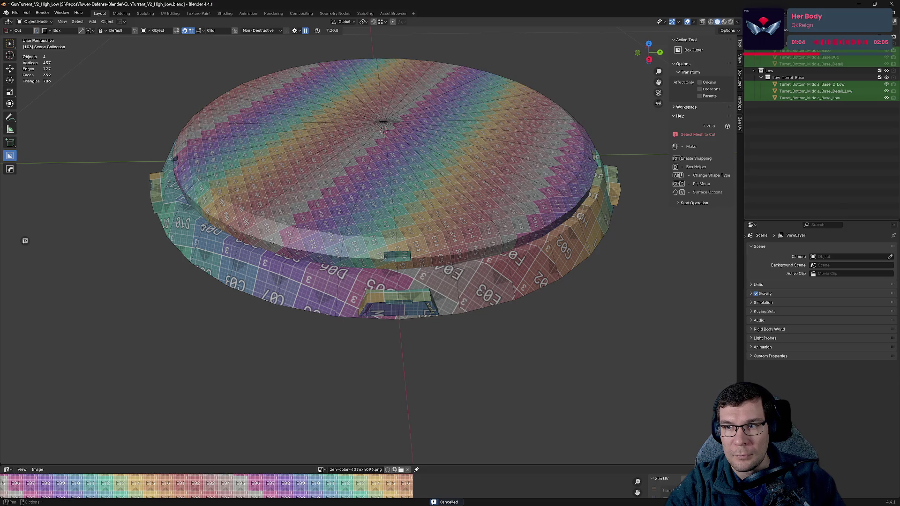
{"action": "key", "text": "ctrl+s"}
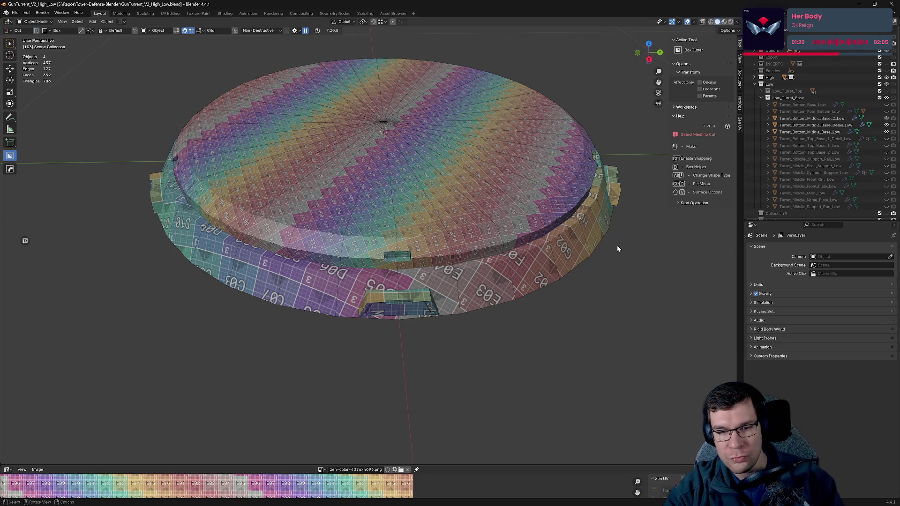
{"action": "scroll", "coordinate": [482, 261], "scroll_direction": "up", "scroll_amount": 5}
{"action": "scroll", "coordinate": [510, 261], "scroll_direction": "up", "scroll_amount": 2}
{"action": "scroll", "coordinate": [512, 257], "scroll_direction": "down", "scroll_amount": 6}
{"action": "middle_click_drag", "start_coordinate": [512, 257], "coordinate": [575, 222]}
{"action": "left_click", "coordinate": [442, 197]}
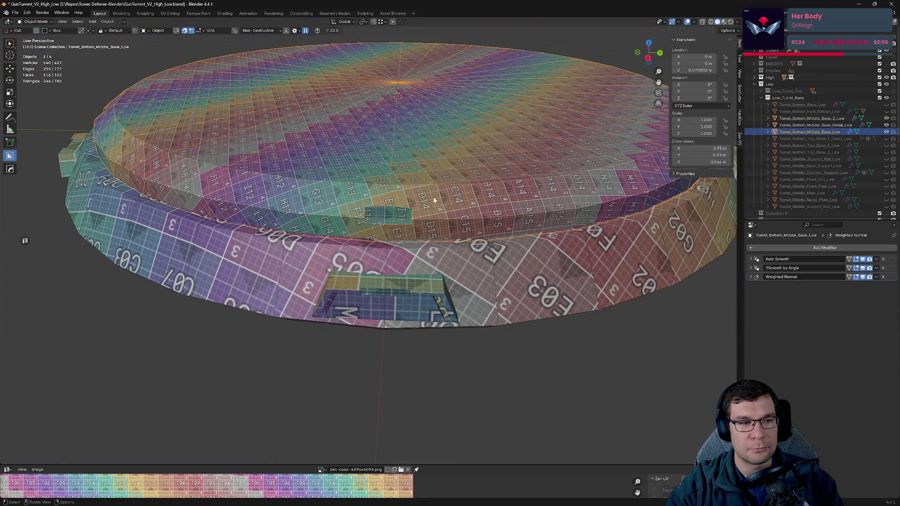
{"action": "middle_click_drag", "start_coordinate": [442, 197], "coordinate": [508, 186]}
{"action": "left_click", "coordinate": [212, 192]}
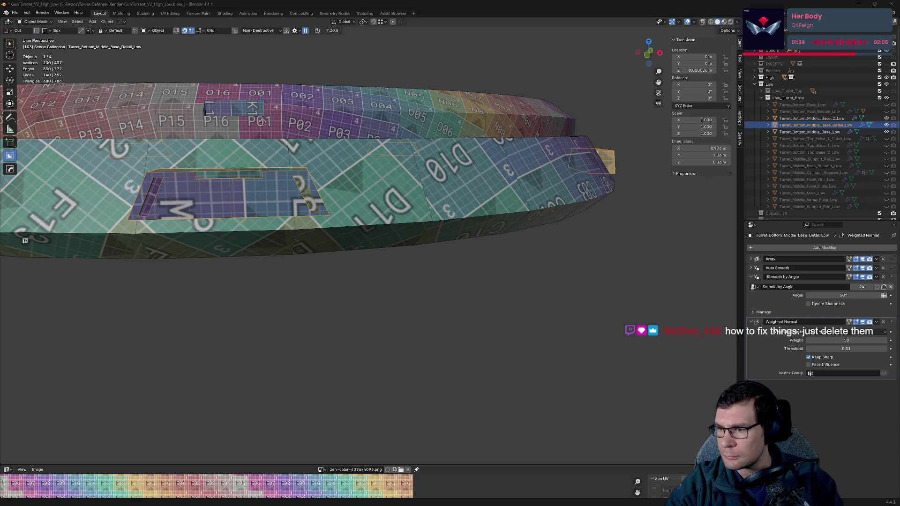
{"action": "scroll", "coordinate": [675, 241], "scroll_direction": "down", "scroll_amount": 5}
{"action": "middle_click_drag", "start_coordinate": [626, 252], "coordinate": [651, 277]}
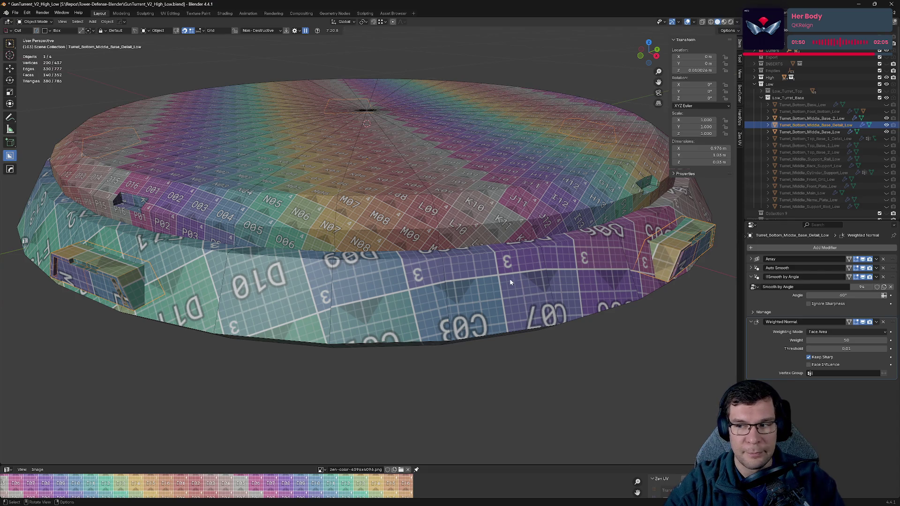
{"action": "middle_click_drag", "start_coordinate": [651, 278], "coordinate": [559, 282]}
{"action": "middle_click_drag", "start_coordinate": [482, 256], "coordinate": [482, 256]}
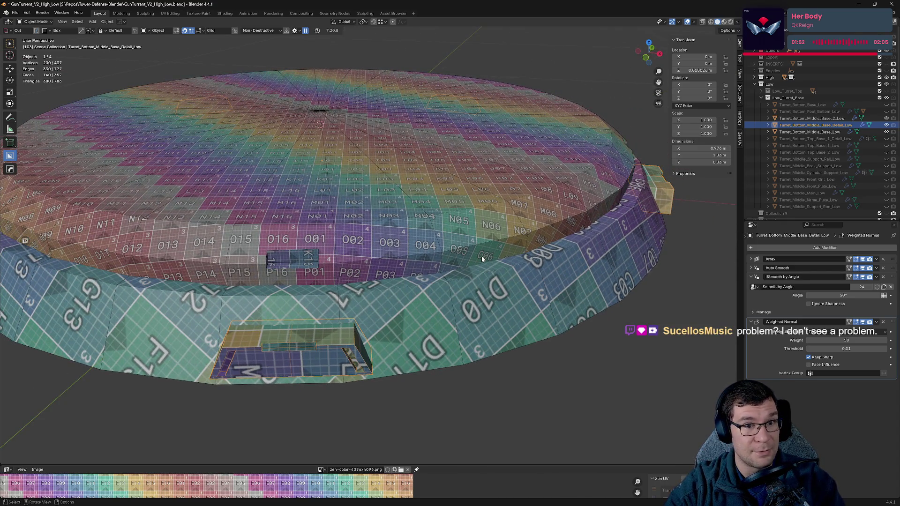
{"action": "scroll", "coordinate": [457, 249], "scroll_direction": "down", "scroll_amount": 2}
{"action": "scroll", "coordinate": [479, 243], "scroll_direction": "down", "scroll_amount": 3}
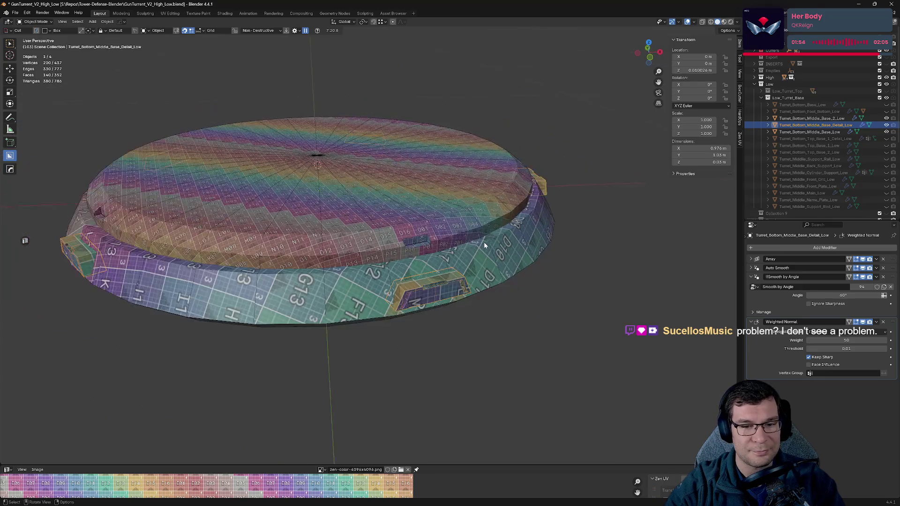
{"action": "middle_click_drag", "start_coordinate": [510, 243], "coordinate": [485, 244]}
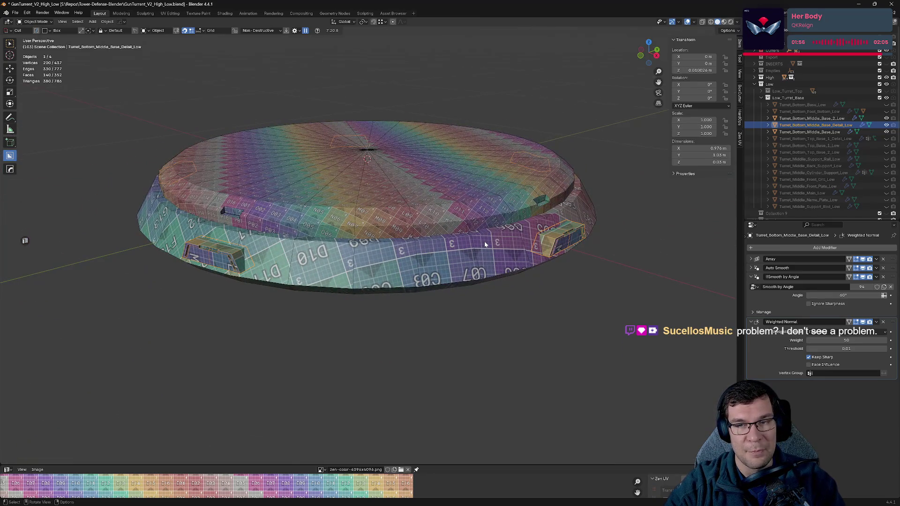
{"action": "mouse_move", "coordinate": [485, 244]}
{"action": "middle_mouse_down"}
{"action": "mouse_move", "coordinate": [435, 233]}
{"action": "mouse_move", "coordinate": [611, 250]}
{"action": "mouse_move", "coordinate": [653, 243]}
{"action": "mouse_move", "coordinate": [634, 265]}
{"action": "middle_mouse_up"}
{"action": "key", "text": "ctrl+s"}
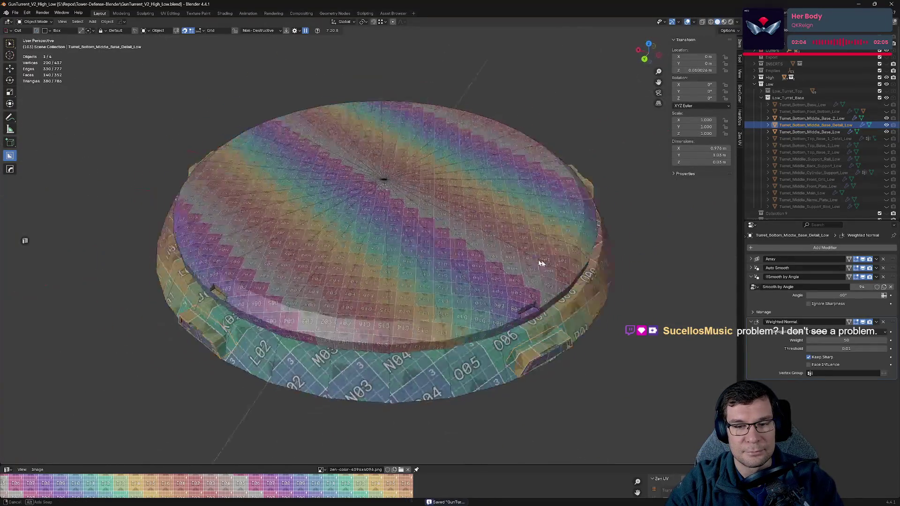
- Check the modifier stacks of the Turret_Bottom_Middle_Base low-poly parts, collapsing their panels
{"action": "left_click", "coordinate": [818, 118]}
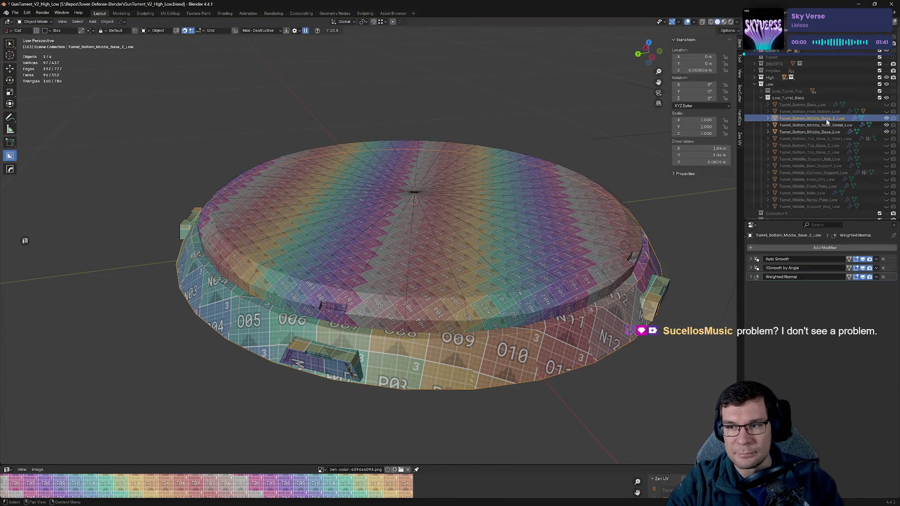
{"action": "left_click", "coordinate": [886, 138]}
{"action": "left_click", "coordinate": [886, 138]}
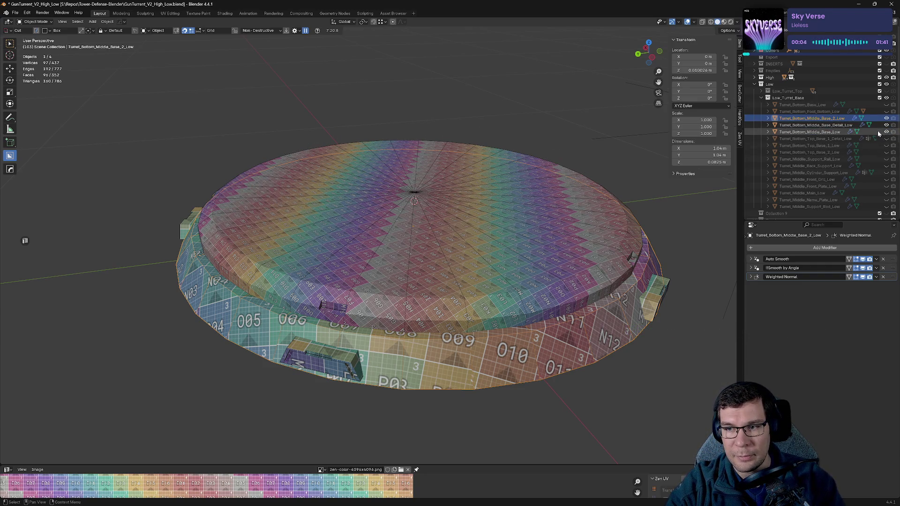
{"action": "left_click", "coordinate": [812, 133]}
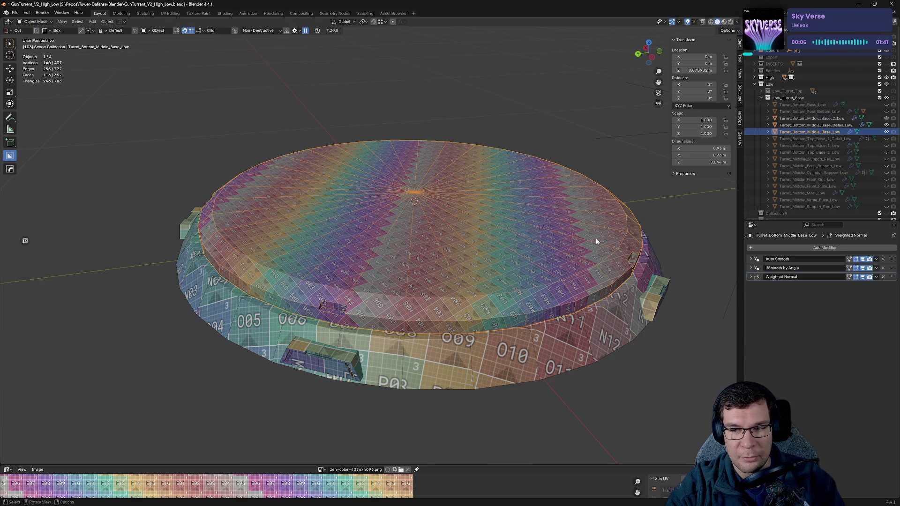
{"action": "left_click", "coordinate": [797, 125]}
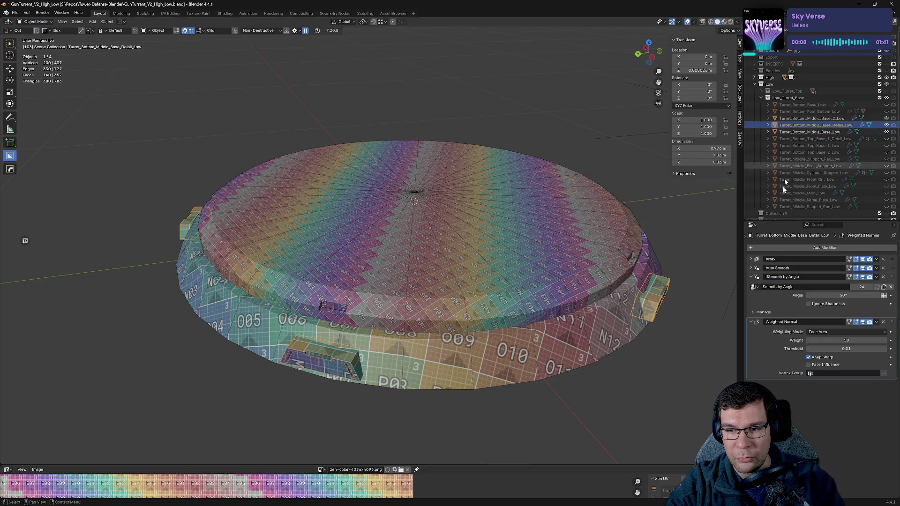
{"action": "left_click", "coordinate": [751, 276]}
{"action": "left_click", "coordinate": [752, 286]}
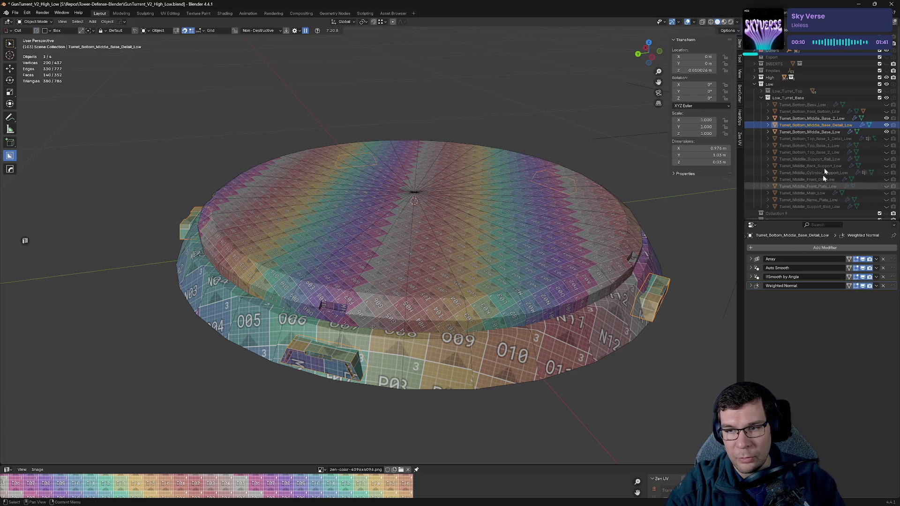
{"action": "left_click", "coordinate": [826, 119]}
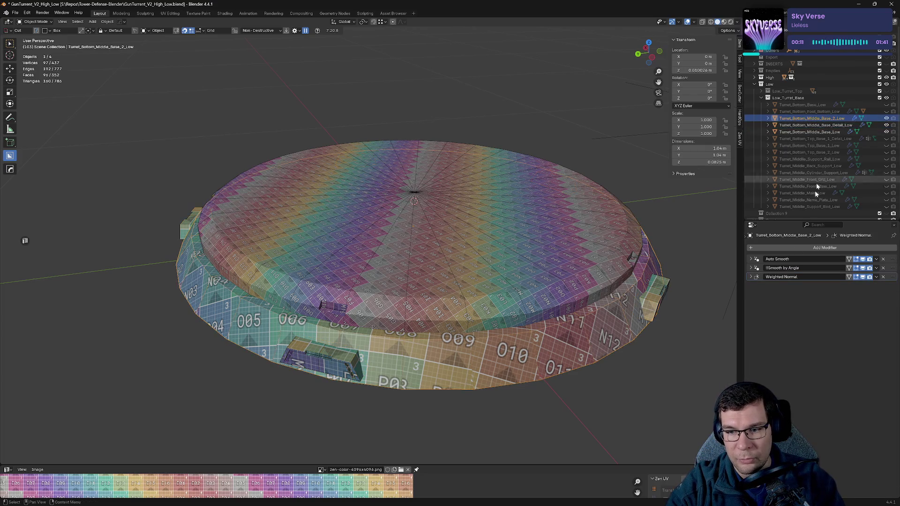
- Show Foot_Bottom_Low and toggle the Low_Turret_Base collection off and back on
{"action": "left_click", "coordinate": [887, 112]}
{"action": "left_click", "coordinate": [887, 98]}
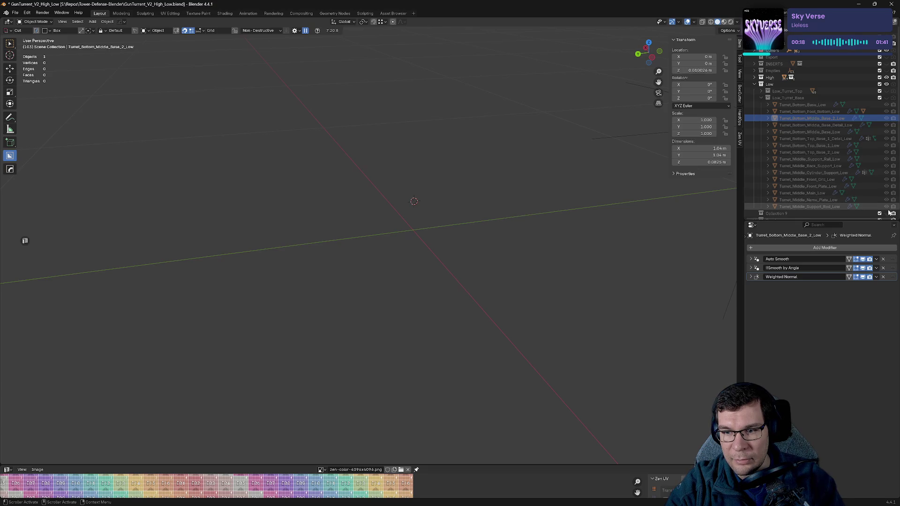
{"action": "left_click", "coordinate": [887, 98]}
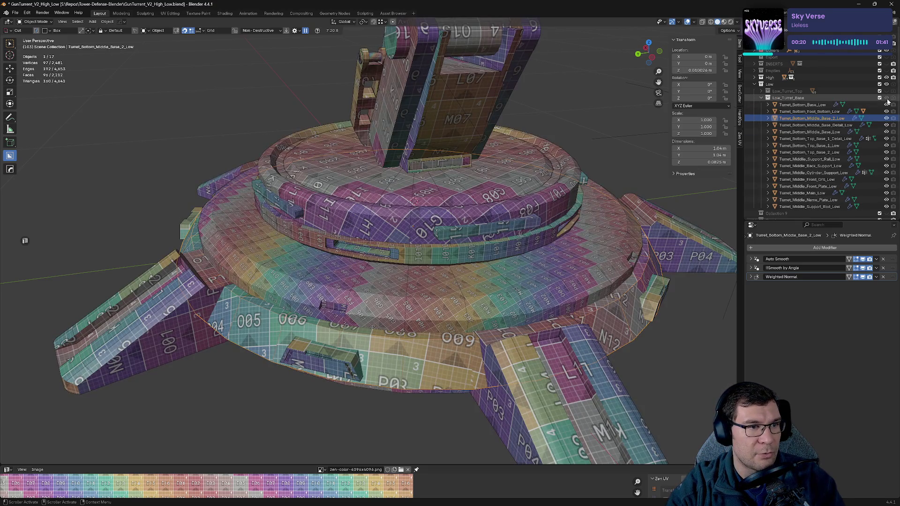
- Select every object, orbit around the whole turret, and save the file
{"action": "key", "text": "a"}
{"action": "scroll", "coordinate": [534, 192], "scroll_direction": "down", "scroll_amount": 8}
{"action": "mouse_move", "coordinate": [546, 186]}
{"action": "middle_mouse_down"}
{"action": "mouse_move", "coordinate": [530, 208]}
{"action": "mouse_move", "coordinate": [576, 199]}
{"action": "middle_mouse_up"}
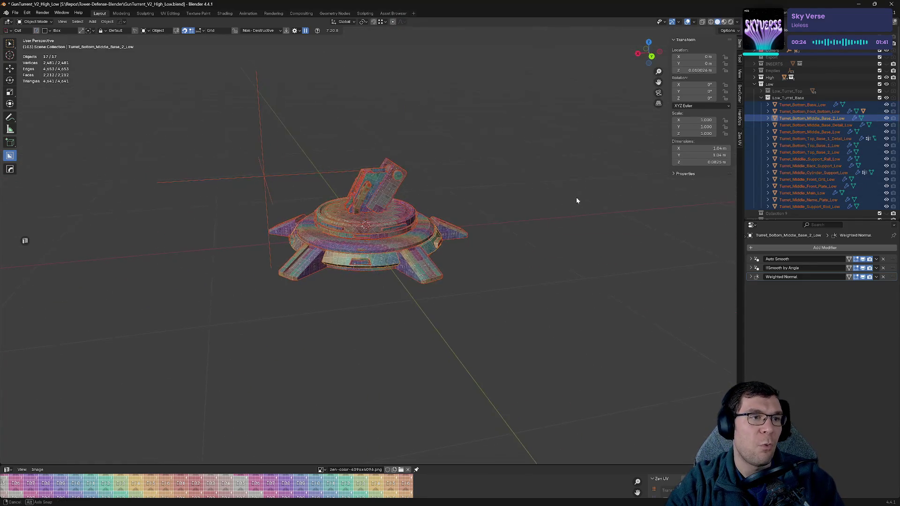
{"action": "middle_click_drag", "start_coordinate": [432, 195], "coordinate": [567, 199], "text": "shift"}
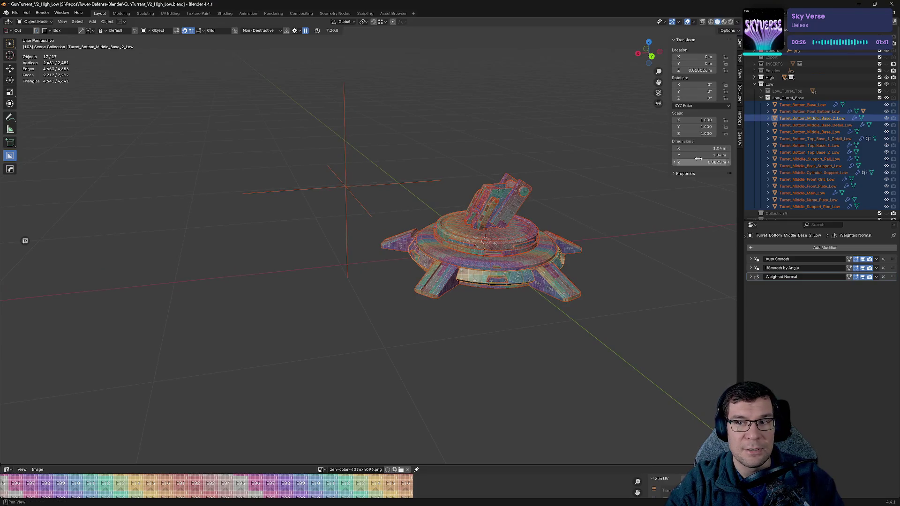
{"action": "mouse_move", "coordinate": [632, 184]}
{"action": "middle_mouse_down"}
{"action": "mouse_move", "coordinate": [541, 192]}
{"action": "mouse_move", "coordinate": [551, 264]}
{"action": "middle_mouse_up"}
{"action": "scroll", "coordinate": [541, 192], "scroll_direction": "up", "scroll_amount": 5}
{"action": "scroll", "coordinate": [537, 194], "scroll_direction": "down", "scroll_amount": 1}
{"action": "key", "text": "ctrl+s"}
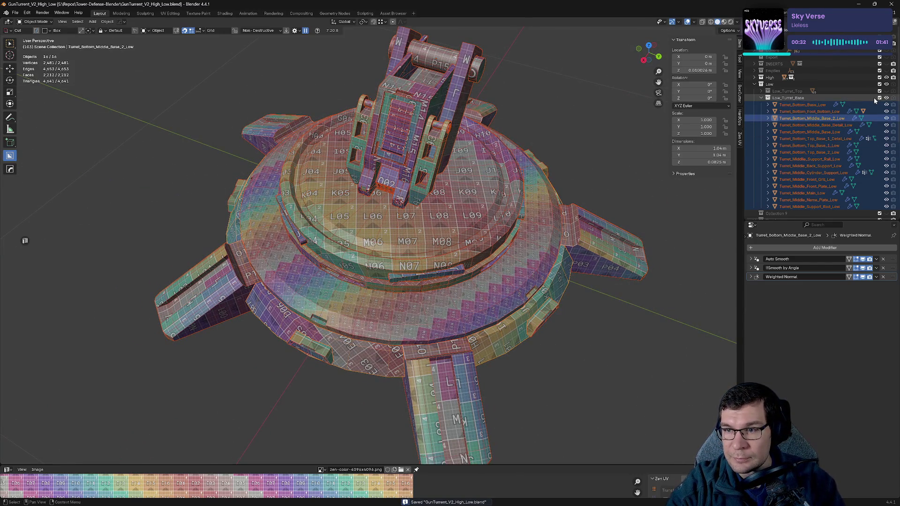
- Hide Low_Turret_Base, show the Low_Turret_Top collection, and save while inspecting the top
{"action": "left_click", "coordinate": [886, 98]}
{"action": "left_click", "coordinate": [761, 91]}
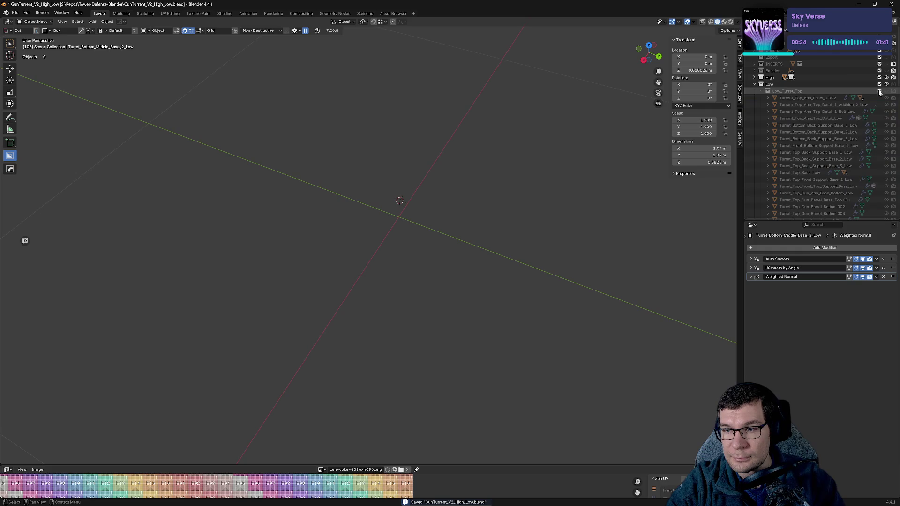
{"action": "left_click", "coordinate": [887, 91]}
{"action": "mouse_move", "coordinate": [543, 172]}
{"action": "middle_mouse_down"}
{"action": "mouse_move", "coordinate": [546, 242]}
{"action": "mouse_move", "coordinate": [535, 242]}
{"action": "mouse_move", "coordinate": [538, 254]}
{"action": "middle_mouse_up"}
{"action": "key", "text": "ctrl+s"}
{"action": "middle_click_drag", "start_coordinate": [346, 229], "coordinate": [428, 233]}
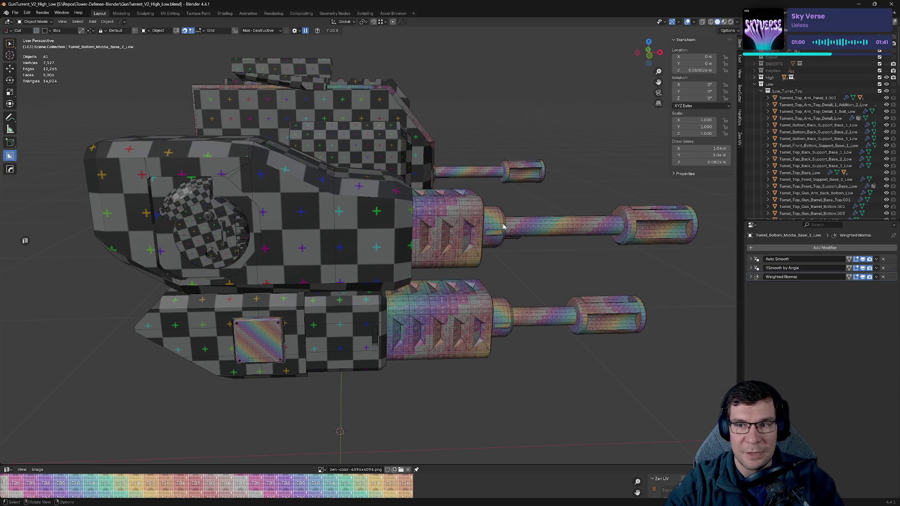
- Turn Low_Turret_Base back on and orbit around the base from low and high angles
{"action": "scroll", "coordinate": [882, 166], "scroll_direction": "down", "scroll_amount": 10}
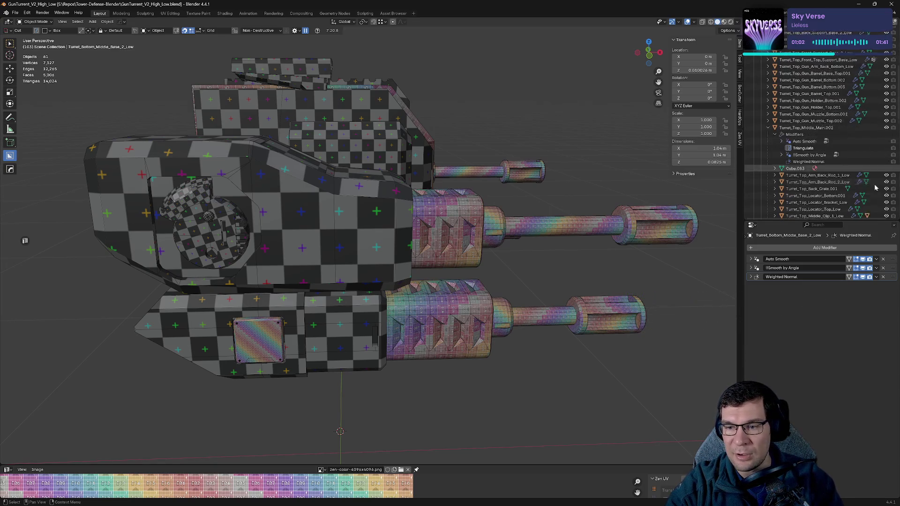
{"action": "scroll", "coordinate": [882, 140], "scroll_direction": "down", "scroll_amount": 10}
{"action": "left_click", "coordinate": [880, 116]}
{"action": "scroll", "coordinate": [536, 352], "scroll_direction": "down", "scroll_amount": 6}
{"action": "mouse_move", "coordinate": [537, 351]}
{"action": "middle_mouse_down"}
{"action": "mouse_move", "coordinate": [524, 321]}
{"action": "mouse_move", "coordinate": [544, 325]}
{"action": "mouse_move", "coordinate": [584, 277]}
{"action": "middle_mouse_up"}
{"action": "scroll", "coordinate": [524, 322], "scroll_direction": "up", "scroll_amount": 7}
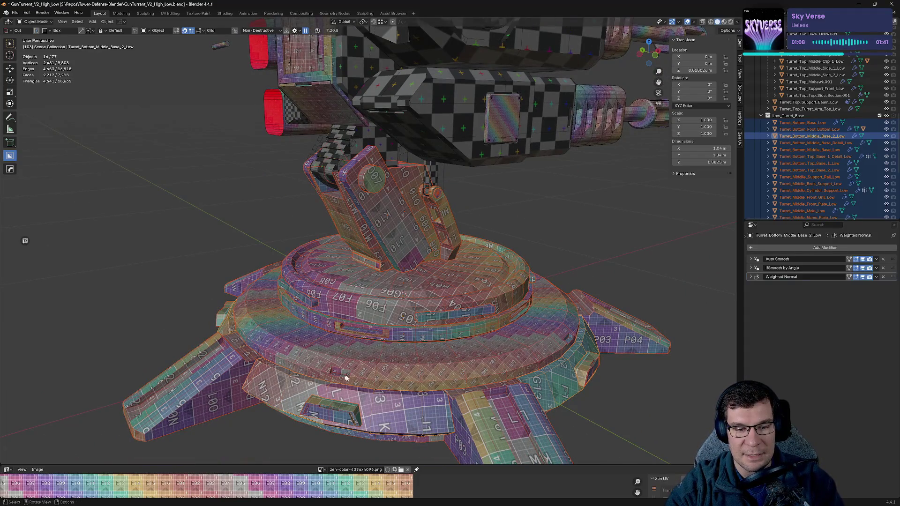
{"action": "mouse_move", "coordinate": [319, 354]}
{"action": "middle_mouse_down"}
{"action": "mouse_move", "coordinate": [396, 322]}
{"action": "mouse_move", "coordinate": [436, 318]}
{"action": "middle_mouse_up"}
{"action": "mouse_move", "coordinate": [416, 360]}
{"action": "middle_mouse_down"}
{"action": "mouse_move", "coordinate": [533, 312]}
{"action": "mouse_move", "coordinate": [488, 322]}
{"action": "mouse_move", "coordinate": [510, 318]}
{"action": "mouse_move", "coordinate": [422, 281]}
{"action": "mouse_move", "coordinate": [424, 304]}
{"action": "middle_mouse_up"}
- Zoom and orbit around the turret body from lower-side and front-side views
{"action": "scroll", "coordinate": [422, 281], "scroll_direction": "up", "scroll_amount": 3}
{"action": "scroll", "coordinate": [422, 357], "scroll_direction": "up", "scroll_amount": 4}
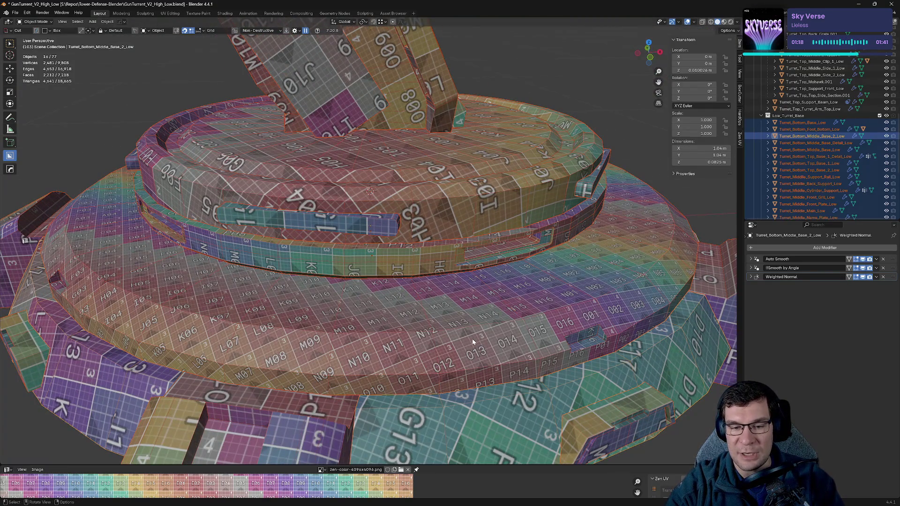
{"action": "scroll", "coordinate": [484, 332], "scroll_direction": "down", "scroll_amount": 4}
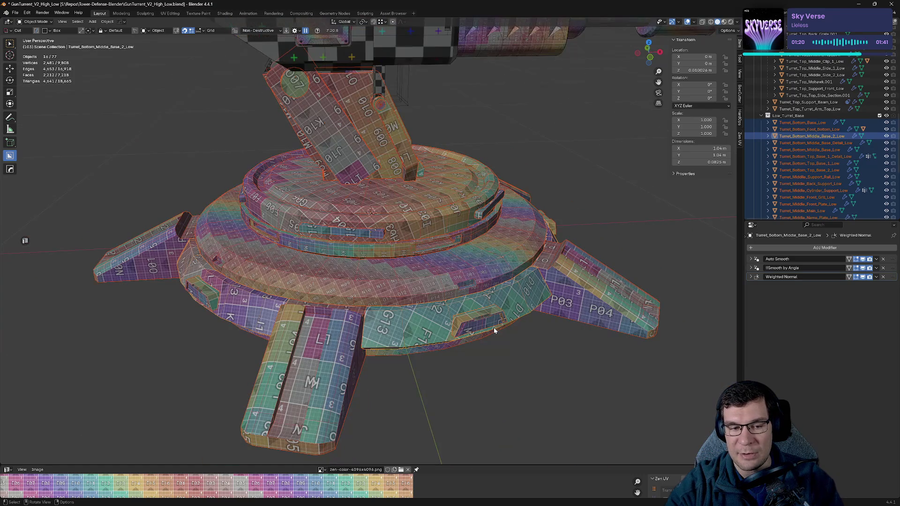
{"action": "scroll", "coordinate": [484, 289], "scroll_direction": "down", "scroll_amount": 4}
{"action": "middle_click_drag", "start_coordinate": [484, 288], "coordinate": [432, 263]}
{"action": "mouse_move", "coordinate": [464, 217]}
{"action": "middle_mouse_down", "text": "shift"}
{"action": "mouse_move", "coordinate": [465, 277]}
{"action": "mouse_move", "coordinate": [521, 277]}
{"action": "middle_mouse_up", "text": "shift"}
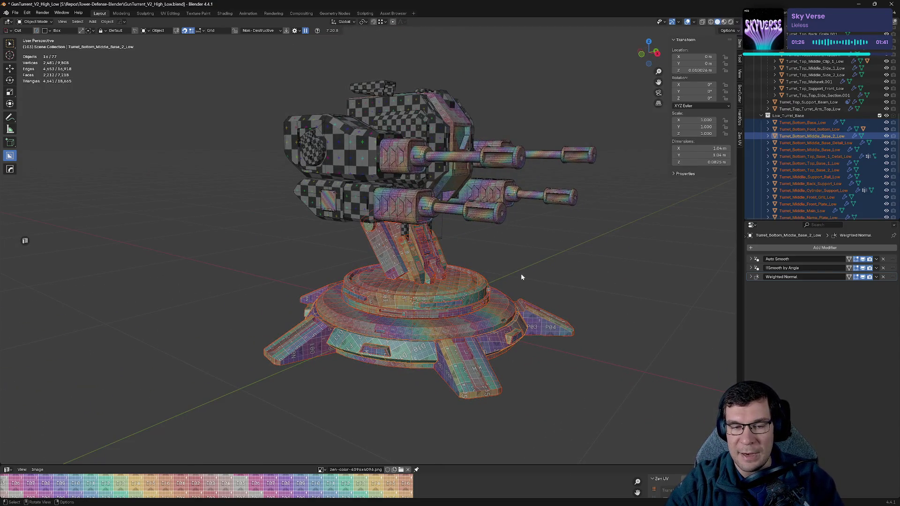
{"action": "middle_click_drag", "start_coordinate": [498, 263], "coordinate": [486, 303], "text": "shift"}
{"action": "scroll", "coordinate": [485, 303], "scroll_direction": "up", "scroll_amount": 6}
{"action": "mouse_move", "coordinate": [497, 253]}
{"action": "middle_mouse_down"}
{"action": "mouse_move", "coordinate": [515, 273]}
{"action": "mouse_move", "coordinate": [485, 265]}
{"action": "middle_mouse_up"}
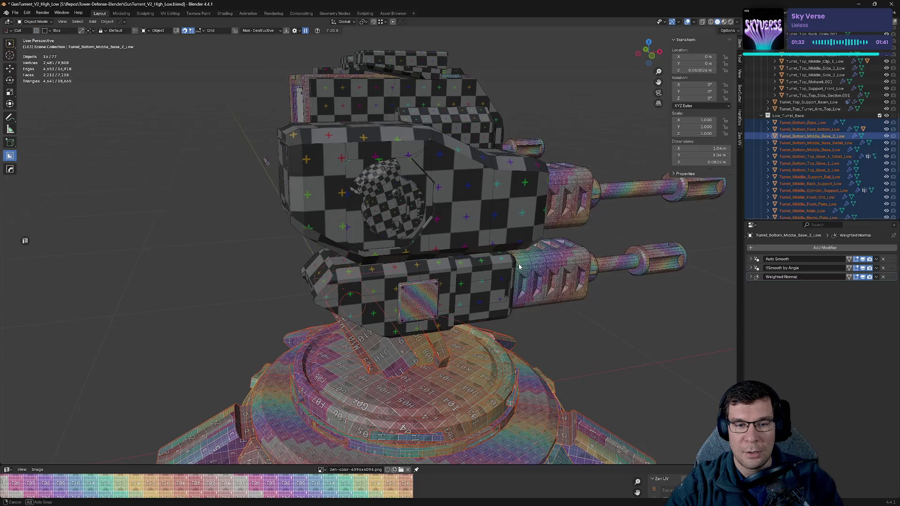
- Pan left and up to inspect the checker texture on the gun barrels
{"action": "middle_click_drag", "start_coordinate": [592, 260], "coordinate": [476, 255], "text": "shift"}
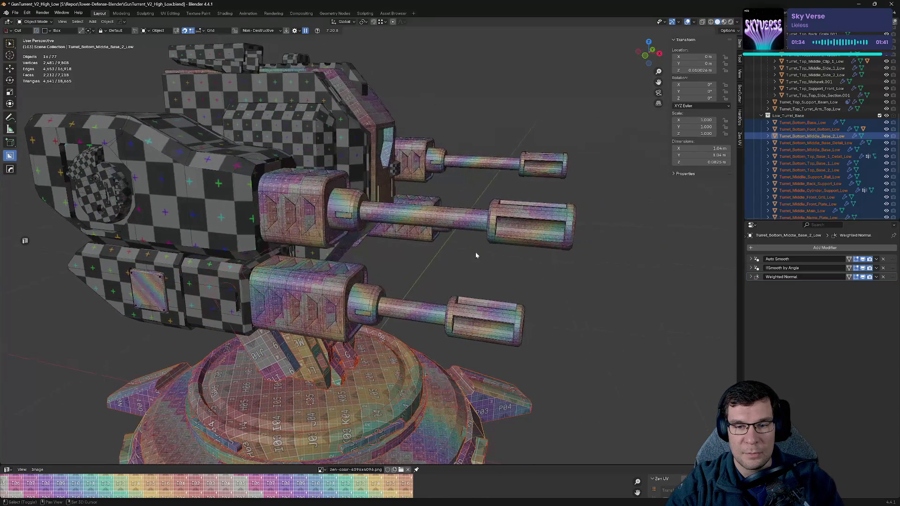
{"action": "scroll", "coordinate": [476, 255], "scroll_direction": "up", "scroll_amount": 2}
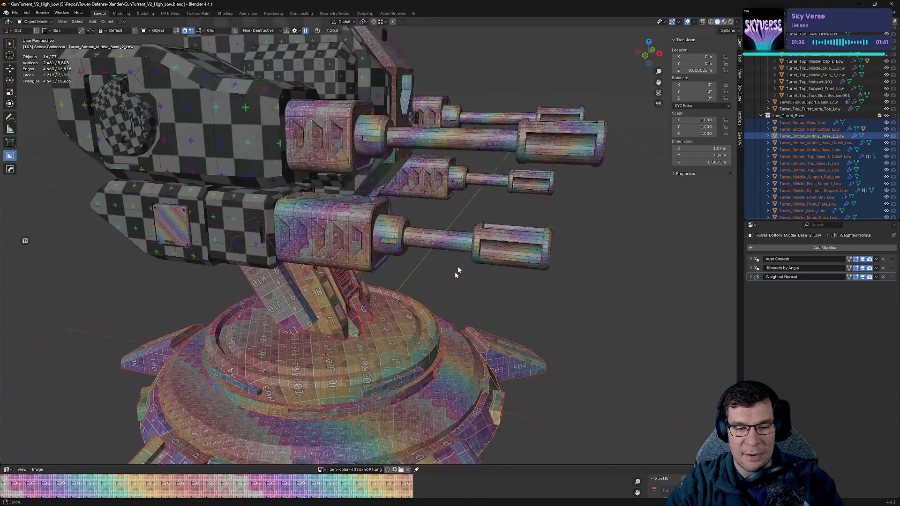
{"action": "scroll", "coordinate": [471, 293], "scroll_direction": "up", "scroll_amount": 4}
{"action": "scroll", "coordinate": [334, 257], "scroll_direction": "up", "scroll_amount": 3}
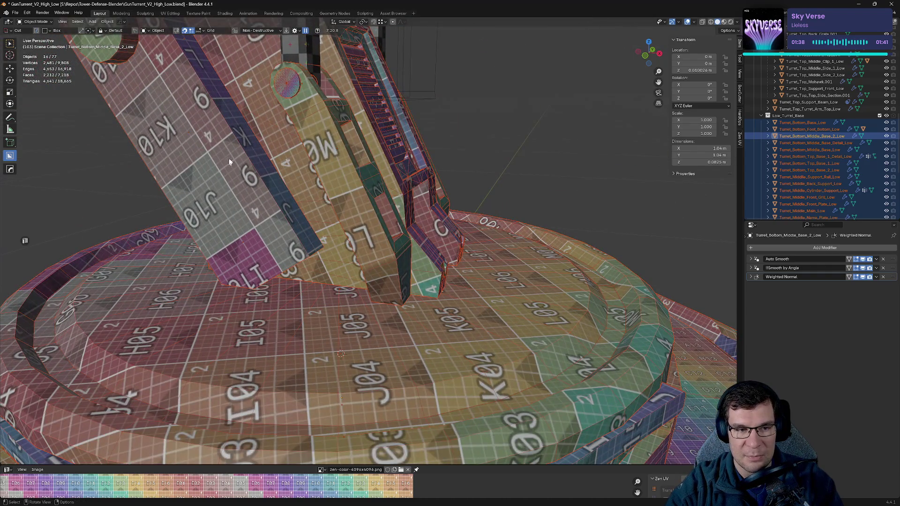
{"action": "scroll", "coordinate": [227, 167], "scroll_direction": "down", "scroll_amount": 4}
{"action": "middle_click_drag", "start_coordinate": [345, 152], "coordinate": [298, 219], "text": "shift"}
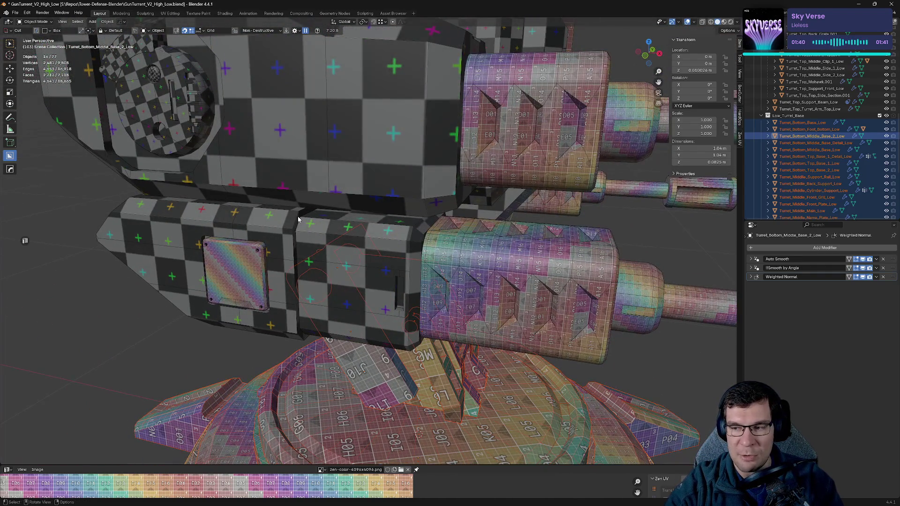
{"action": "scroll", "coordinate": [298, 220], "scroll_direction": "down", "scroll_amount": 5}
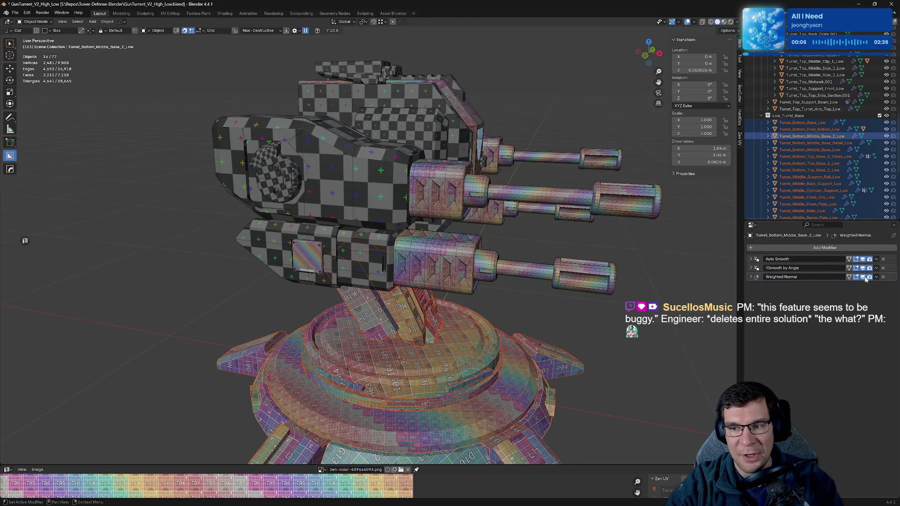
- Hide the Low_Turret_Base collection and the selected gun muzzle pieces
{"action": "left_click", "coordinate": [885, 116]}
{"action": "mouse_move", "coordinate": [619, 201]}
{"action": "middle_mouse_down"}
{"action": "mouse_move", "coordinate": [566, 257]}
{"action": "mouse_move", "coordinate": [532, 251]}
{"action": "mouse_move", "coordinate": [647, 261]}
{"action": "middle_mouse_up"}
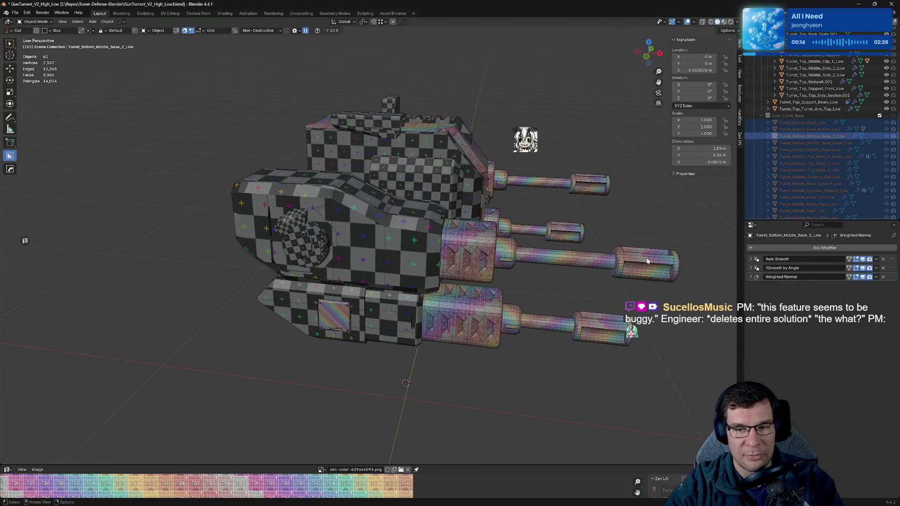
{"action": "left_click", "coordinate": [529, 267]}
{"action": "left_click", "coordinate": [645, 260]}
{"action": "middle_click_drag", "start_coordinate": [645, 260], "coordinate": [559, 261]}
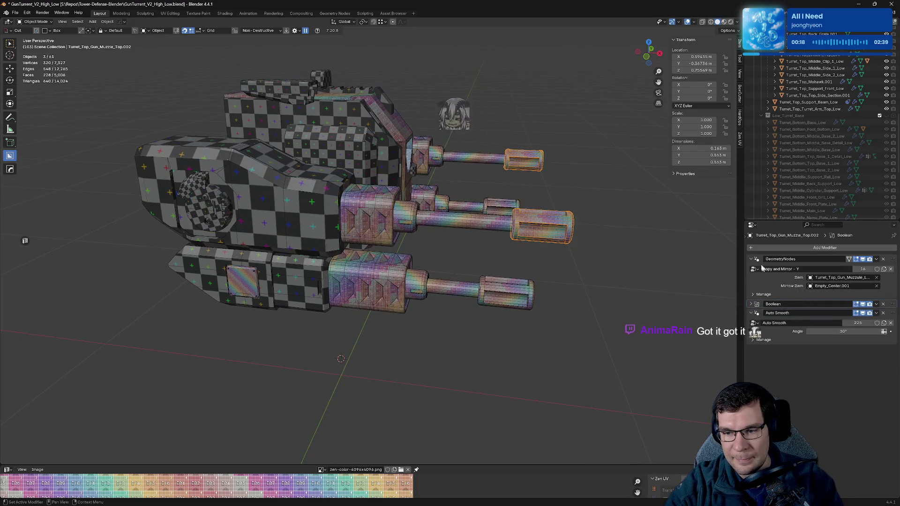
{"action": "left_click_drag", "start_coordinate": [752, 259], "coordinate": [751, 286]}
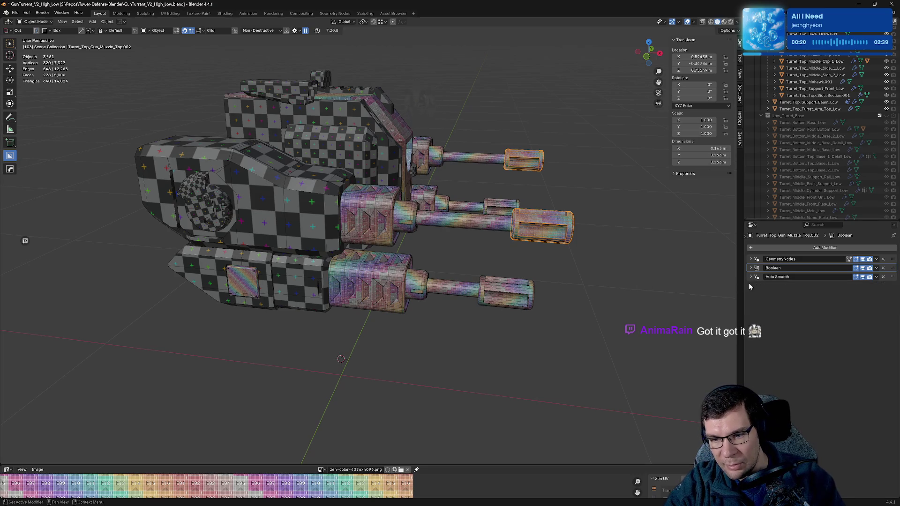
{"action": "key", "text": "h"}
- Hide the bottom muzzle cap, collapsing its geometry nodes modifier panel
{"action": "left_click", "coordinate": [520, 300]}
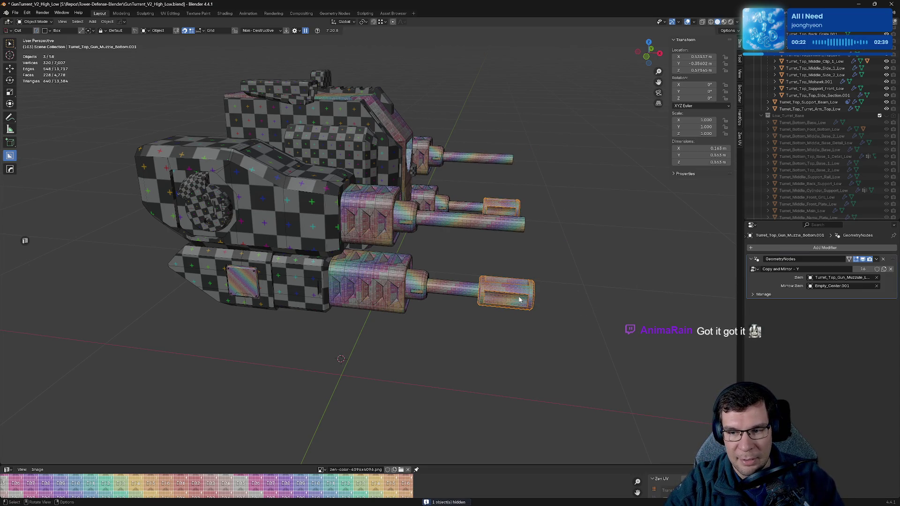
{"action": "left_click", "coordinate": [749, 258]}
{"action": "left_click", "coordinate": [749, 259]}
{"action": "left_click", "coordinate": [750, 259]}
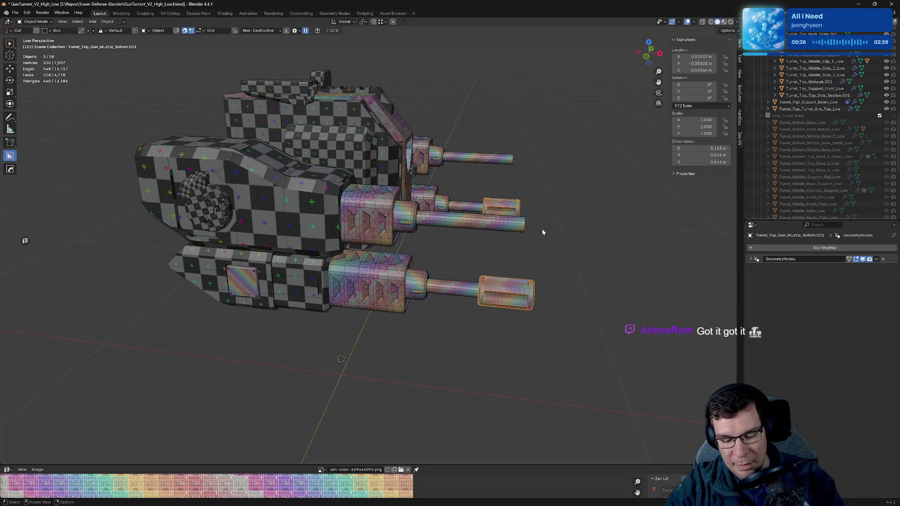
{"action": "key", "text": "h"}
- Hide the middle and bottom gun barrels and the remaining gun parts
{"action": "left_click", "coordinate": [487, 220]}
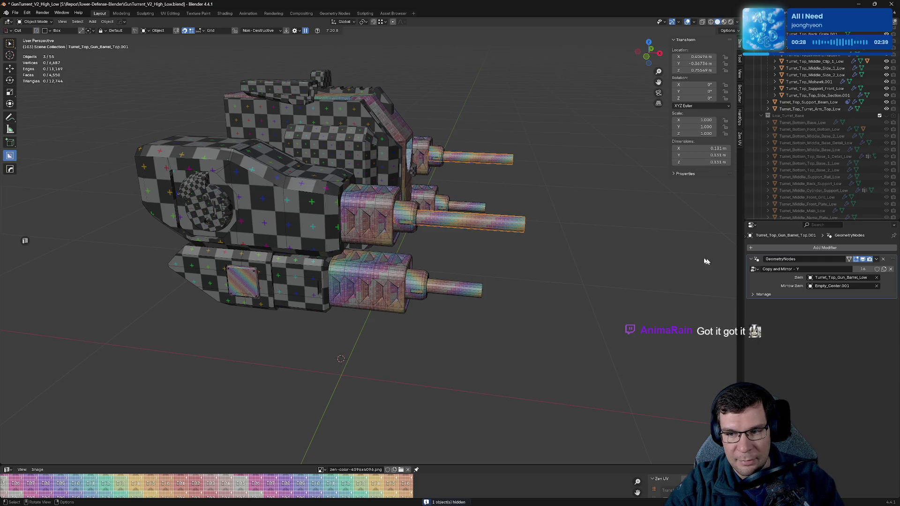
{"action": "key", "text": "h"}
{"action": "left_click", "coordinate": [447, 289]}
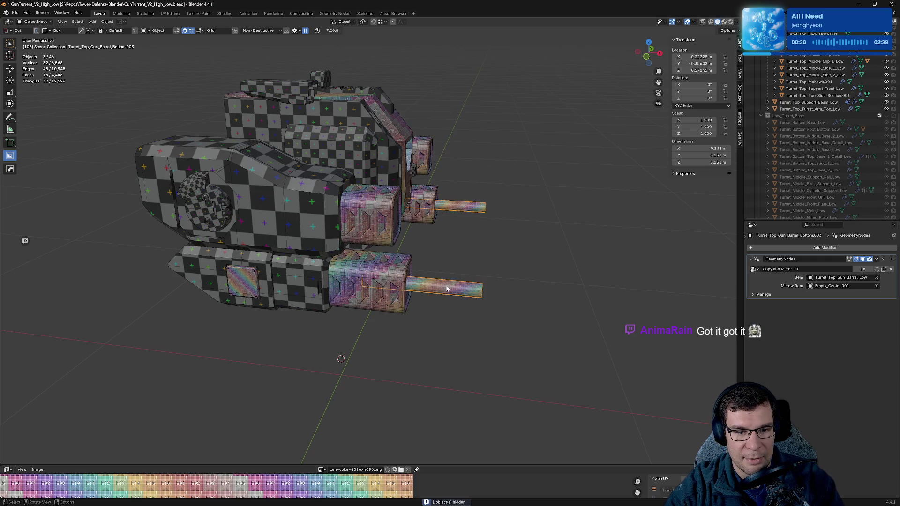
{"action": "key", "text": "h"}
{"action": "left_click", "coordinate": [370, 281]}
{"action": "key", "text": "h"}
{"action": "left_click", "coordinate": [375, 211]}
{"action": "key", "text": "h"}
{"action": "mouse_move", "coordinate": [442, 245]}
{"action": "middle_mouse_down"}
{"action": "mouse_move", "coordinate": [374, 245]}
{"action": "mouse_move", "coordinate": [412, 243]}
{"action": "mouse_move", "coordinate": [403, 305]}
{"action": "middle_mouse_up"}
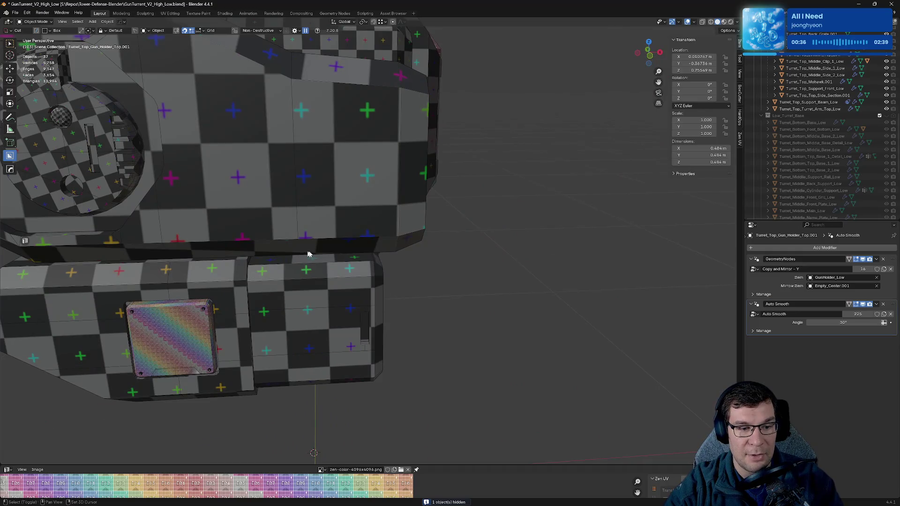
- Start and cancel a box cut on the side block, then frame the gun-arm block
{"action": "scroll", "coordinate": [402, 309], "scroll_direction": "up", "scroll_amount": 3}
{"action": "scroll", "coordinate": [402, 312], "scroll_direction": "up", "scroll_amount": 2}
{"action": "left_click_drag", "start_coordinate": [370, 338], "coordinate": [373, 344]}
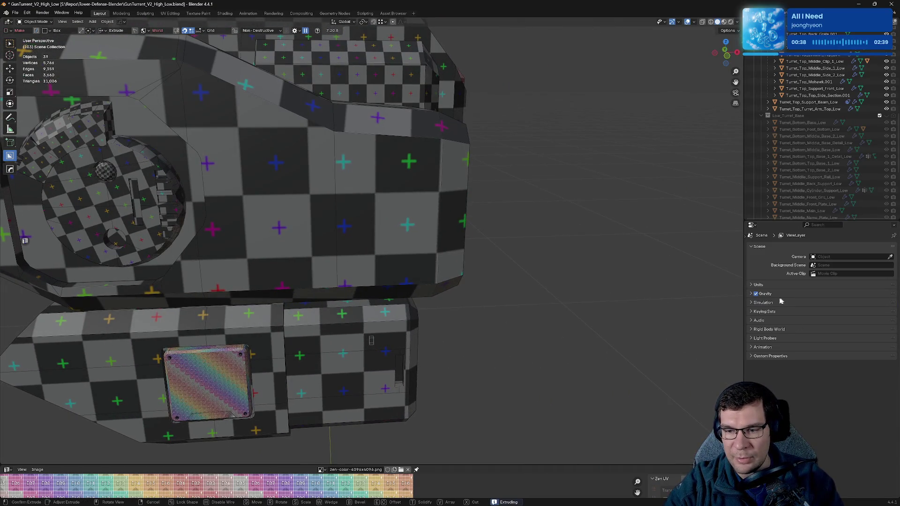
{"action": "right_click", "coordinate": [488, 332]}
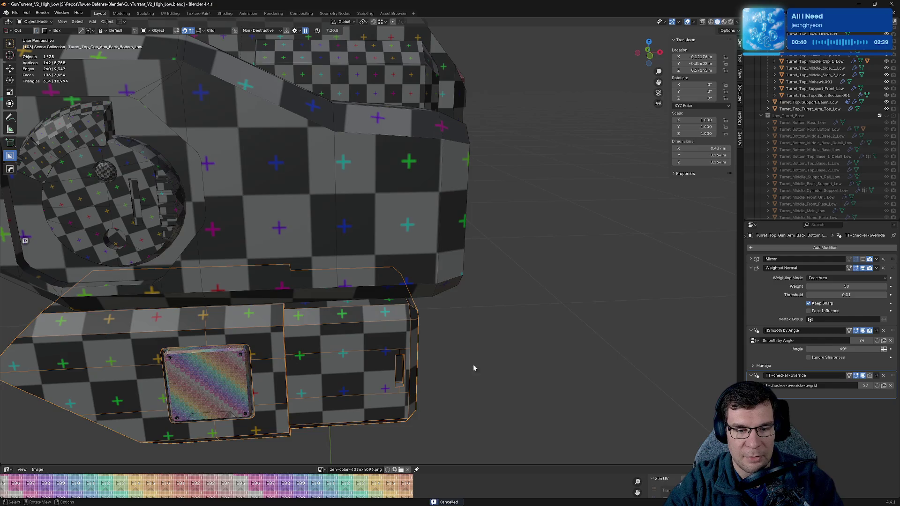
{"action": "key", "text": "KP_Decimal"}
- Enable Mirror in the viewport, delete TT-checker-override, and move Mirror to the bottom
{"action": "left_click", "coordinate": [752, 268]}
{"action": "left_click", "coordinate": [863, 259]}
{"action": "left_click", "coordinate": [751, 277]}
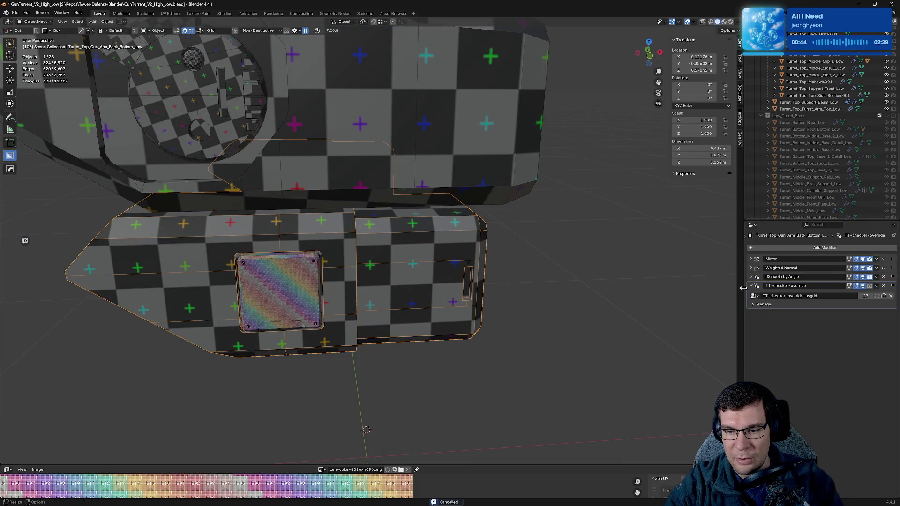
{"action": "left_click", "coordinate": [753, 286]}
{"action": "left_click", "coordinate": [884, 286]}
{"action": "left_click_drag", "start_coordinate": [893, 259], "coordinate": [891, 285]}
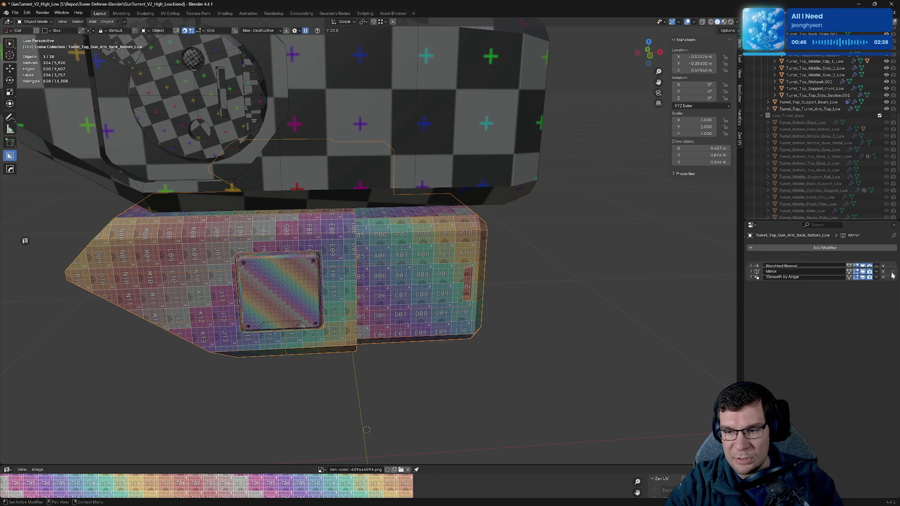
- Resharpen the part with Hard Ops, re-adding Weighted Normal, and move Mirror last again
{"action": "mouse_move", "coordinate": [408, 274]}
{"action": "middle_mouse_down"}
{"action": "mouse_move", "coordinate": [571, 195]}
{"action": "mouse_move", "coordinate": [522, 253]}
{"action": "mouse_move", "coordinate": [438, 268]}
{"action": "mouse_move", "coordinate": [516, 267]}
{"action": "mouse_move", "coordinate": [603, 242]}
{"action": "mouse_move", "coordinate": [715, 291]}
{"action": "middle_mouse_up"}
{"action": "key", "text": "q"}
{"action": "left_click", "coordinate": [435, 268]}
{"action": "scroll", "coordinate": [603, 249], "scroll_direction": "up", "scroll_amount": 2}
{"action": "left_click", "coordinate": [752, 268]}
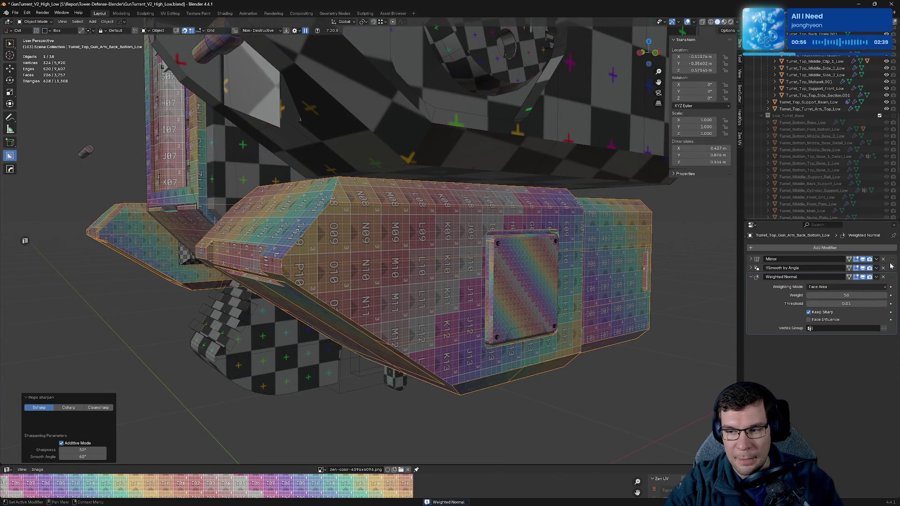
{"action": "left_click_drag", "start_coordinate": [769, 259], "coordinate": [769, 331]}
{"action": "left_click", "coordinate": [751, 268]}
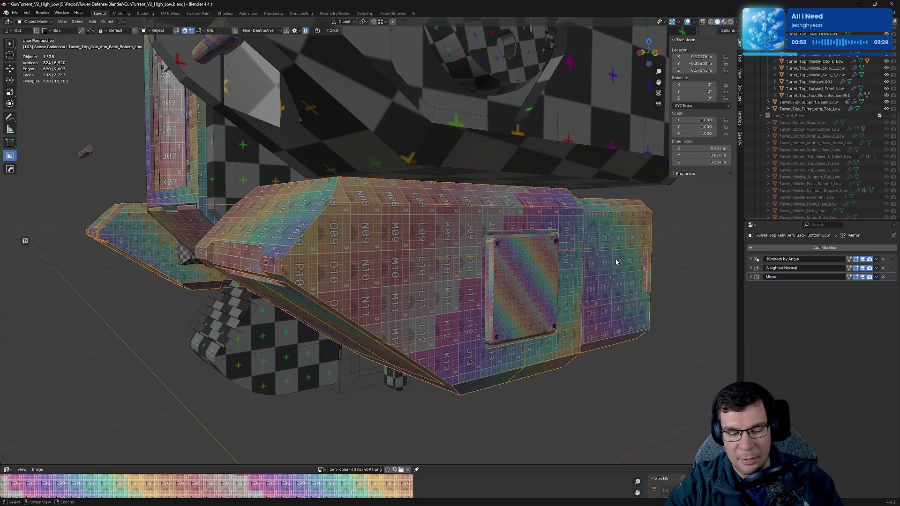
- Hide Turret_Top_Gun_Arm_Back_Bottom_Low and select the arm panel behind it
{"action": "key", "text": "h"}
{"action": "left_click", "coordinate": [549, 276]}
{"action": "middle_click_drag", "start_coordinate": [607, 280], "coordinate": [595, 284]}
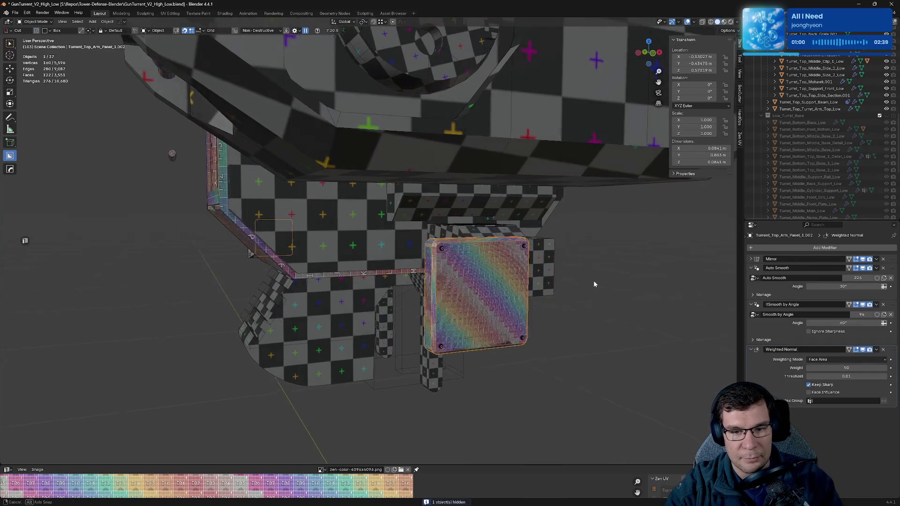
- Zoom in on the checkered arm panel and select the screw on it
{"action": "scroll", "coordinate": [595, 284], "scroll_direction": "up", "scroll_amount": 3}
{"action": "scroll", "coordinate": [592, 283], "scroll_direction": "up", "scroll_amount": 3}
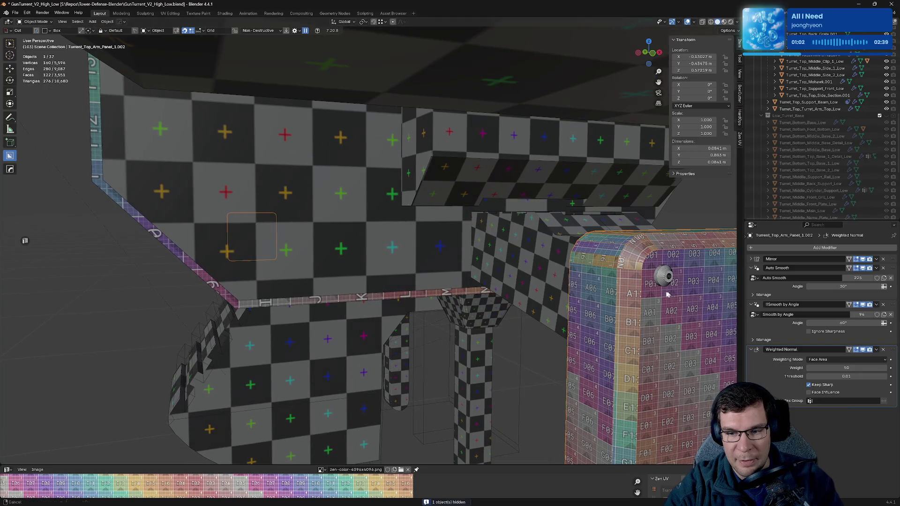
{"action": "middle_click_drag", "start_coordinate": [669, 295], "coordinate": [344, 276], "text": "shift"}
{"action": "left_click", "coordinate": [292, 254]}
{"action": "scroll", "coordinate": [842, 133], "scroll_direction": "up", "scroll_amount": 2}
{"action": "scroll", "coordinate": [842, 133], "scroll_direction": "up", "scroll_amount": 3}
{"action": "scroll", "coordinate": [842, 134], "scroll_direction": "up", "scroll_amount": 3}
{"action": "scroll", "coordinate": [842, 134], "scroll_direction": "up", "scroll_amount": 3}
{"action": "scroll", "coordinate": [842, 133], "scroll_direction": "down", "scroll_amount": 3}
{"action": "scroll", "coordinate": [840, 138], "scroll_direction": "down", "scroll_amount": 3}
{"action": "scroll", "coordinate": [838, 146], "scroll_direction": "down", "scroll_amount": 3}
{"action": "scroll", "coordinate": [836, 151], "scroll_direction": "down", "scroll_amount": 3}
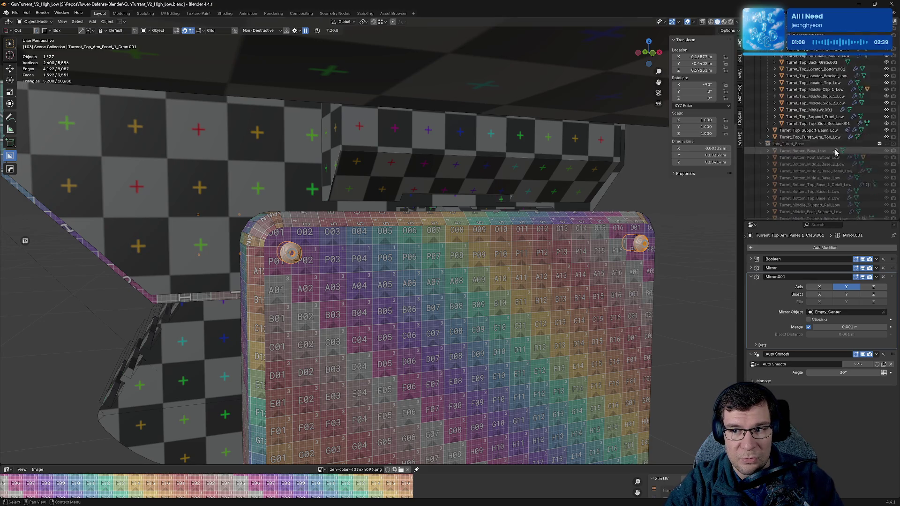
- Select Turrent_Top_Arm_Panel_1.002, expand its children and inspect the screw Turrent_Top_Arm_Panel_1_Crew.001
{"action": "left_click", "coordinate": [364, 237]}
{"action": "scroll", "coordinate": [863, 138], "scroll_direction": "down", "scroll_amount": 3}
{"action": "scroll", "coordinate": [863, 137], "scroll_direction": "down", "scroll_amount": 2}
{"action": "scroll", "coordinate": [863, 138], "scroll_direction": "up", "scroll_amount": 3}
{"action": "scroll", "coordinate": [845, 126], "scroll_direction": "up", "scroll_amount": 3}
{"action": "scroll", "coordinate": [798, 112], "scroll_direction": "up", "scroll_amount": 3}
{"action": "left_click", "coordinate": [768, 98]}
{"action": "left_click", "coordinate": [797, 119]}
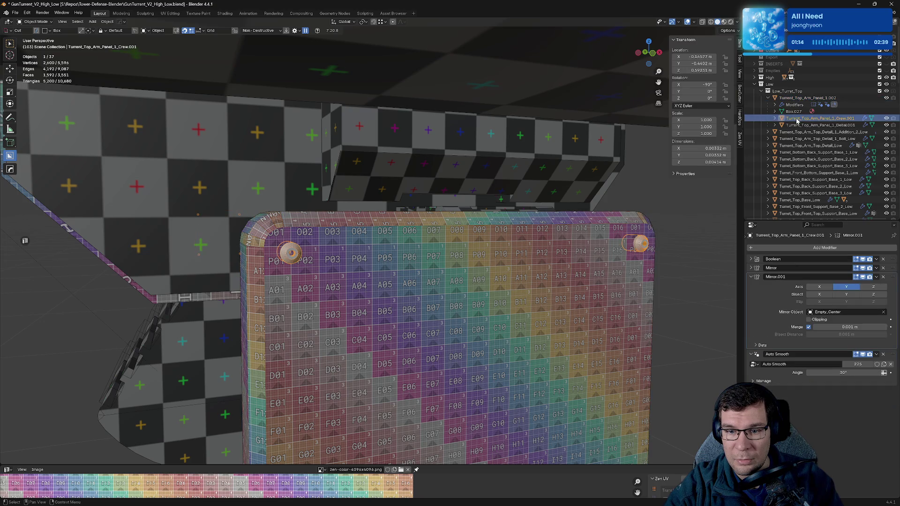
{"action": "left_click", "coordinate": [752, 278]}
{"action": "scroll", "coordinate": [366, 292], "scroll_direction": "down", "scroll_amount": 8}
- Reselect the small bolt on the arm panel and delete it
{"action": "left_click", "coordinate": [546, 277]}
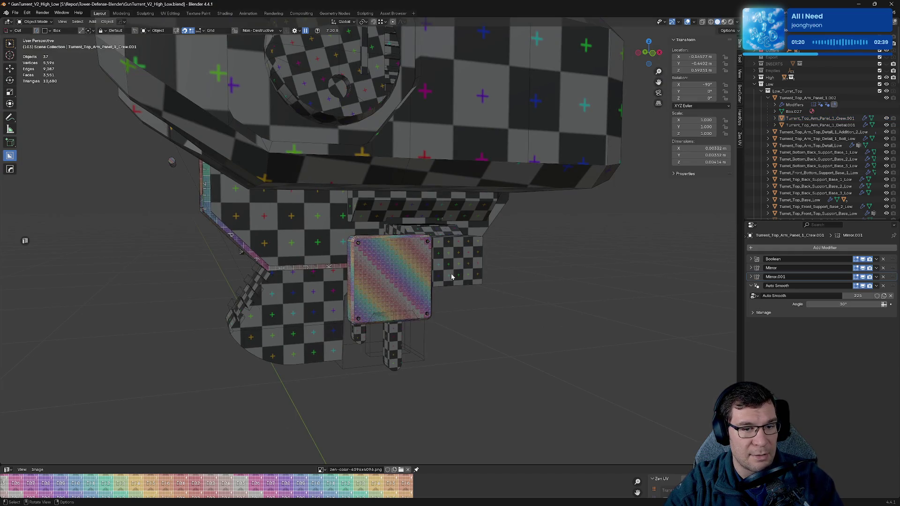
{"action": "middle_click_drag", "start_coordinate": [450, 278], "coordinate": [468, 277]}
{"action": "scroll", "coordinate": [470, 277], "scroll_direction": "up", "scroll_amount": 5}
{"action": "scroll", "coordinate": [469, 278], "scroll_direction": "up", "scroll_amount": 2}
{"action": "left_click", "coordinate": [581, 289]}
{"action": "middle_click_drag", "start_coordinate": [650, 305], "coordinate": [493, 279]}
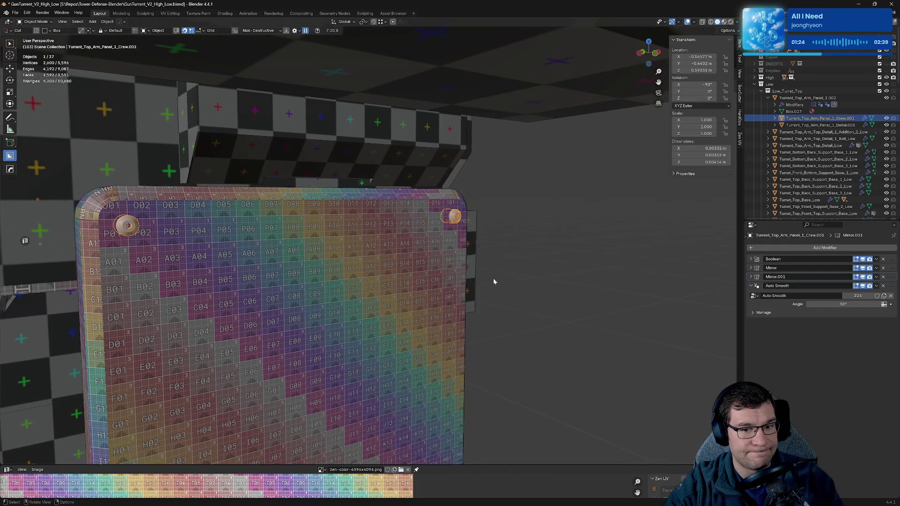
{"action": "mouse_move", "coordinate": [440, 291]}
{"action": "middle_mouse_down"}
{"action": "mouse_move", "coordinate": [459, 290]}
{"action": "mouse_move", "coordinate": [437, 287]}
{"action": "middle_mouse_up"}
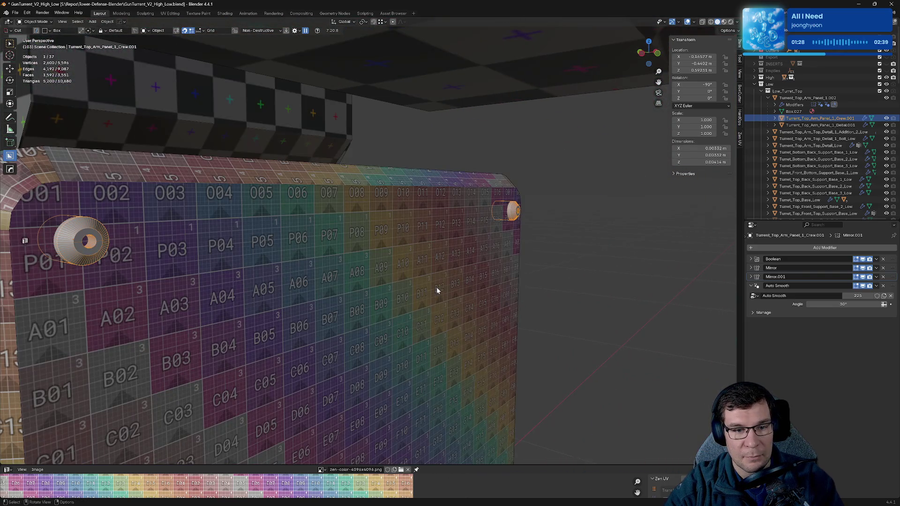
{"action": "scroll", "coordinate": [437, 288], "scroll_direction": "down", "scroll_amount": 8}
{"action": "scroll", "coordinate": [466, 280], "scroll_direction": "up", "scroll_amount": 10}
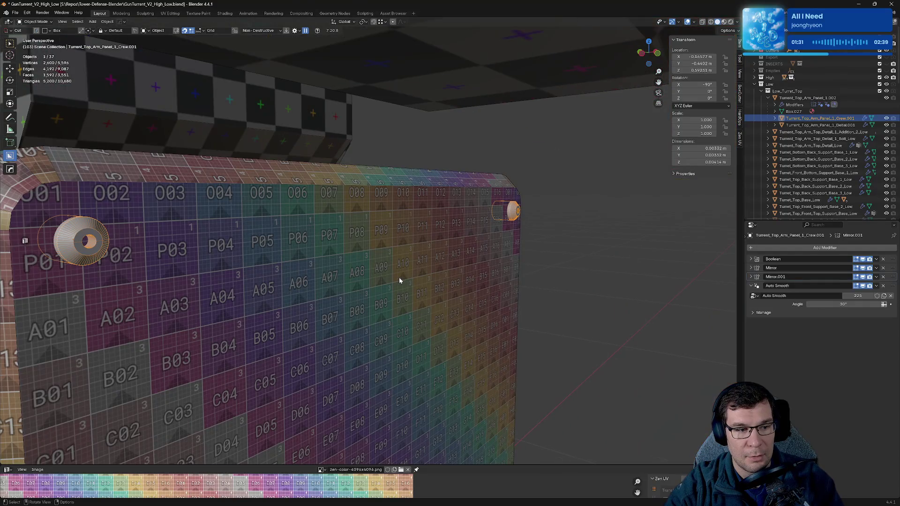
{"action": "middle_click_drag", "start_coordinate": [400, 281], "coordinate": [432, 277]}
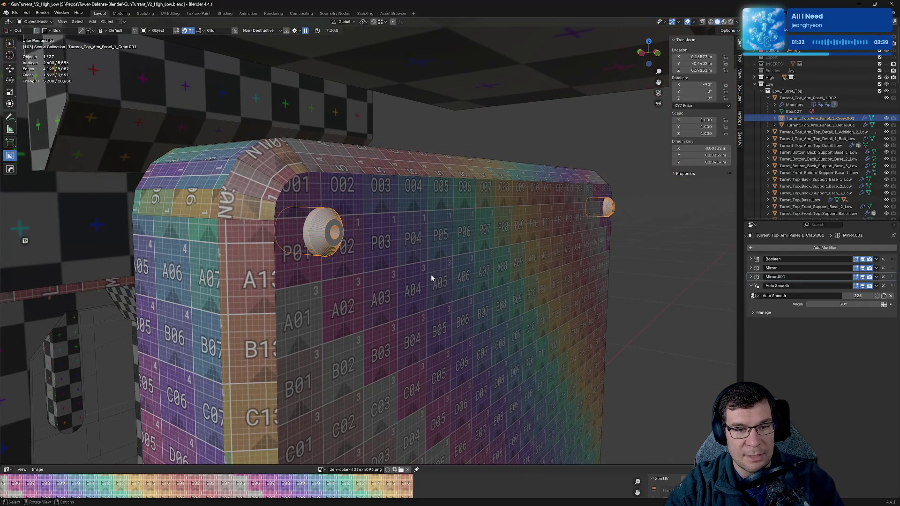
{"action": "key", "text": "Delete"}
{"action": "scroll", "coordinate": [430, 280], "scroll_direction": "down", "scroll_amount": 6}
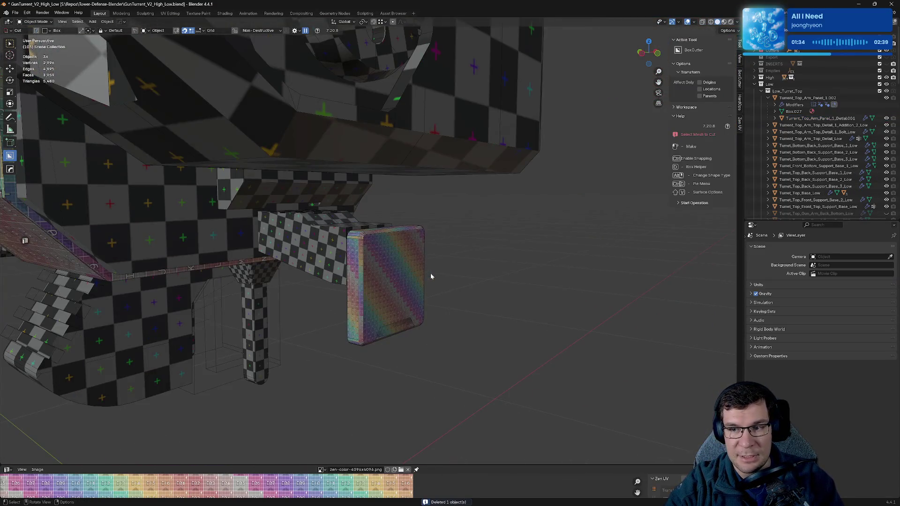
- Save the file after deleting the screw
{"action": "middle_click_drag", "start_coordinate": [410, 275], "coordinate": [400, 275]}
{"action": "scroll", "coordinate": [432, 260], "scroll_direction": "up", "scroll_amount": 5}
{"action": "key", "text": "ctrl+s"}
{"action": "scroll", "coordinate": [432, 263], "scroll_direction": "down", "scroll_amount": 5}
- Collapse the arm panel's Auto Smooth, Smooth by Angle and Weighted Normal modifiers, move Mirror to the bottom, and save
{"action": "left_click", "coordinate": [432, 263]}
{"action": "mouse_move", "coordinate": [431, 263]}
{"action": "middle_mouse_down"}
{"action": "mouse_move", "coordinate": [492, 270]}
{"action": "mouse_move", "coordinate": [401, 276]}
{"action": "middle_mouse_up"}
{"action": "scroll", "coordinate": [434, 277], "scroll_direction": "up", "scroll_amount": 2}
{"action": "scroll", "coordinate": [450, 274], "scroll_direction": "up", "scroll_amount": 4}
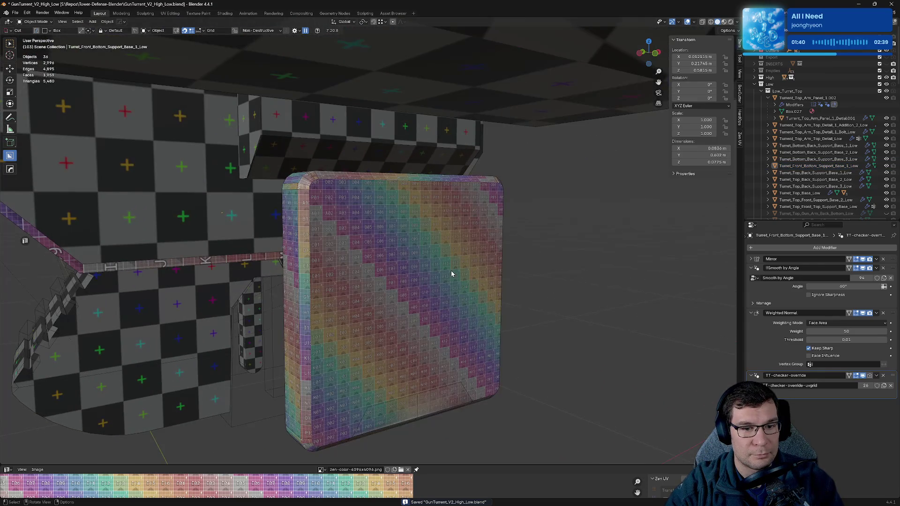
{"action": "left_click", "coordinate": [485, 294]}
{"action": "left_click", "coordinate": [752, 267]}
{"action": "left_click", "coordinate": [752, 277]}
{"action": "left_click", "coordinate": [751, 286]}
{"action": "left_click_drag", "start_coordinate": [891, 260], "coordinate": [890, 287]}
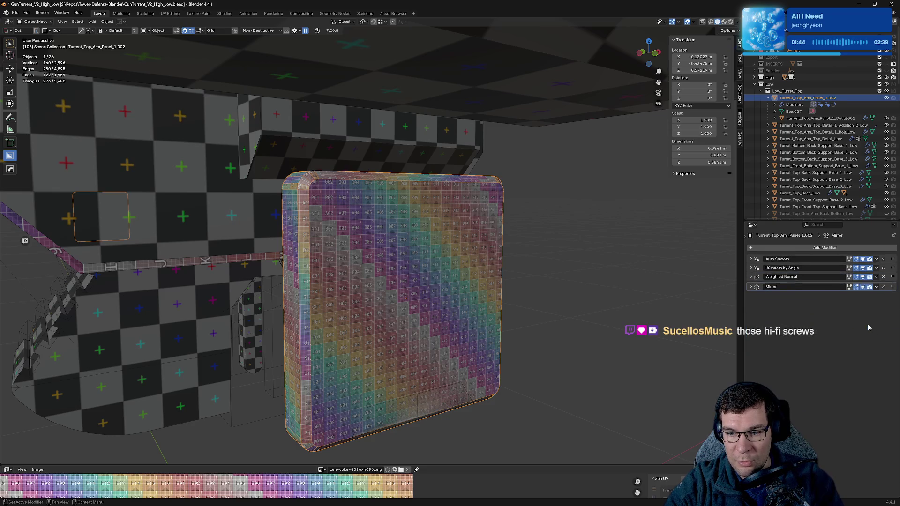
{"action": "key", "text": "ctrl+s"}
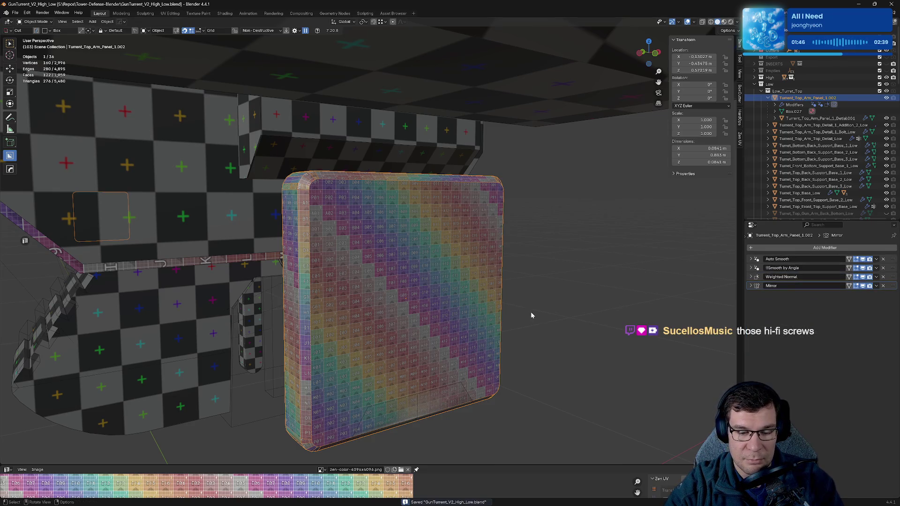
- Make the Geo_Low collection visible to bring back the gun barrel and muzzle parts
{"action": "middle_click_drag", "start_coordinate": [531, 316], "coordinate": [512, 319]}
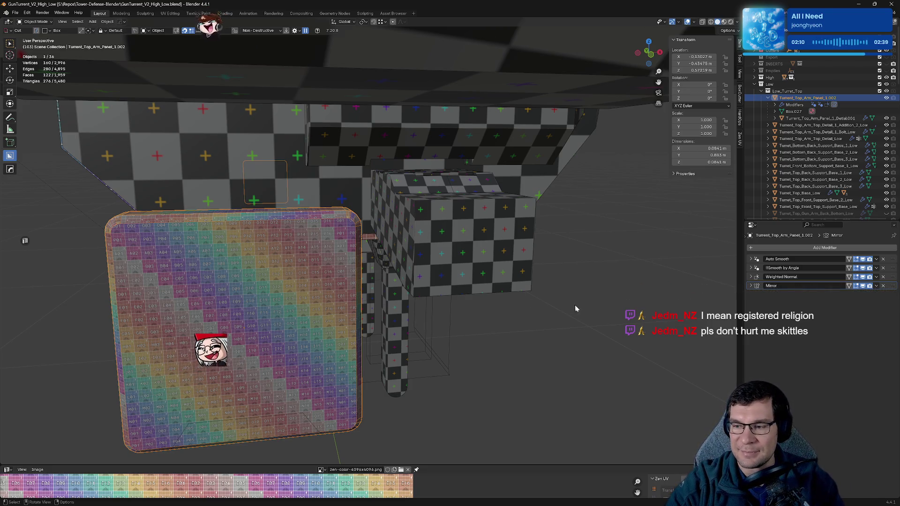
{"action": "scroll", "coordinate": [589, 306], "scroll_direction": "down", "scroll_amount": 3}
{"action": "scroll", "coordinate": [589, 306], "scroll_direction": "down", "scroll_amount": 2}
{"action": "mouse_move", "coordinate": [572, 309]}
{"action": "middle_mouse_down"}
{"action": "mouse_move", "coordinate": [529, 323]}
{"action": "mouse_move", "coordinate": [554, 314]}
{"action": "middle_mouse_up"}
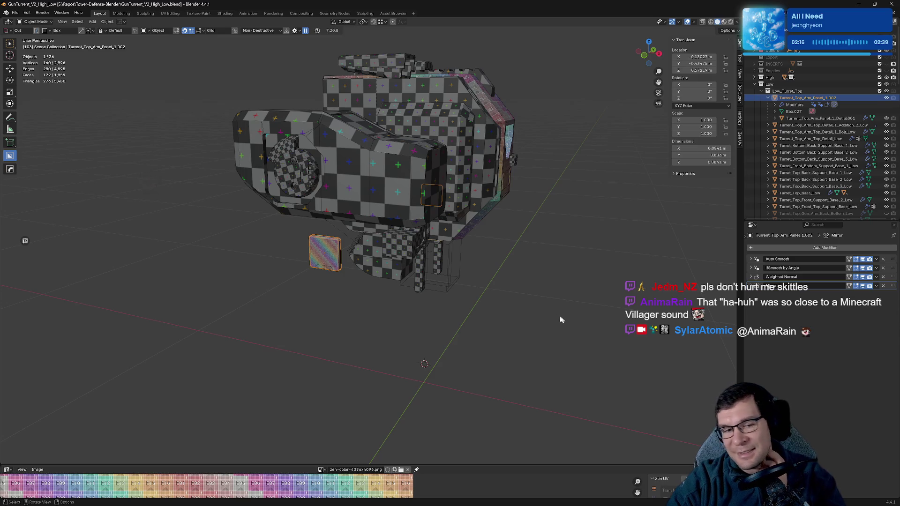
{"action": "middle_click_drag", "start_coordinate": [449, 311], "coordinate": [387, 325]}
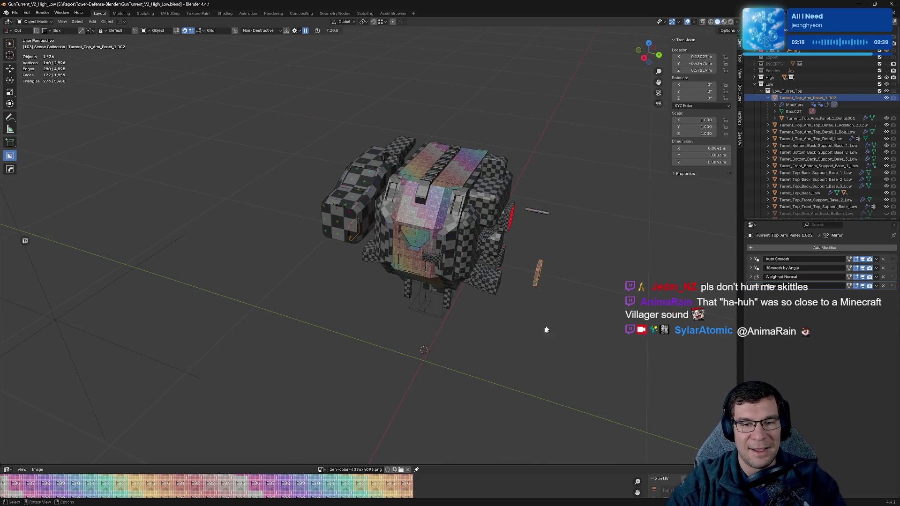
{"action": "scroll", "coordinate": [802, 188], "scroll_direction": "down", "scroll_amount": 10}
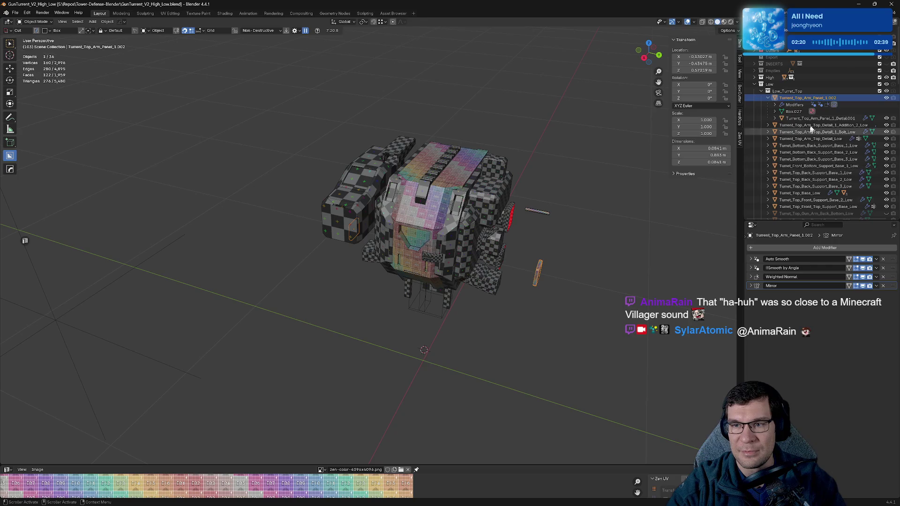
{"action": "scroll", "coordinate": [801, 188], "scroll_direction": "down", "scroll_amount": 8}
{"action": "scroll", "coordinate": [801, 188], "scroll_direction": "down", "scroll_amount": 5}
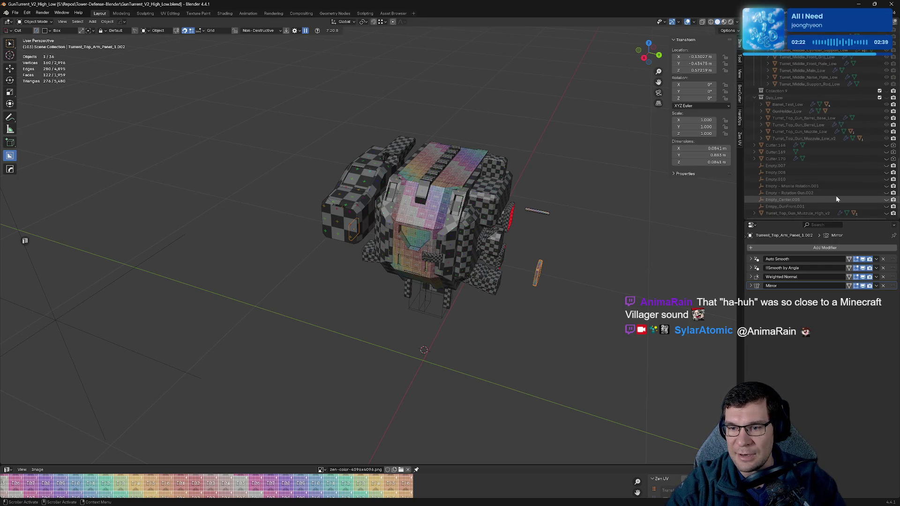
{"action": "left_click", "coordinate": [887, 98]}
{"action": "scroll", "coordinate": [349, 232], "scroll_direction": "down", "scroll_amount": 2}
{"action": "middle_click_drag", "start_coordinate": [350, 232], "coordinate": [476, 201]}
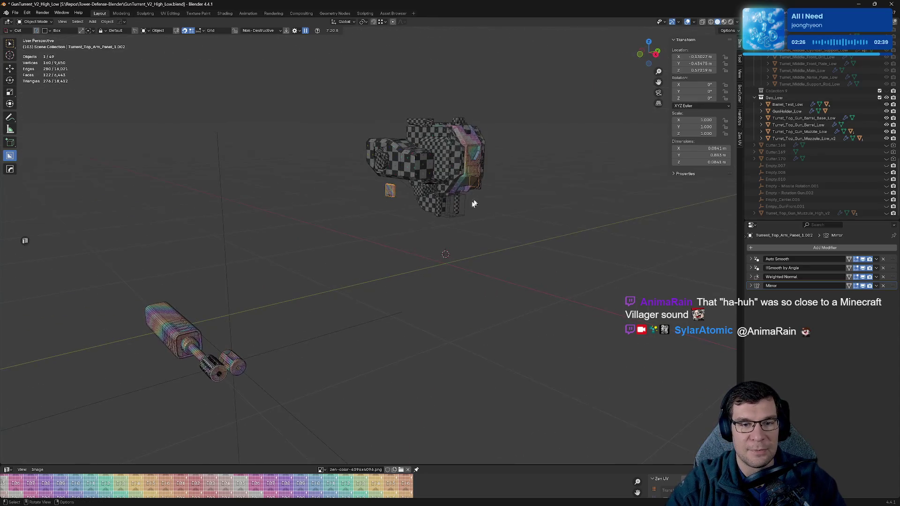
{"action": "middle_click_drag", "start_coordinate": [293, 274], "coordinate": [389, 264], "text": "shift"}
{"action": "scroll", "coordinate": [389, 264], "scroll_direction": "up", "scroll_amount": 3}
{"action": "mouse_move", "coordinate": [463, 247]}
{"action": "middle_mouse_down"}
{"action": "mouse_move", "coordinate": [388, 268]}
{"action": "mouse_move", "coordinate": [376, 259]}
{"action": "middle_mouse_up"}
{"action": "scroll", "coordinate": [376, 259], "scroll_direction": "up", "scroll_amount": 3}
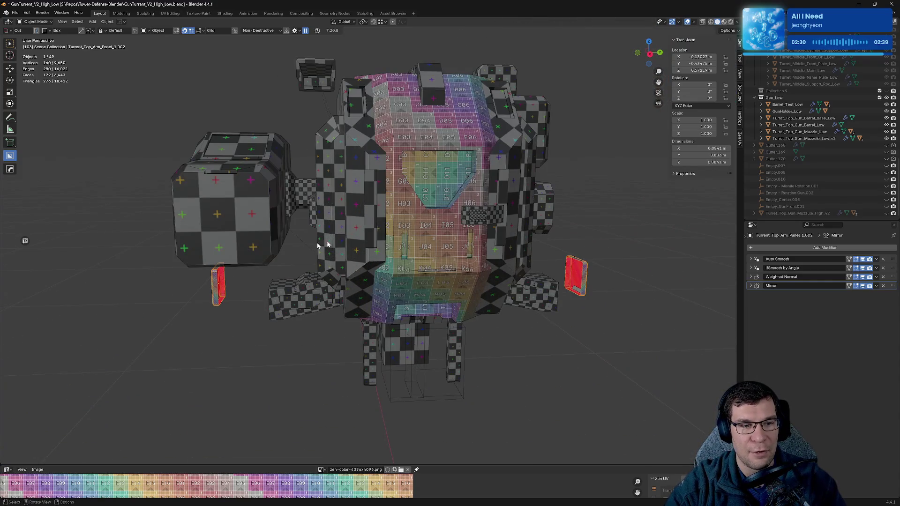
{"action": "scroll", "coordinate": [844, 98], "scroll_direction": "up", "scroll_amount": 8}
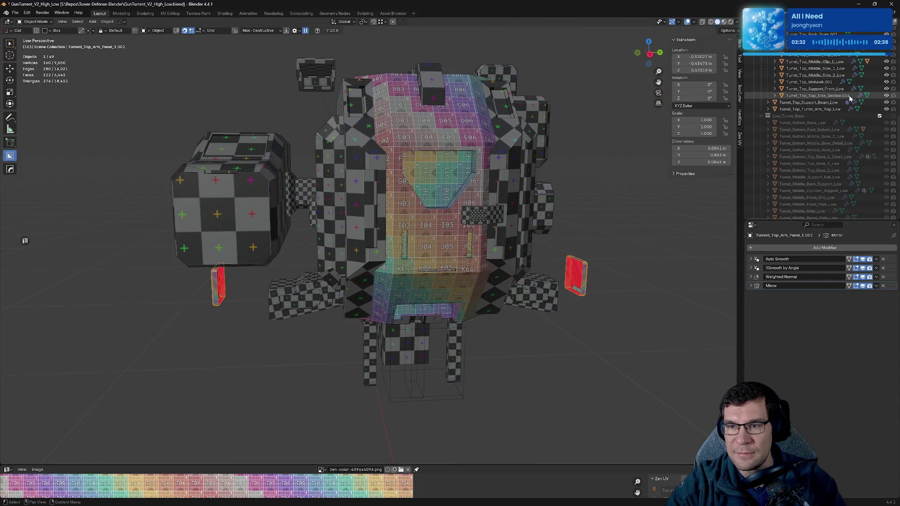
{"action": "scroll", "coordinate": [852, 96], "scroll_direction": "up", "scroll_amount": 5}
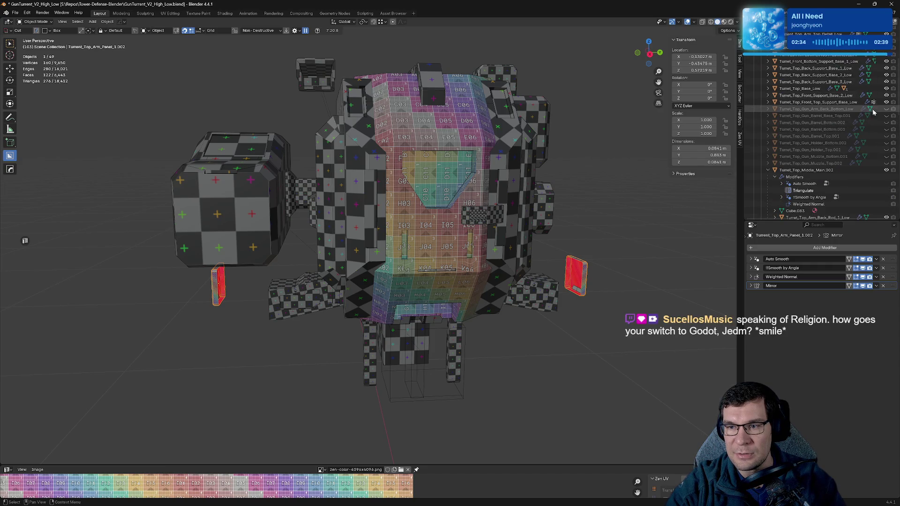
- Fold away Turret_Top_Middle_Main.002's modifiers and collapse the Low_Turret_Base collection
{"action": "left_click", "coordinate": [768, 170]}
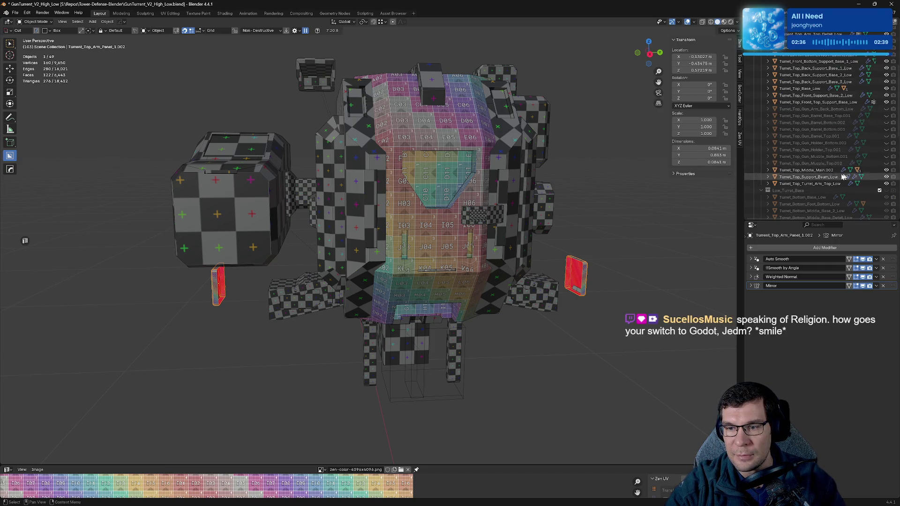
{"action": "scroll", "coordinate": [845, 169], "scroll_direction": "down", "scroll_amount": 5}
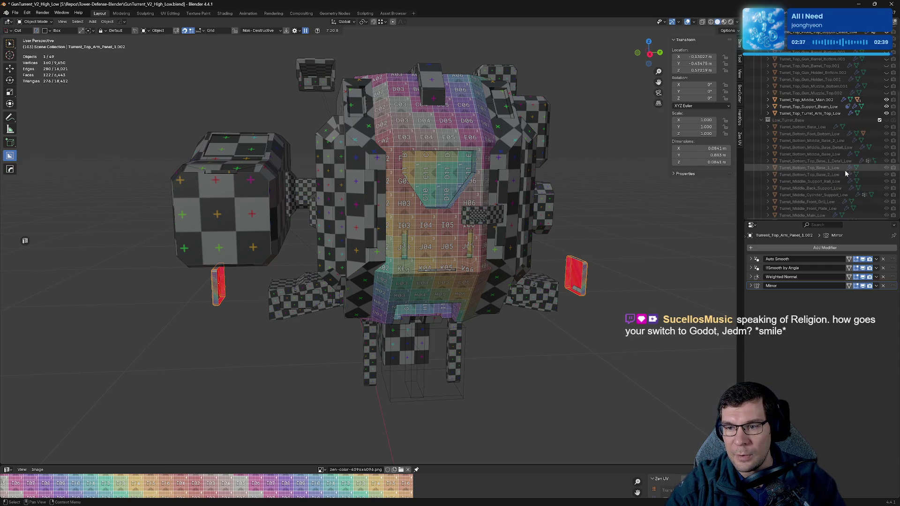
{"action": "left_click", "coordinate": [761, 120]}
- Unhide the Turret_Top_Gun parts and orbit until the long barrel lies horizontal in close-up
{"action": "left_click_drag", "start_coordinate": [885, 93], "coordinate": [887, 56]}
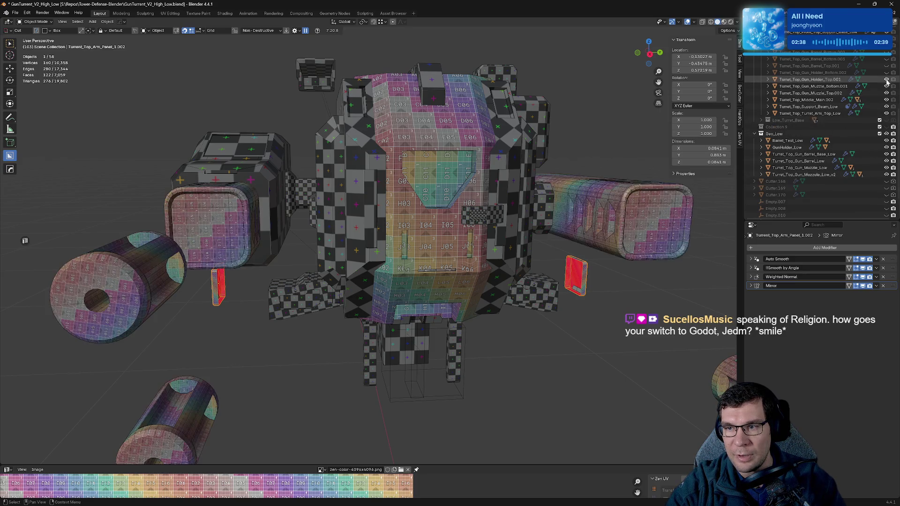
{"action": "mouse_move", "coordinate": [590, 180]}
{"action": "middle_mouse_down"}
{"action": "mouse_move", "coordinate": [587, 171]}
{"action": "mouse_move", "coordinate": [469, 164]}
{"action": "middle_mouse_up"}
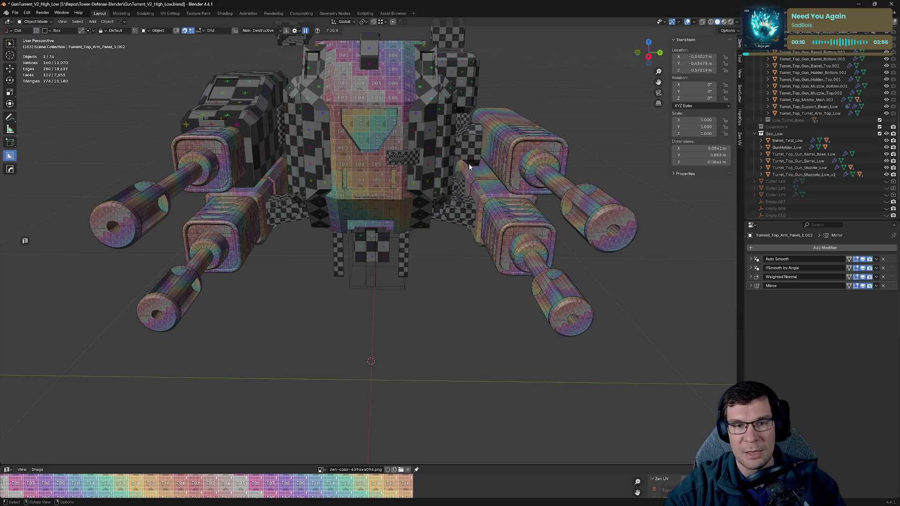
{"action": "scroll", "coordinate": [469, 164], "scroll_direction": "down", "scroll_amount": 4}
{"action": "mouse_move", "coordinate": [469, 164]}
{"action": "middle_mouse_down"}
{"action": "mouse_move", "coordinate": [509, 194]}
{"action": "mouse_move", "coordinate": [414, 222]}
{"action": "mouse_move", "coordinate": [435, 203]}
{"action": "middle_mouse_up"}
{"action": "scroll", "coordinate": [519, 222], "scroll_direction": "up", "scroll_amount": 3}
{"action": "middle_click_drag", "start_coordinate": [519, 221], "coordinate": [571, 236]}
{"action": "scroll", "coordinate": [539, 223], "scroll_direction": "up", "scroll_amount": 3}
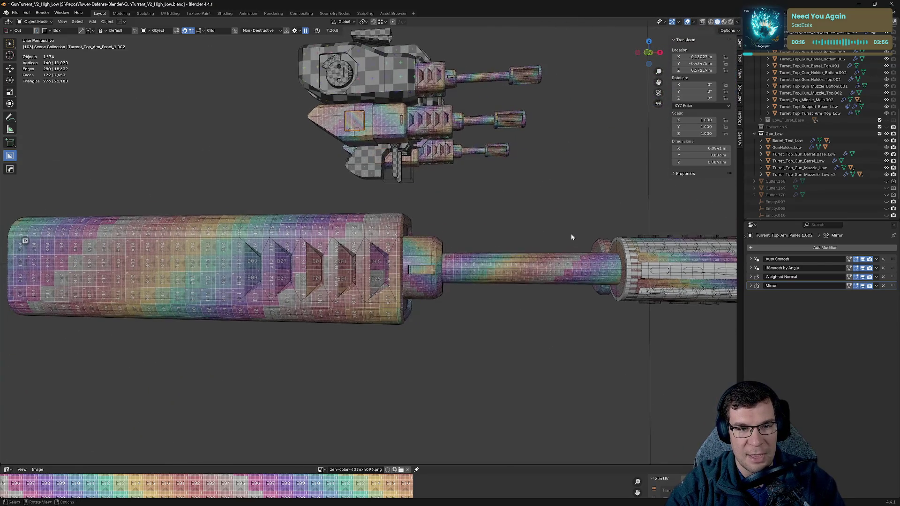
{"action": "middle_click_drag", "start_coordinate": [573, 197], "coordinate": [525, 177]}
- Select Turret_Top_Gun_Holder_Top.001 and turn off its GeometryNodes modifier in the viewport
{"action": "left_click", "coordinate": [417, 98]}
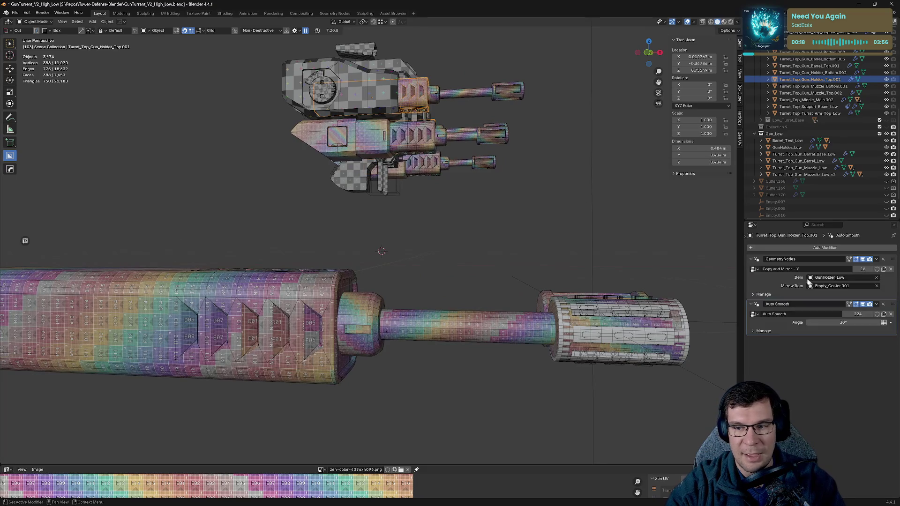
{"action": "left_click", "coordinate": [752, 260]}
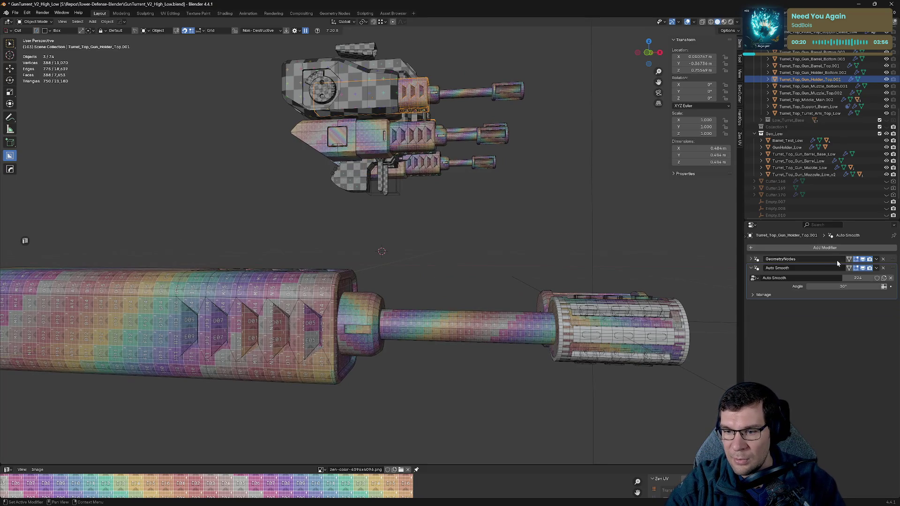
{"action": "left_click", "coordinate": [862, 260]}
{"action": "scroll", "coordinate": [577, 225], "scroll_direction": "down", "scroll_amount": 3}
{"action": "middle_click_drag", "start_coordinate": [576, 224], "coordinate": [593, 232]}
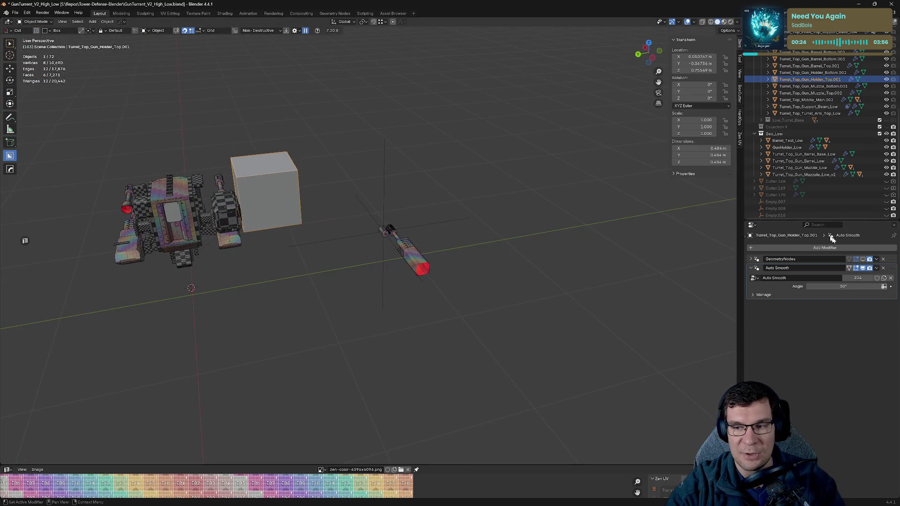
- Re-enable the GeometryNodes modifier display and switch to the Geometry Nodes workspace
{"action": "left_click", "coordinate": [863, 261]}
{"action": "mouse_move", "coordinate": [488, 251]}
{"action": "middle_mouse_down"}
{"action": "mouse_move", "coordinate": [567, 211]}
{"action": "mouse_move", "coordinate": [392, 255]}
{"action": "middle_mouse_up"}
{"action": "scroll", "coordinate": [458, 287], "scroll_direction": "up", "scroll_amount": 5}
{"action": "mouse_move", "coordinate": [458, 287]}
{"action": "middle_mouse_down"}
{"action": "mouse_move", "coordinate": [445, 253]}
{"action": "mouse_move", "coordinate": [610, 371]}
{"action": "middle_mouse_up"}
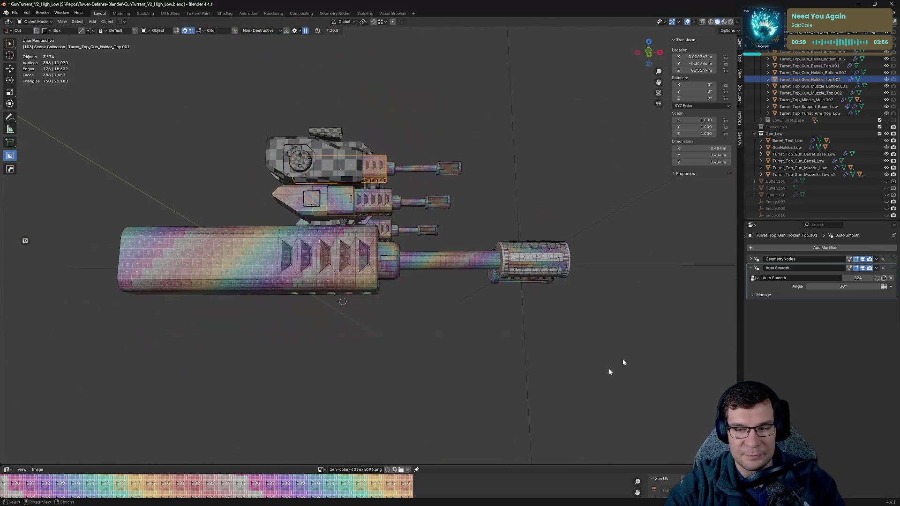
{"action": "left_click", "coordinate": [752, 259]}
{"action": "left_click", "coordinate": [335, 13]}
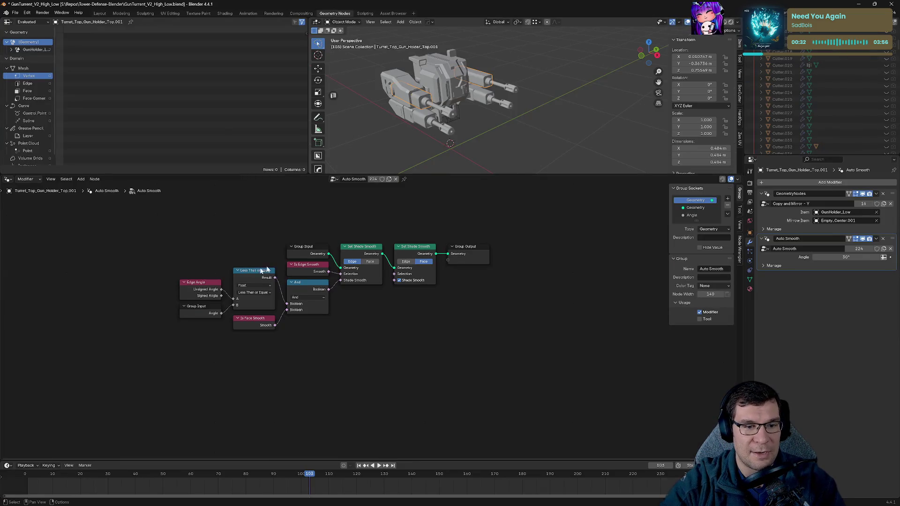
- Centre the Auto Smooth node tree and enlarge the 3D view to inspect the turret and cube
{"action": "scroll", "coordinate": [282, 266], "scroll_direction": "up", "scroll_amount": 4}
{"action": "middle_click_drag", "start_coordinate": [281, 266], "coordinate": [339, 351]}
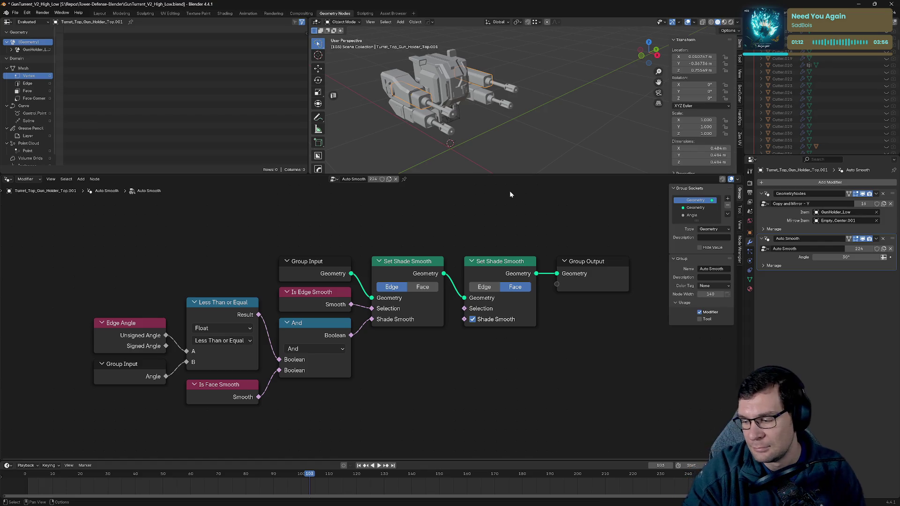
{"action": "left_click_drag", "start_coordinate": [492, 175], "coordinate": [493, 295]}
{"action": "mouse_move", "coordinate": [515, 219]}
{"action": "middle_mouse_down"}
{"action": "mouse_move", "coordinate": [490, 197]}
{"action": "mouse_move", "coordinate": [587, 200]}
{"action": "middle_mouse_up"}
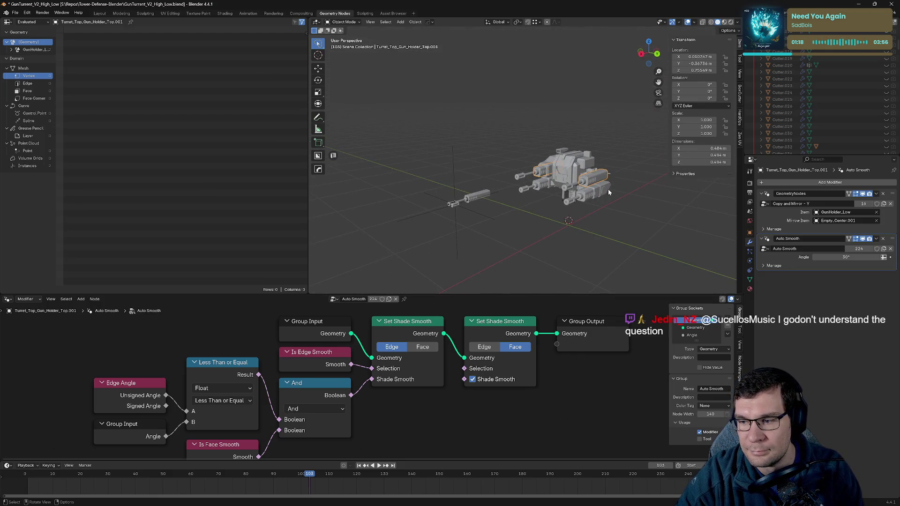
{"action": "scroll", "coordinate": [610, 187], "scroll_direction": "up", "scroll_amount": 3}
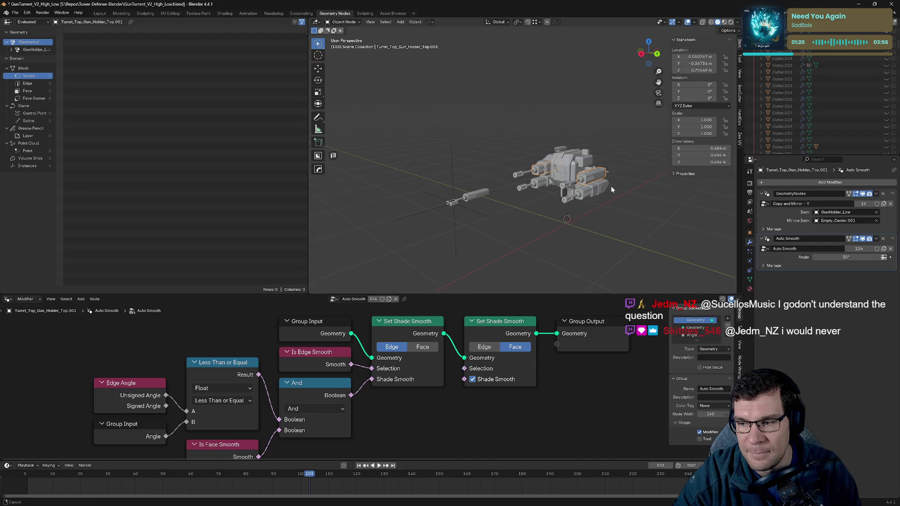
{"action": "mouse_move", "coordinate": [553, 180]}
{"action": "middle_mouse_down"}
{"action": "mouse_move", "coordinate": [578, 174]}
{"action": "mouse_move", "coordinate": [578, 194]}
{"action": "middle_mouse_up"}
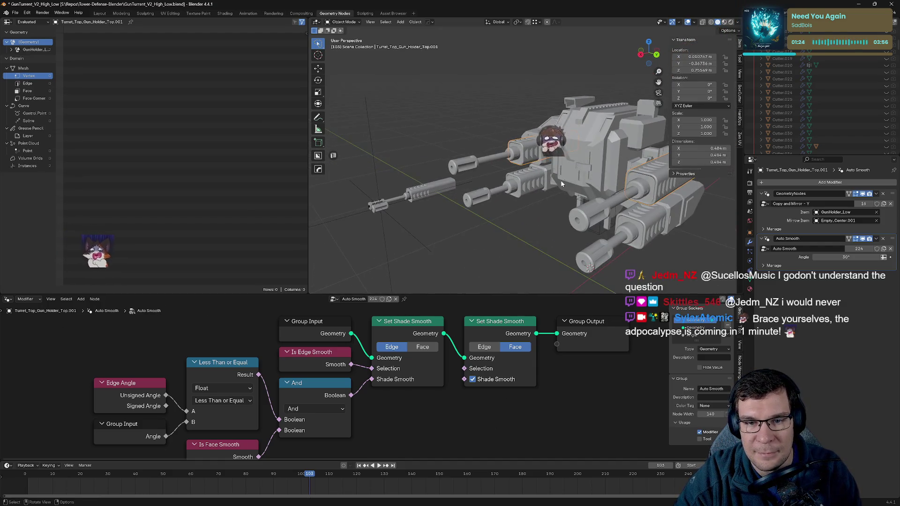
{"action": "mouse_move", "coordinate": [577, 194]}
{"action": "middle_mouse_down"}
{"action": "mouse_move", "coordinate": [597, 189]}
{"action": "mouse_move", "coordinate": [392, 231]}
{"action": "middle_mouse_up"}
{"action": "scroll", "coordinate": [593, 179], "scroll_direction": "up", "scroll_amount": 4}
{"action": "mouse_move", "coordinate": [534, 191]}
{"action": "middle_mouse_down"}
{"action": "mouse_move", "coordinate": [507, 184]}
{"action": "mouse_move", "coordinate": [567, 162]}
{"action": "middle_mouse_up"}
{"action": "scroll", "coordinate": [508, 184], "scroll_direction": "up", "scroll_amount": 2}
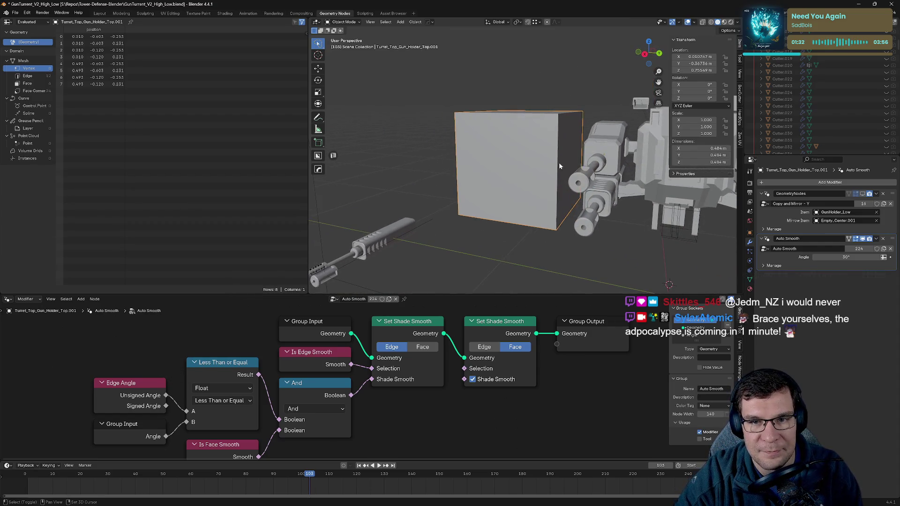
{"action": "mouse_move", "coordinate": [592, 209]}
{"action": "middle_mouse_down"}
{"action": "mouse_move", "coordinate": [623, 204]}
{"action": "mouse_move", "coordinate": [582, 210]}
{"action": "mouse_move", "coordinate": [746, 212]}
{"action": "middle_mouse_up"}
- Turn the geometry nodes result back on to remove the cube, then return to Layout
{"action": "left_click", "coordinate": [863, 195]}
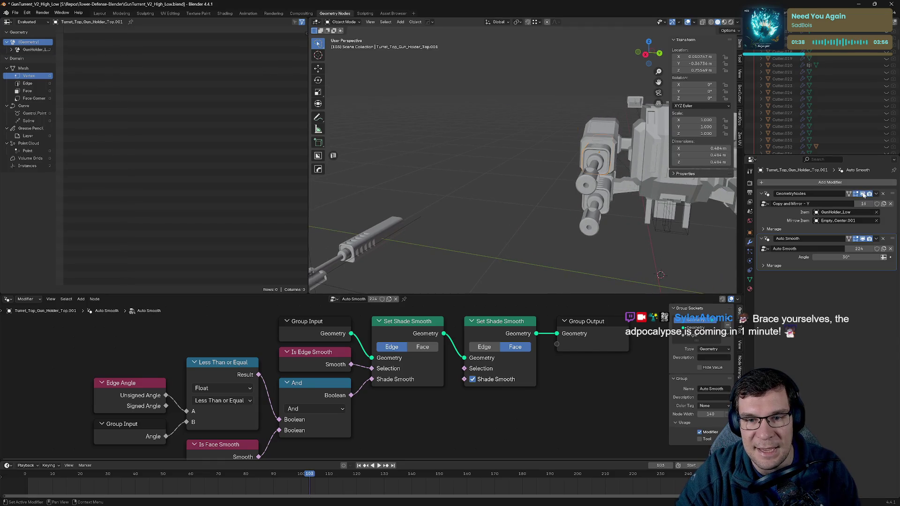
{"action": "mouse_move", "coordinate": [577, 189]}
{"action": "middle_mouse_down"}
{"action": "mouse_move", "coordinate": [659, 154]}
{"action": "mouse_move", "coordinate": [708, 109]}
{"action": "middle_mouse_up"}
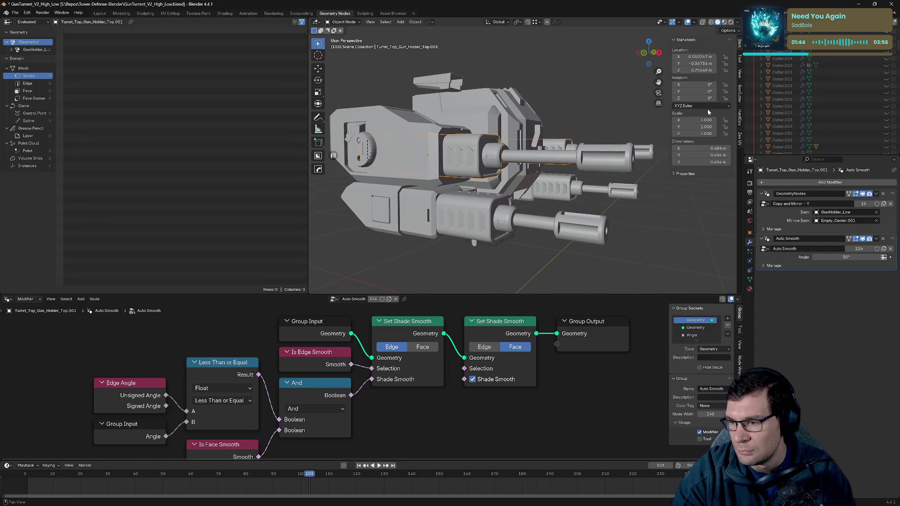
{"action": "mouse_move", "coordinate": [707, 109]}
{"action": "middle_mouse_down"}
{"action": "mouse_move", "coordinate": [570, 155]}
{"action": "mouse_move", "coordinate": [583, 159]}
{"action": "middle_mouse_up"}
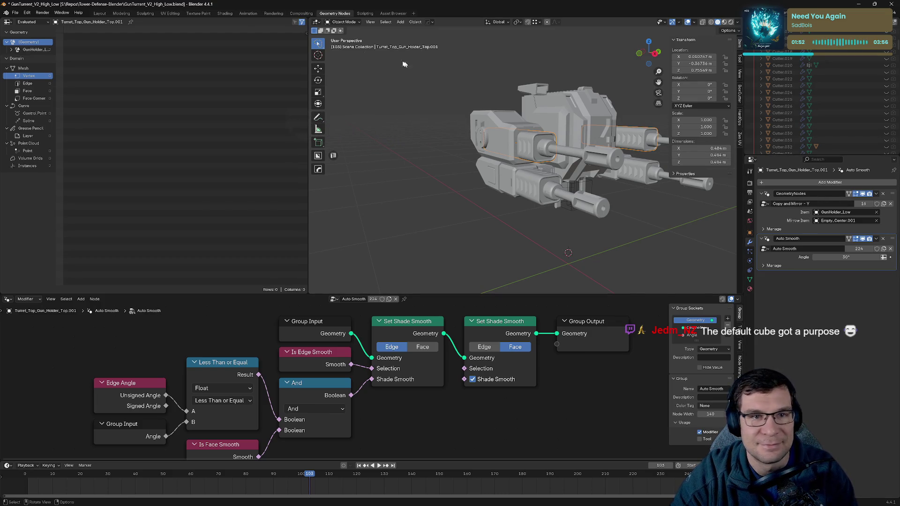
{"action": "left_click", "coordinate": [107, 14]}
{"action": "mouse_move", "coordinate": [377, 122]}
{"action": "middle_mouse_down"}
{"action": "mouse_move", "coordinate": [344, 152]}
{"action": "mouse_move", "coordinate": [448, 132]}
{"action": "mouse_move", "coordinate": [604, 228]}
{"action": "middle_mouse_up"}
- Hide Geo_Low in the Outliner and zoom in close on the turret's gun holder
{"action": "scroll", "coordinate": [821, 80], "scroll_direction": "up", "scroll_amount": 5}
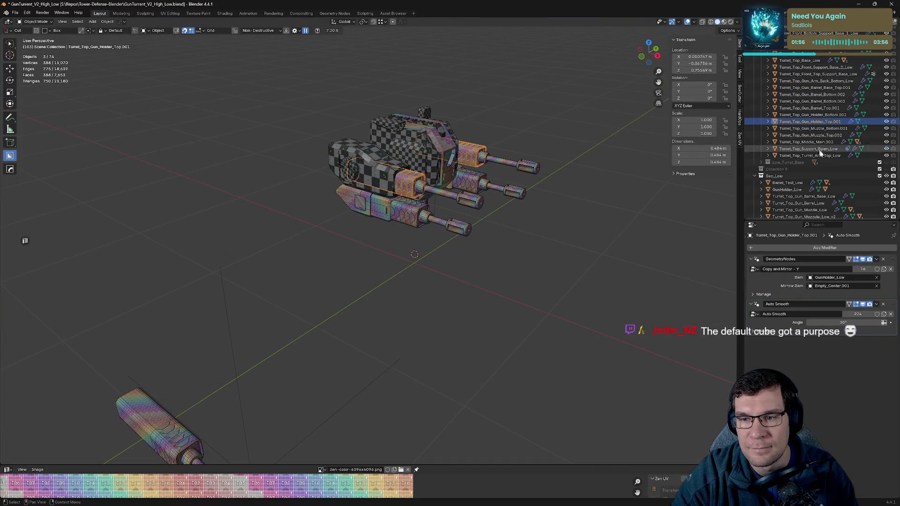
{"action": "left_click", "coordinate": [881, 176]}
{"action": "scroll", "coordinate": [513, 233], "scroll_direction": "up", "scroll_amount": 4}
{"action": "scroll", "coordinate": [513, 233], "scroll_direction": "up", "scroll_amount": 3}
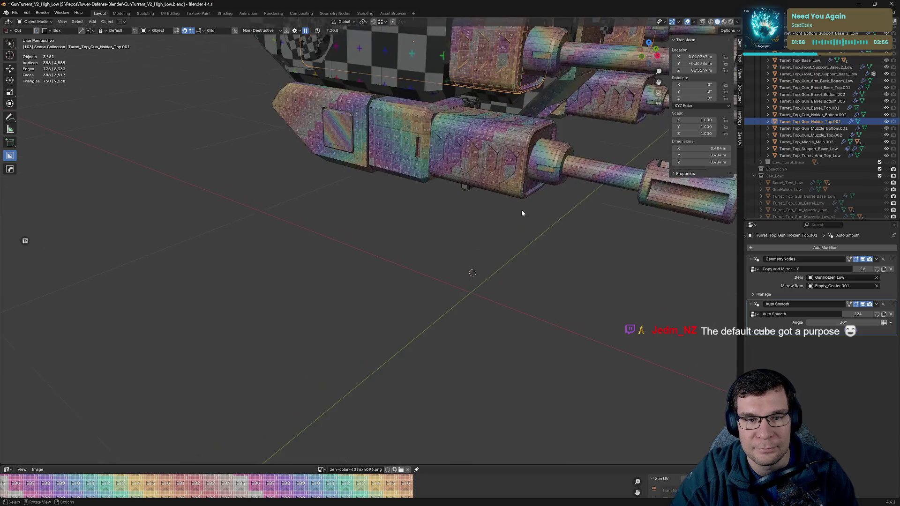
{"action": "scroll", "coordinate": [348, 349], "scroll_direction": "down", "scroll_amount": 2}
{"action": "scroll", "coordinate": [309, 361], "scroll_direction": "down", "scroll_amount": 2}
{"action": "scroll", "coordinate": [414, 242], "scroll_direction": "up", "scroll_amount": 3}
{"action": "mouse_move", "coordinate": [414, 243]}
{"action": "middle_mouse_down", "text": "shift"}
{"action": "mouse_move", "coordinate": [406, 261]}
{"action": "mouse_move", "coordinate": [478, 262]}
{"action": "middle_mouse_up", "text": "shift"}
{"action": "scroll", "coordinate": [501, 260], "scroll_direction": "up", "scroll_amount": 3}
{"action": "middle_click_drag", "start_coordinate": [663, 241], "coordinate": [698, 253]}
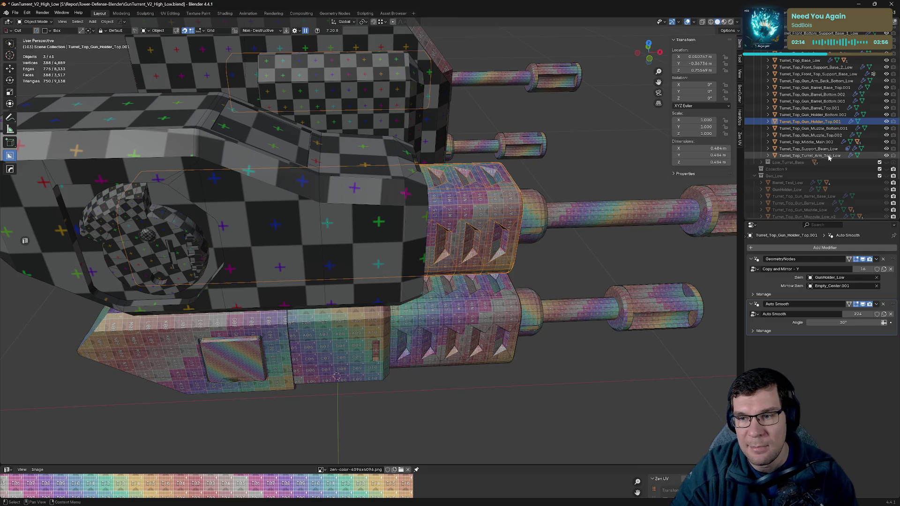
{"action": "middle_click_drag", "start_coordinate": [650, 246], "coordinate": [603, 244], "text": "shift"}
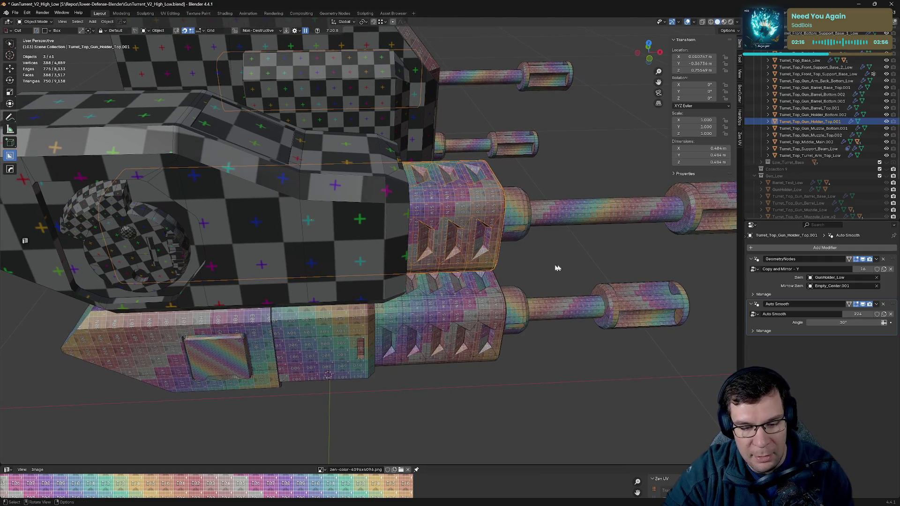
- Hide the gun holder top, both barrel pieces, upper muzzle, gun holder bottom, lower arm block and small arm panel
{"action": "key", "text": "h"}
{"action": "left_click", "coordinate": [580, 226]}
{"action": "key", "text": "h"}
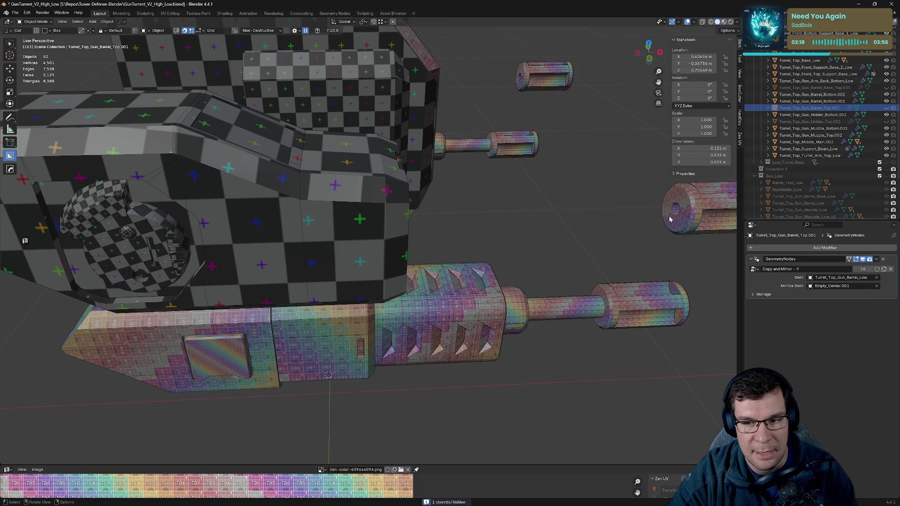
{"action": "left_click", "coordinate": [632, 300]}
{"action": "key", "text": "h"}
{"action": "left_click", "coordinate": [562, 307]}
{"action": "key", "text": "h"}
{"action": "left_click", "coordinate": [478, 324]}
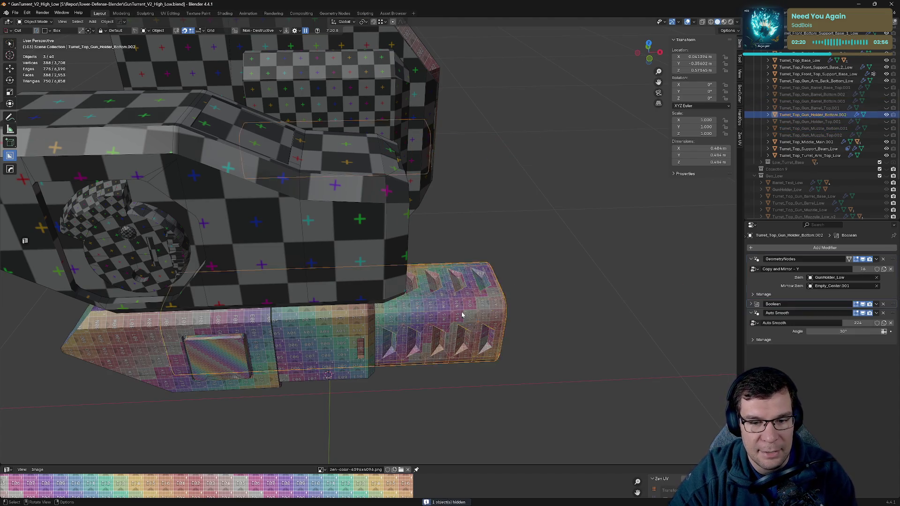
{"action": "key", "text": "h"}
{"action": "left_click", "coordinate": [378, 334]}
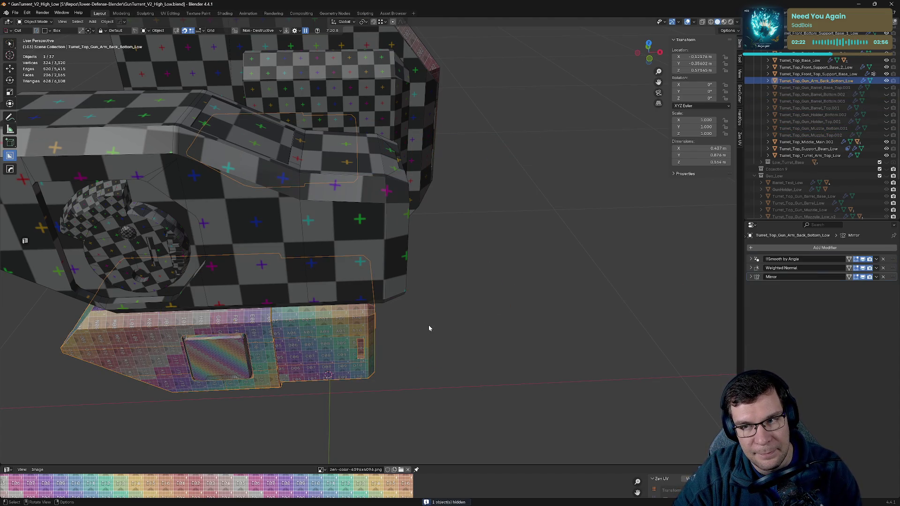
{"action": "key", "text": "h"}
{"action": "left_click", "coordinate": [354, 346]}
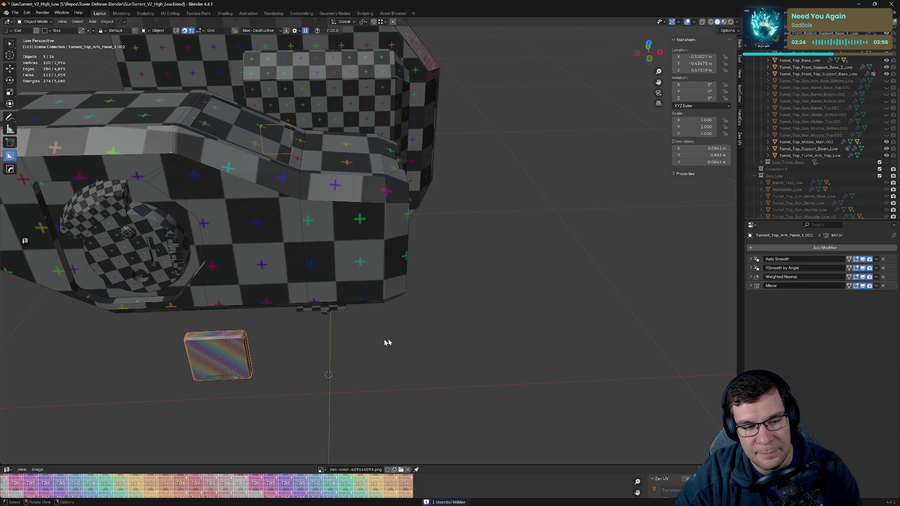
{"action": "key", "text": "h"}
{"action": "middle_click_drag", "start_coordinate": [421, 333], "coordinate": [564, 289]}
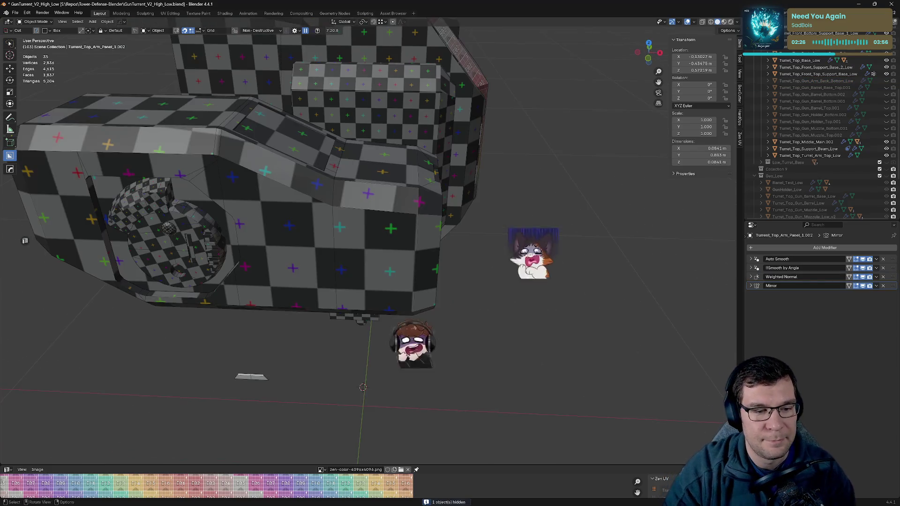